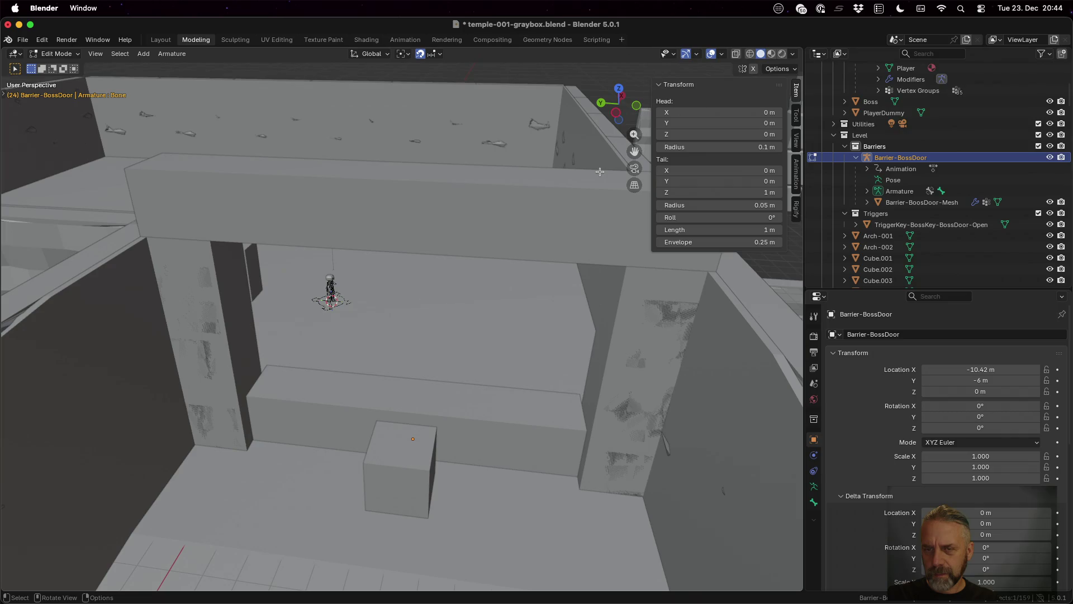
# Return to Object Mode and set Barrier-BossDoor's X location to -11 m.
pyautogui.press('Tab')
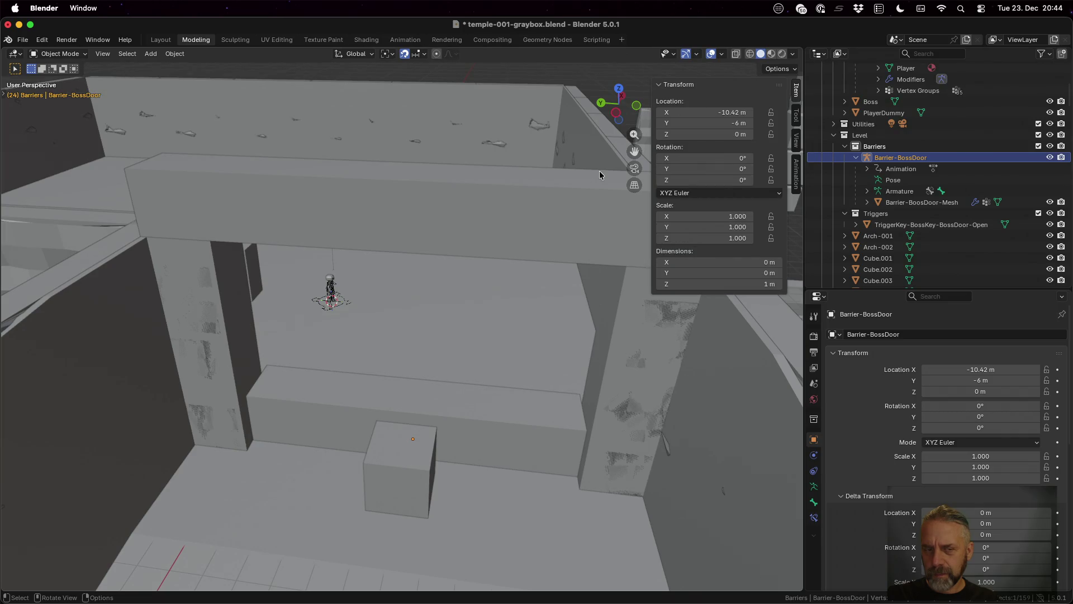
pyautogui.click(726, 114)
pyautogui.write('-10')
pyautogui.press('Return')
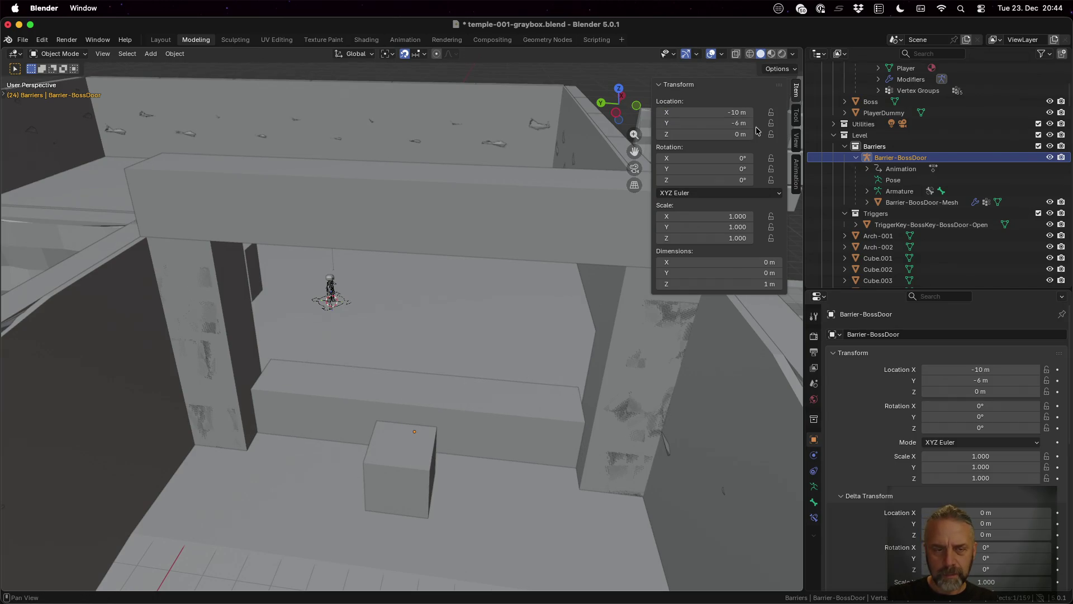
pyautogui.click(742, 113)
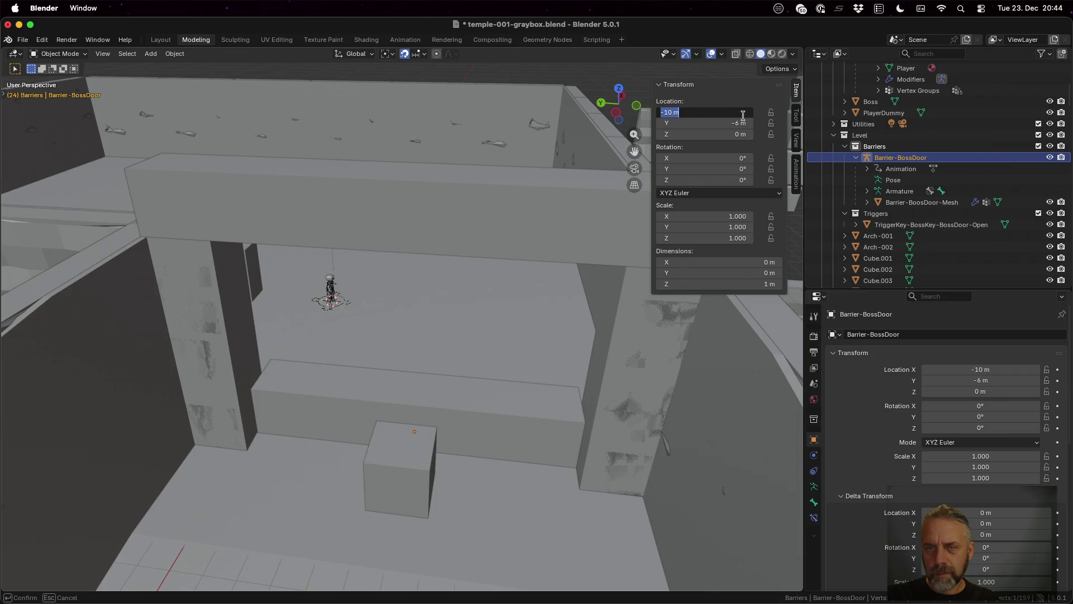
pyautogui.write('-11')
pyautogui.press('Return')
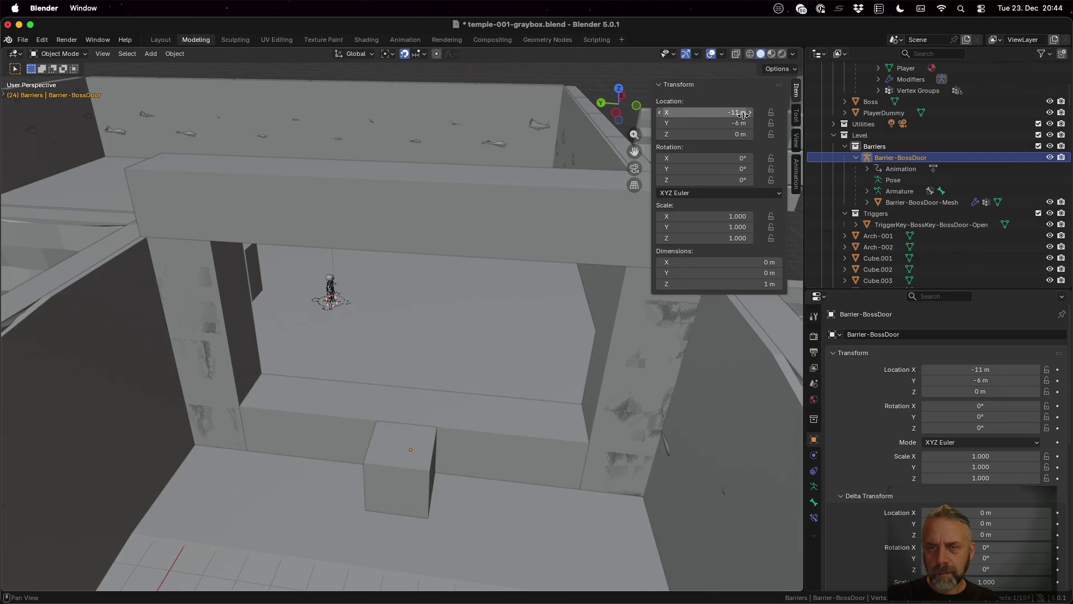
# Save temple-001-graybox.blend and bring up the overview of all open windows.
pyautogui.press('super+s')
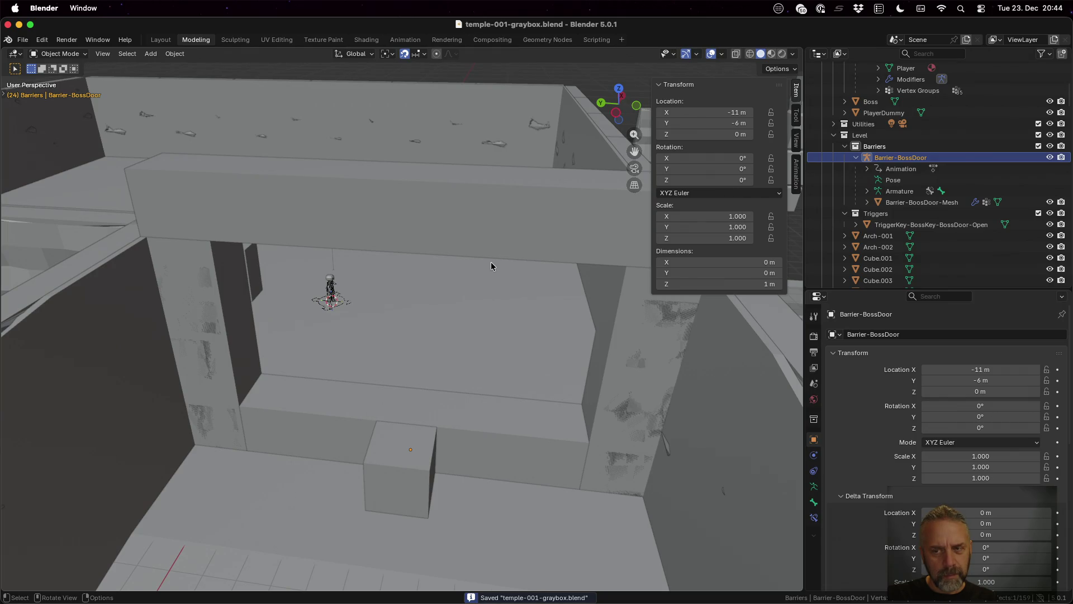
pyautogui.moveTo(482, 282)
pyautogui.mouseDown()
pyautogui.moveTo(462, 247)
pyautogui.moveTo(405, 277)
pyautogui.mouseUp()
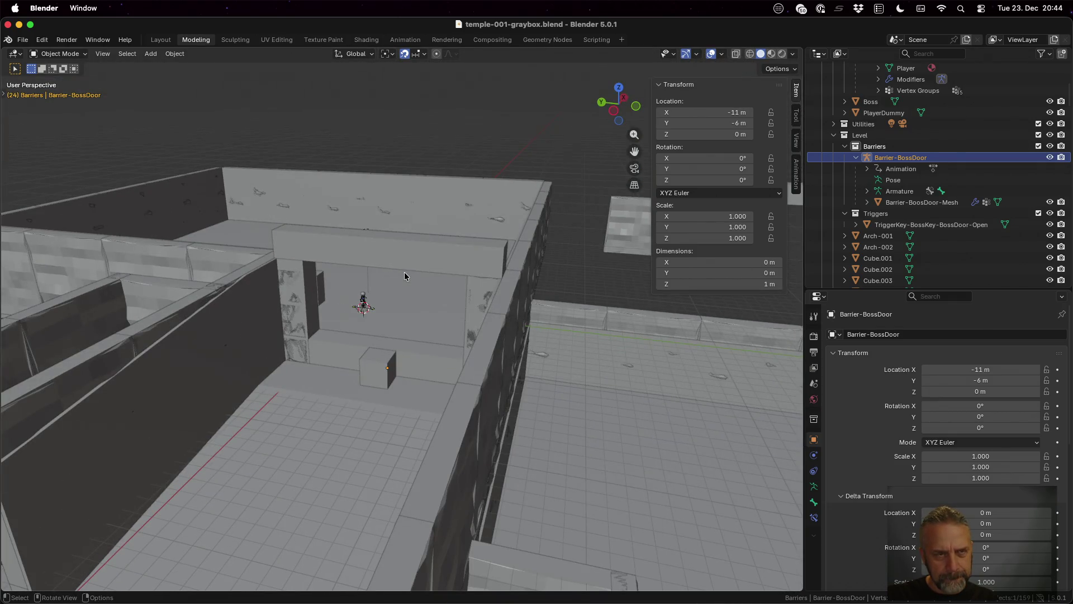
pyautogui.hotkey('ctrl', 'Up')
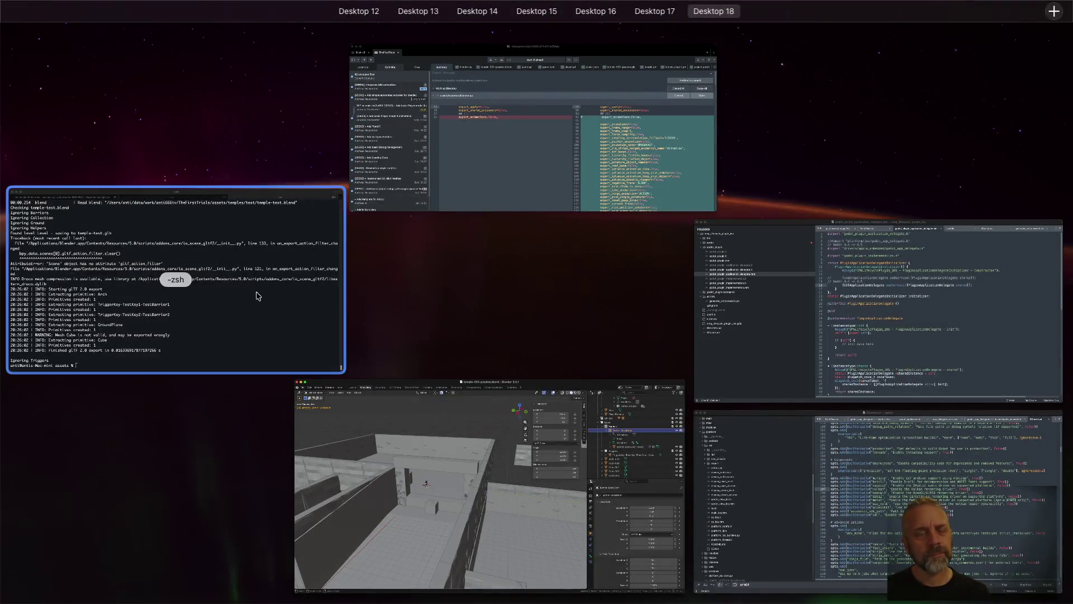
# Run the ./rexport.sh export script in the terminal.
pyautogui.click(313, 274)
pyautogui.press('Up')
pyautogui.press('Down')
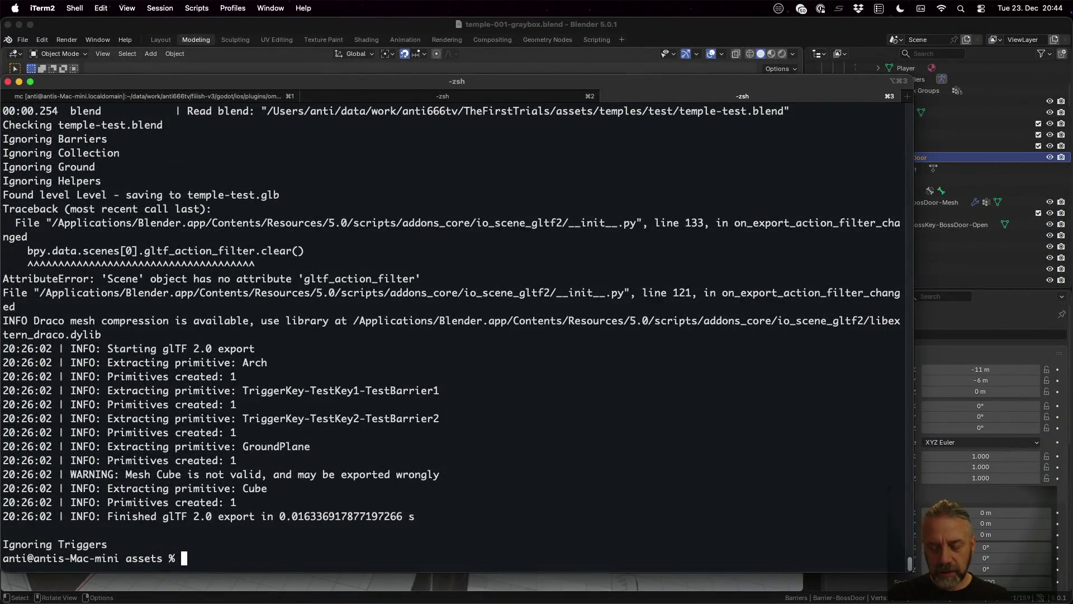
pyautogui.write('./re')
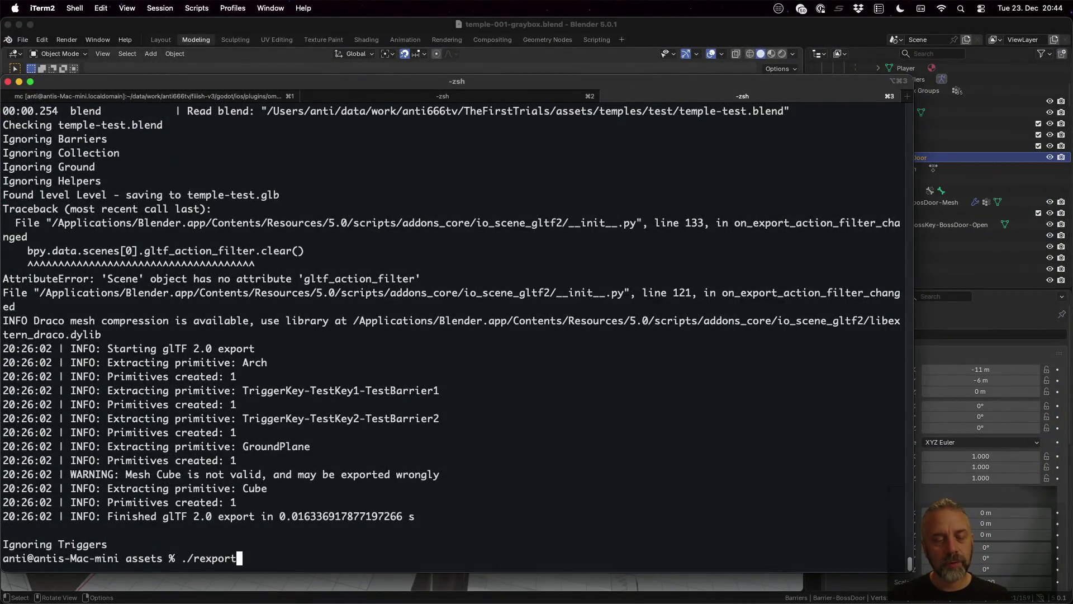
pyautogui.write('xport')
pyautogui.press('Return')
pyautogui.press('Up')
pyautogui.write('.sh')
pyautogui.press('Return')
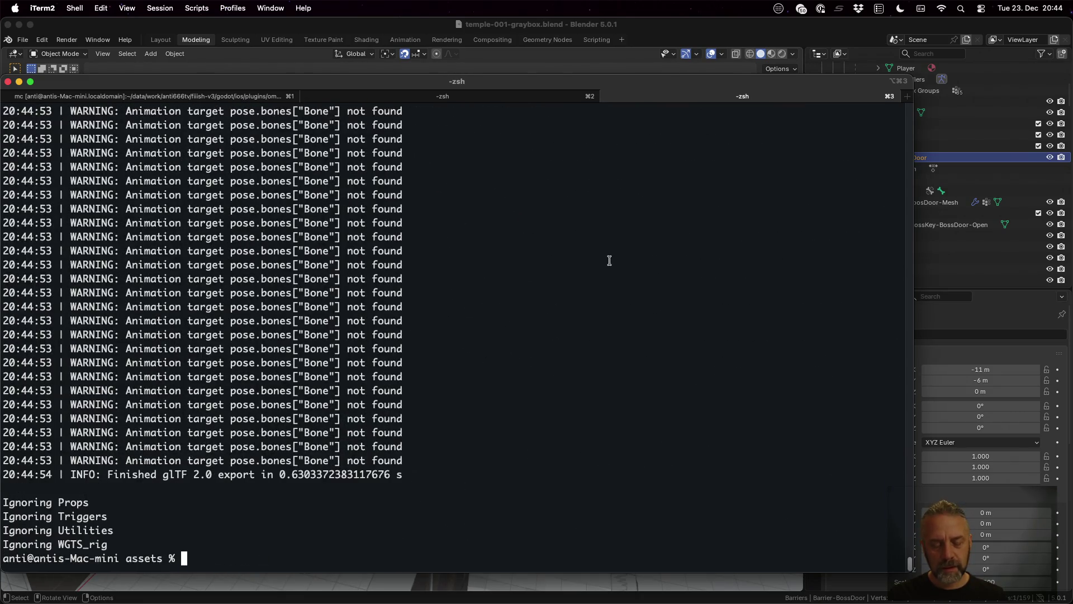
# Rerun the copy of temple-001-graybox.glb into ../godot/Temples/001/ from history and select that command line.
pyautogui.hotkey('ctrl', 'r')
pyautogui.write('cp')
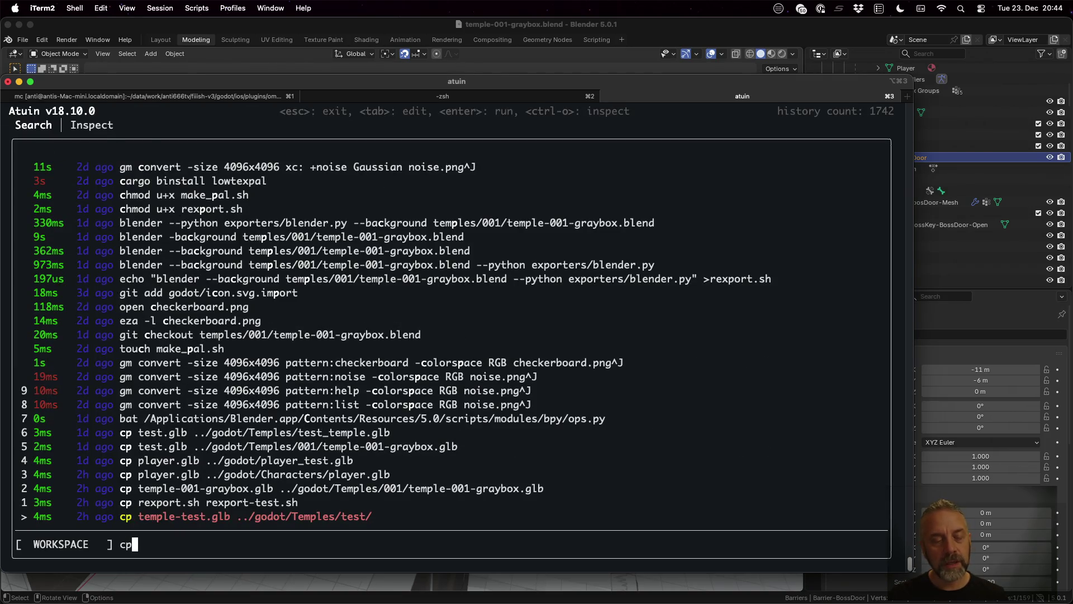
pyautogui.press('Up')
pyautogui.press('Up')
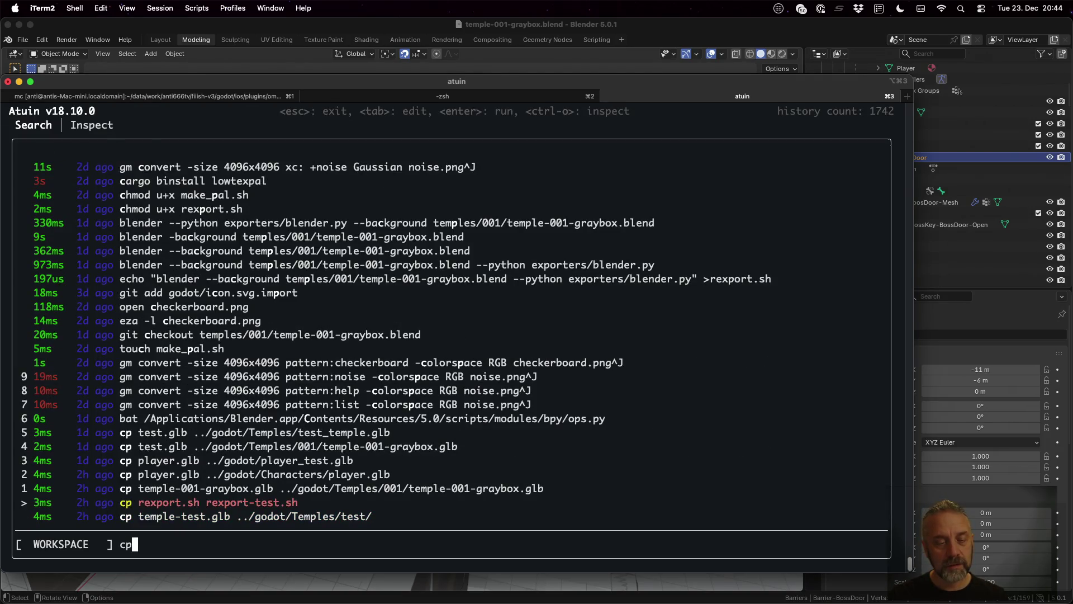
pyautogui.press('Return')
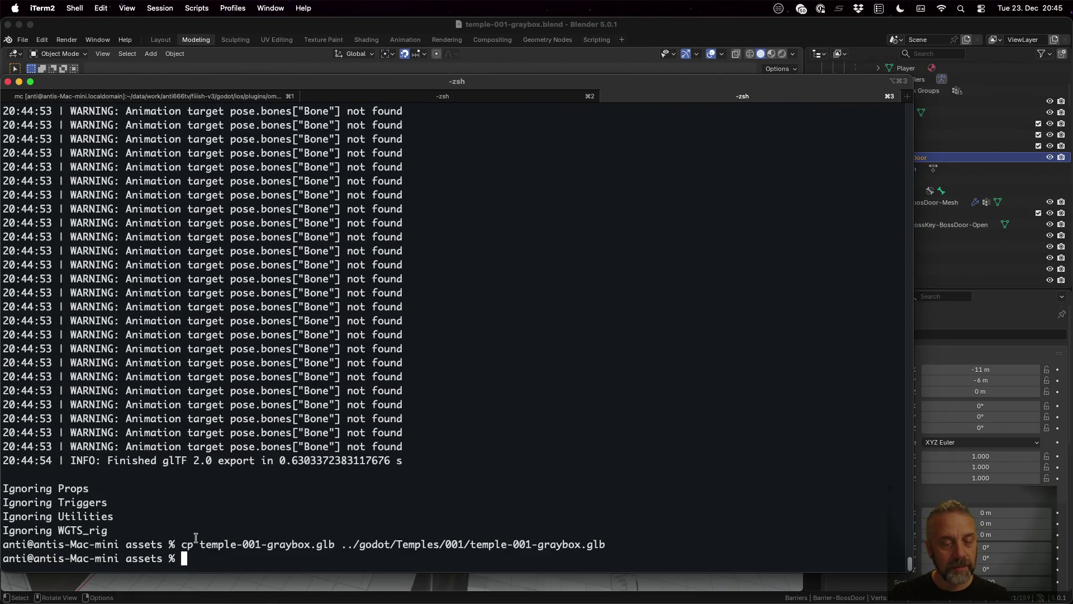
pyautogui.moveTo(184, 543); pyautogui.dragTo(606, 540)
pyautogui.press('super+c')
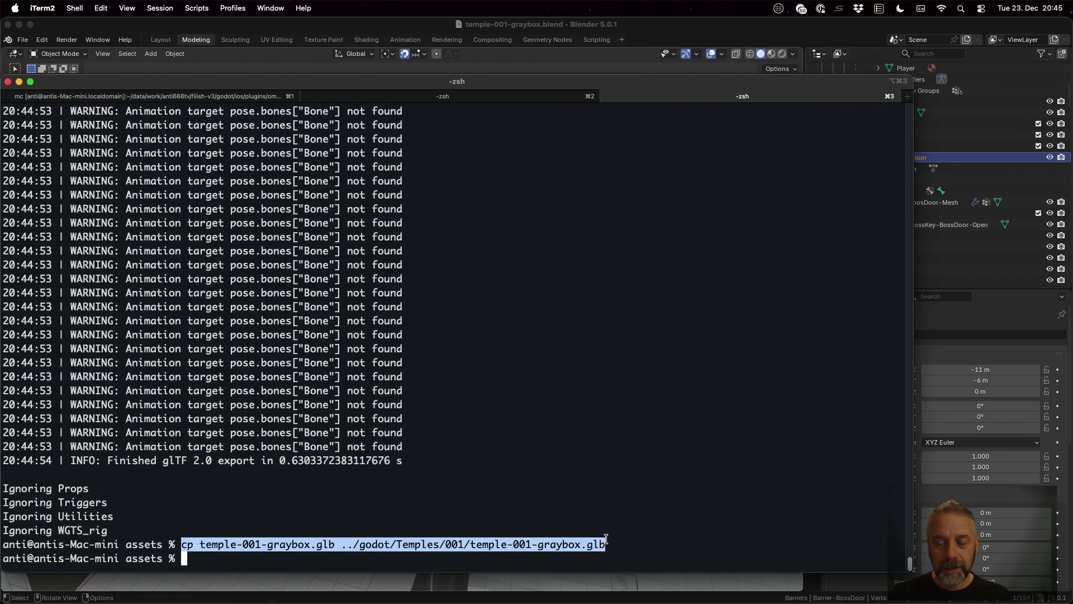
pyautogui.write('vim rexport.sh')
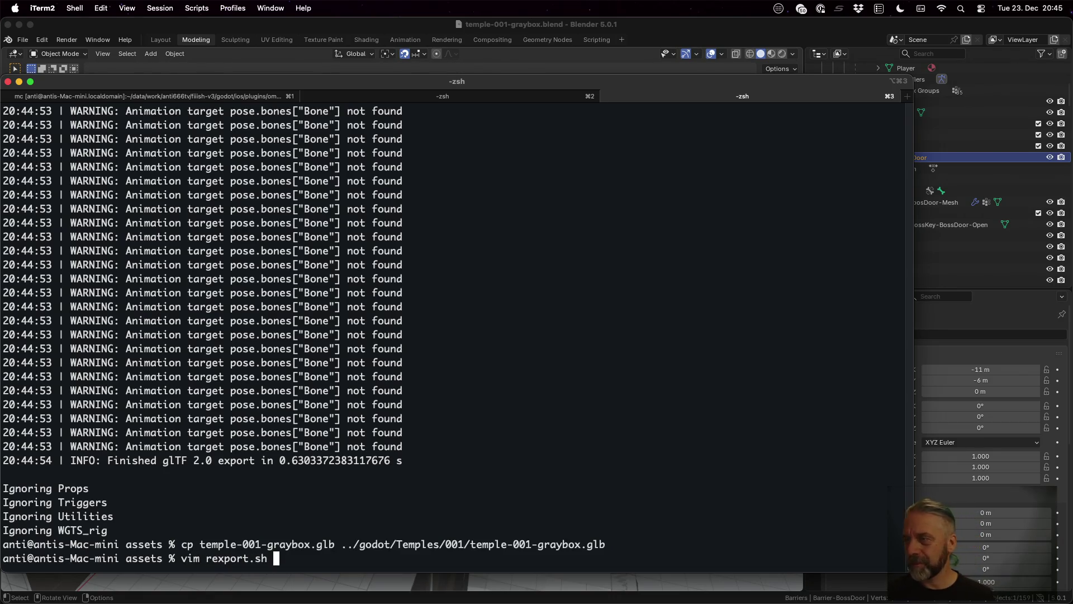
# Add the copied cp line below the blender command in rexport.sh and save it.
pyautogui.press('Return')
pyautogui.press('j')
pyautogui.press('j')
pyautogui.press('A')
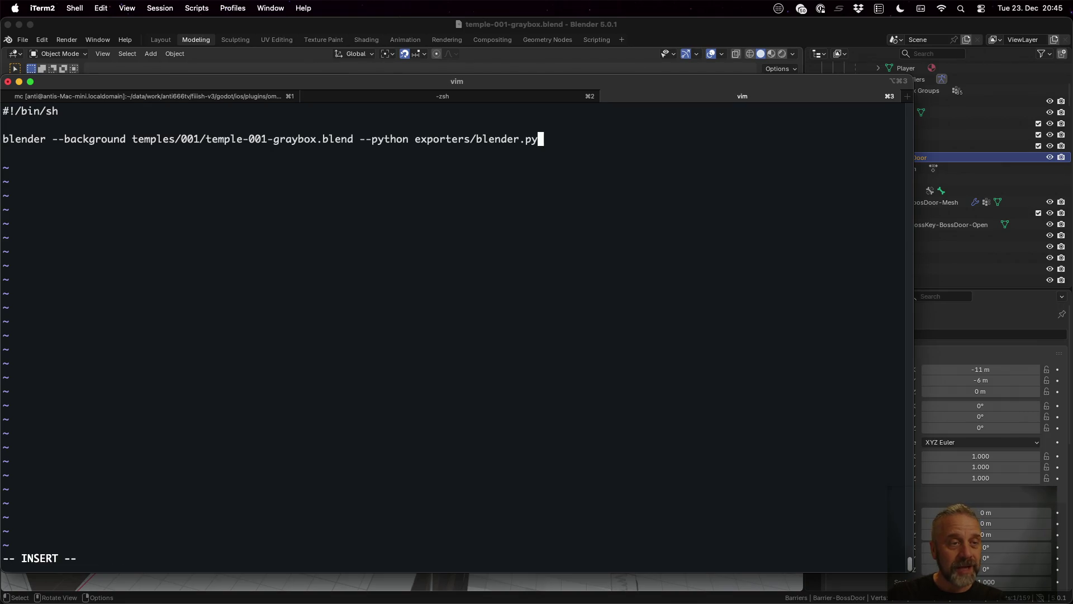
pyautogui.press('super+v')
pyautogui.press('Return')
pyautogui.press('Escape')
pyautogui.write(':wq')
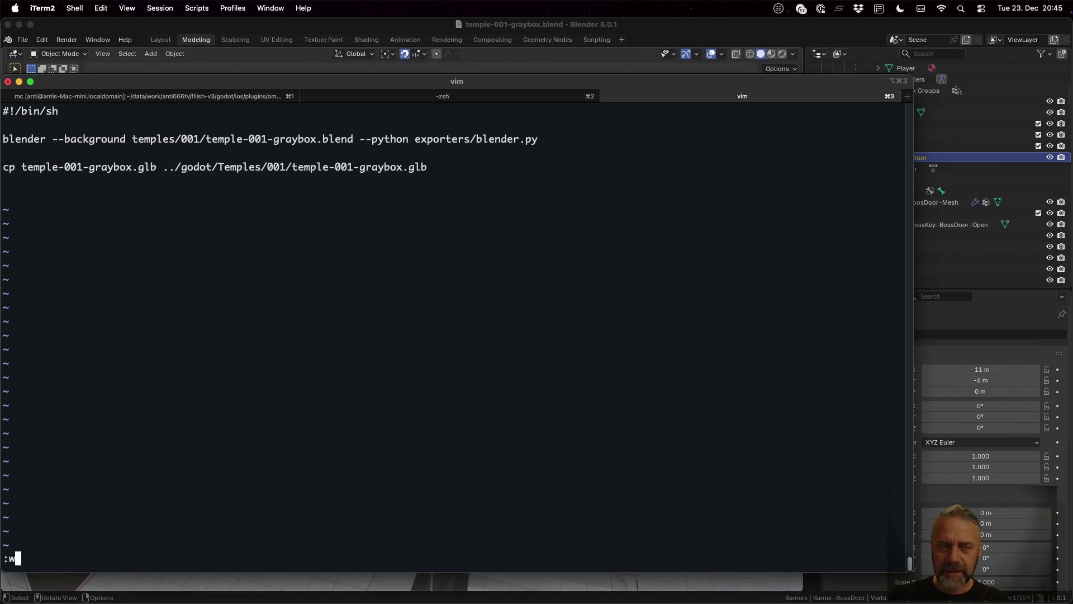
pyautogui.press('Return')
# Run the updated ./rexport.sh script, then return to Godot.
pyautogui.write('./rexport.s')
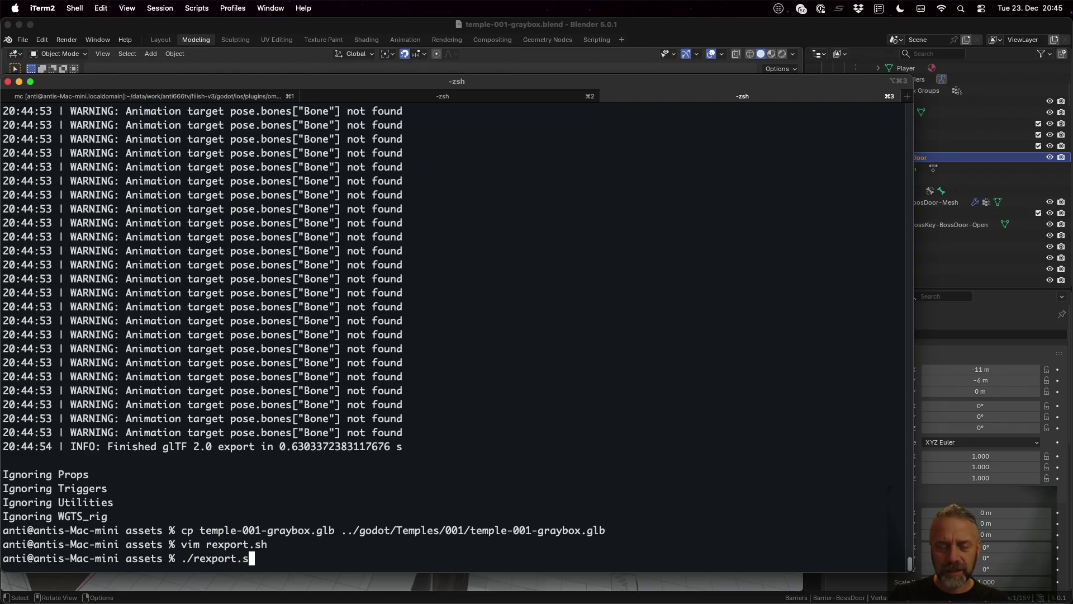
pyautogui.write('h')
pyautogui.press('Return')
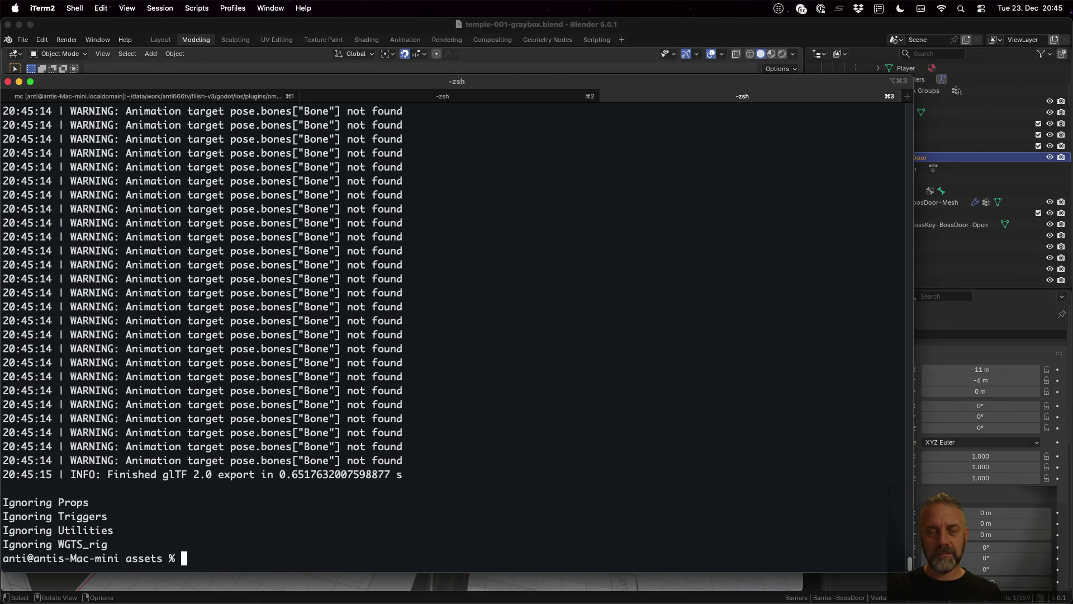
pyautogui.press('super+Tab')
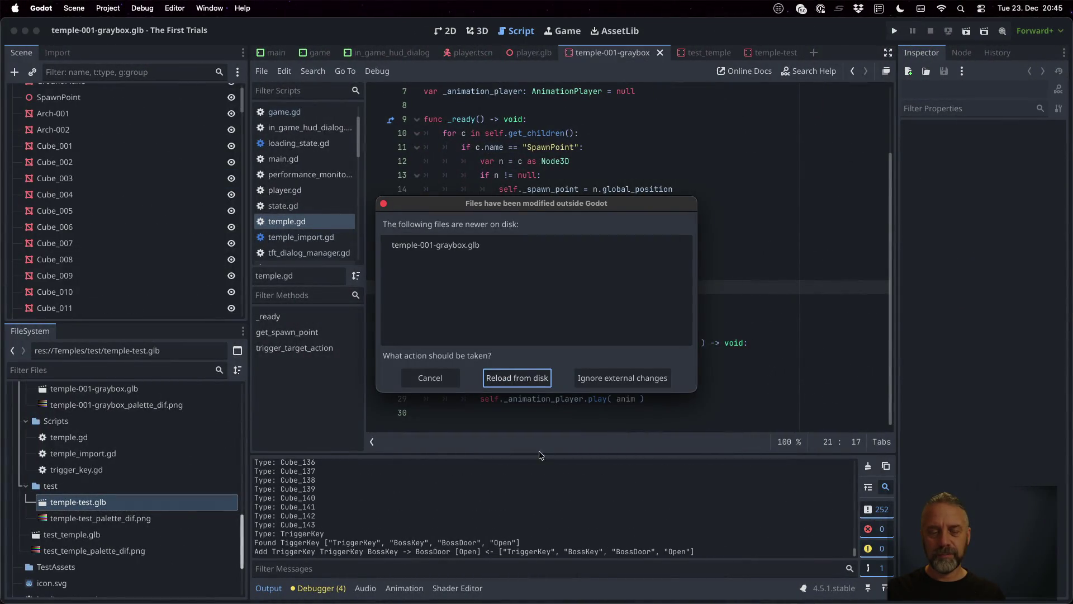
# Reload temple-001-graybox.glb from disk and open its Advanced Import Settings.
pyautogui.click(528, 378)
pyautogui.scroll(1, 133, 424)
pyautogui.doubleClick(95, 401)
pyautogui.scroll(-15, 213, 342)
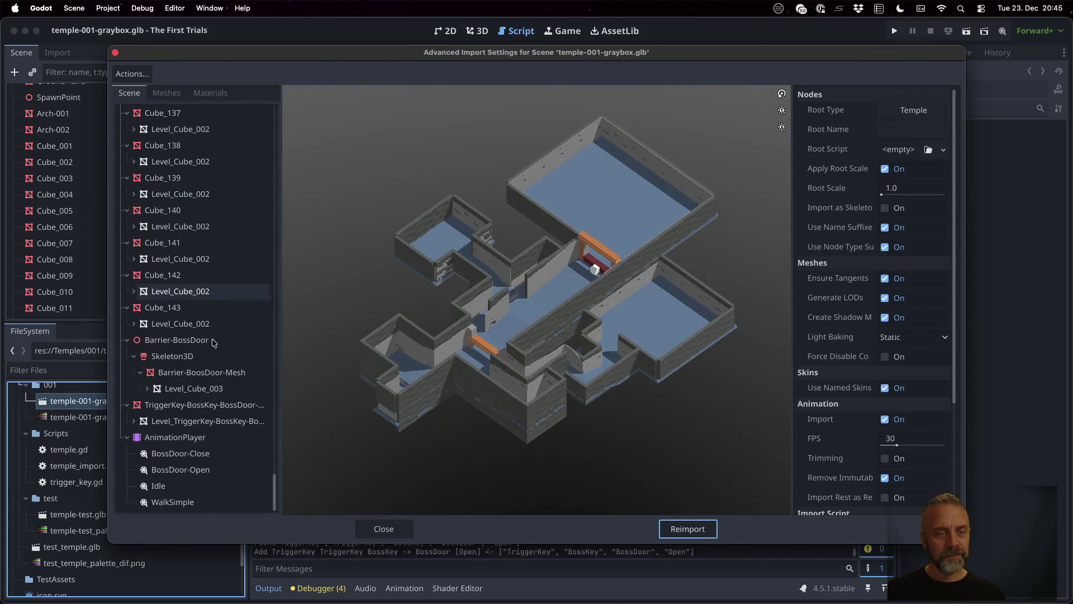
# Preview the Idle, BossDoor-Close and BossDoor-Open animations, then close the import settings.
pyautogui.click(178, 437)
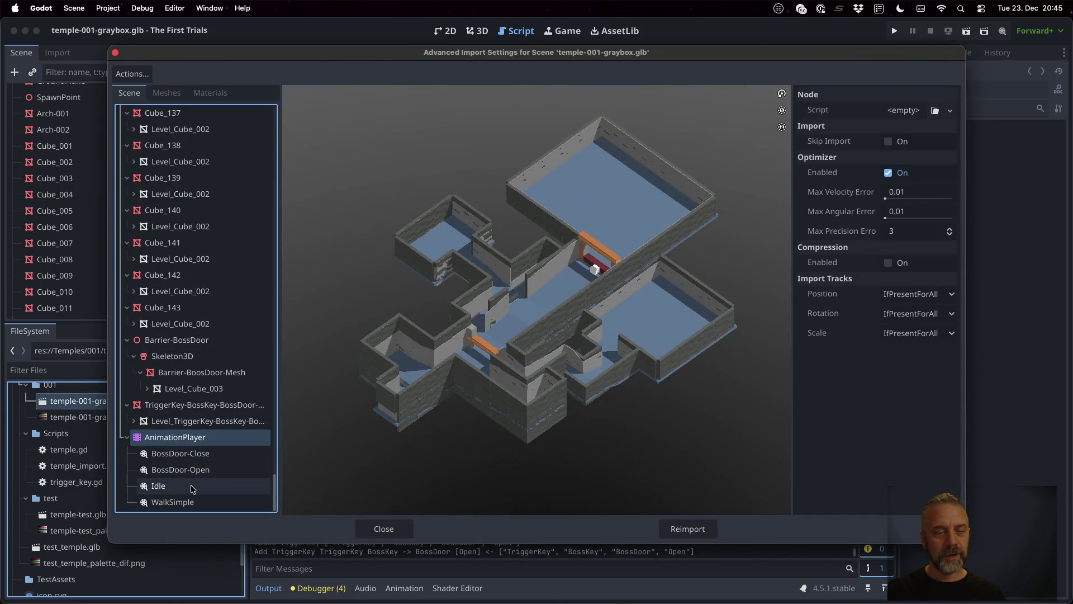
pyautogui.click(191, 487)
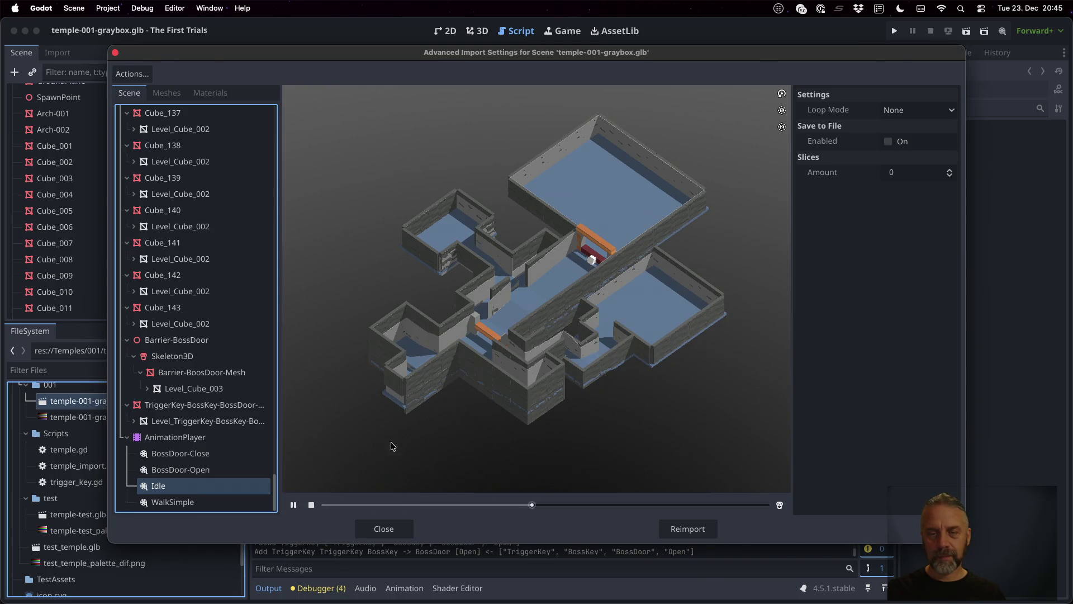
pyautogui.click(180, 453)
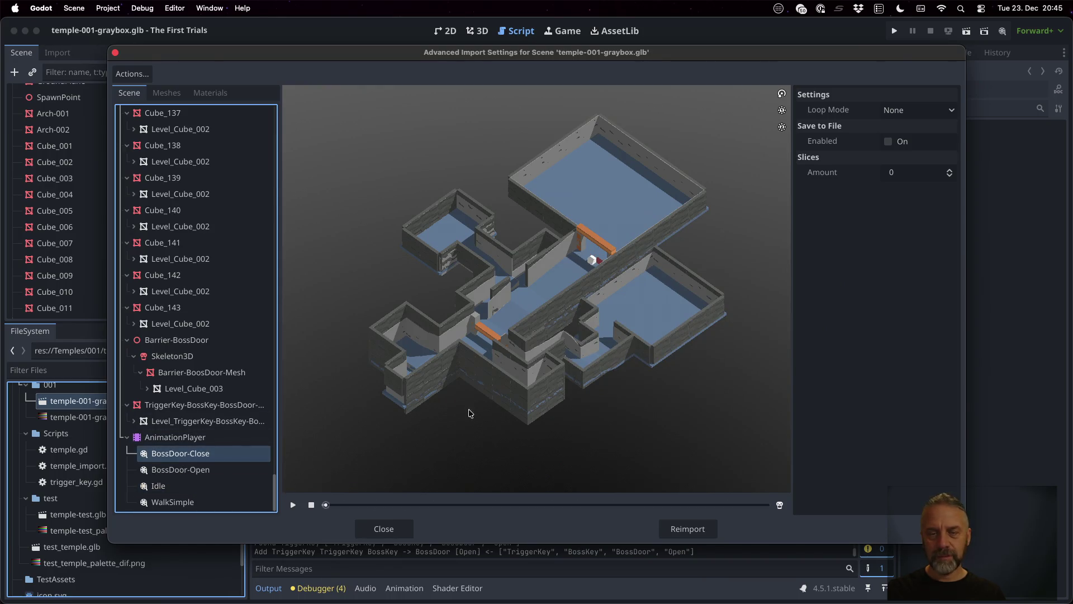
pyautogui.click(291, 505)
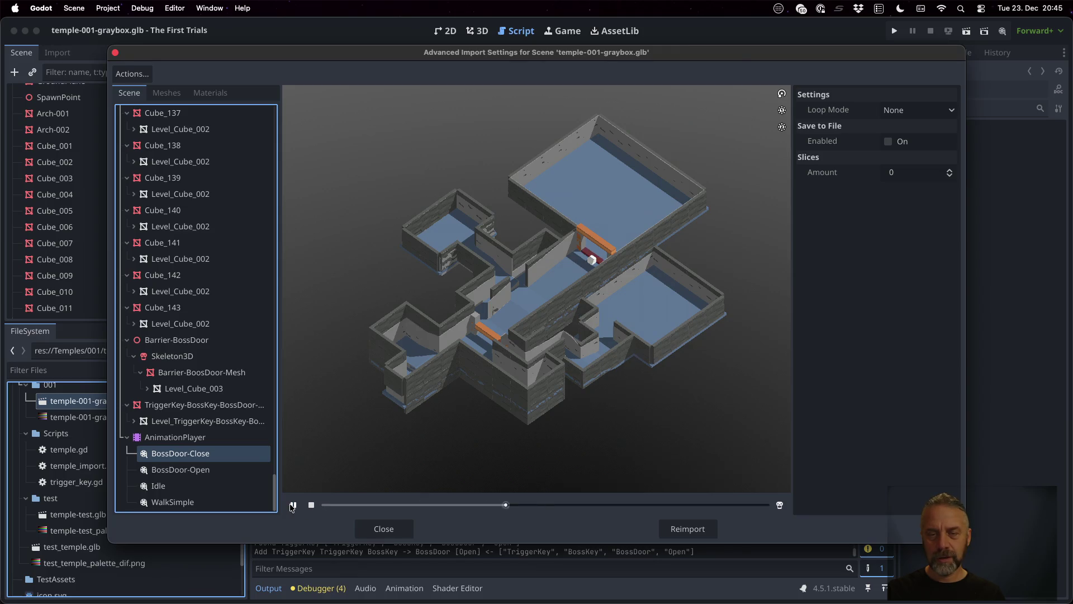
pyautogui.click(223, 473)
pyautogui.click(291, 505)
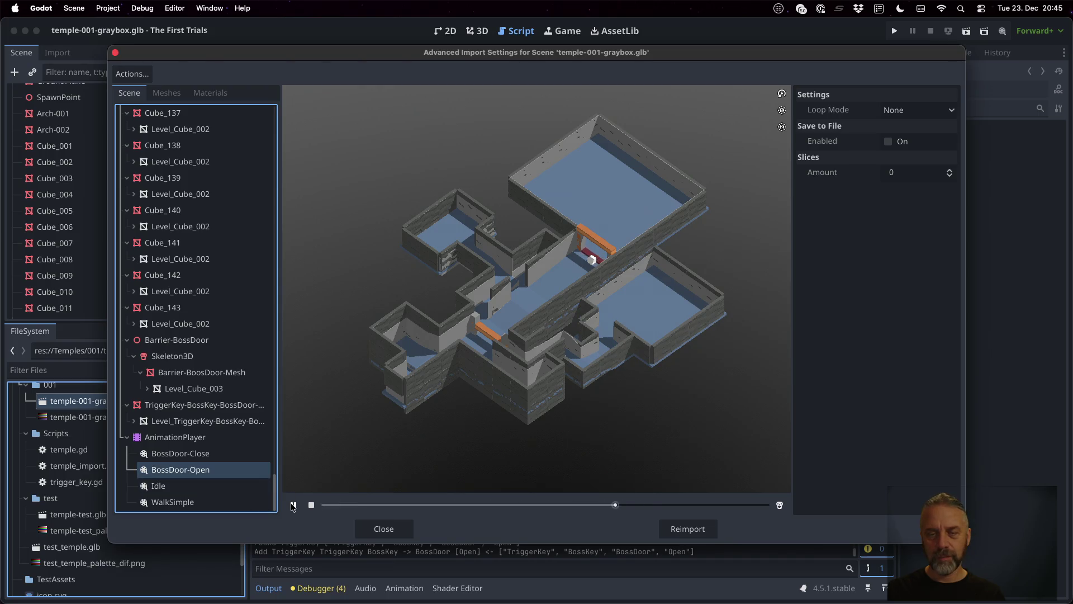
pyautogui.click(369, 531)
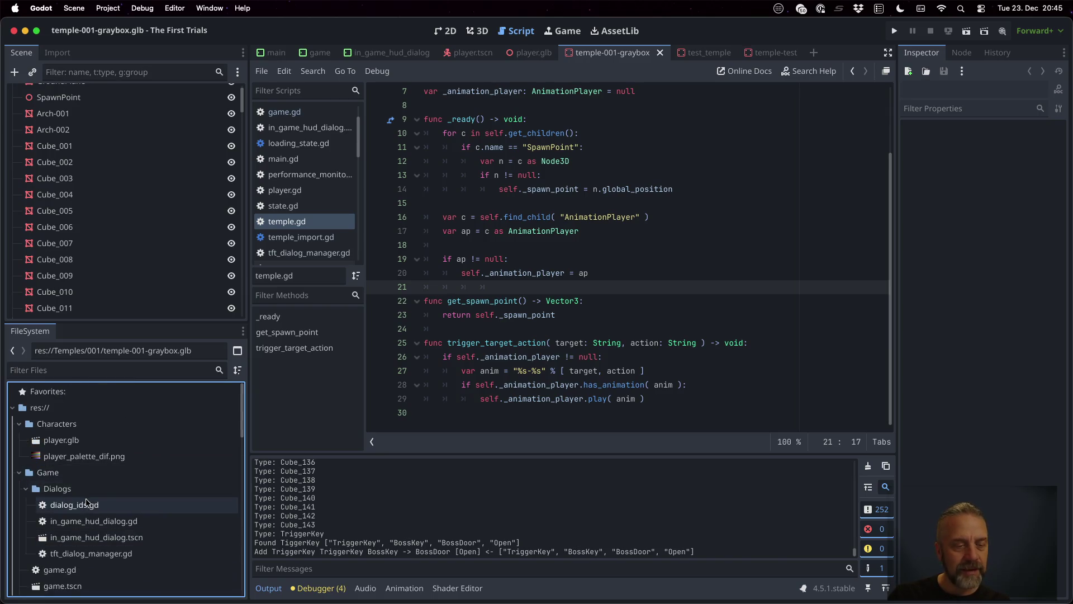
# Open game.tscn and delete the Level2 node.
pyautogui.scroll(-2, 95, 531)
pyautogui.doubleClick(104, 555)
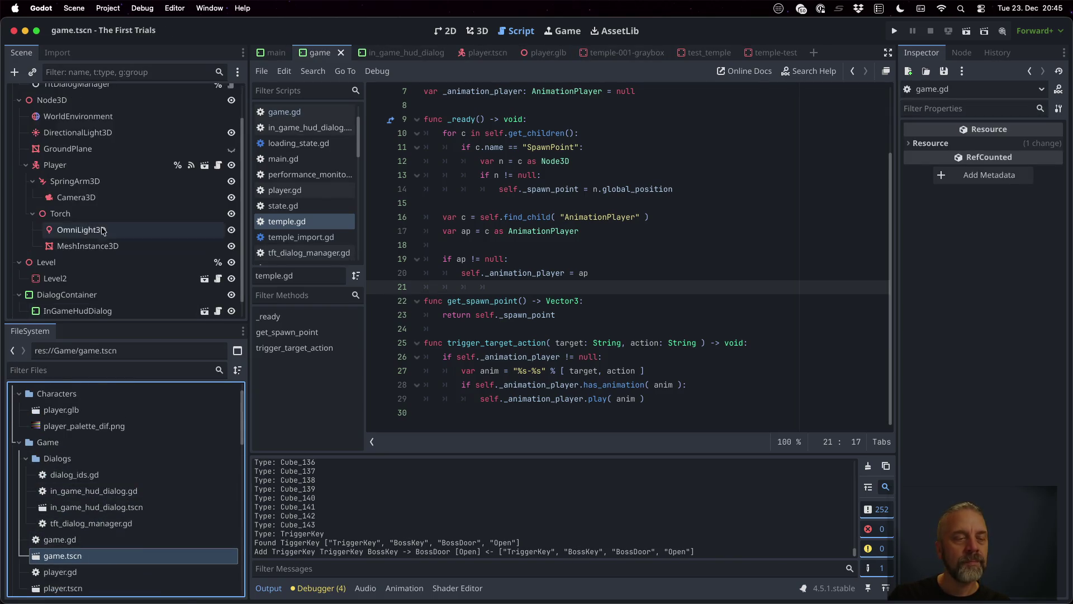
pyautogui.scroll(-1, 96, 226)
pyautogui.click(71, 261)
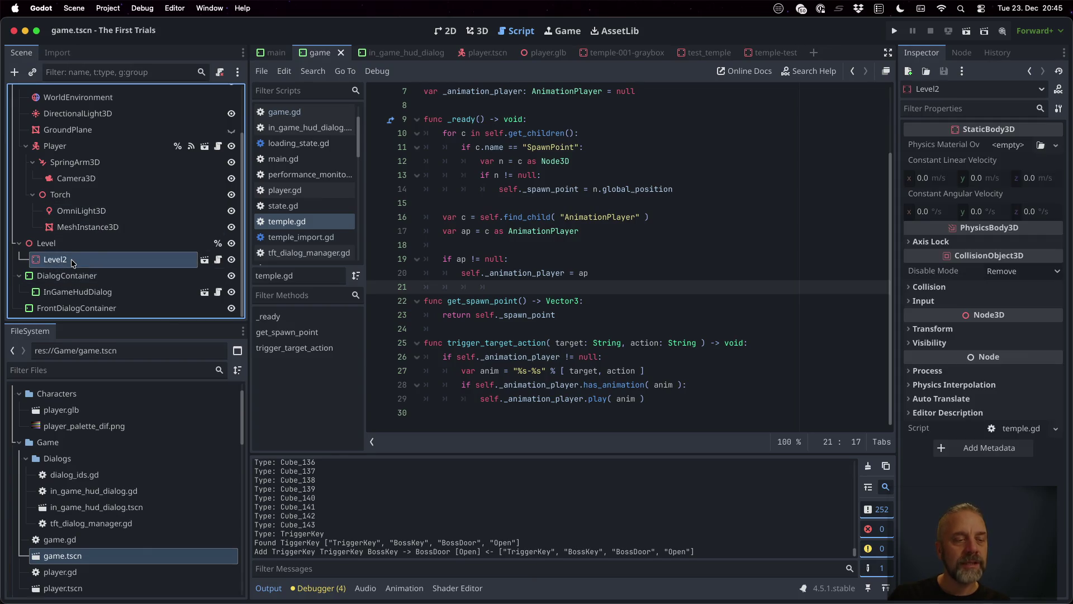
pyautogui.press('Delete')
pyautogui.press('Return')
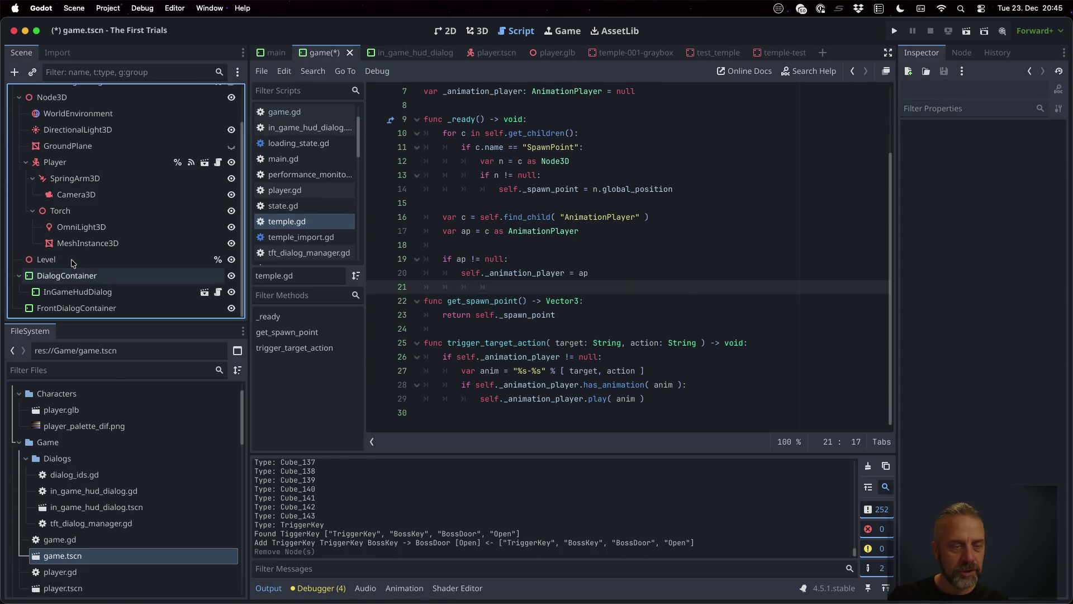
# Instance temple-001-graybox.glb as a child of the Level node.
pyautogui.scroll(-3, 134, 453)
pyautogui.scroll(-5, 134, 453)
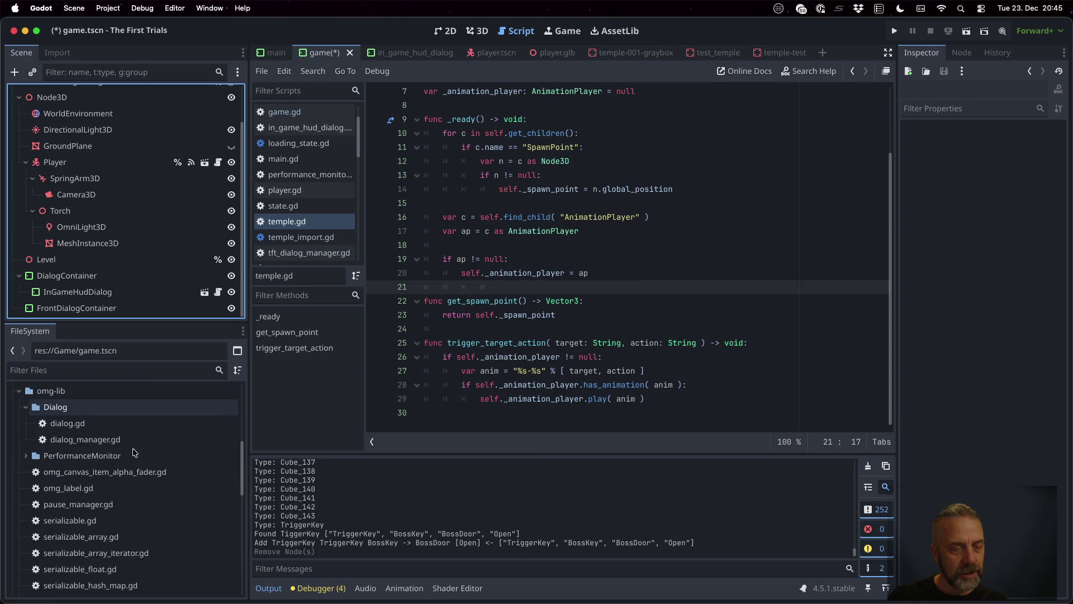
pyautogui.scroll(-10, 134, 452)
pyautogui.click(126, 440)
pyautogui.moveTo(127, 440)
pyautogui.mouseDown()
pyautogui.moveTo(101, 301)
pyautogui.moveTo(69, 260)
pyautogui.mouseUp()
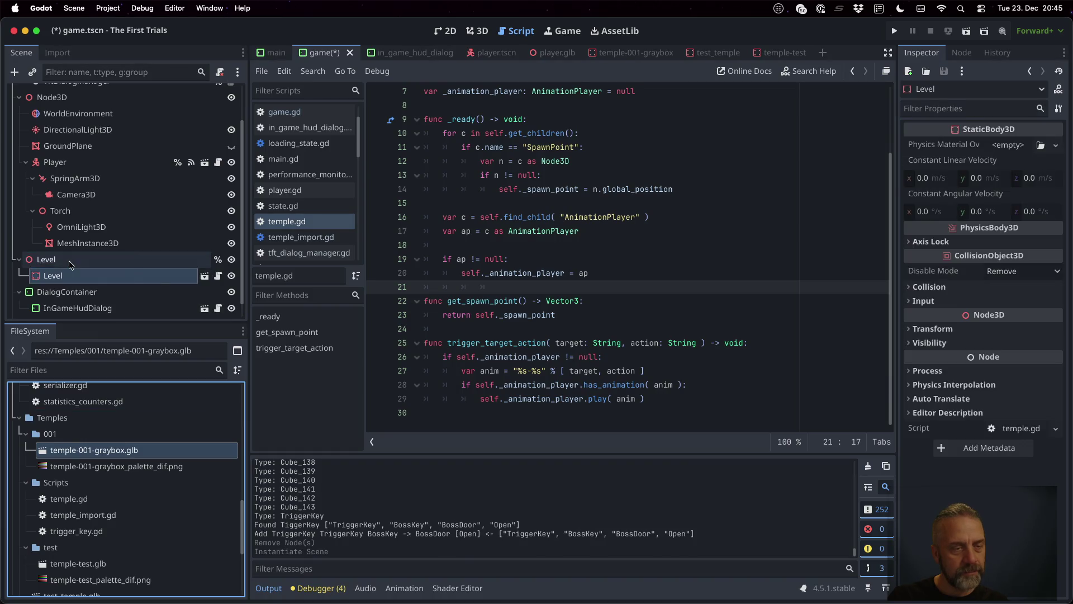
# Check the scene in the 3D view and run the project.
pyautogui.click(477, 31)
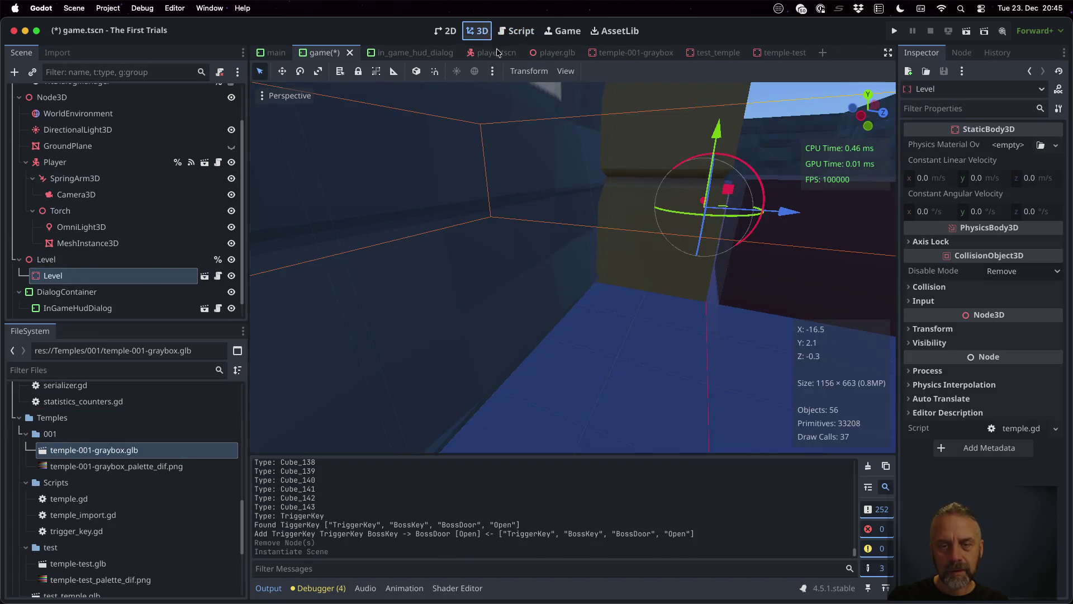
pyautogui.scroll(-5, 663, 209)
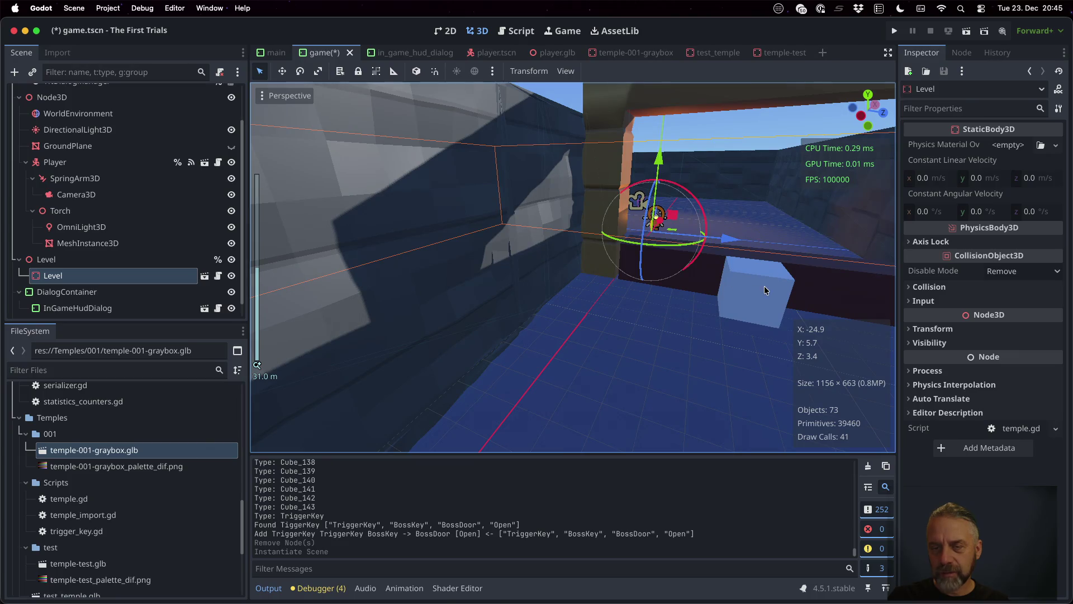
pyautogui.click(894, 31)
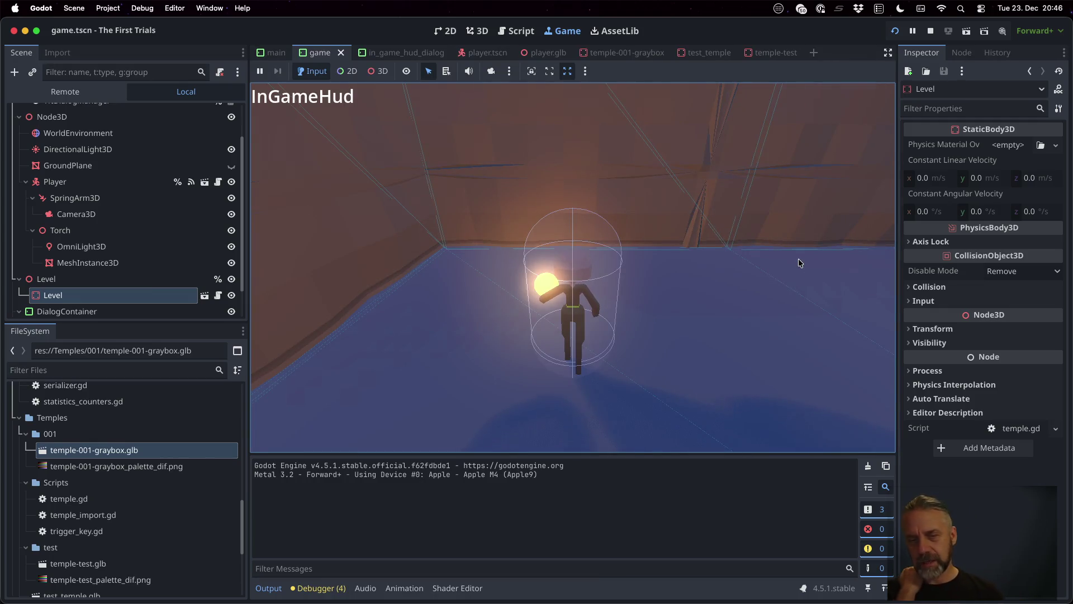
# Walk the character through the corridor and up the ramp into the glowing trigger block.
pyautogui.press('d')
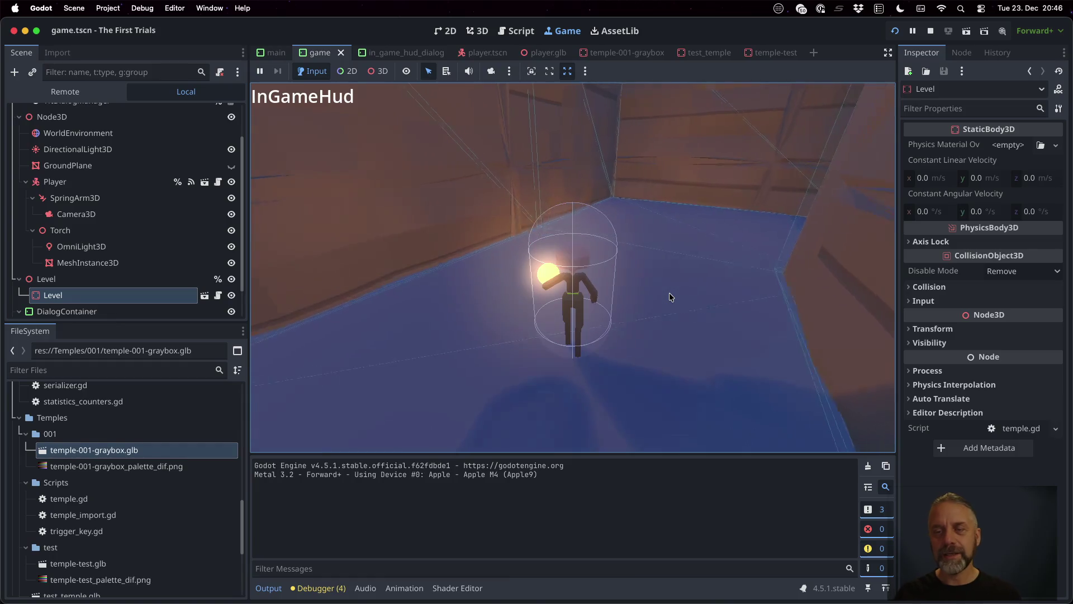
pyautogui.press('a')
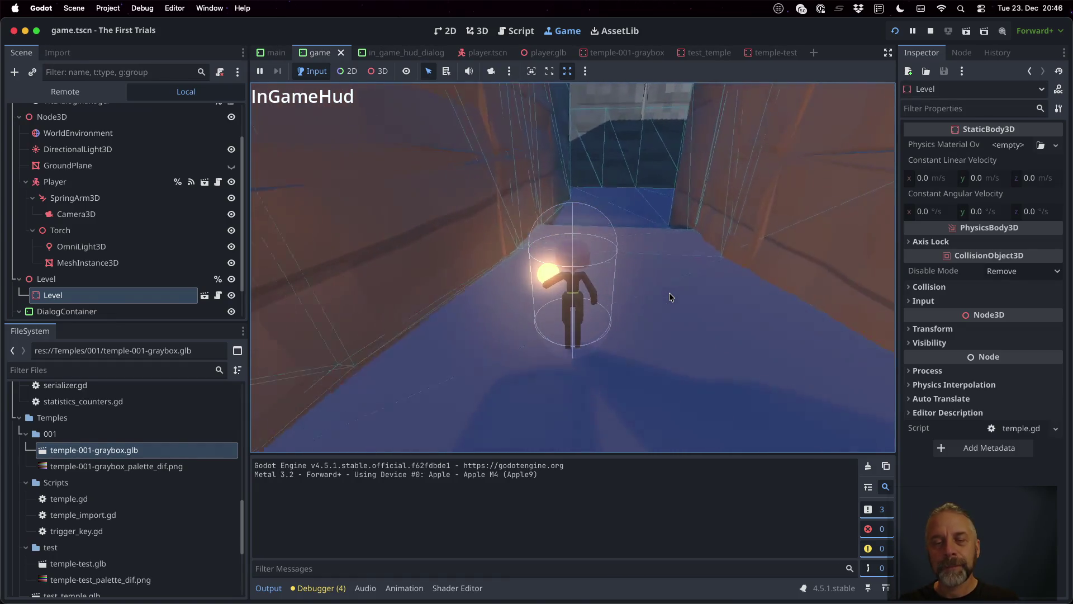
pyautogui.press('w')
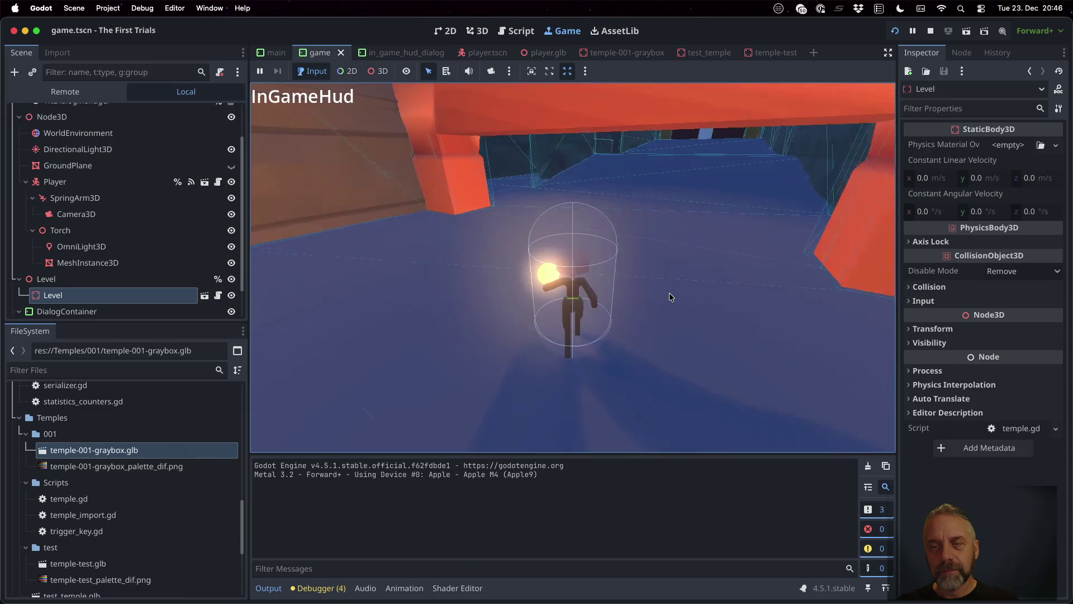
pyautogui.press('w')
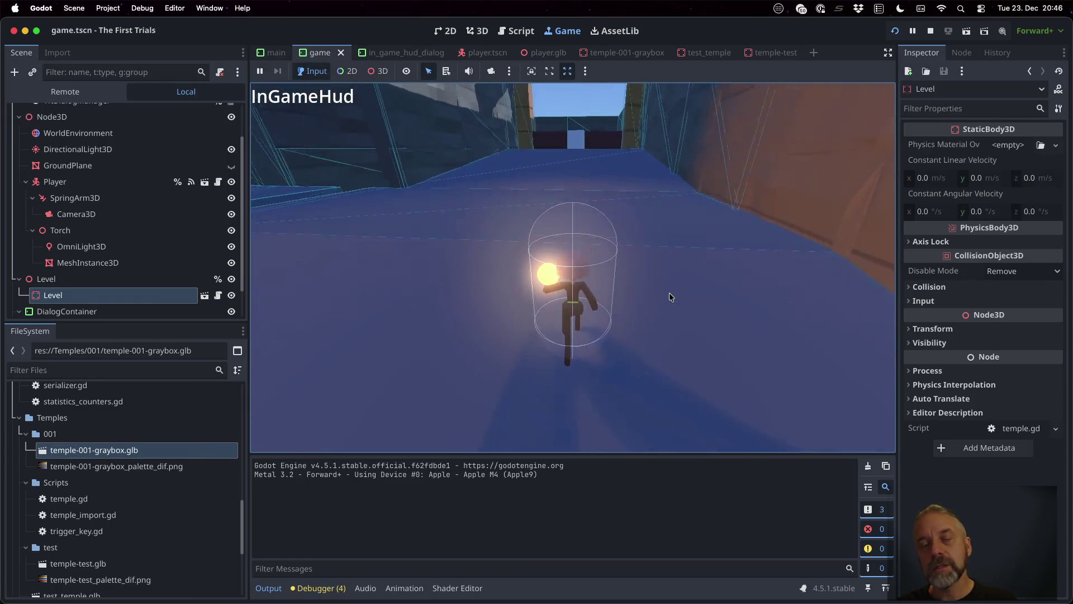
pyautogui.press('w')
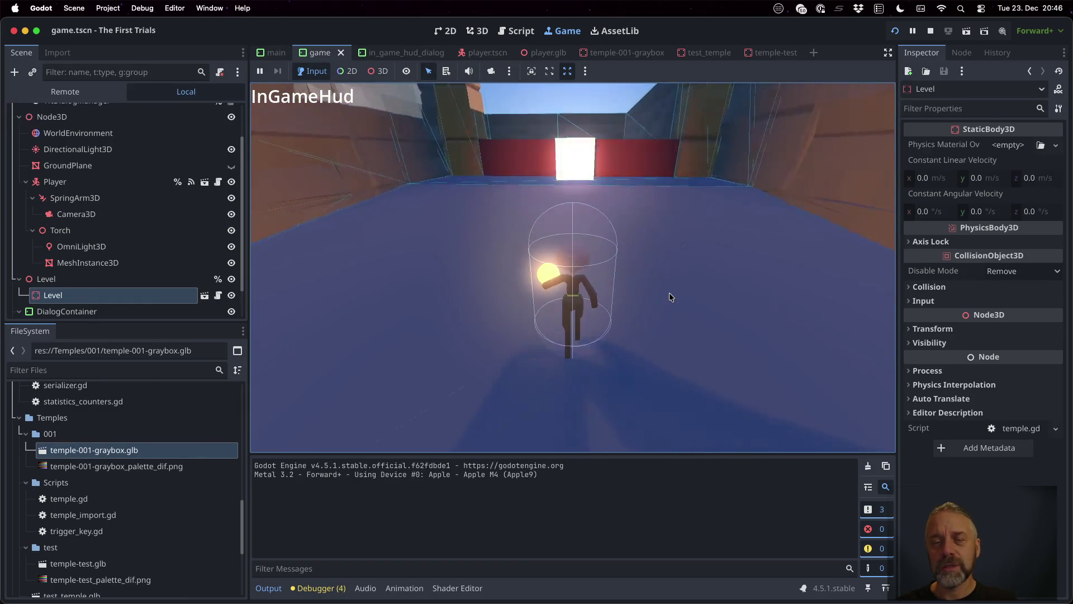
pyautogui.press('w')
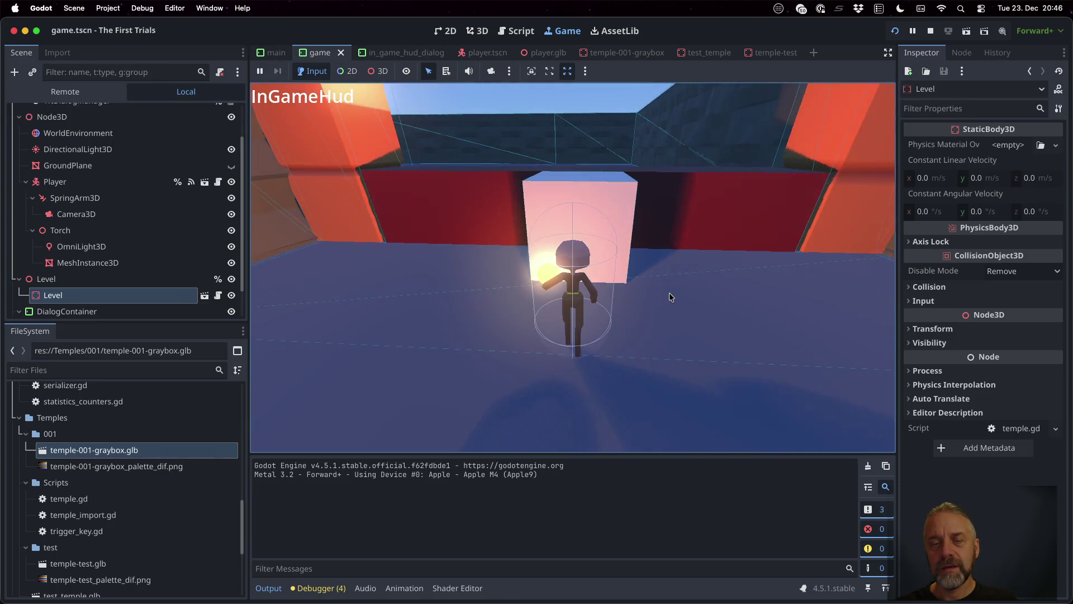
pyautogui.press('w')
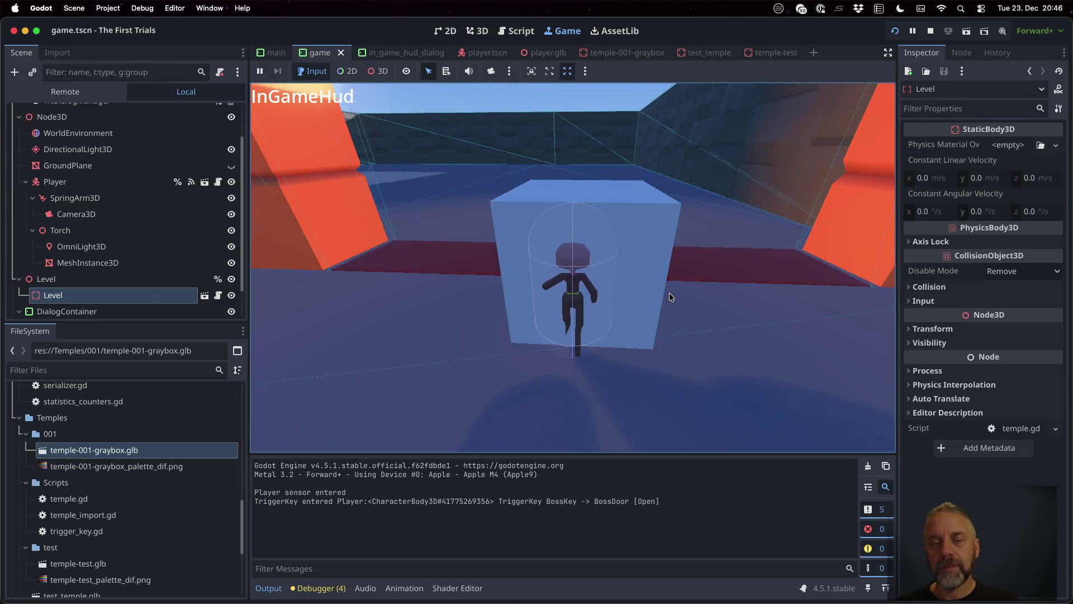
pyautogui.press('s')
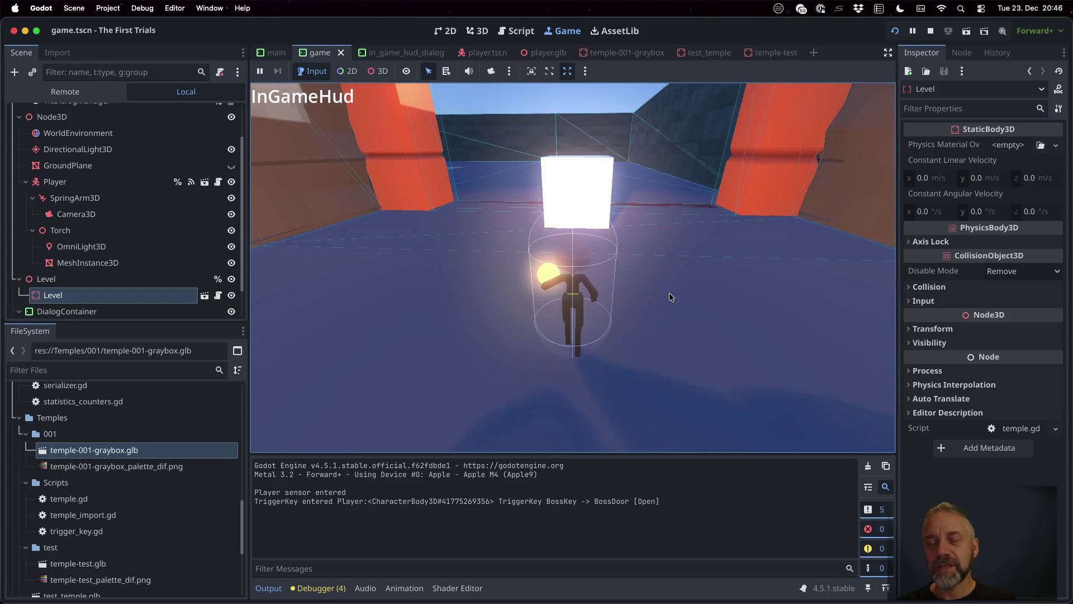
pyautogui.press('w')
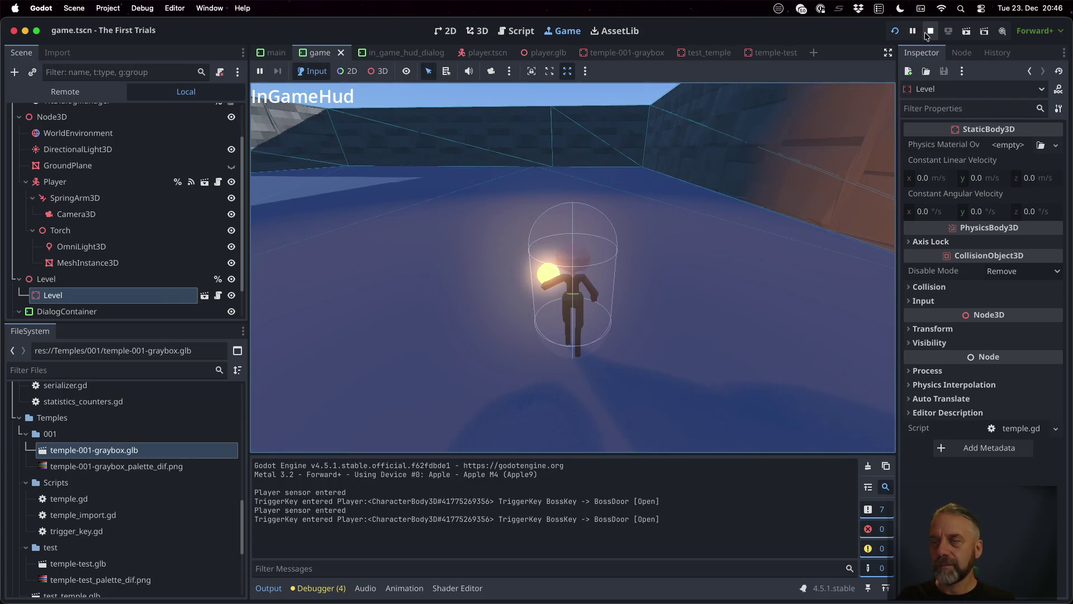
# Stop the game, bring Blender forward and select the small trigger cube.
pyautogui.press('Escape')
pyautogui.press('super+Tab')
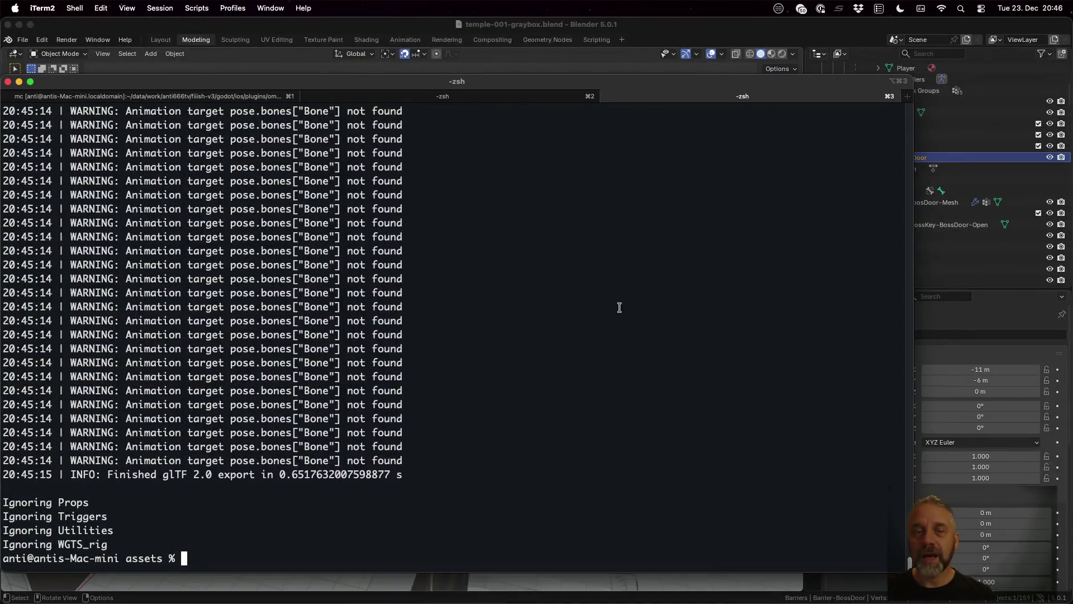
pyautogui.click(643, 26)
pyautogui.moveTo(429, 341); pyautogui.dragTo(452, 382)
pyautogui.click(423, 439)
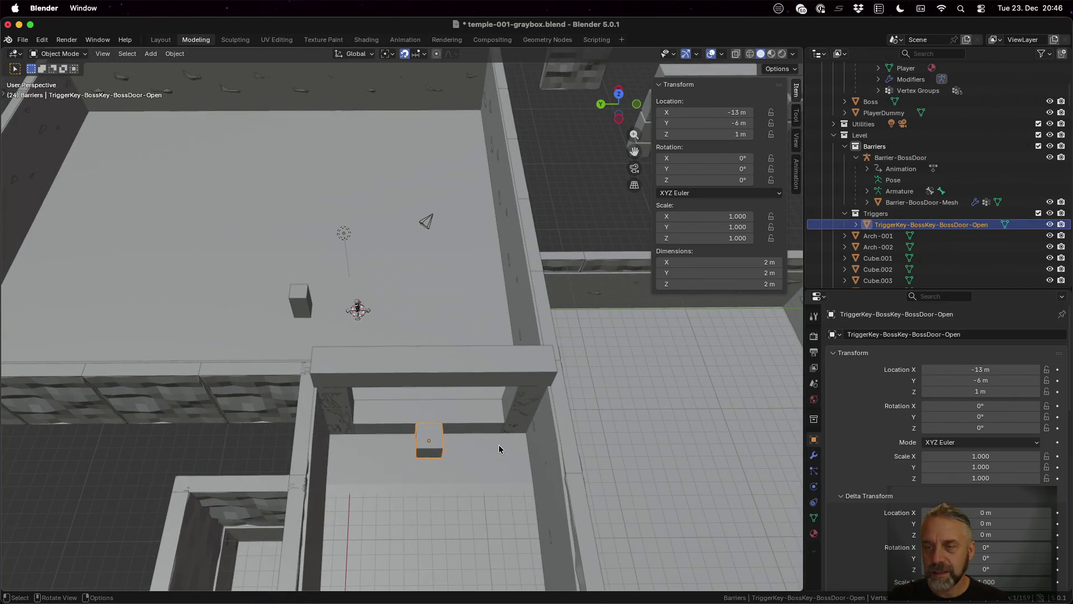
# Duplicate the trigger cube, move the copy 5 m along X under the arch, and enter Edit Mode.
pyautogui.hotkey('shift', 'd')
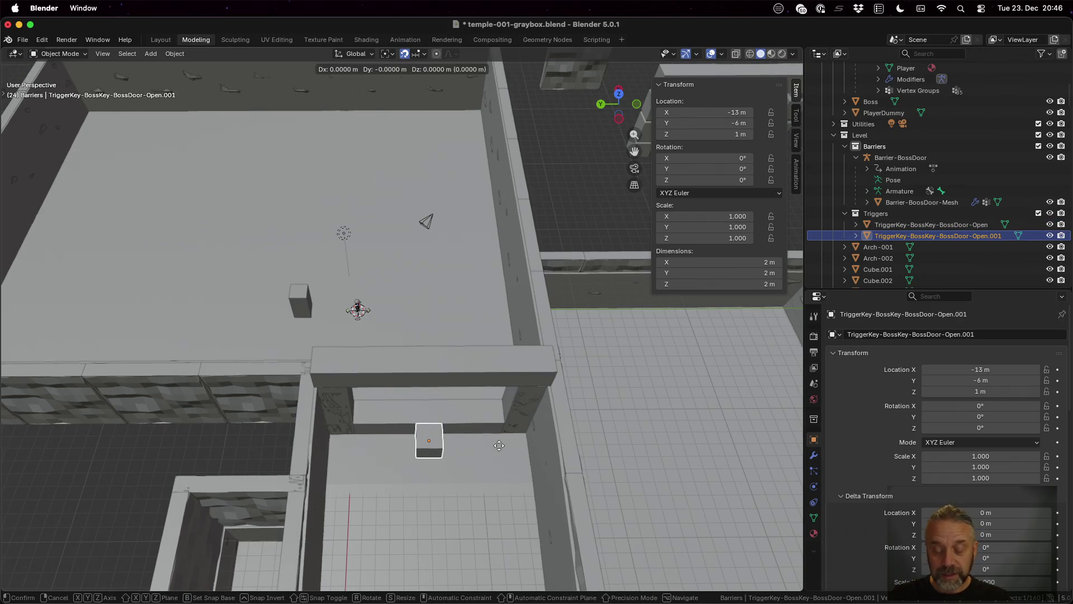
pyautogui.hotkey('shift', 'z')
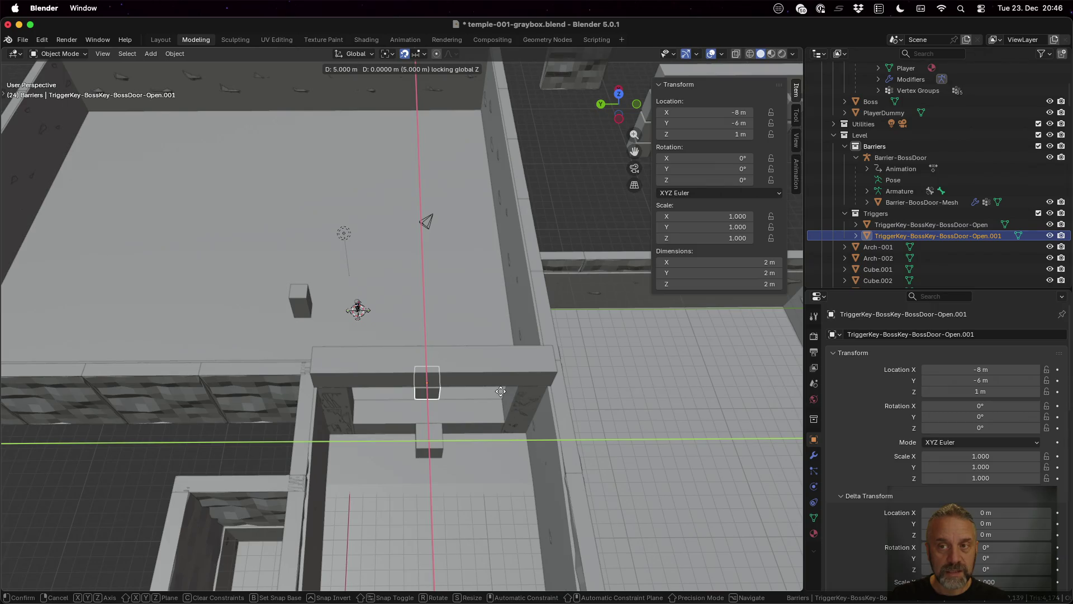
pyautogui.click(499, 390)
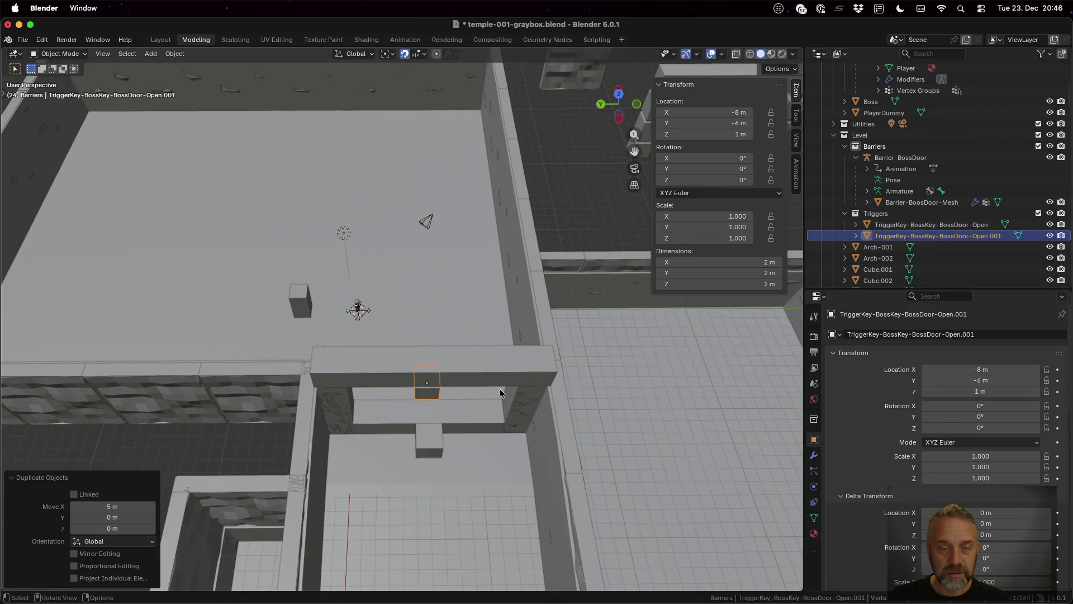
pyautogui.scroll(2, 475, 382)
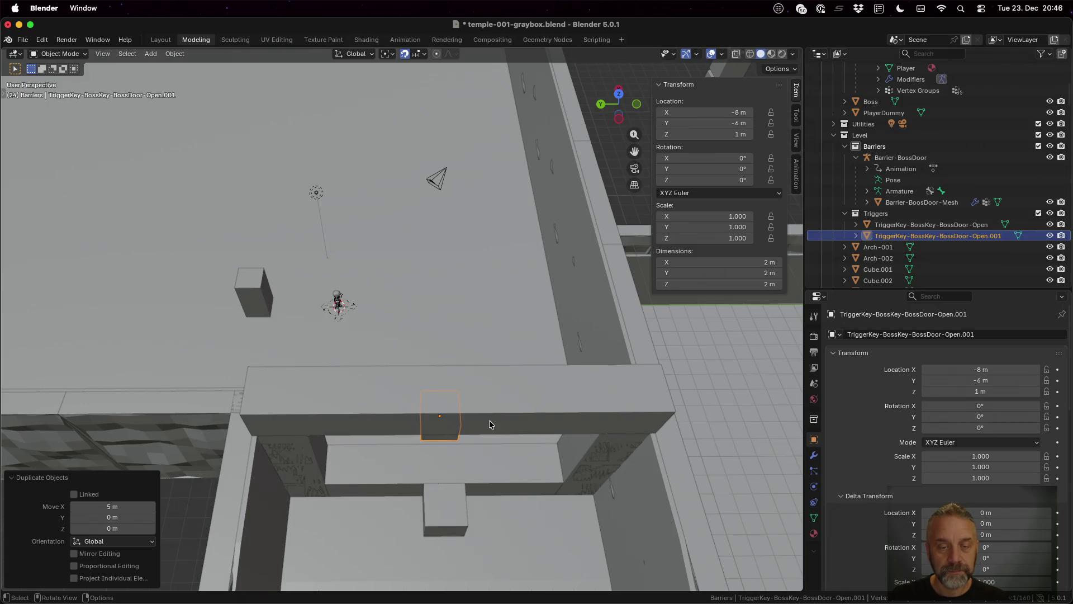
pyautogui.press('Tab')
pyautogui.scroll(5, 500, 441)
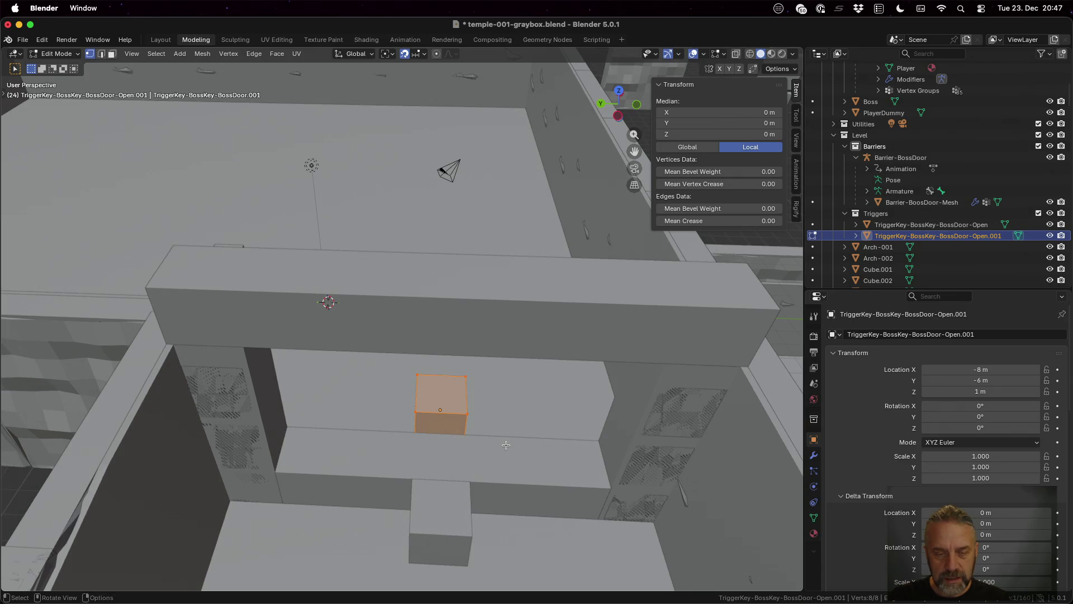
# Stretch the copied trigger's mesh 8 times along Y.
pyautogui.press('s')
pyautogui.press('y')
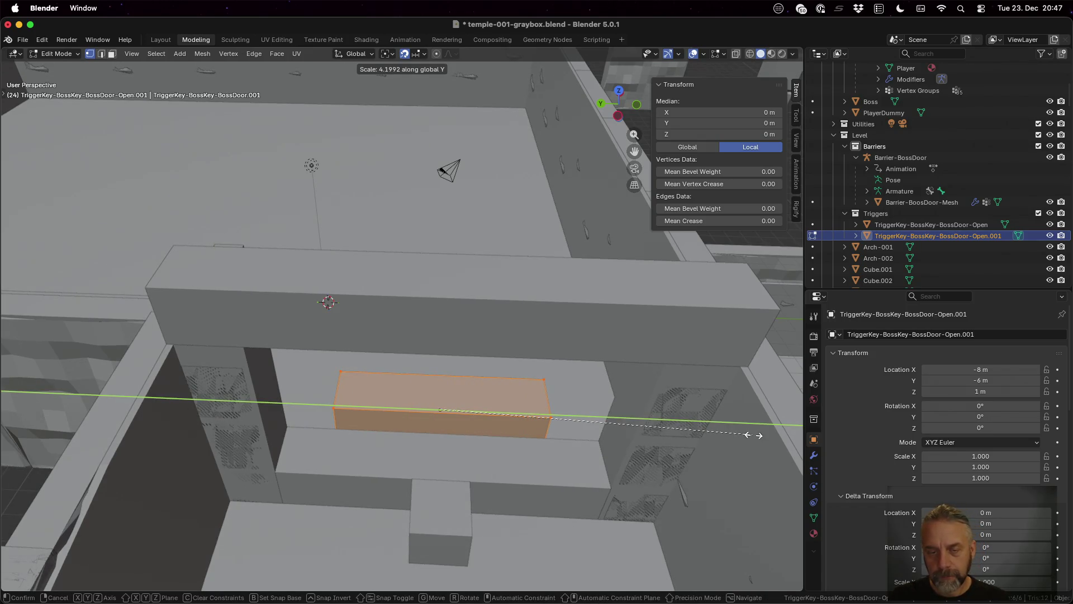
pyautogui.press('Escape')
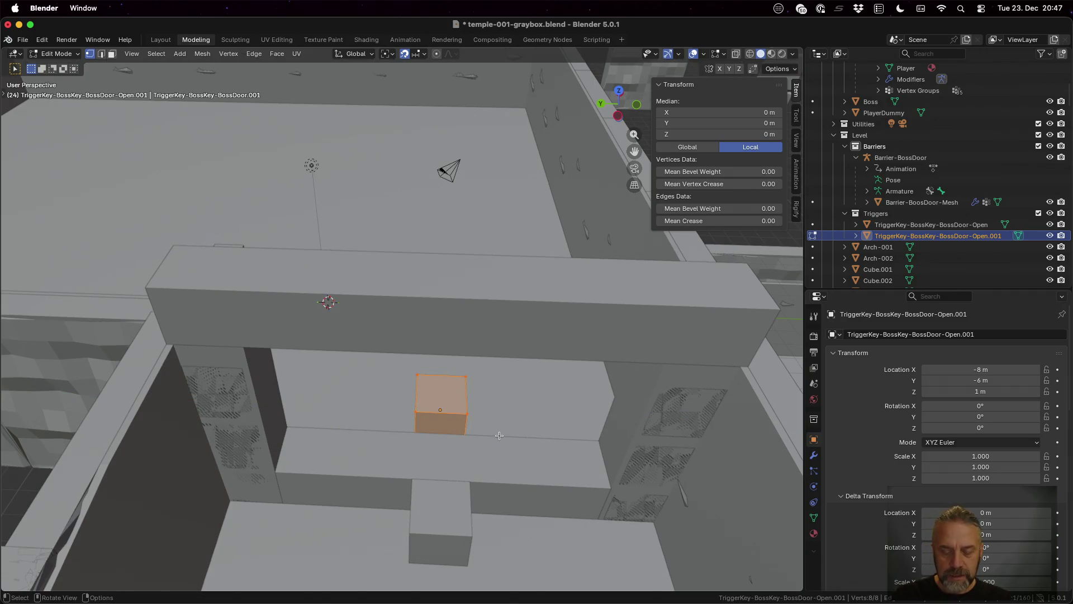
pyautogui.write('sy')
pyautogui.write('8')
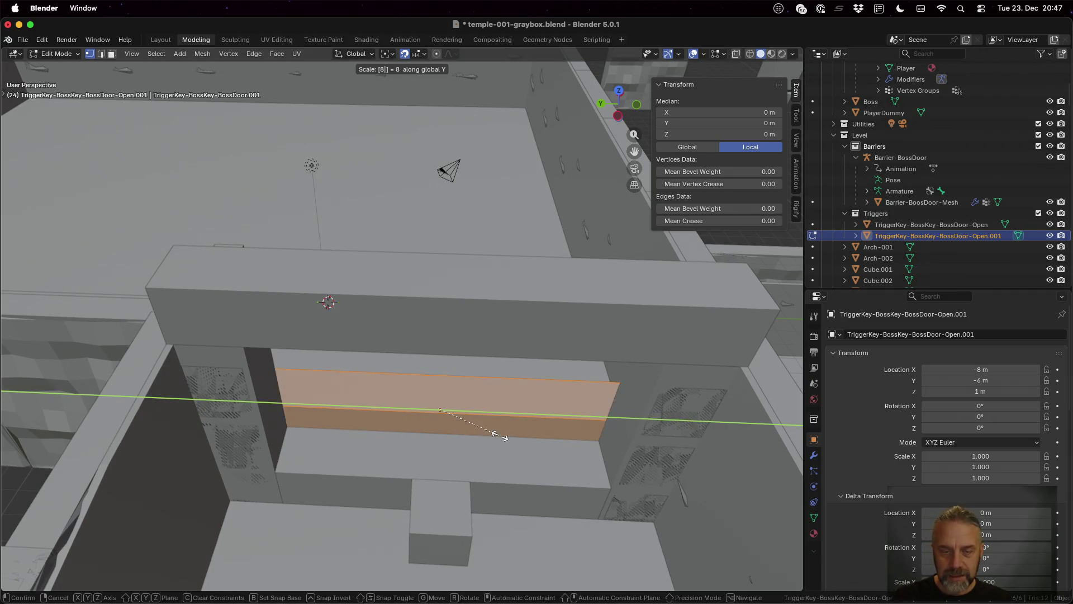
pyautogui.press('Return')
pyautogui.press('Tab')
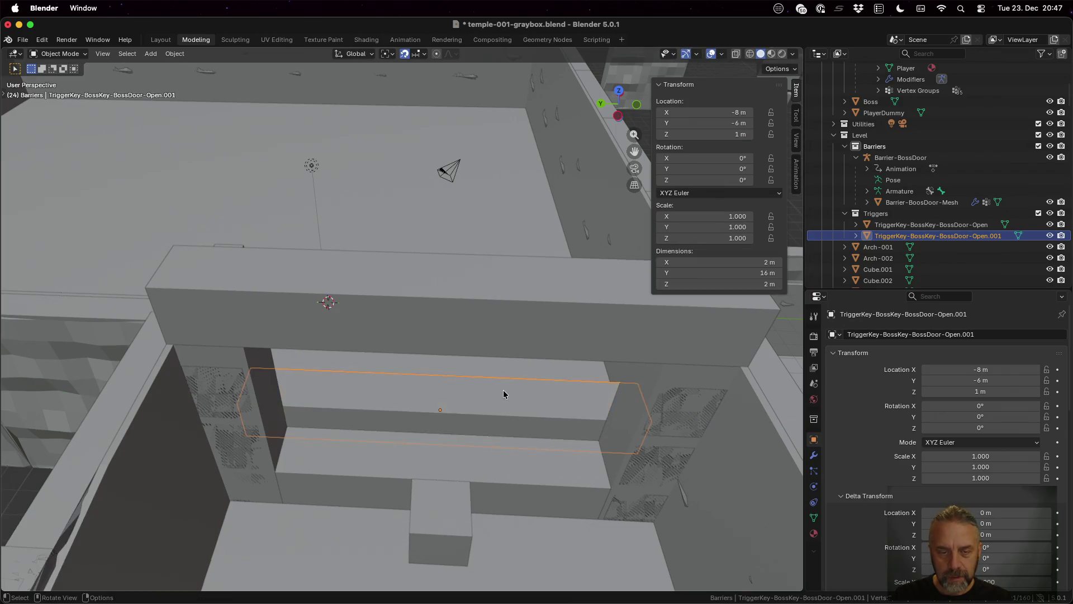
# Try a -10° rotation, keep the box at -8, -6, 1 m, then clear its rotation to zero.
pyautogui.moveTo(504, 388); pyautogui.dragTo(507, 440)
pyautogui.moveTo(673, 472)
pyautogui.mouseDown()
pyautogui.moveTo(643, 471)
pyautogui.moveTo(616, 444)
pyautogui.moveTo(487, 488)
pyautogui.moveTo(438, 481)
pyautogui.moveTo(426, 442)
pyautogui.moveTo(419, 507)
pyautogui.mouseUp()
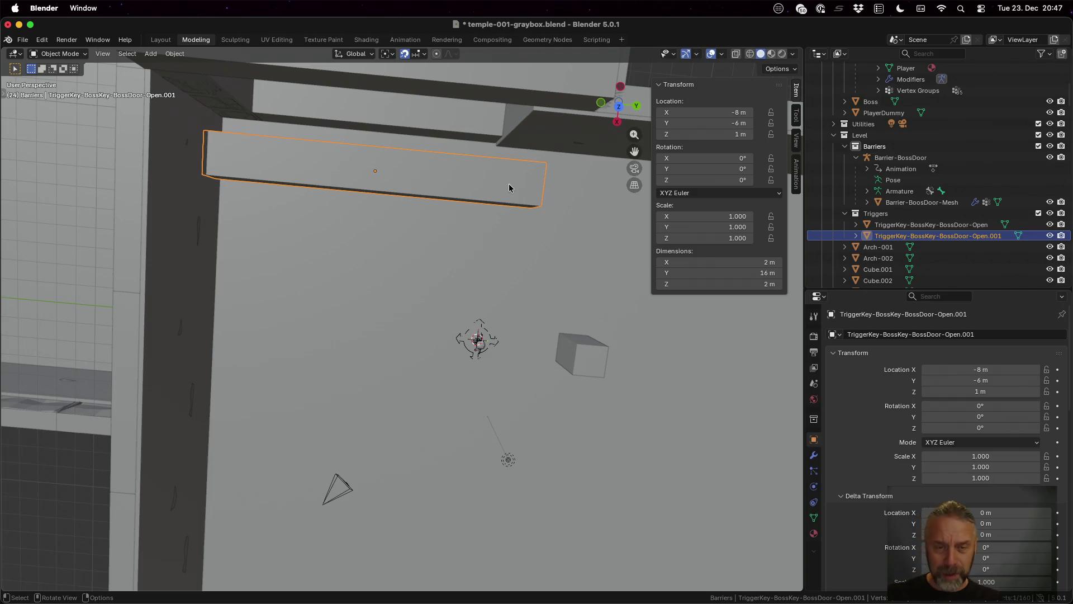
pyautogui.write('r-10')
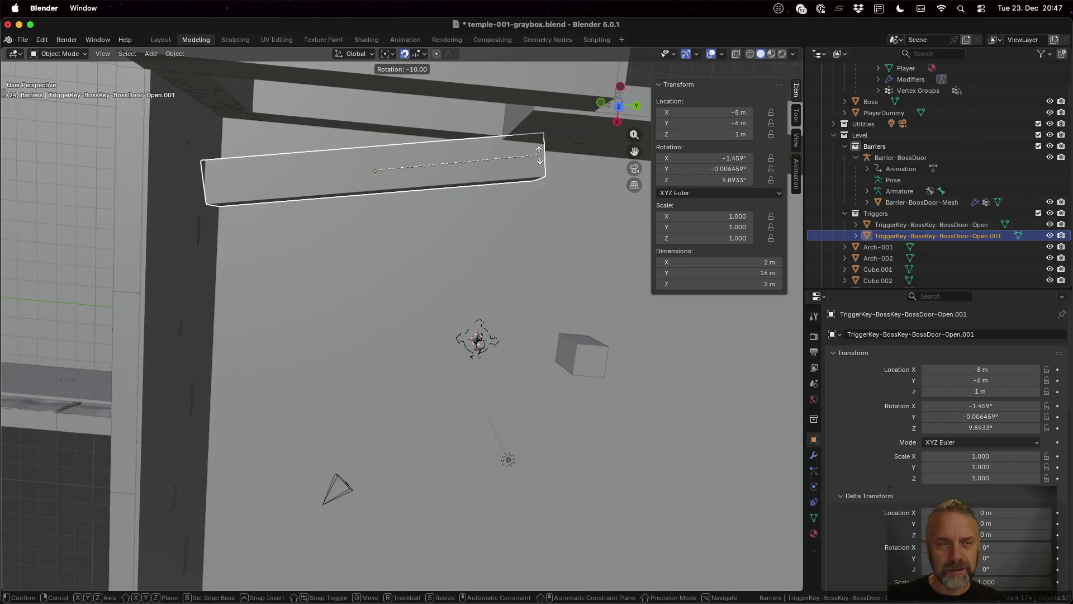
pyautogui.press('Return')
pyautogui.press('g')
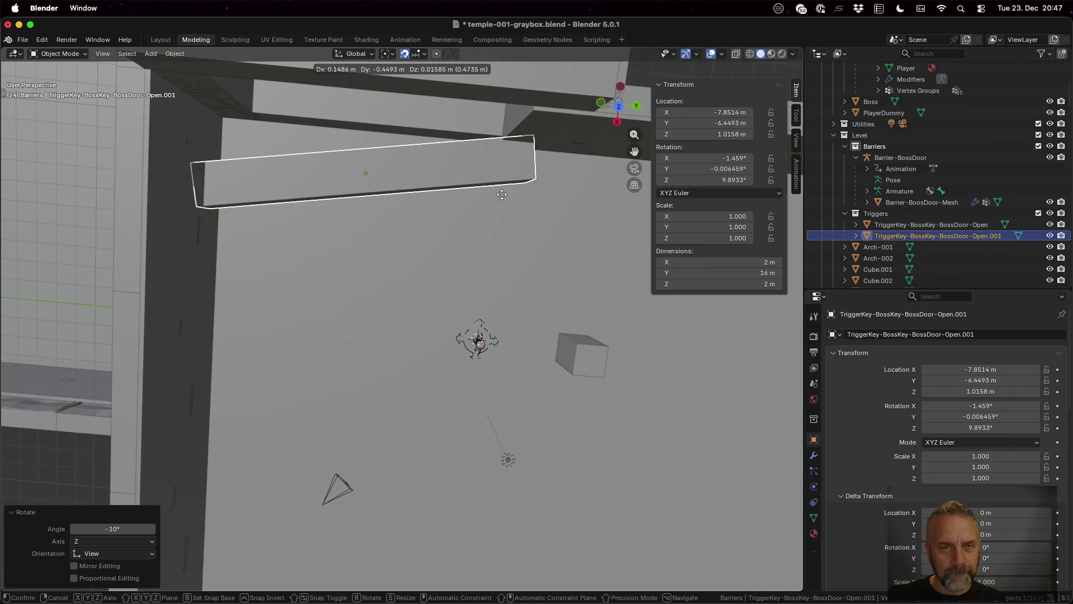
pyautogui.press('ctrl')
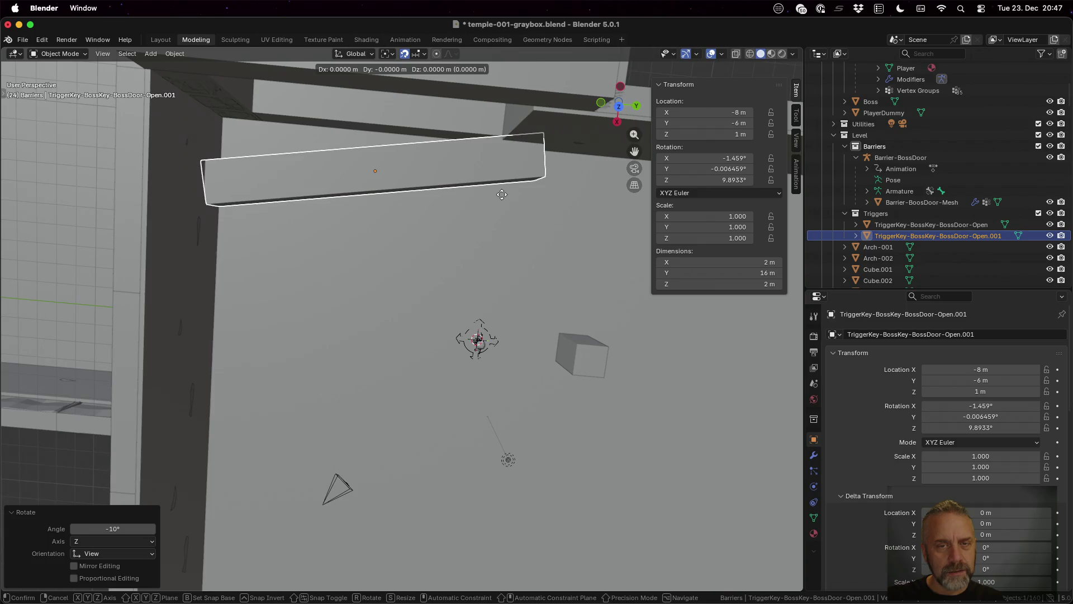
pyautogui.click(502, 194)
pyautogui.hotkey('alt', 'r')
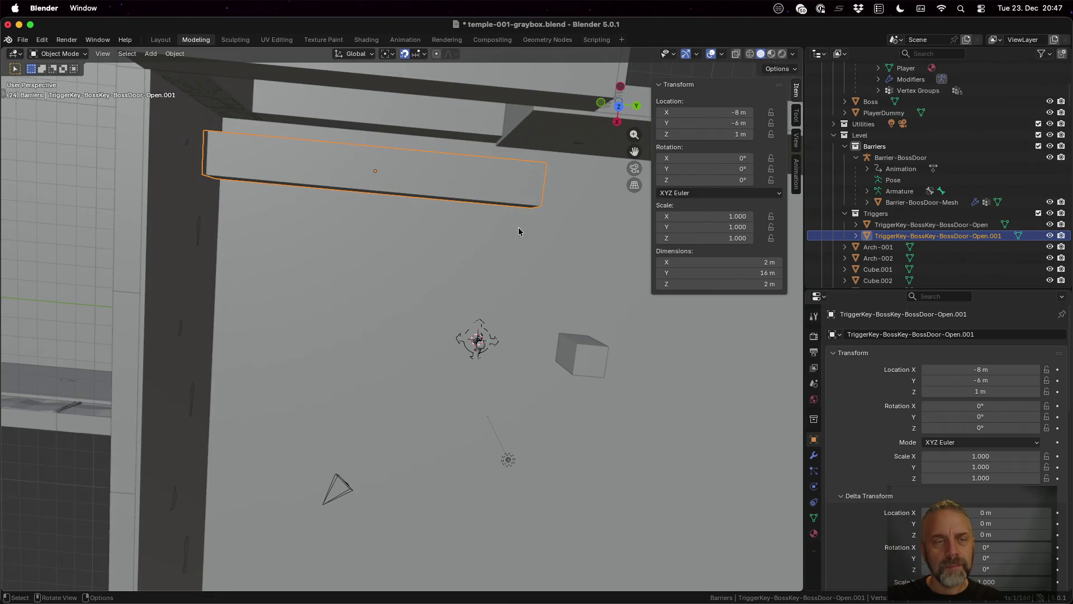
pyautogui.press('Tab')
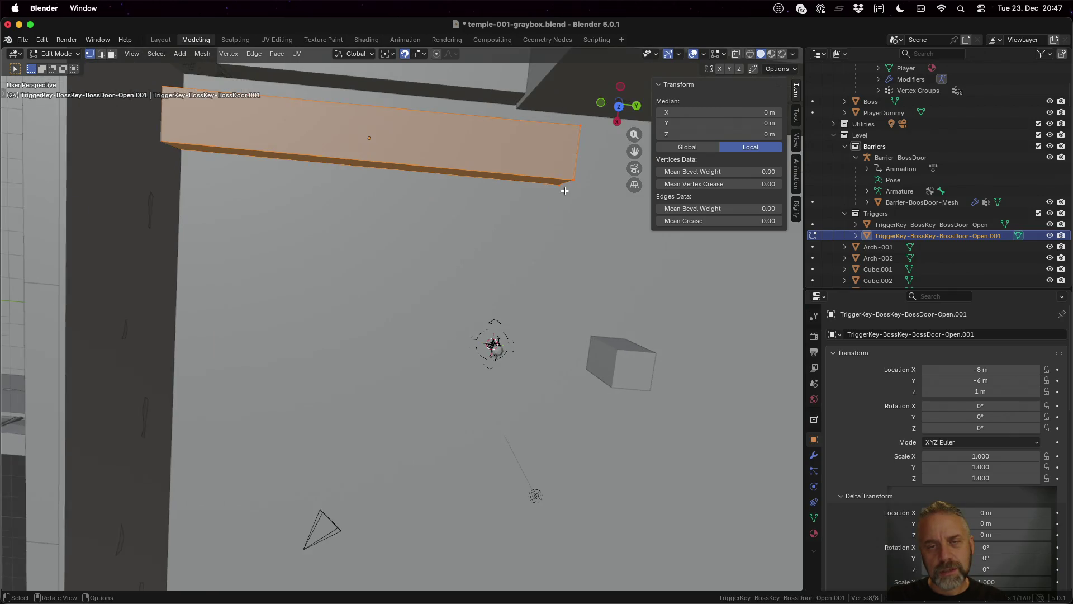
# Extrude the trigger box's end face 2 m along Y.
pyautogui.moveTo(584, 184)
pyautogui.mouseDown()
pyautogui.moveTo(442, 199)
pyautogui.moveTo(457, 199)
pyautogui.moveTo(477, 162)
pyautogui.mouseUp()
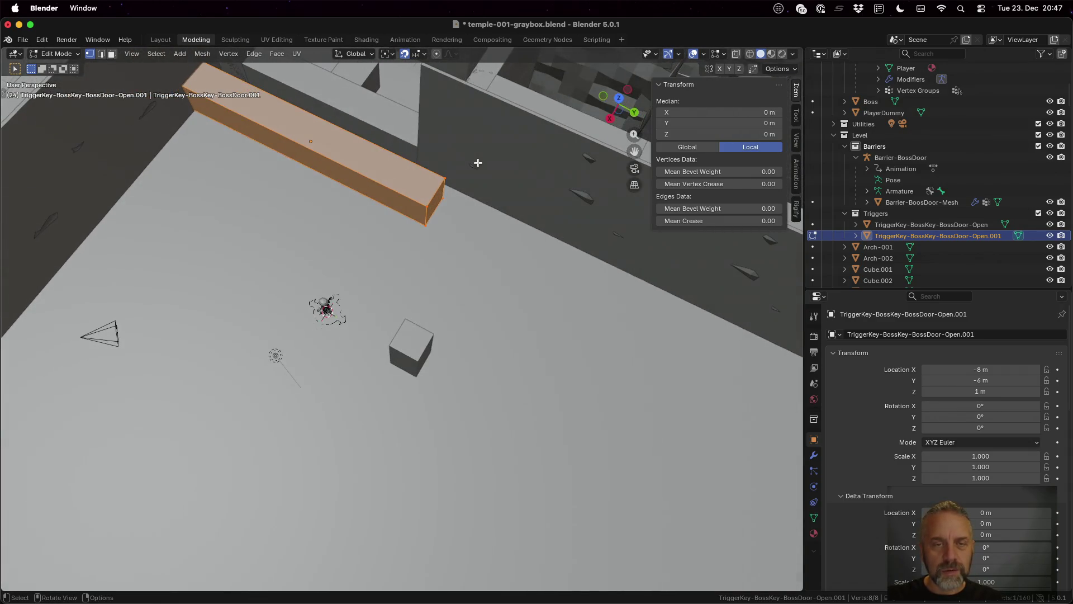
pyautogui.click(459, 207)
pyautogui.click(435, 199)
pyautogui.press('e')
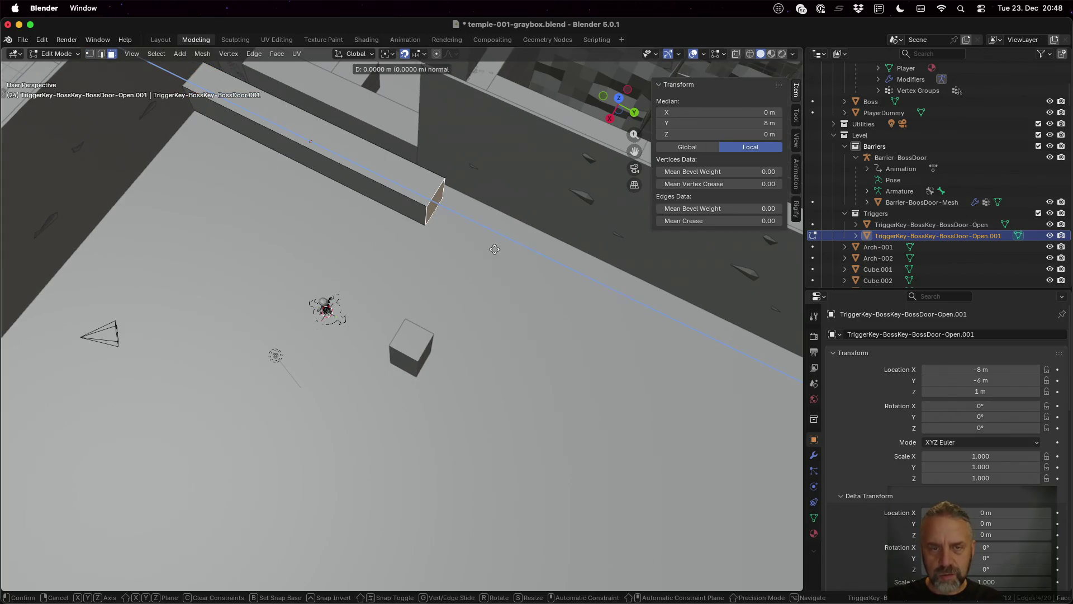
pyautogui.press('y')
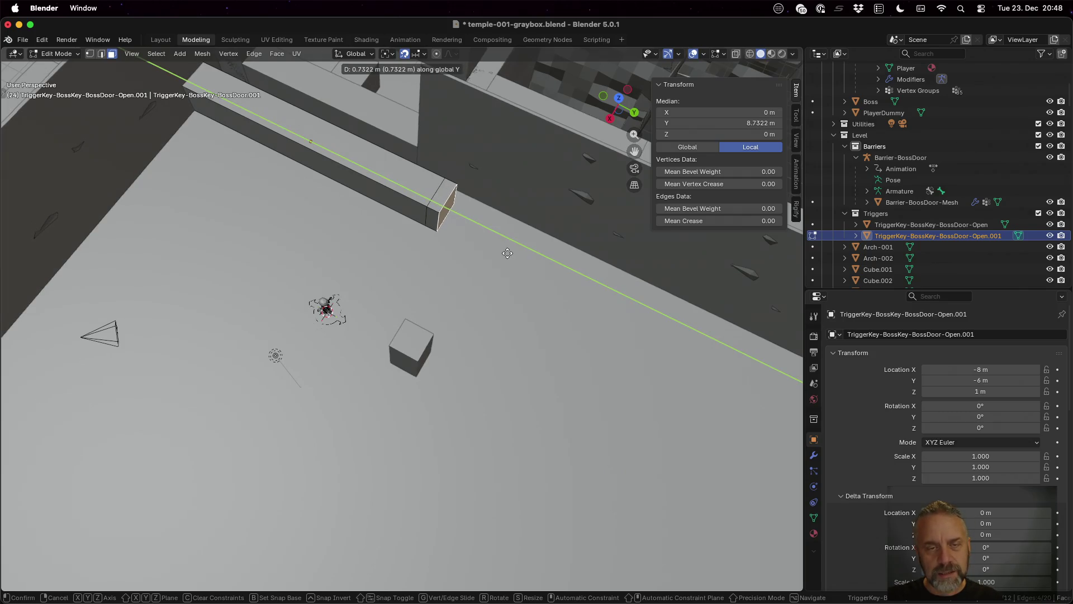
pyautogui.press('ctrl')
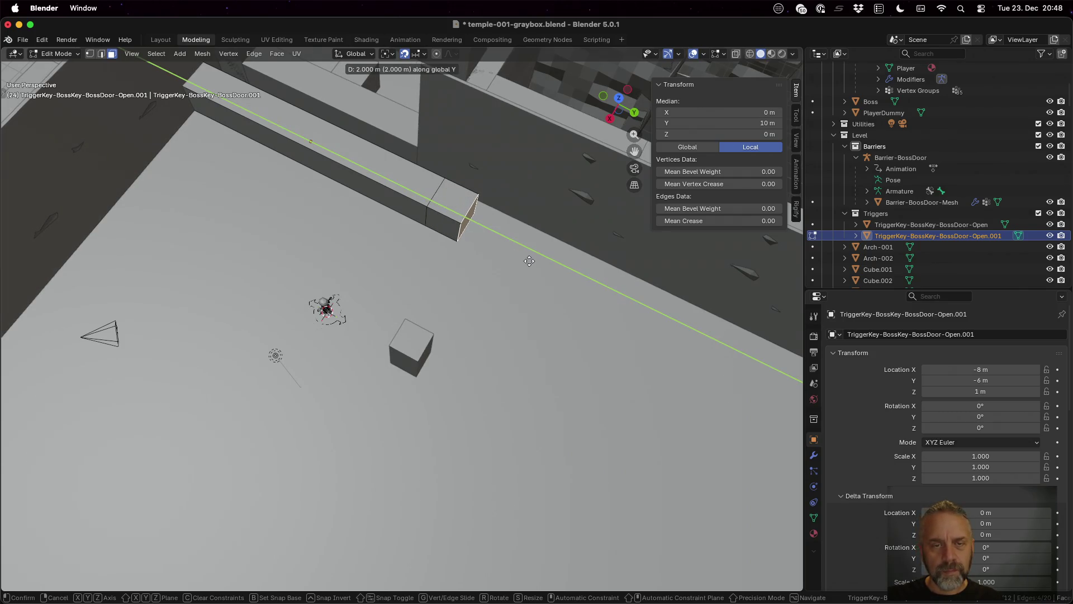
pyautogui.click(523, 260)
pyautogui.moveTo(524, 260)
pyautogui.mouseDown()
pyautogui.moveTo(438, 230)
pyautogui.moveTo(350, 251)
pyautogui.mouseUp()
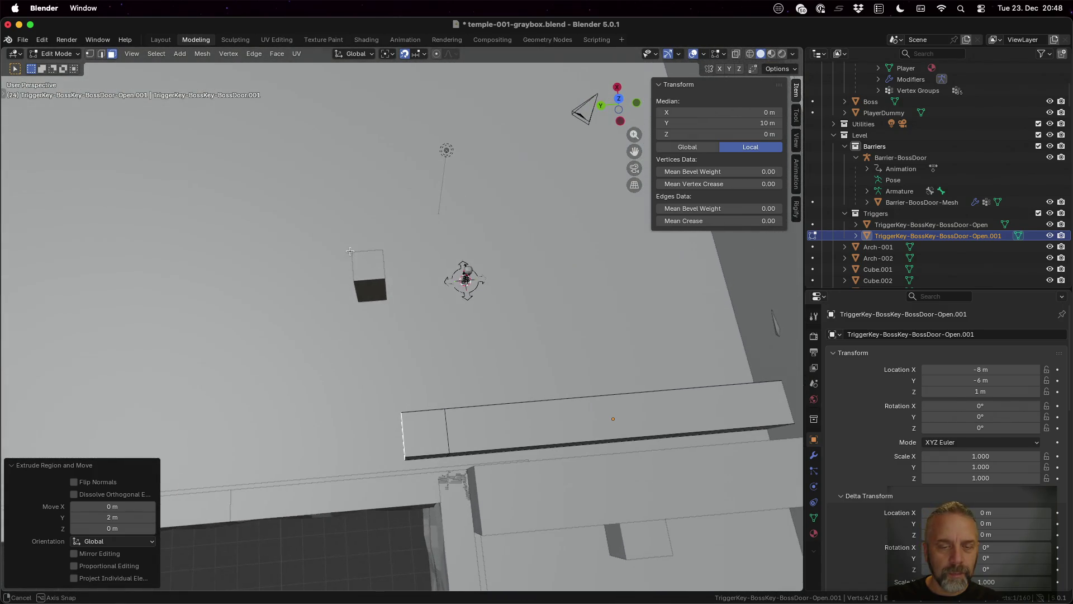
# Extrude the side face 2 m toward -X to form the L-shape, then return to Object Mode.
pyautogui.click(423, 458)
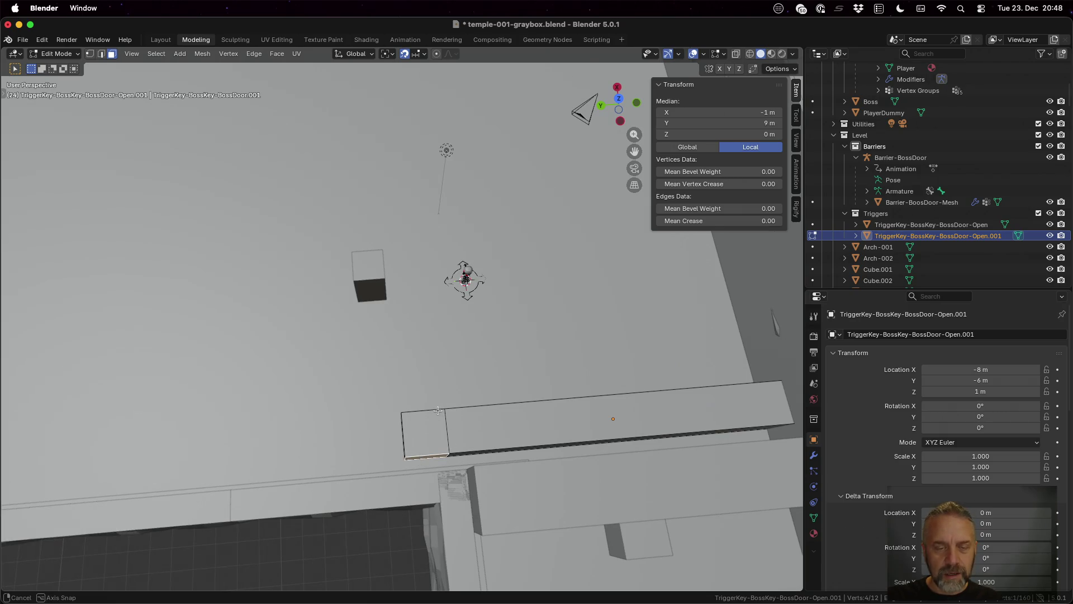
pyautogui.moveTo(437, 410); pyautogui.dragTo(438, 423)
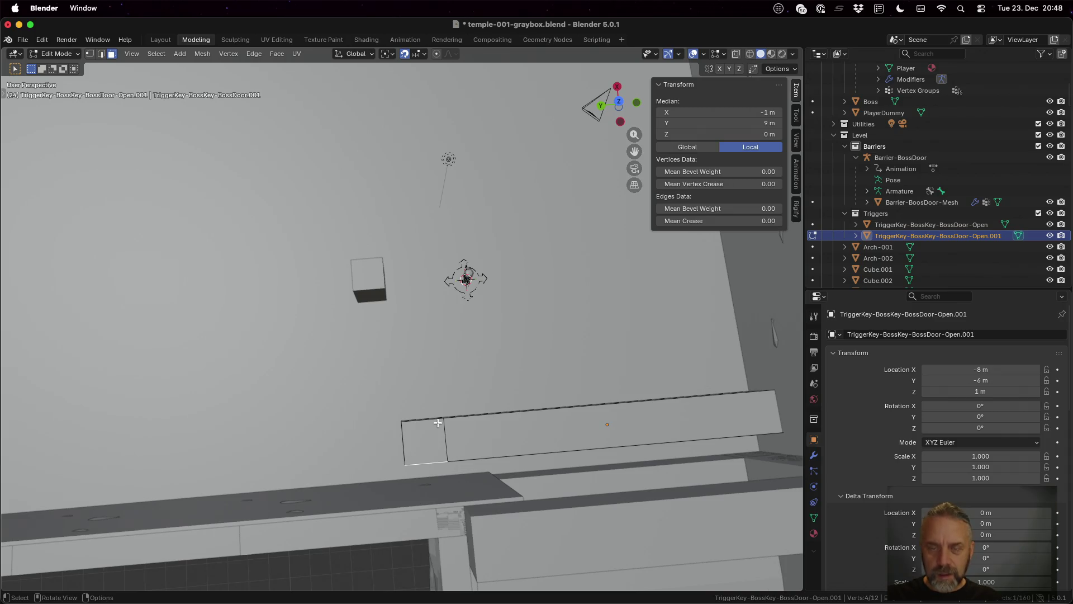
pyautogui.press('g')
pyautogui.press('x')
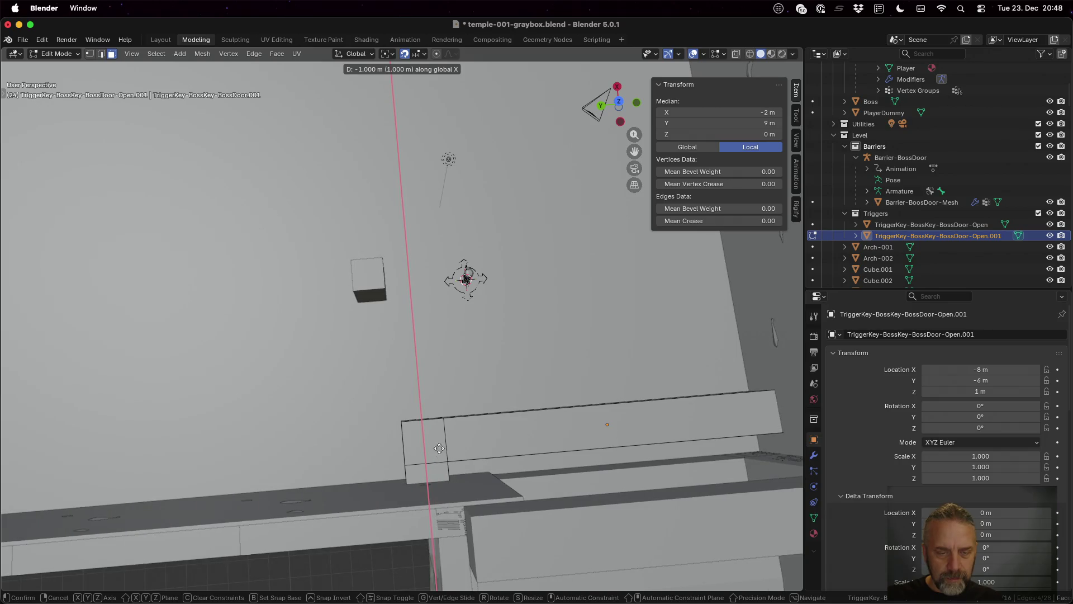
pyautogui.click(441, 461)
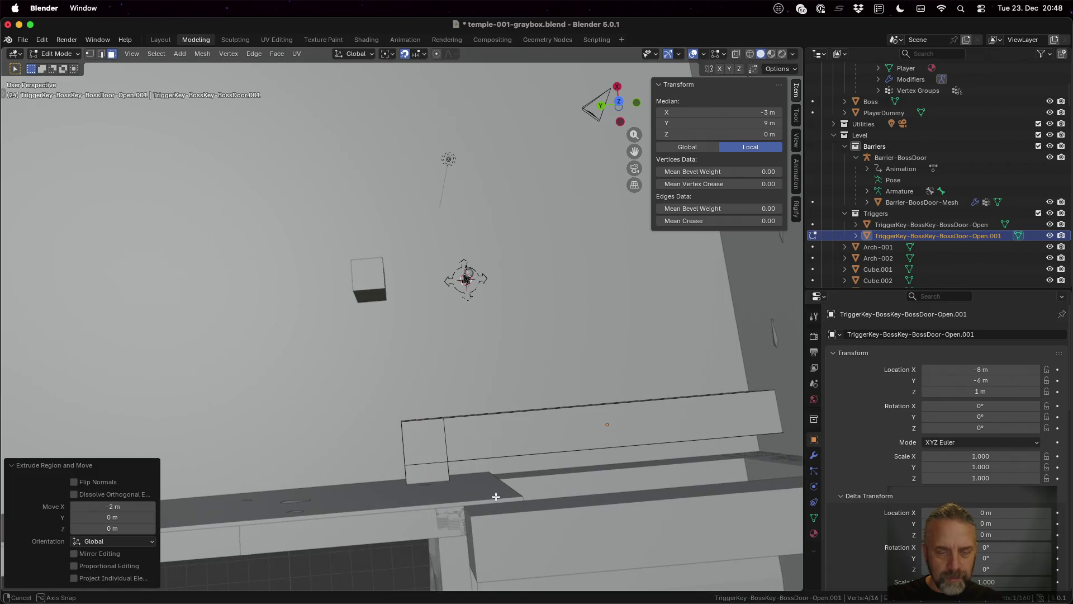
pyautogui.hscroll(-5, 486, 469)
pyautogui.hscroll(-5, 559, 484)
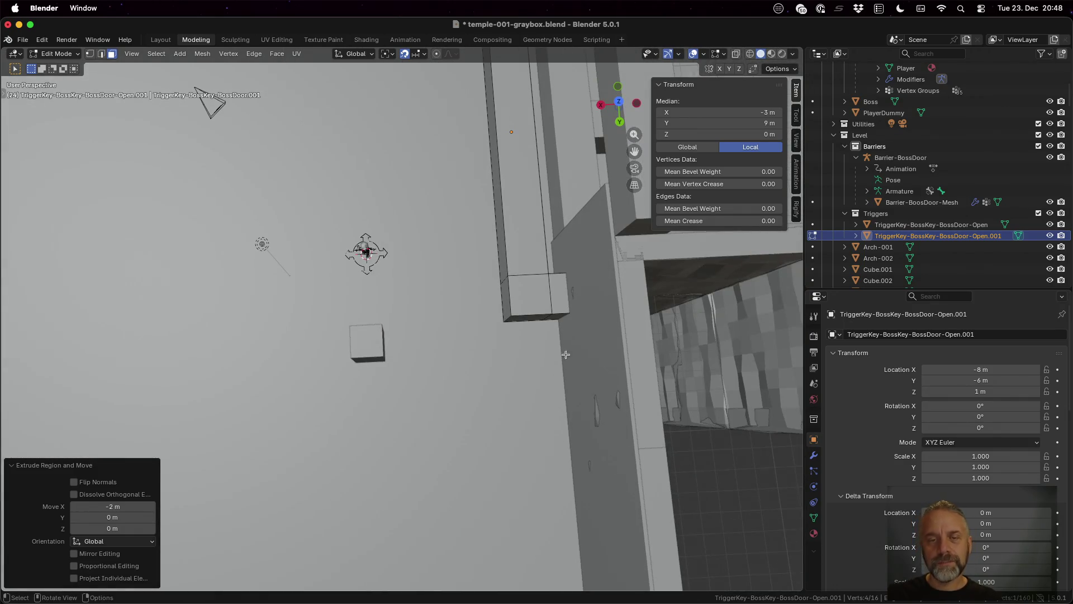
pyautogui.press('Tab')
pyautogui.scroll(5, 518, 372)
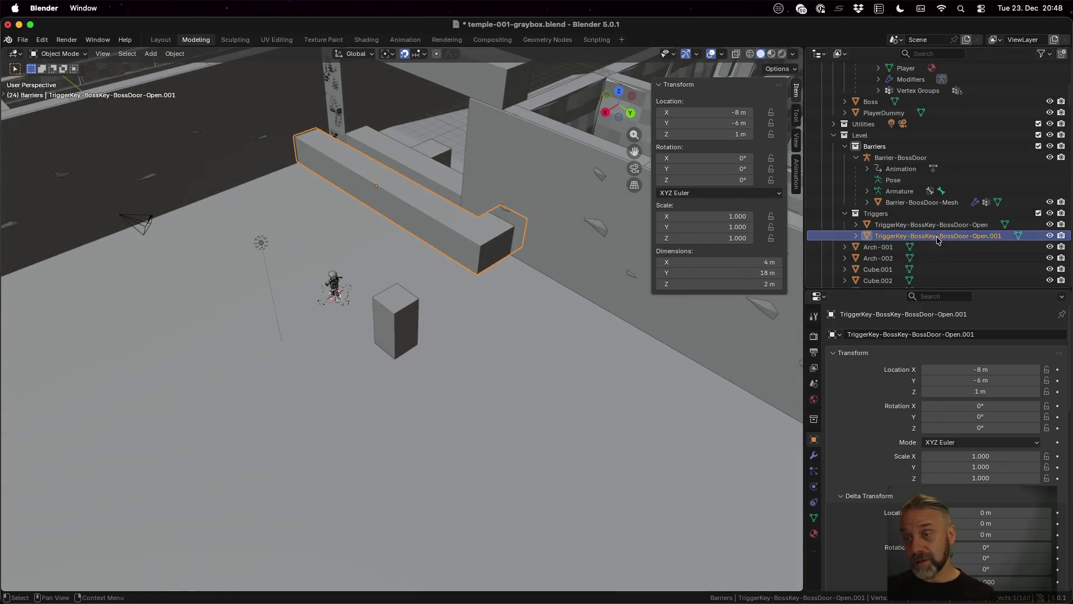
# Rename the copy TriggerKey-BossKey-BossDoor-Close and save the blend file.
pyautogui.press('F2')
pyautogui.write('Clos')
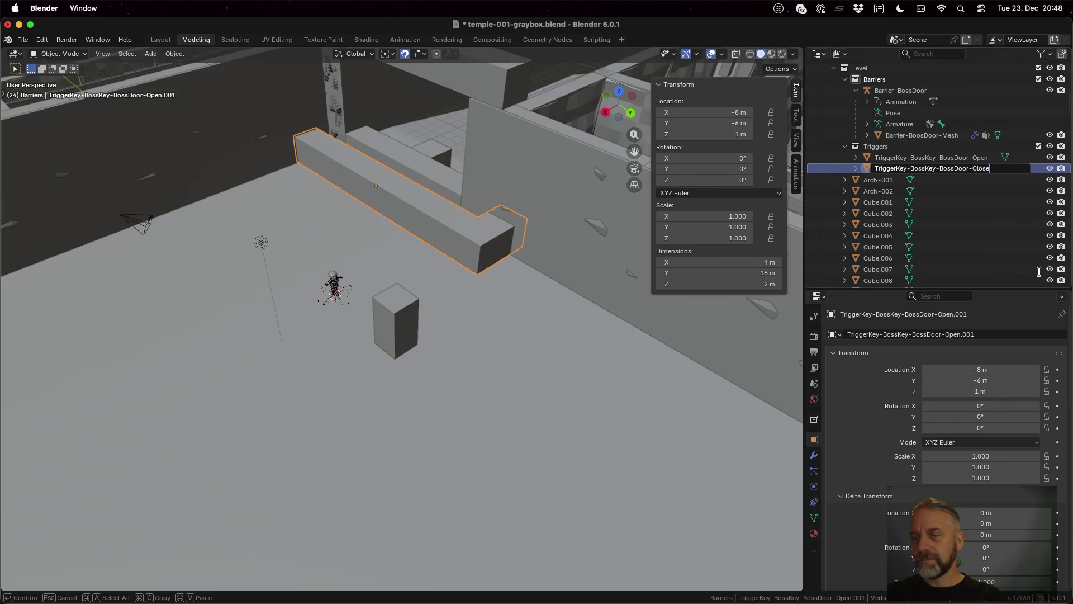
pyautogui.press('Return')
pyautogui.press('cmd+s')
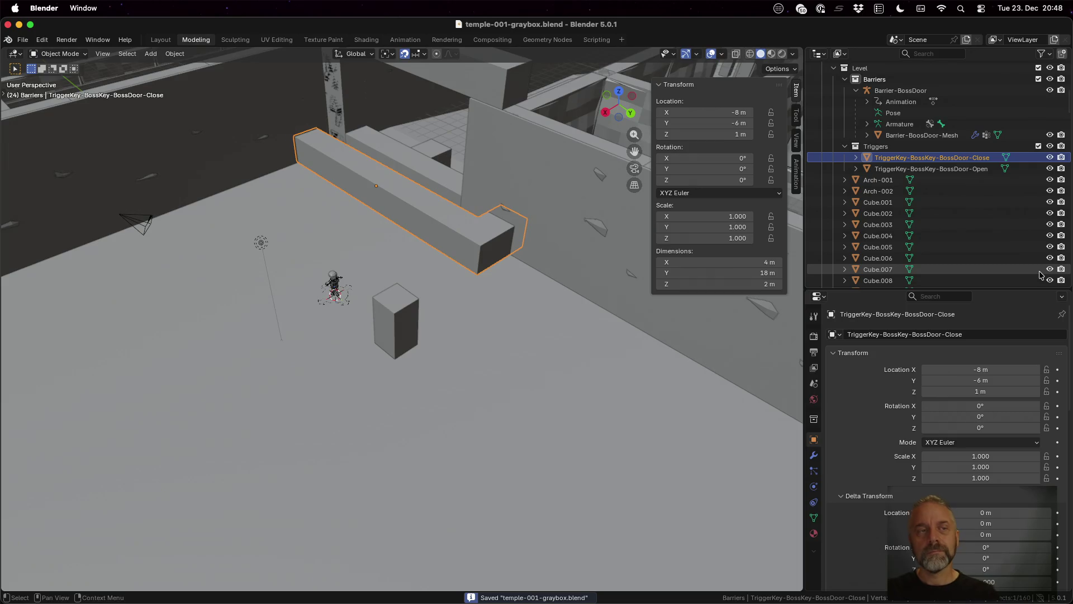
# Rerun the glTF export command in the terminal, then switch to Godot.
pyautogui.hotkey('ctrl', 'Up')
pyautogui.click(330, 279)
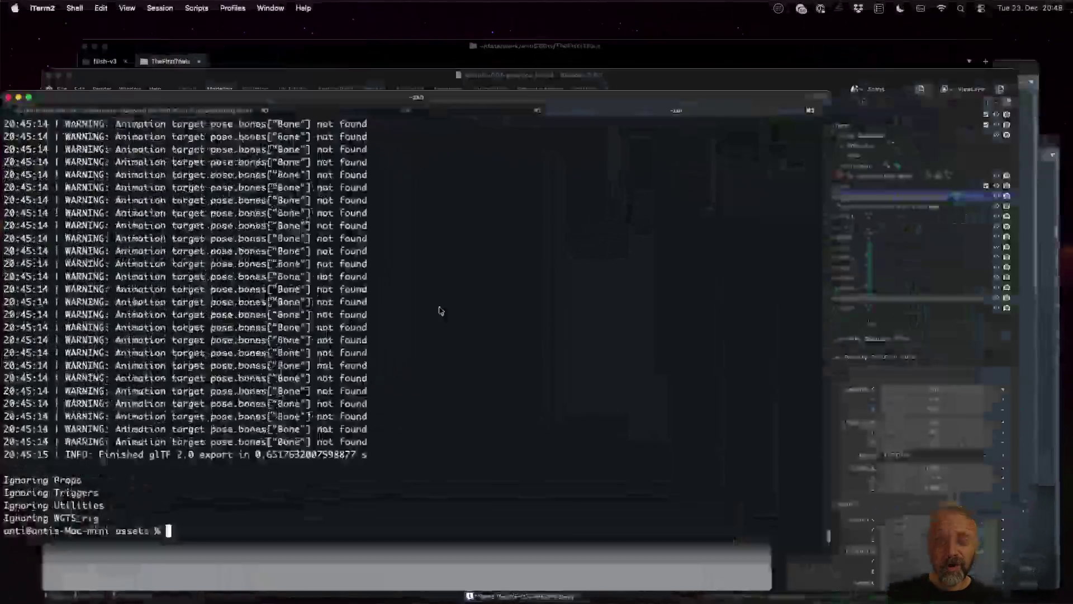
pyautogui.press('Up')
pyautogui.press('Return')
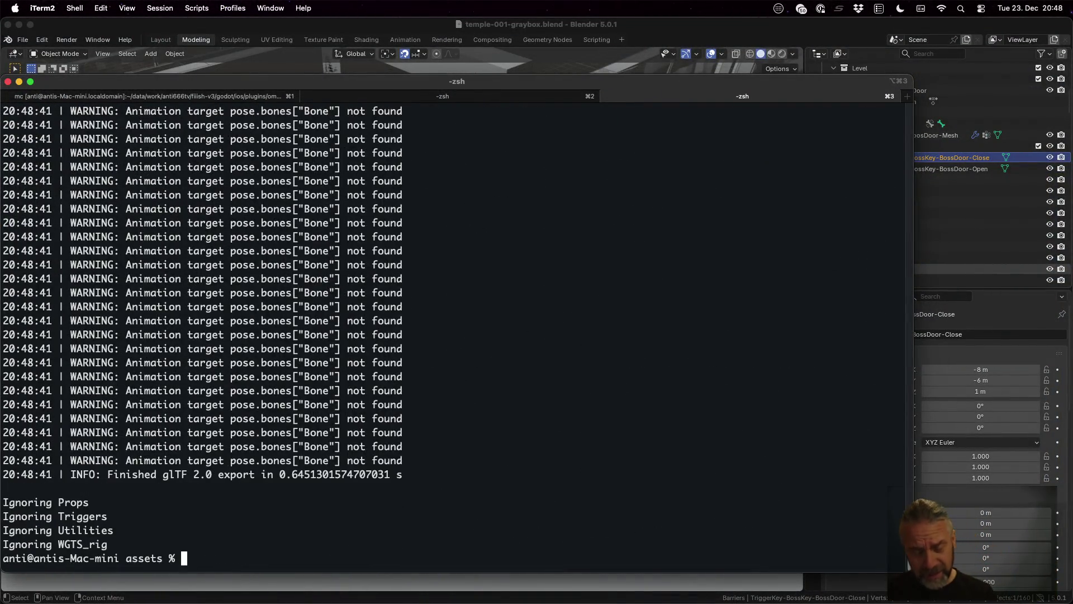
pyautogui.hotkey('ctrl', 'Left')
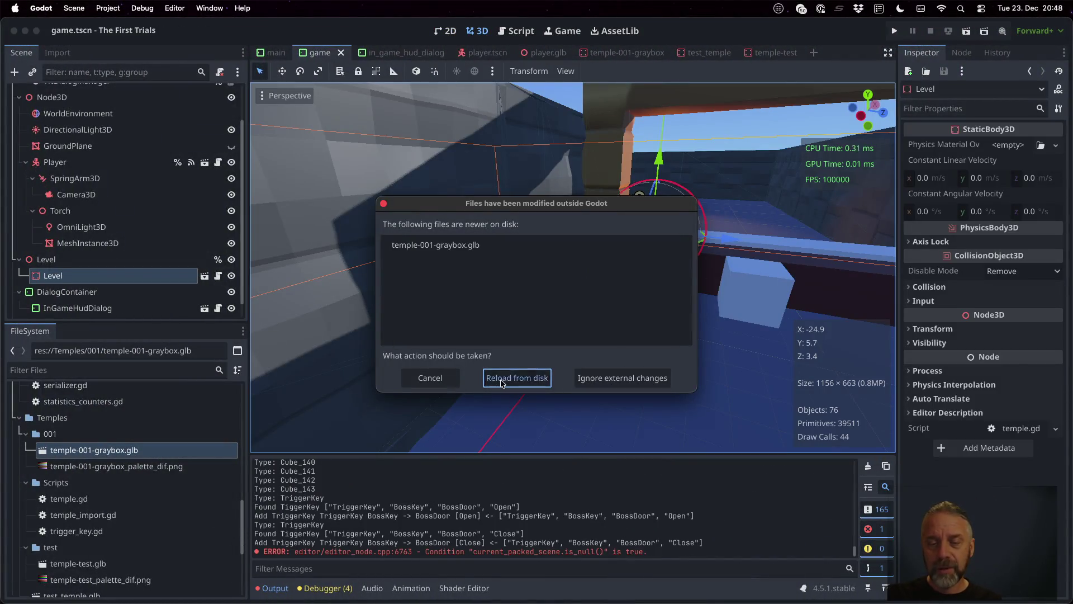
# Reload the changed files from disk and launch the game.
pyautogui.click(501, 382)
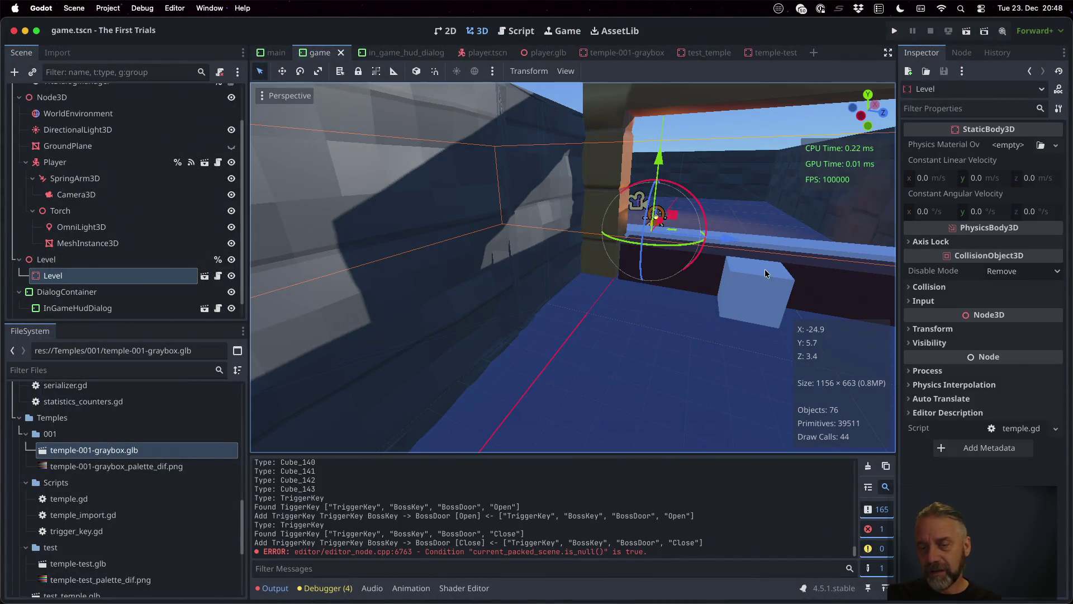
pyautogui.scroll(-5, 753, 307)
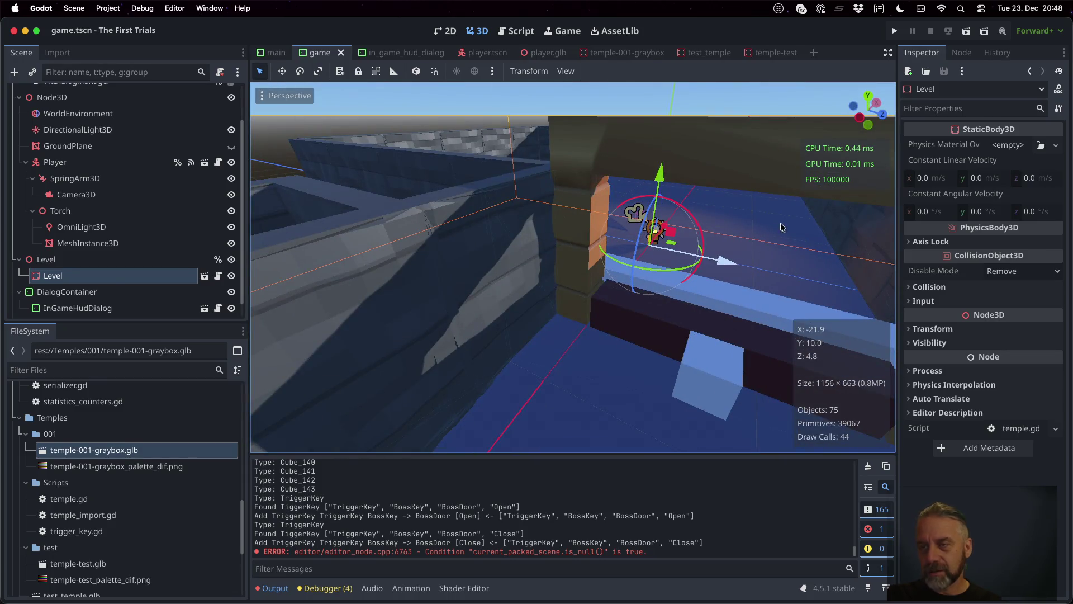
pyautogui.click(896, 31)
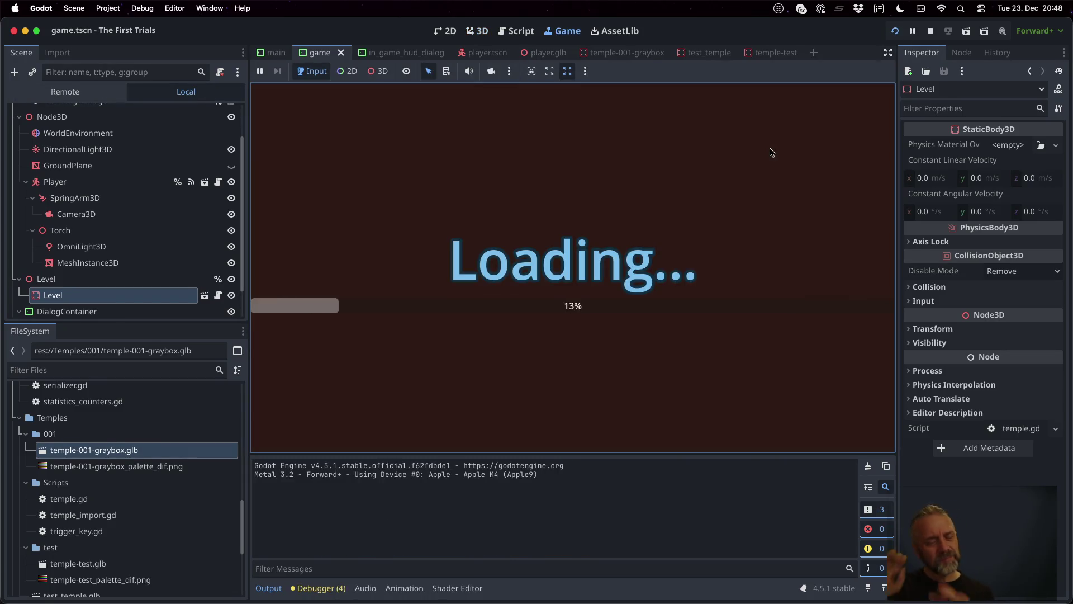
# Walk the player through the corridor and orange doorway along the dark red wall.
pyautogui.press('w')
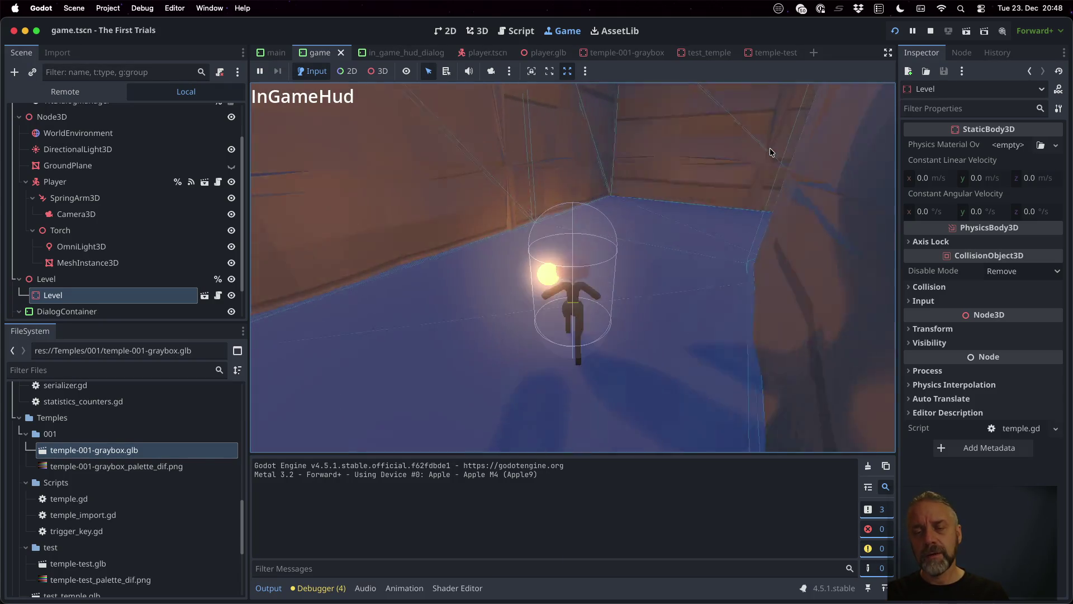
pyautogui.press('w')
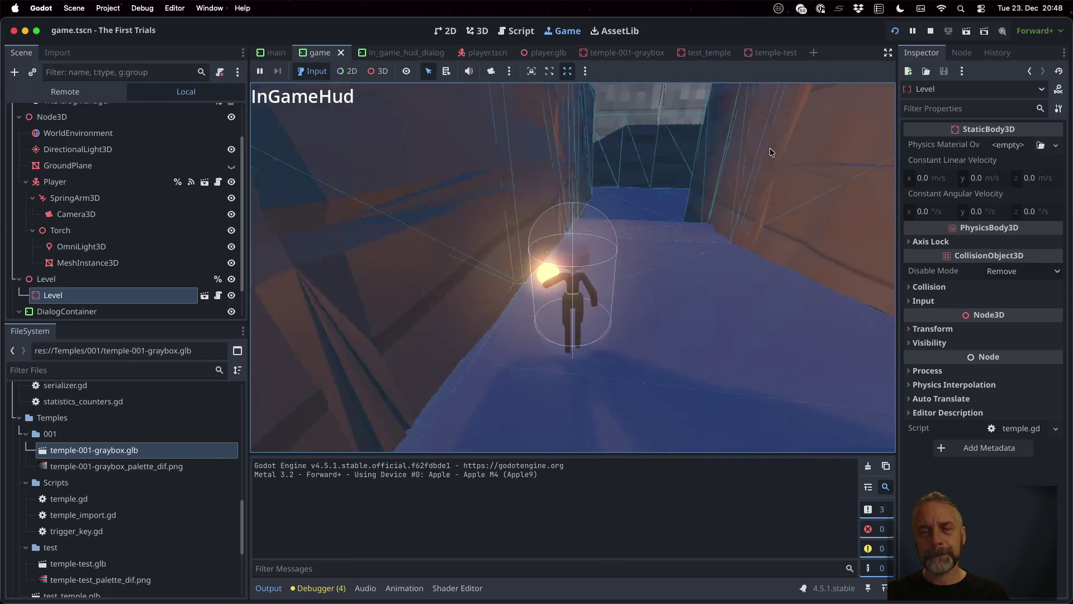
pyautogui.press('w')
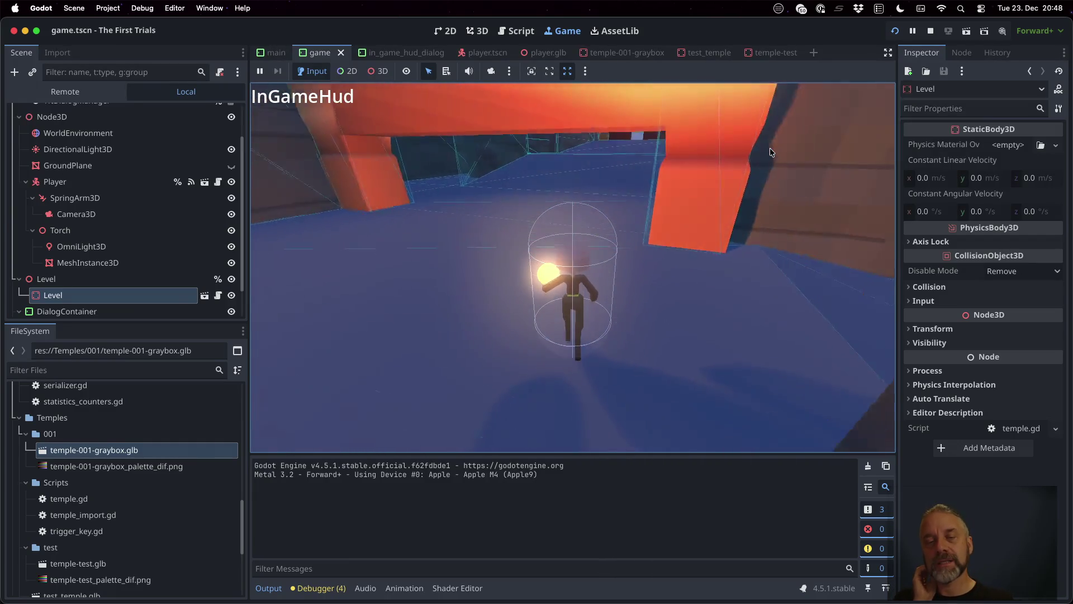
pyautogui.press('w')
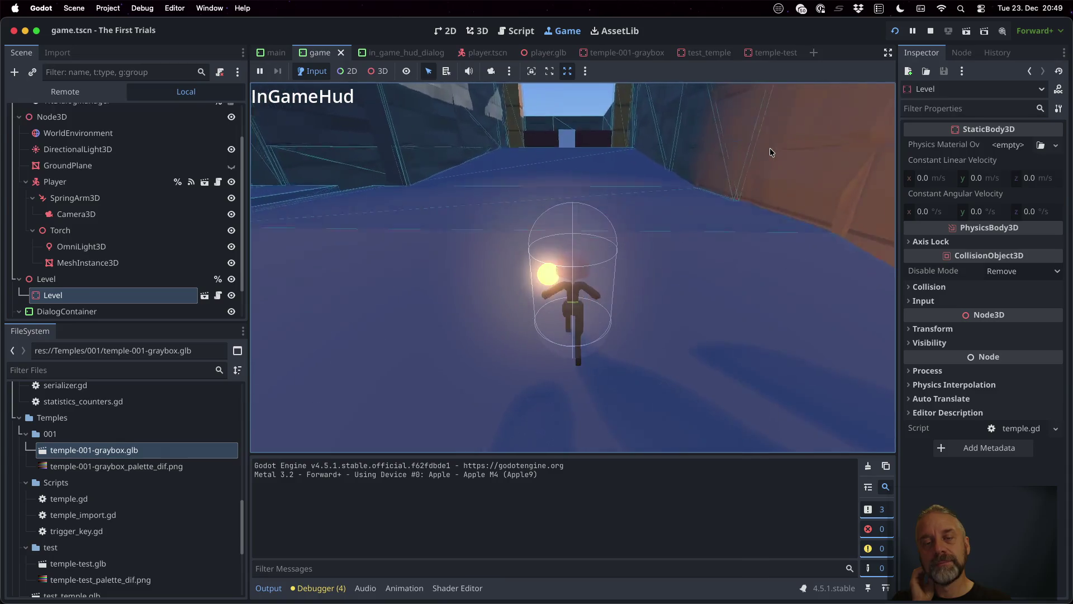
pyautogui.press('w')
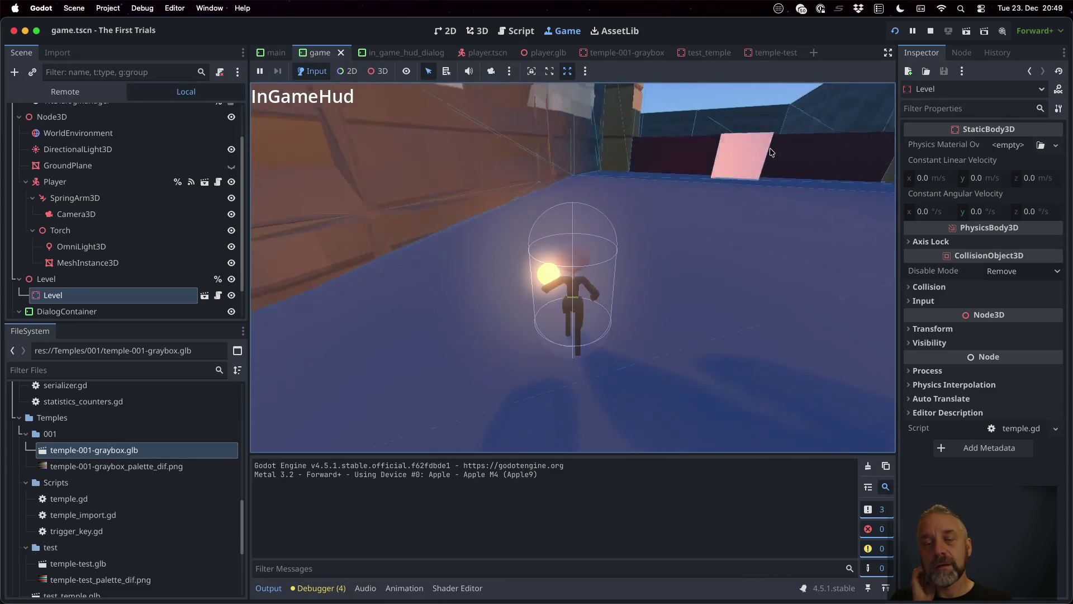
pyautogui.press('w')
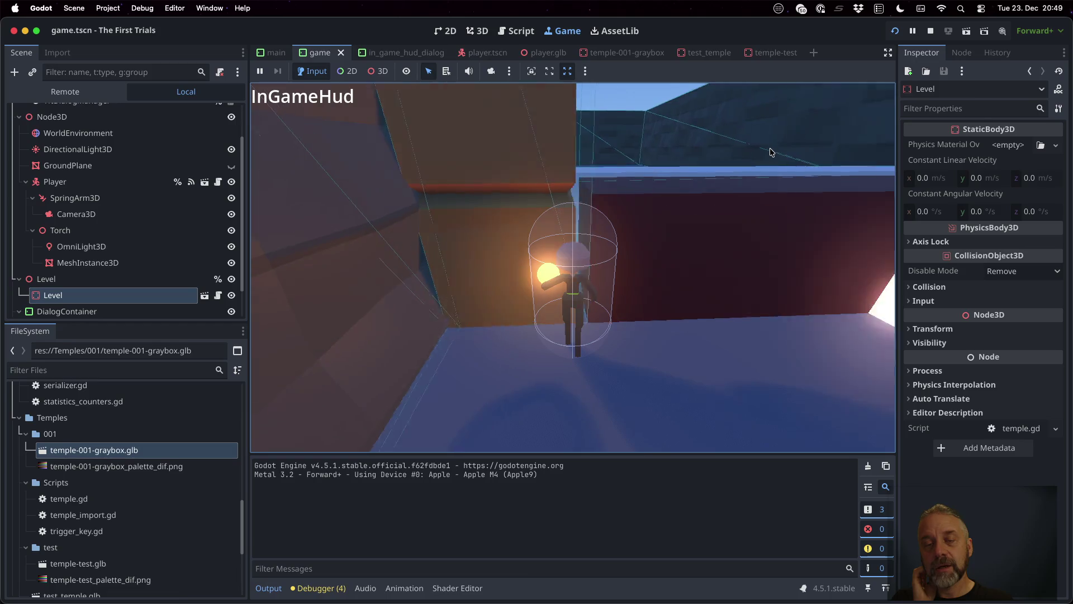
pyautogui.press('w')
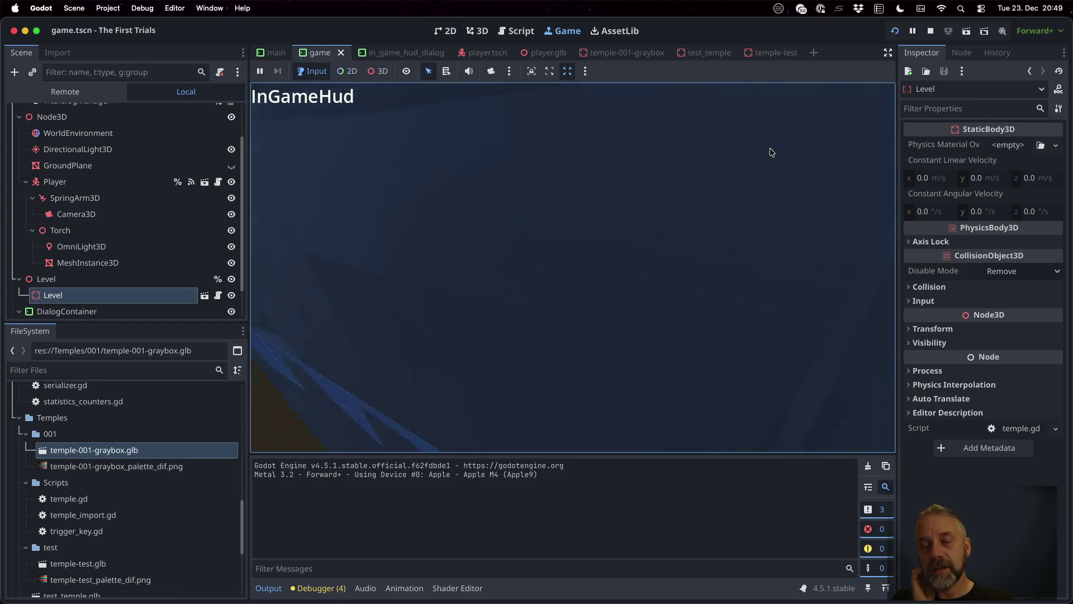
pyautogui.press('w')
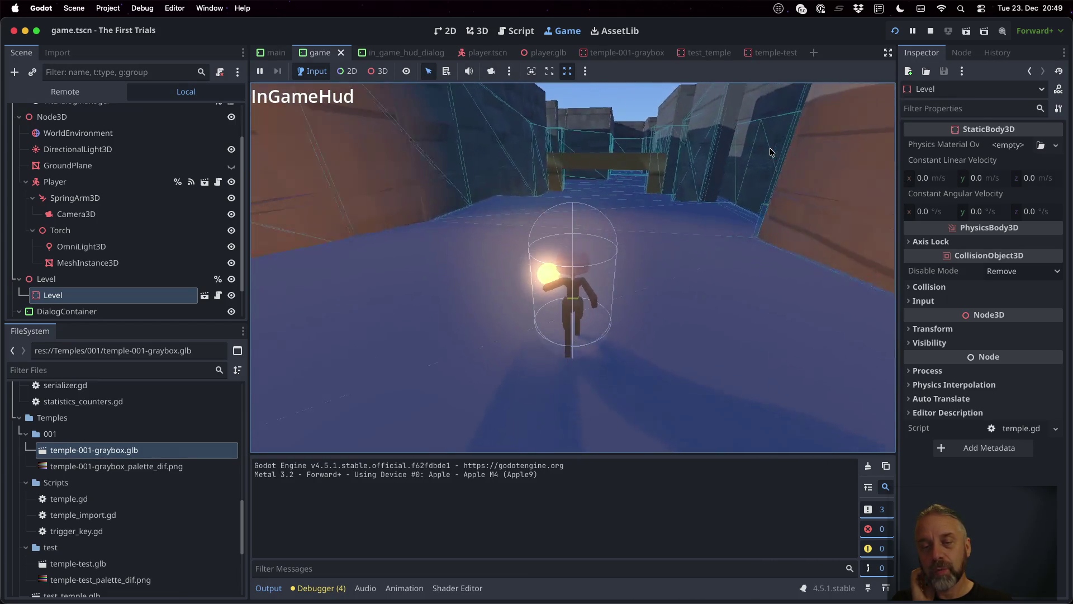
# Turn toward the red-walled corridor, walk into the white trigger block and back out.
pyautogui.press('d')
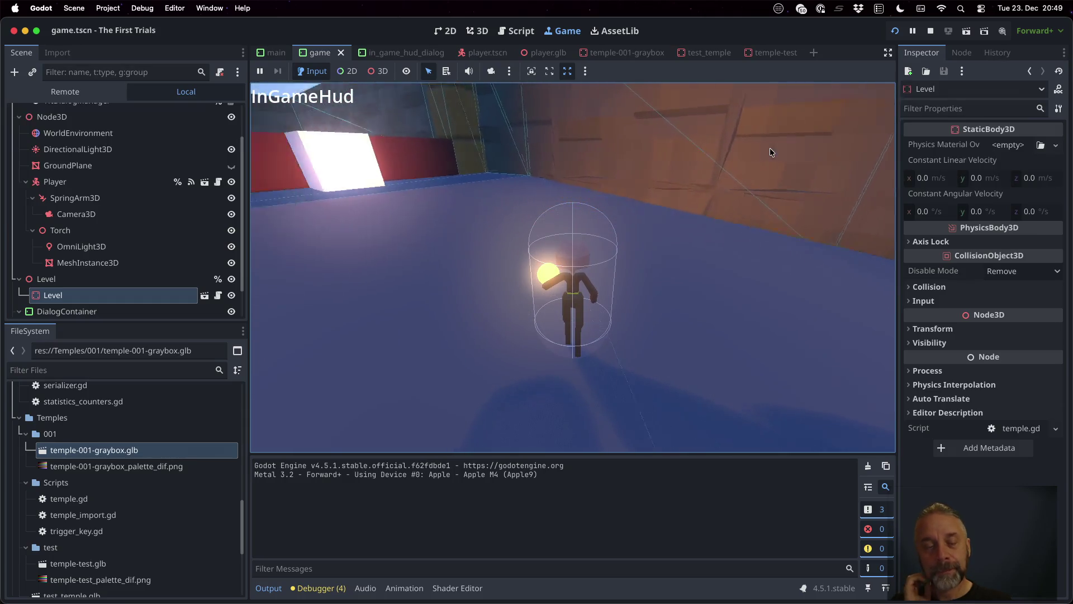
pyautogui.press('a')
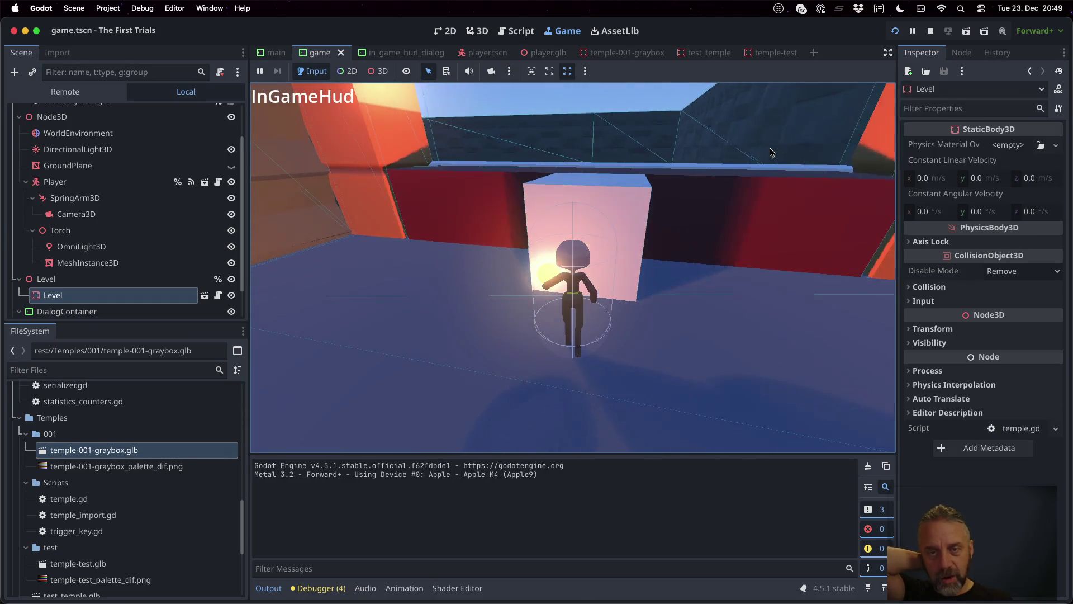
pyautogui.press('w')
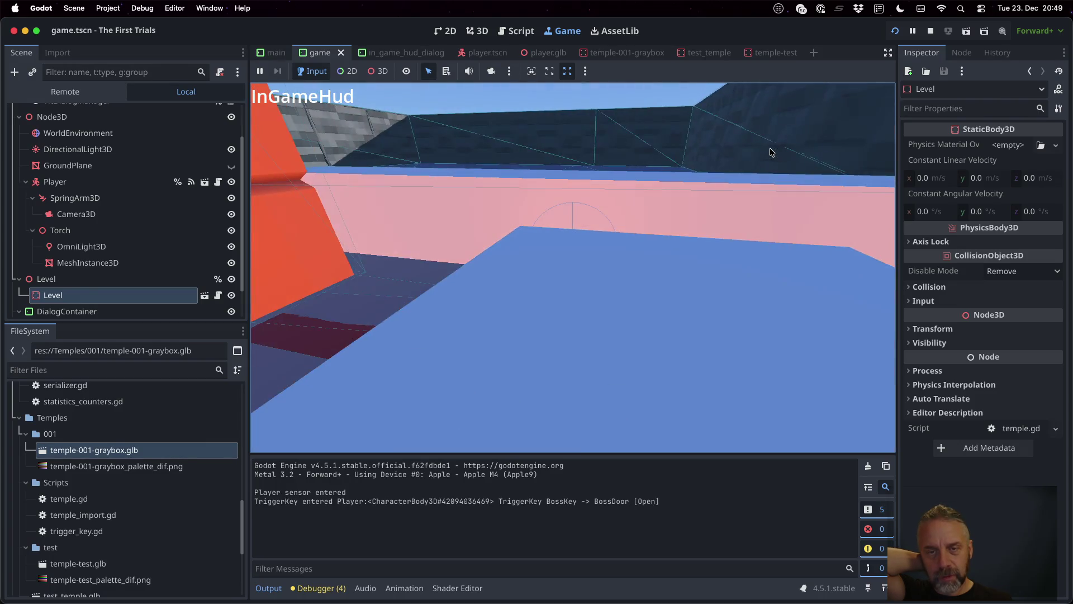
pyautogui.press('s')
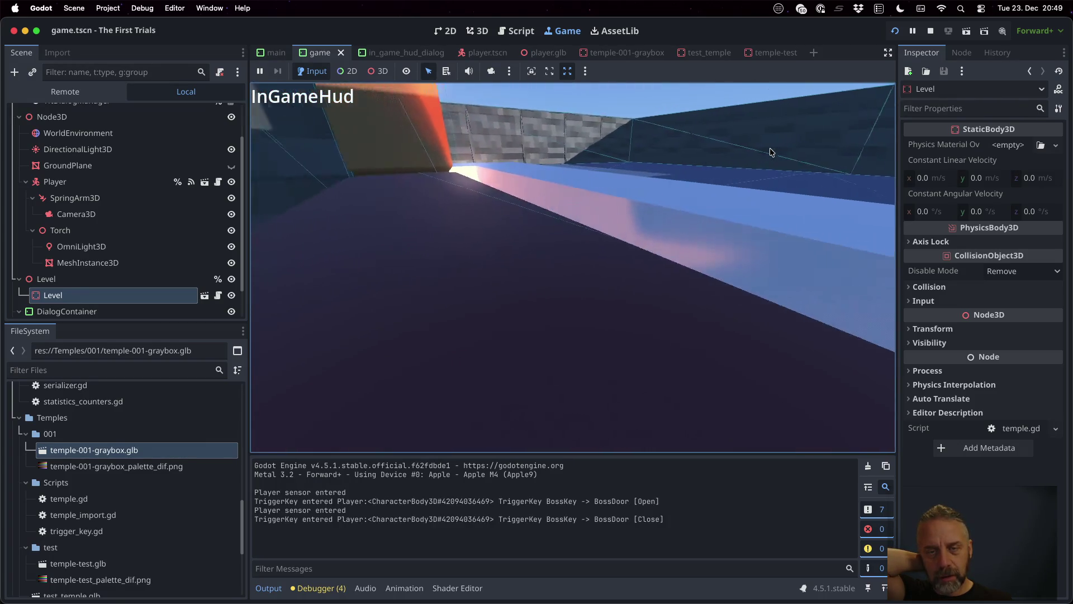
pyautogui.press('a')
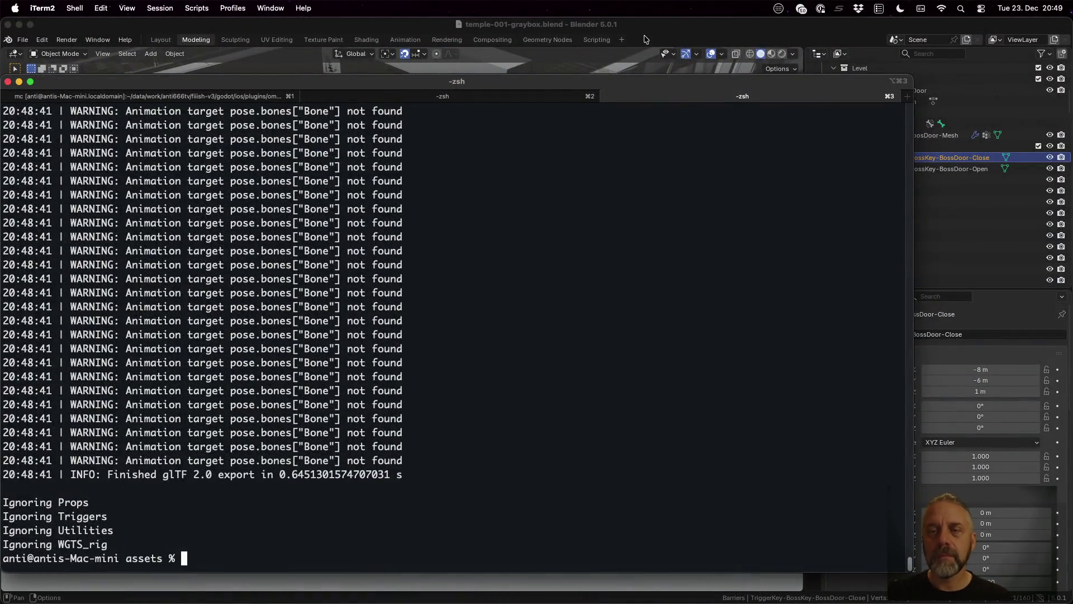
# Move the BossDoor-Close trigger 2 m along X in Blender.
pyautogui.click(646, 36)
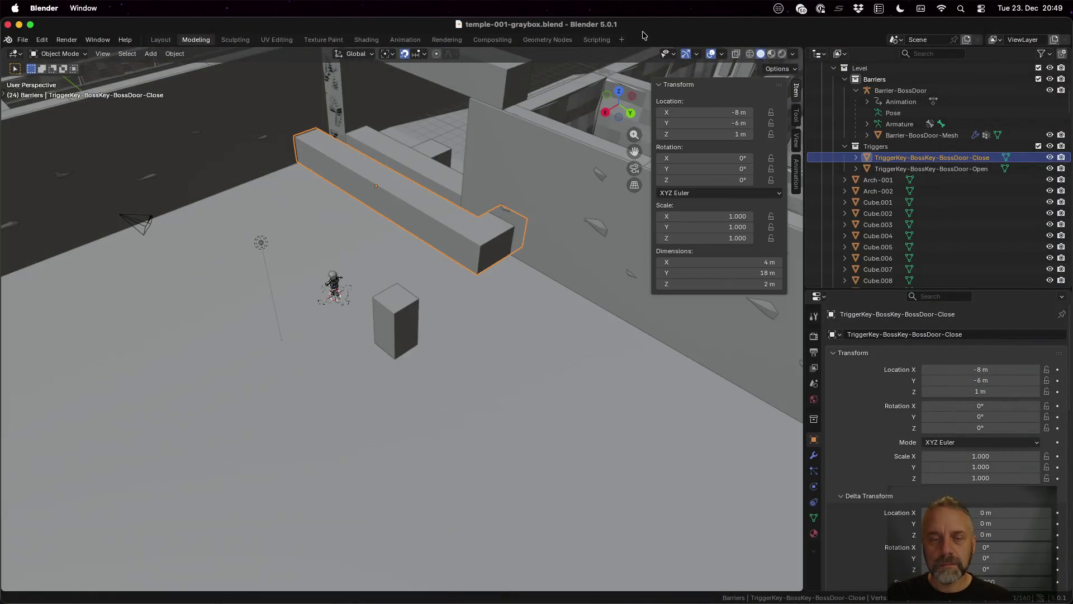
pyautogui.moveTo(499, 252)
pyautogui.mouseDown()
pyautogui.moveTo(501, 238)
pyautogui.moveTo(531, 281)
pyautogui.moveTo(563, 301)
pyautogui.mouseUp()
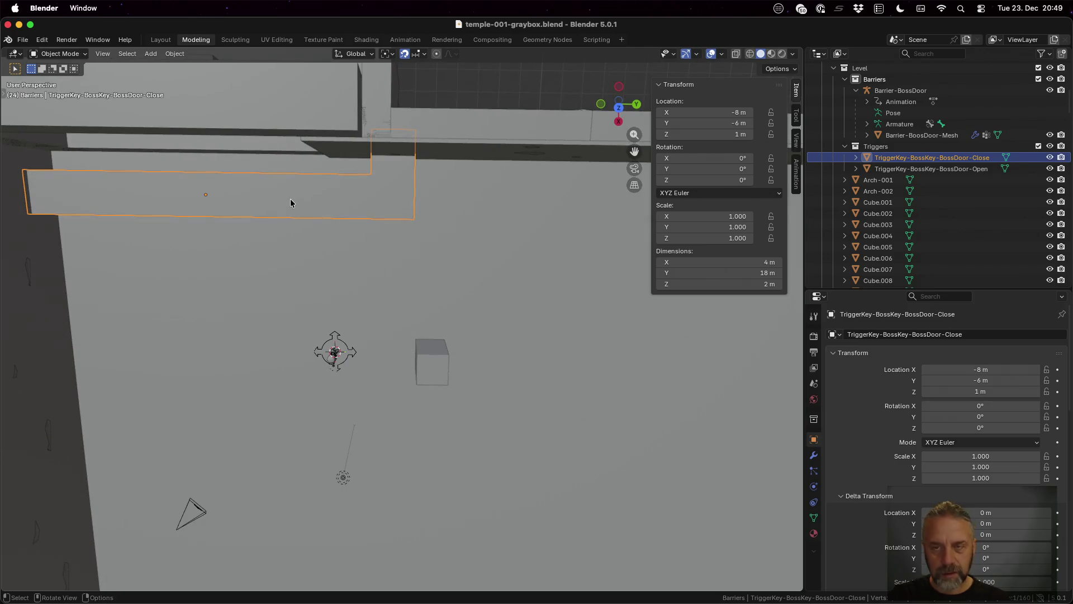
pyautogui.press('g')
pyautogui.press('x')
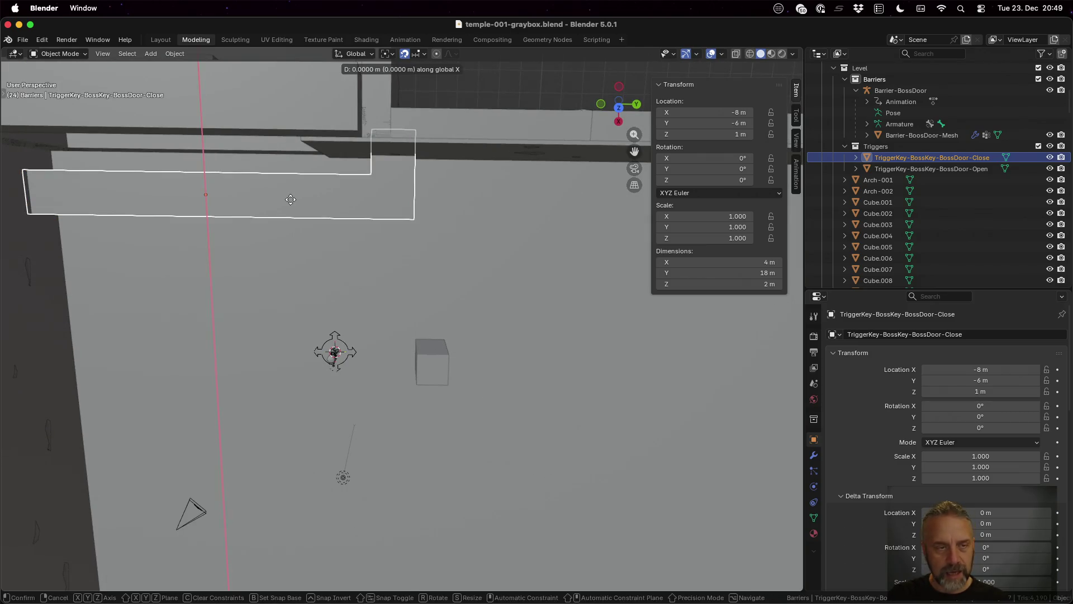
pyautogui.moveTo(289, 210)
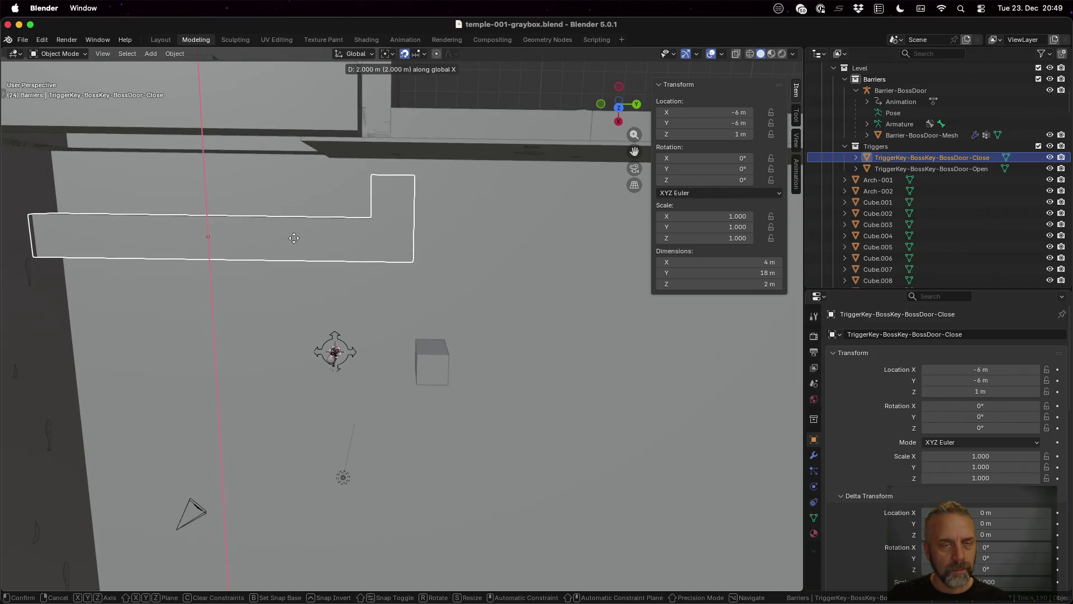
pyautogui.click(294, 238)
# Widen the trigger to 5 m by shifting its end vertices 1 m along −X.
pyautogui.press('Tab')
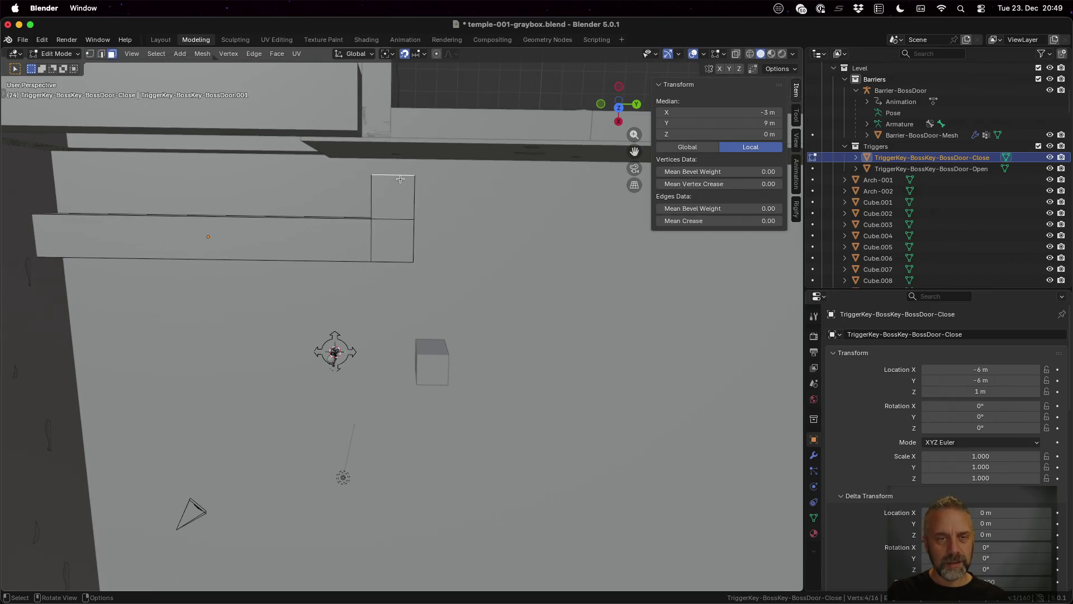
pyautogui.press('g')
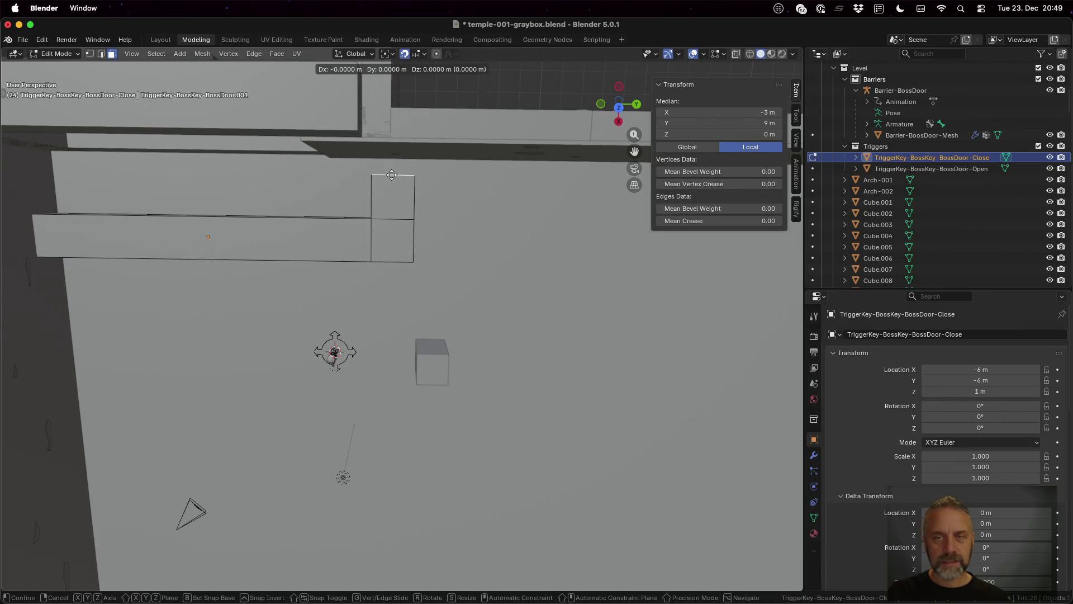
pyautogui.press('x')
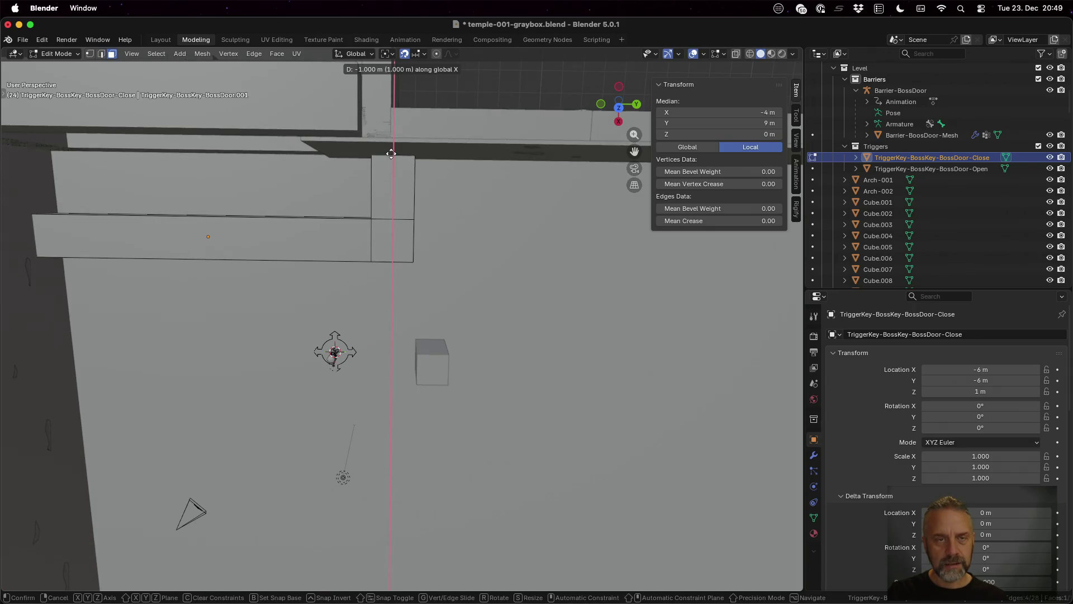
pyautogui.click(391, 152)
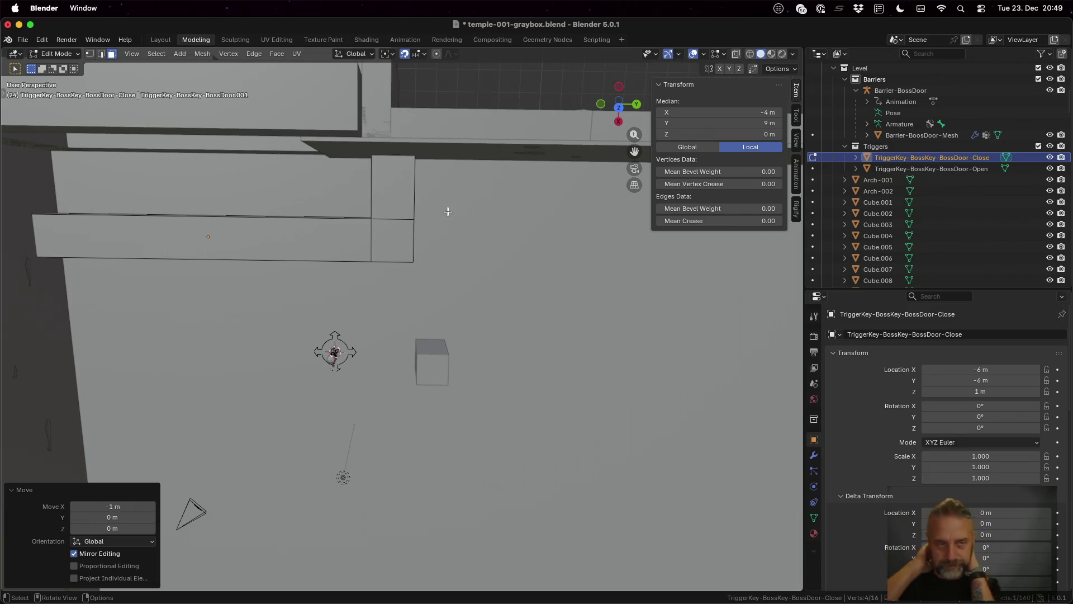
pyautogui.press('Tab')
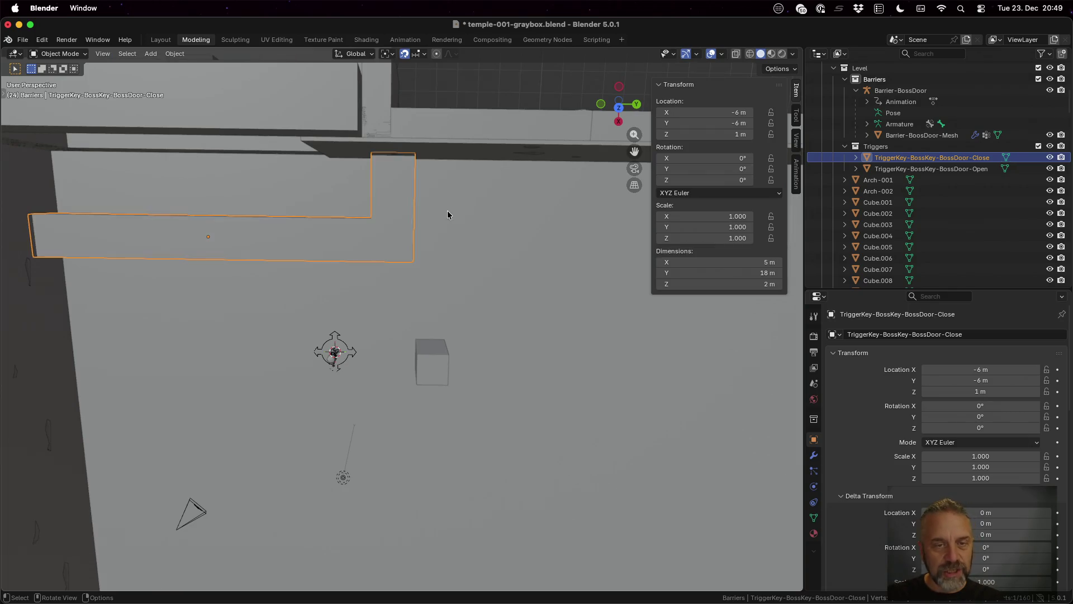
# Save temple-001-graybox.blend and rerun the re-export script in the terminal.
pyautogui.press('cmd+s')
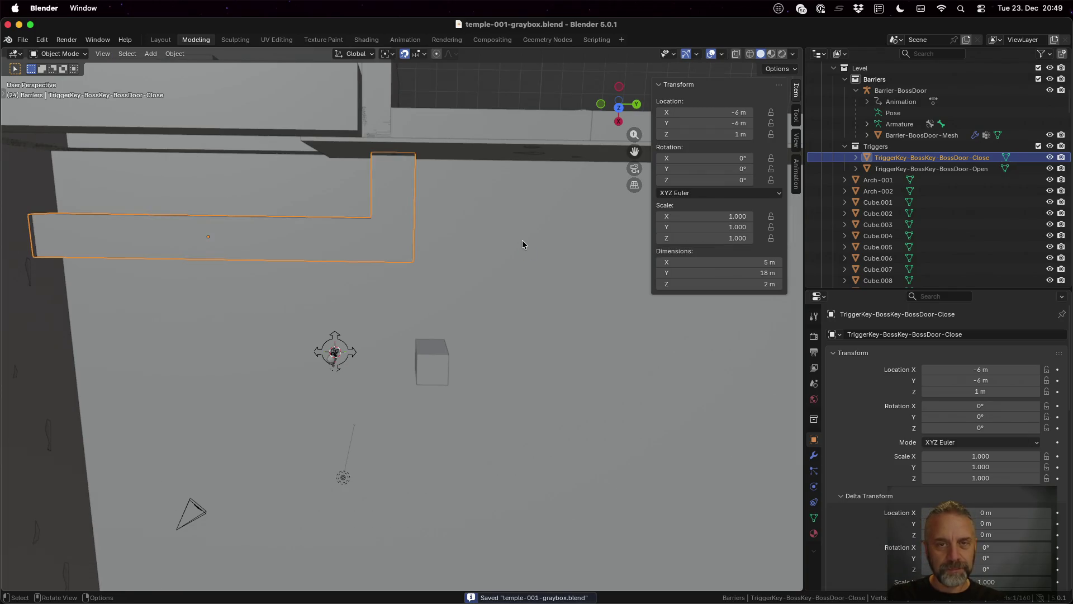
pyautogui.hotkey('ctrl', 'Up')
pyautogui.click(249, 274)
pyautogui.press('Up')
pyautogui.press('Return')
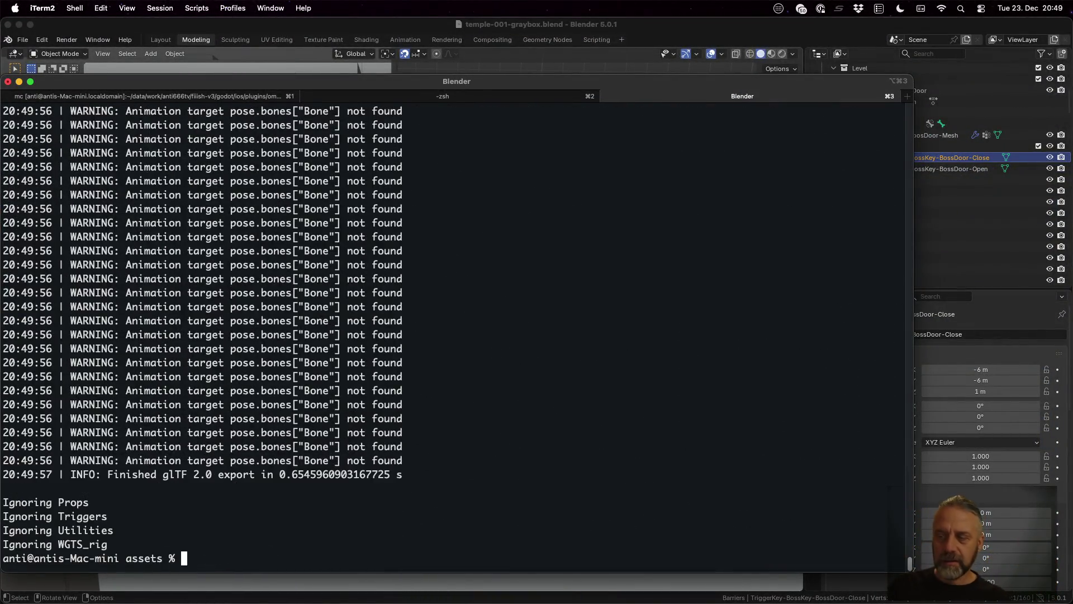
# Reload the changed files in Godot and reimport temple-001-graybox.glb.
pyautogui.hotkey('ctrl', 'Left')
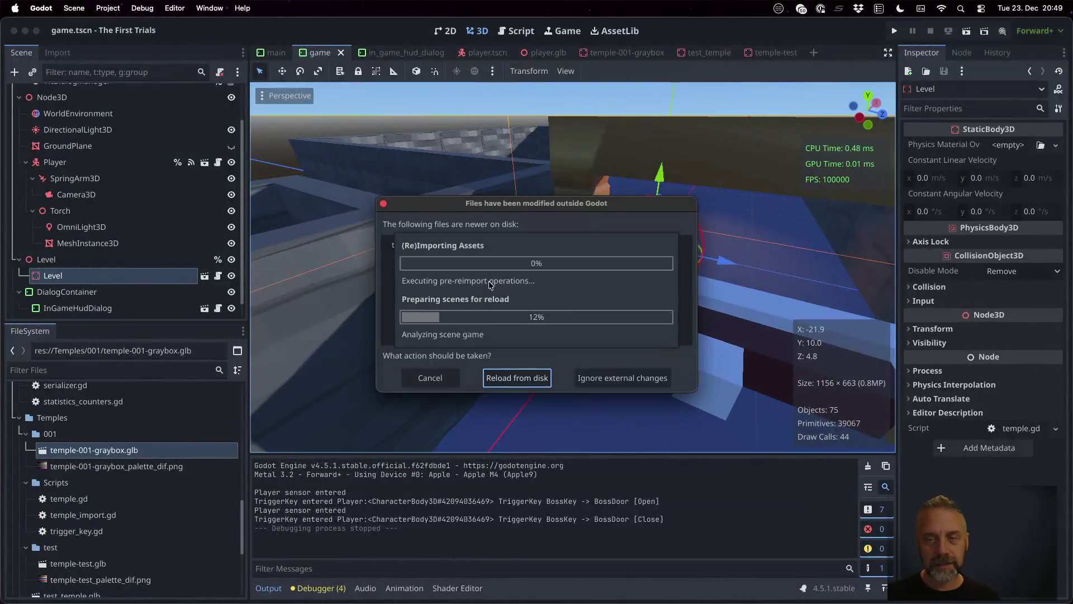
pyautogui.click(531, 376)
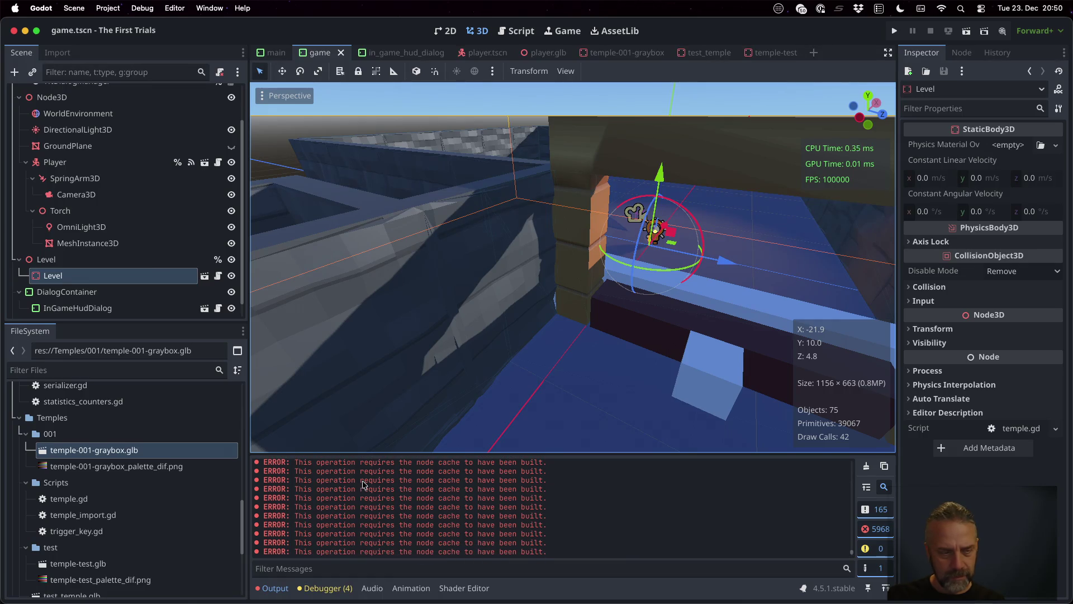
pyautogui.rightClick(128, 451)
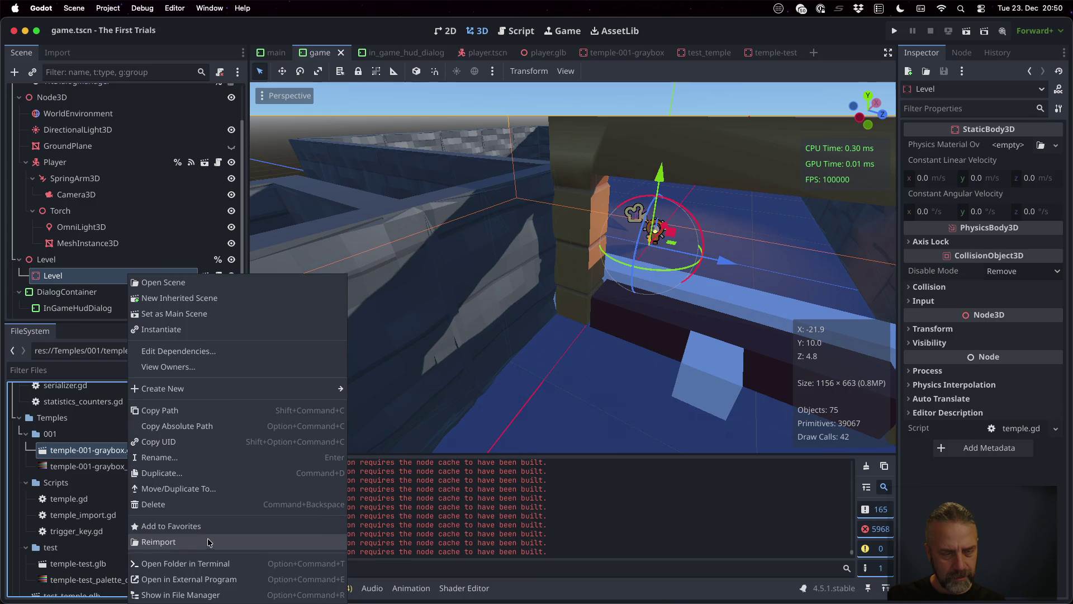
pyautogui.click(208, 541)
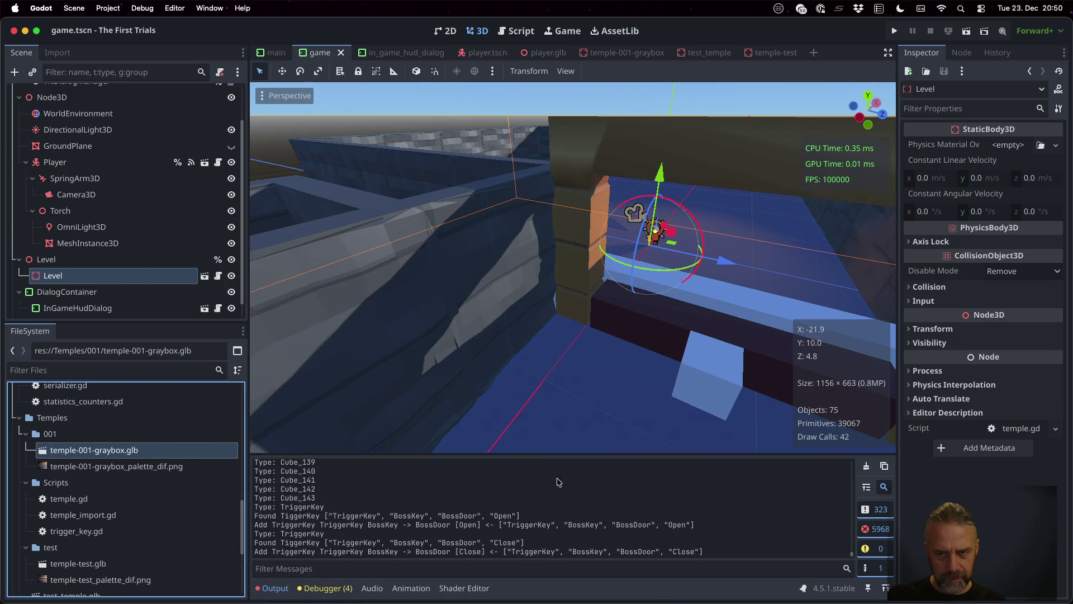
pyautogui.moveTo(683, 284); pyautogui.dragTo(554, 338)
# Rerun the export script in the terminal.
pyautogui.hotkey('ctrl', 'Right')
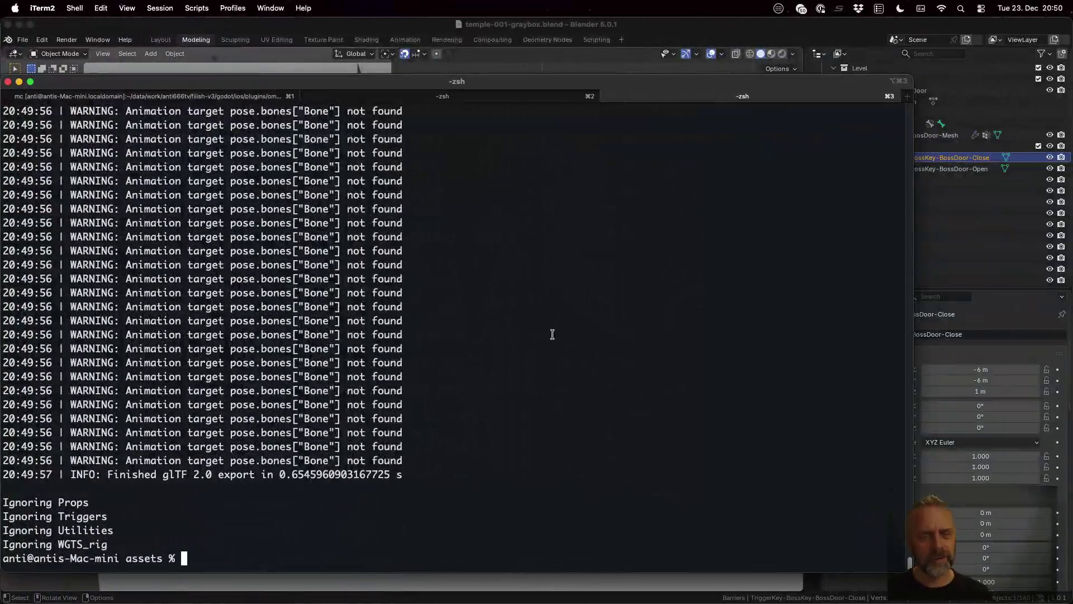
pyautogui.click(335, 32)
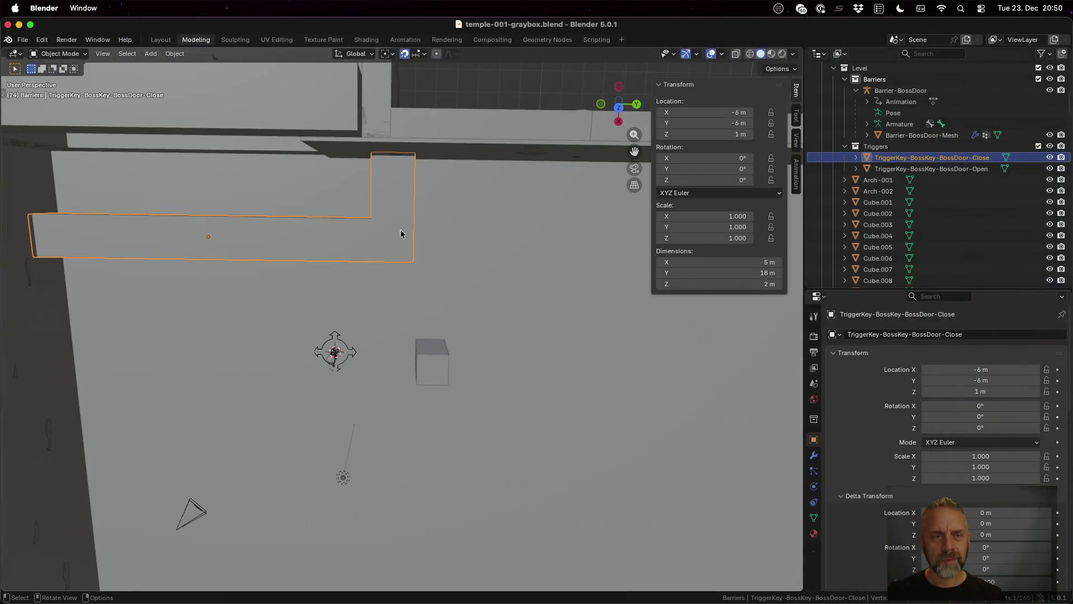
pyautogui.hotkey('ctrl', 'Up')
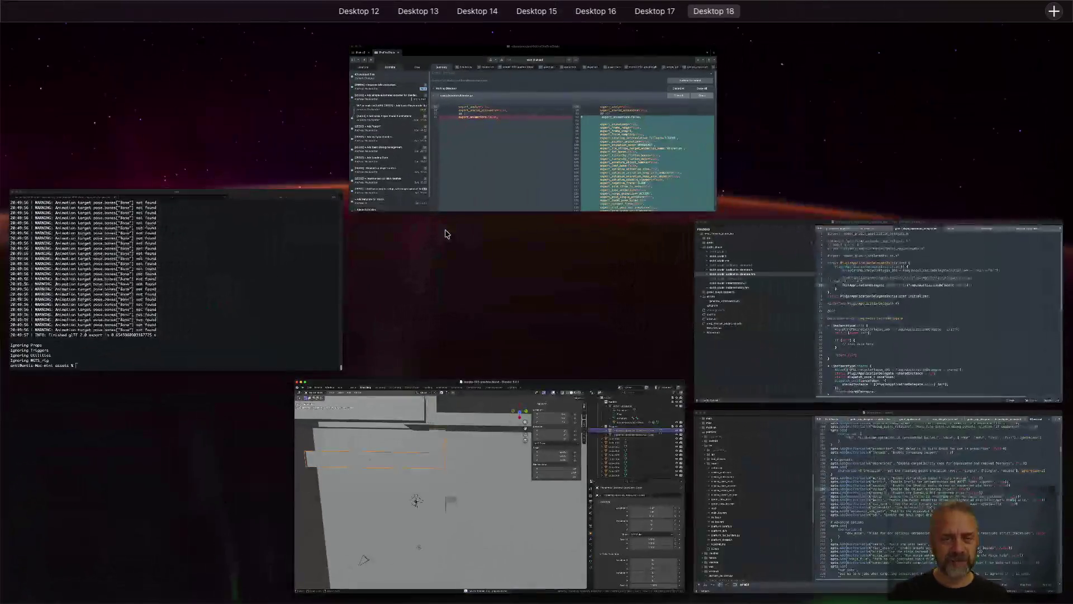
pyautogui.click(338, 253)
pyautogui.press('Up')
pyautogui.press('Return')
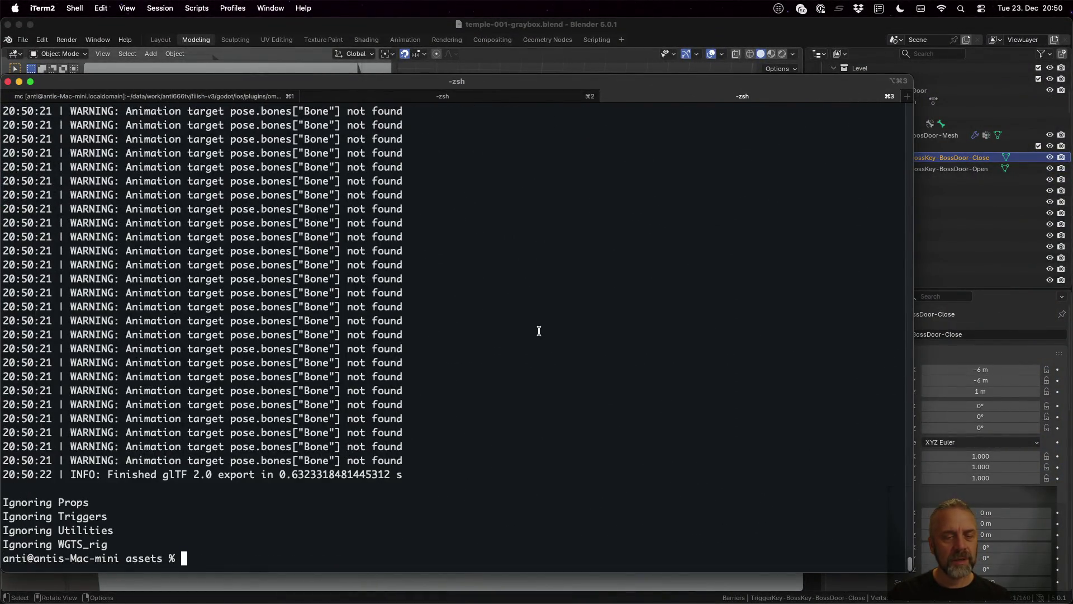
# Reload again, open temple-001-graybox.glb in its own scene tab, and run the game.
pyautogui.hotkey('ctrl', 'Left')
pyautogui.click(542, 380)
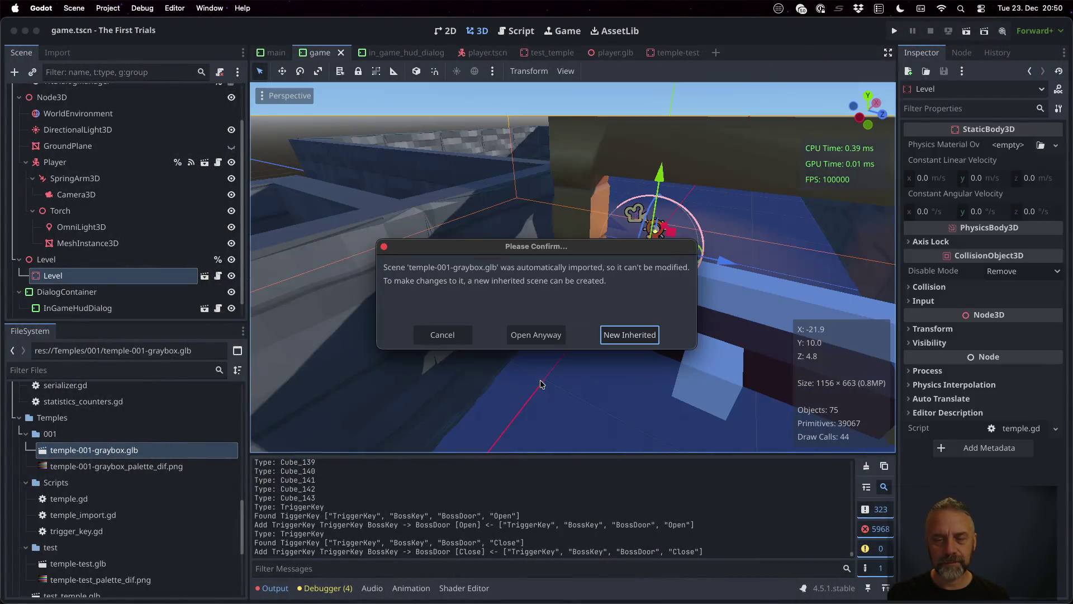
pyautogui.click(533, 342)
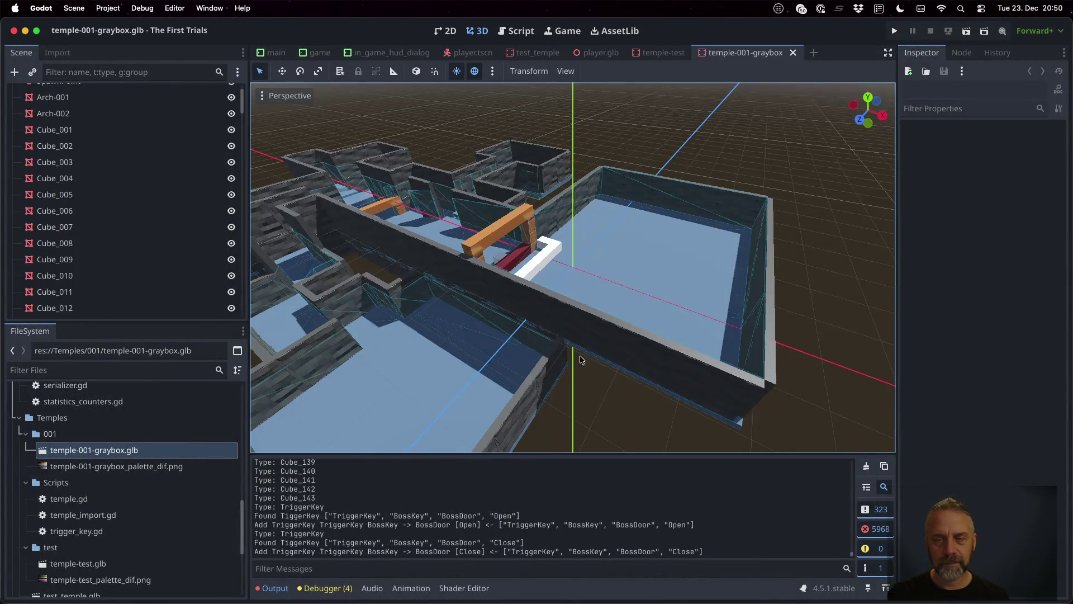
pyautogui.moveTo(572, 307)
pyautogui.mouseDown()
pyautogui.moveTo(659, 365)
pyautogui.moveTo(686, 357)
pyautogui.mouseUp()
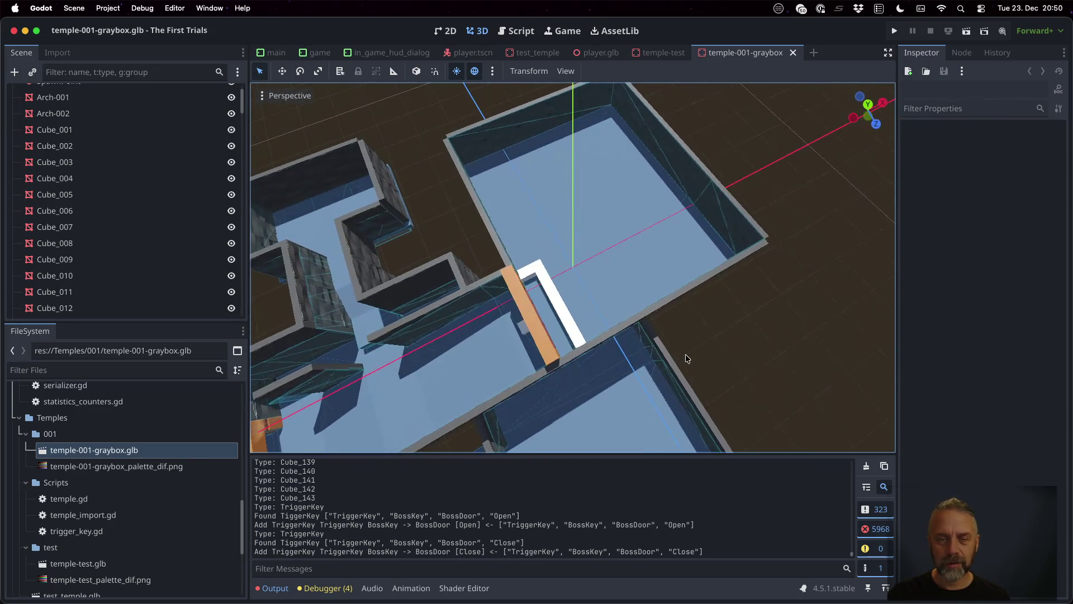
pyautogui.click(894, 31)
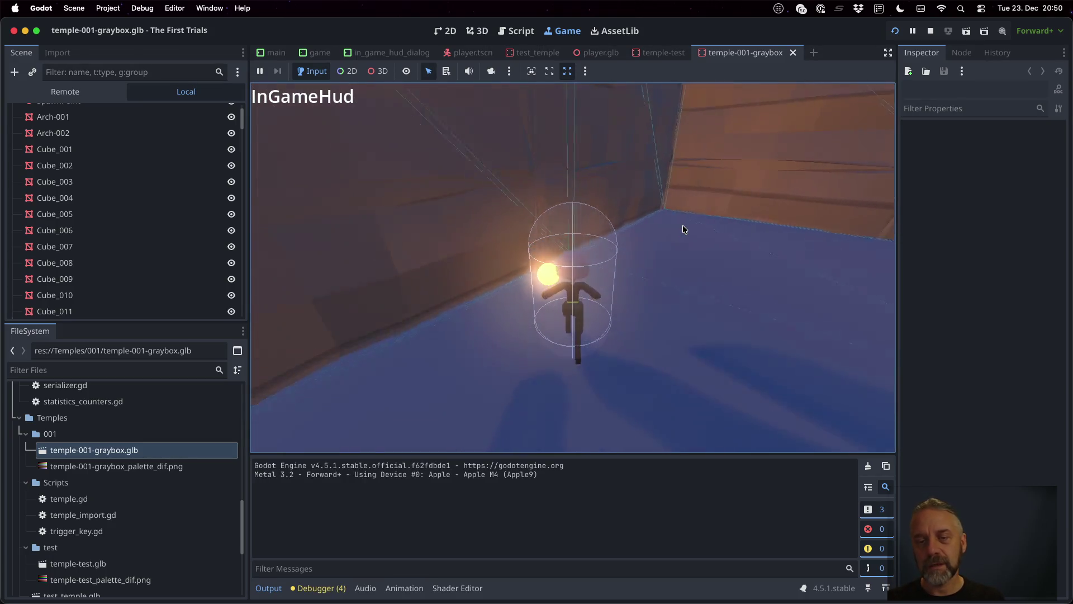
# Walk the player through the orange arch and glowing doorway into the door-closing trigger.
pyautogui.press('w')
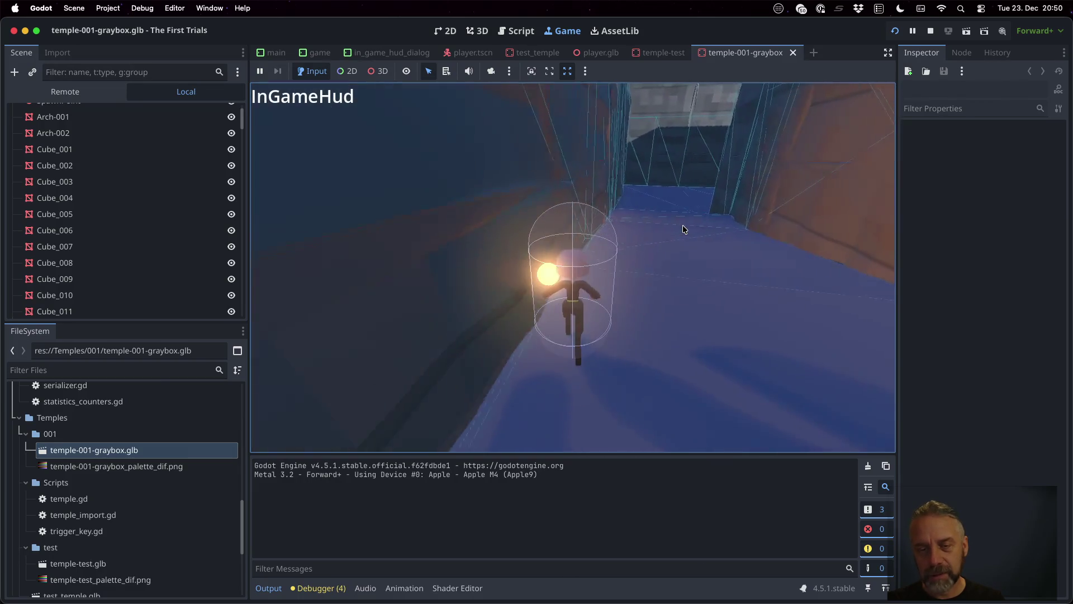
pyautogui.press('w')
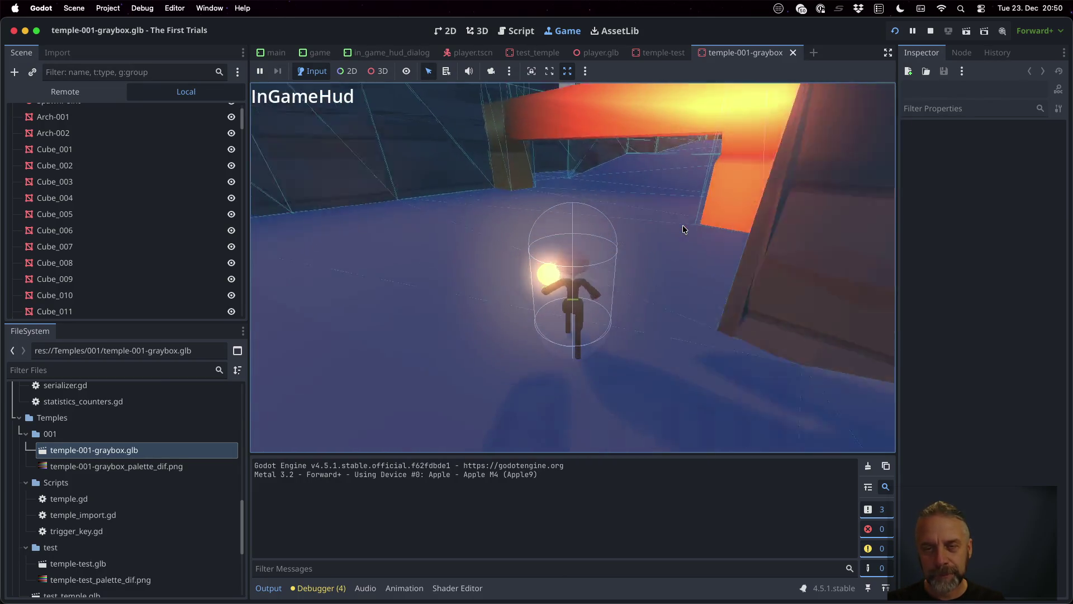
pyautogui.press('w')
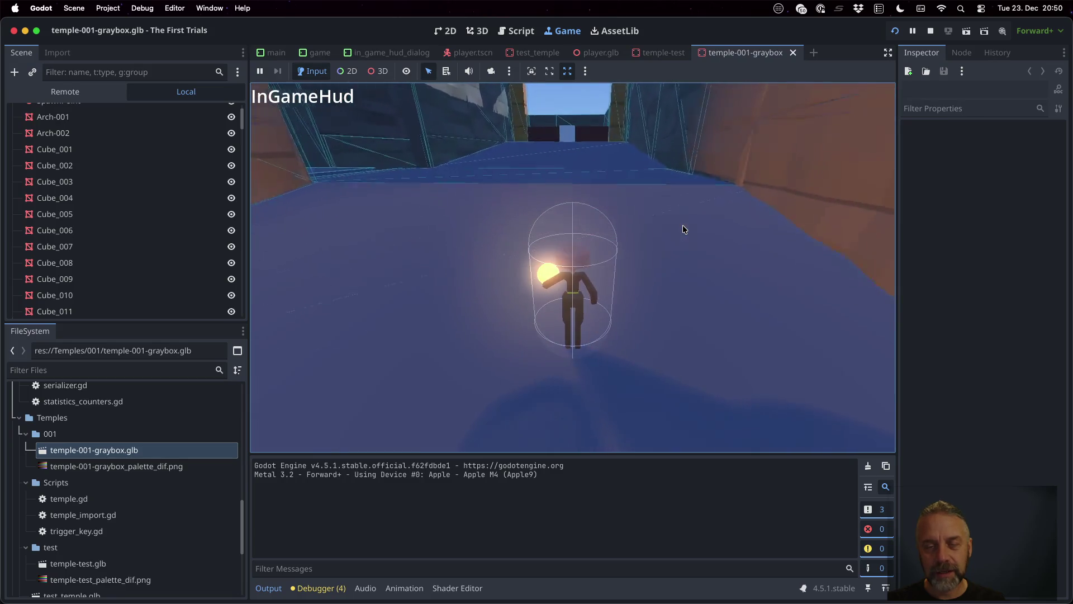
pyautogui.press('w')
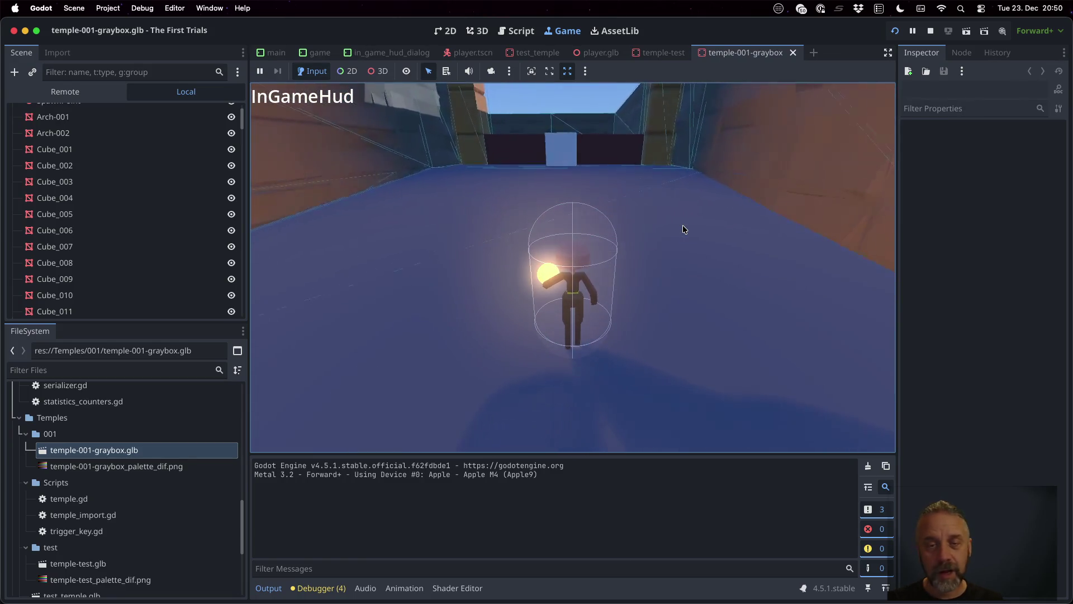
pyautogui.press('w')
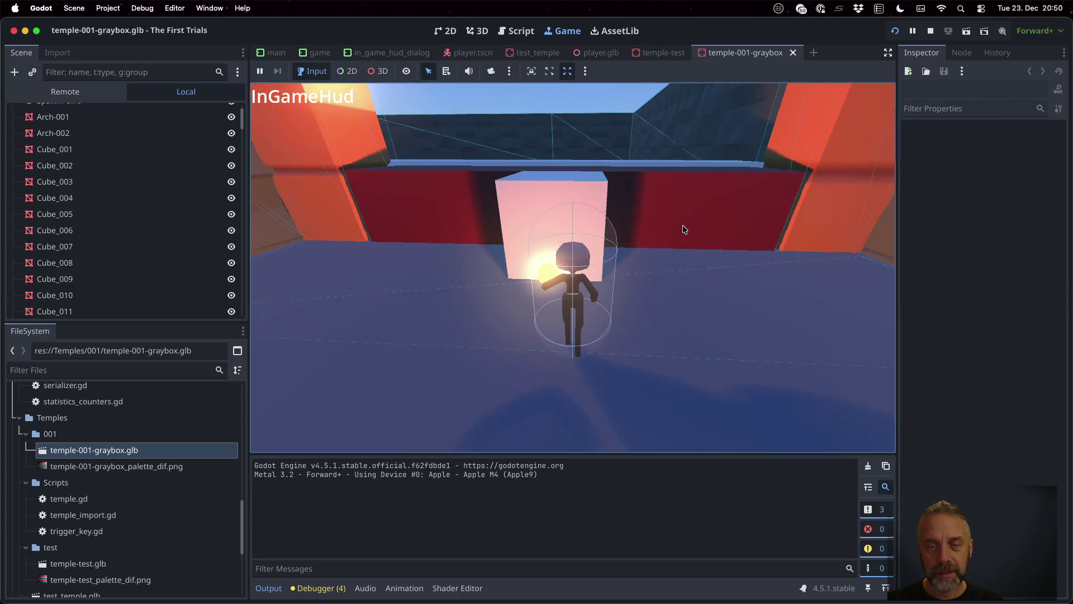
pyautogui.press('w')
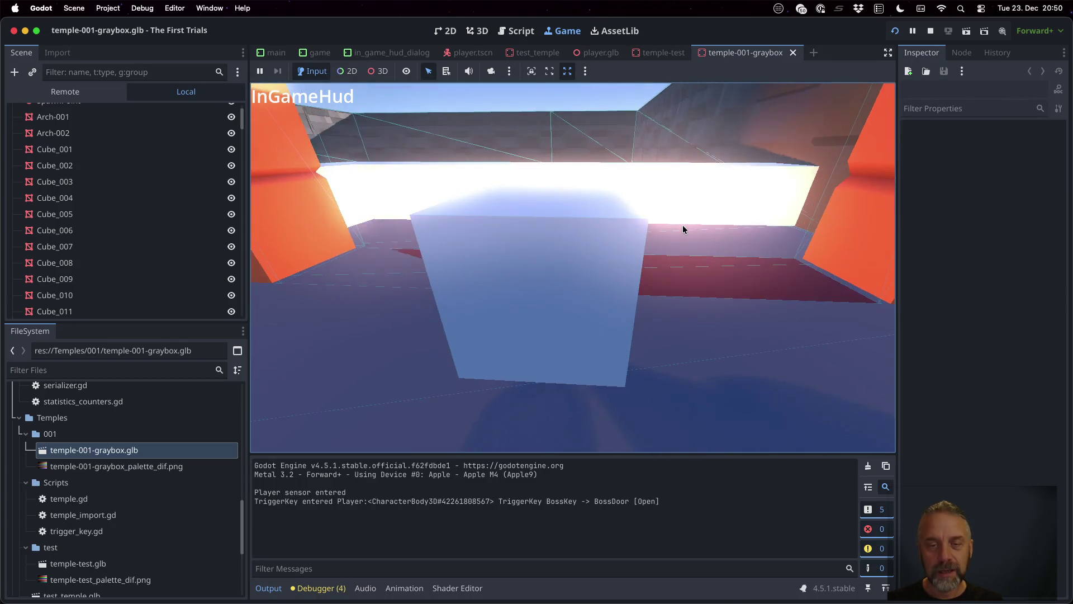
pyautogui.press('w')
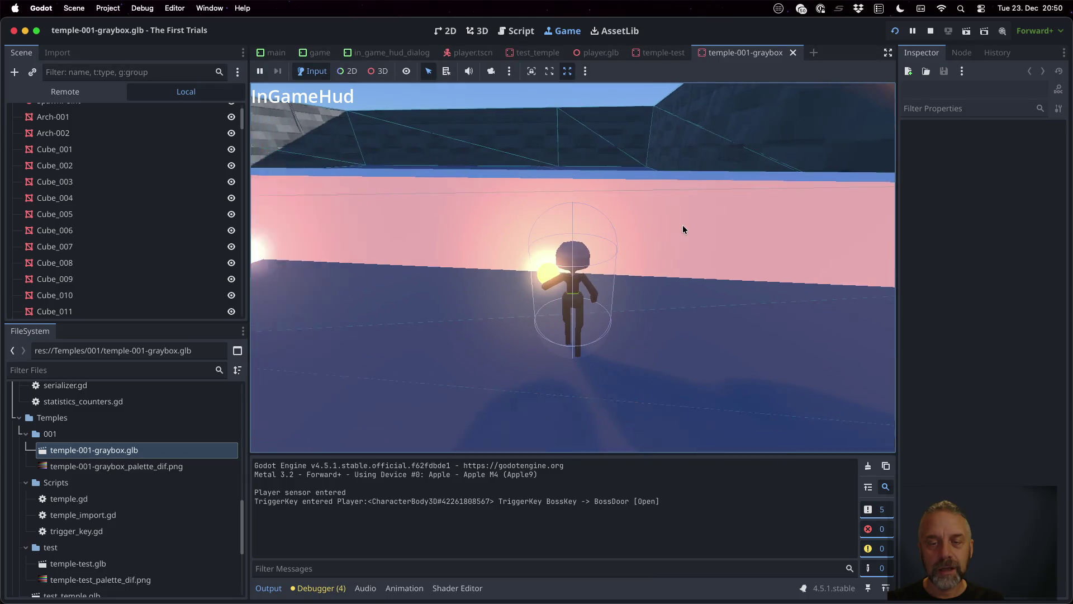
pyautogui.press('a')
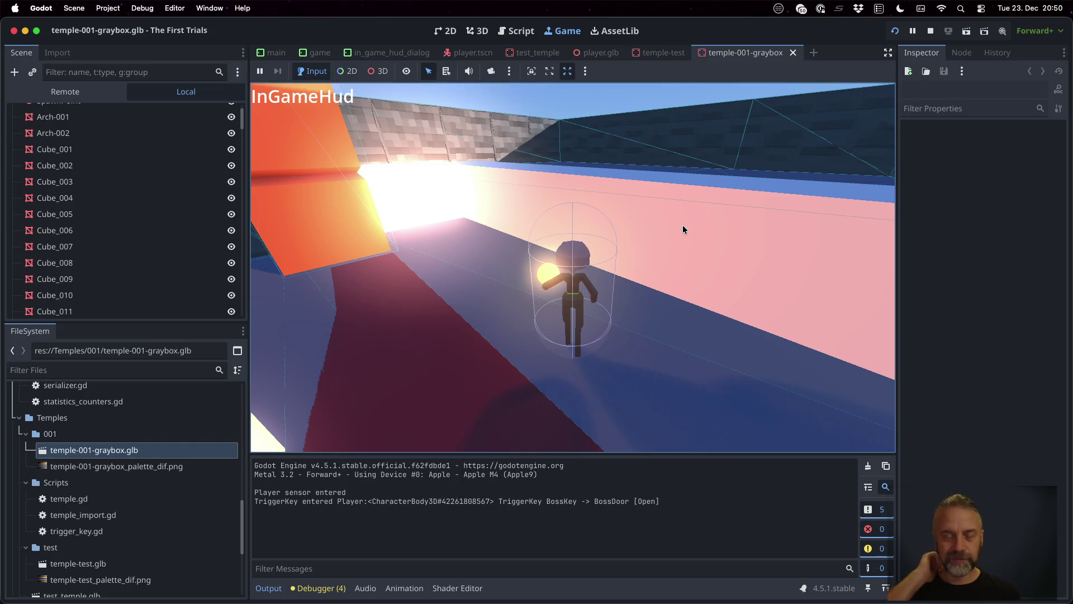
pyautogui.press('d')
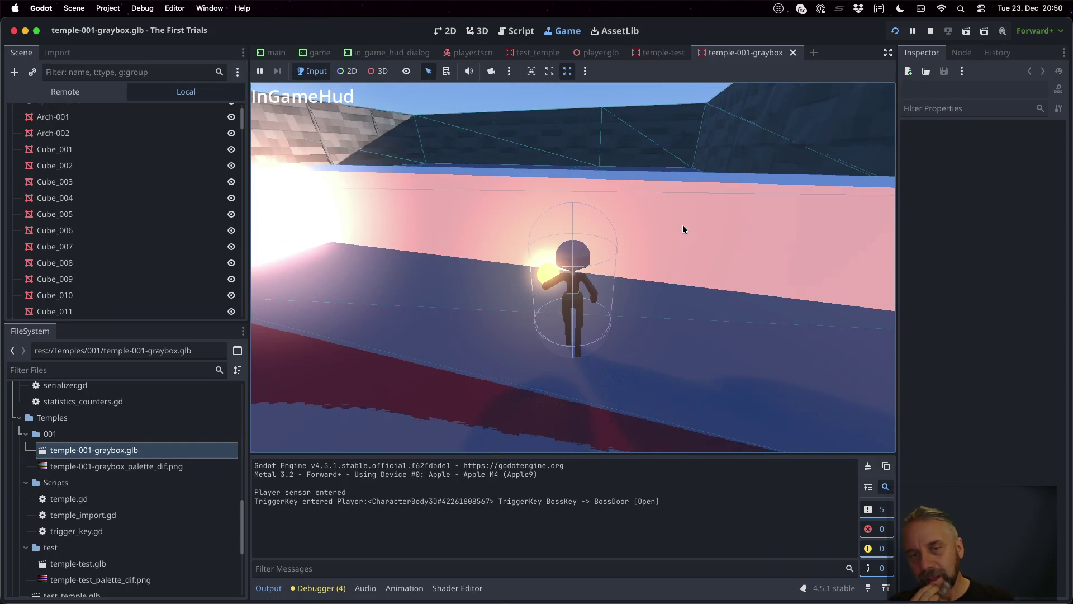
pyautogui.press('w')
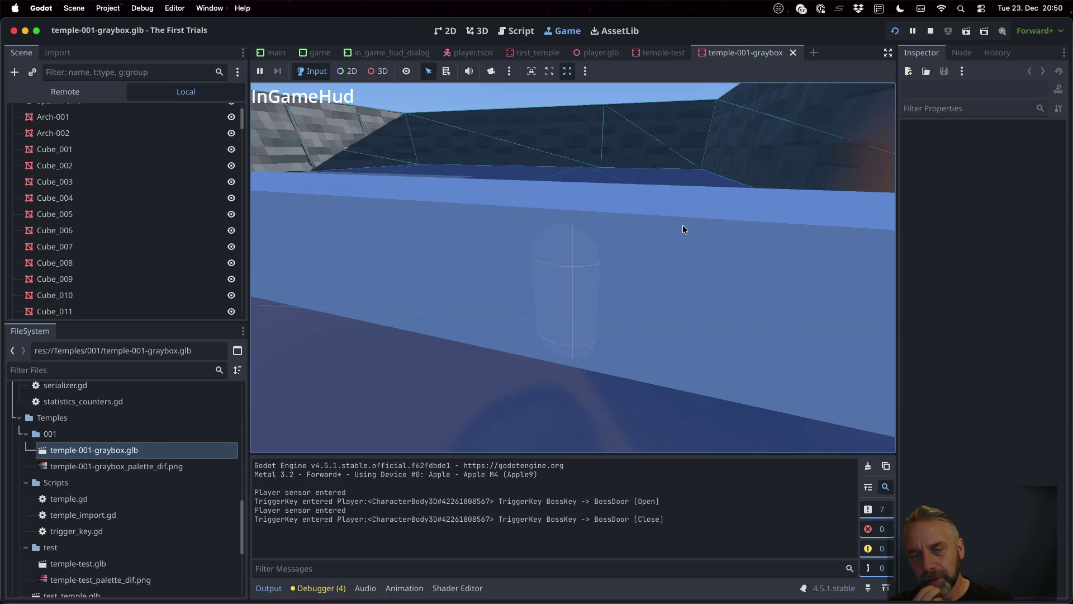
# Walk up the blue ramp and along the pink corridor into the trigger again, then stop the game.
pyautogui.press('a')
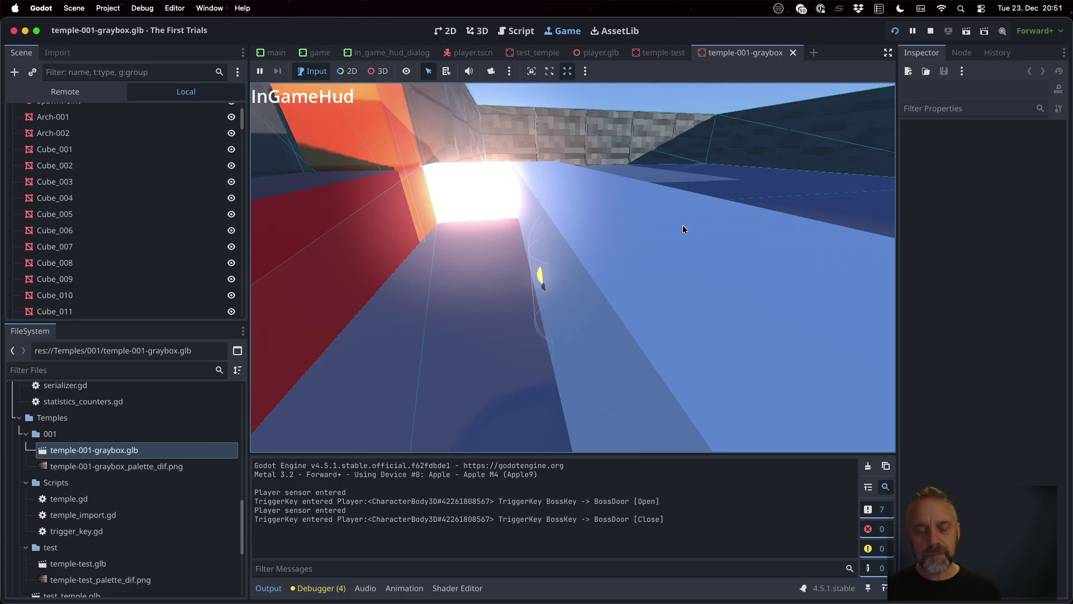
pyautogui.press('w')
pyautogui.press('a')
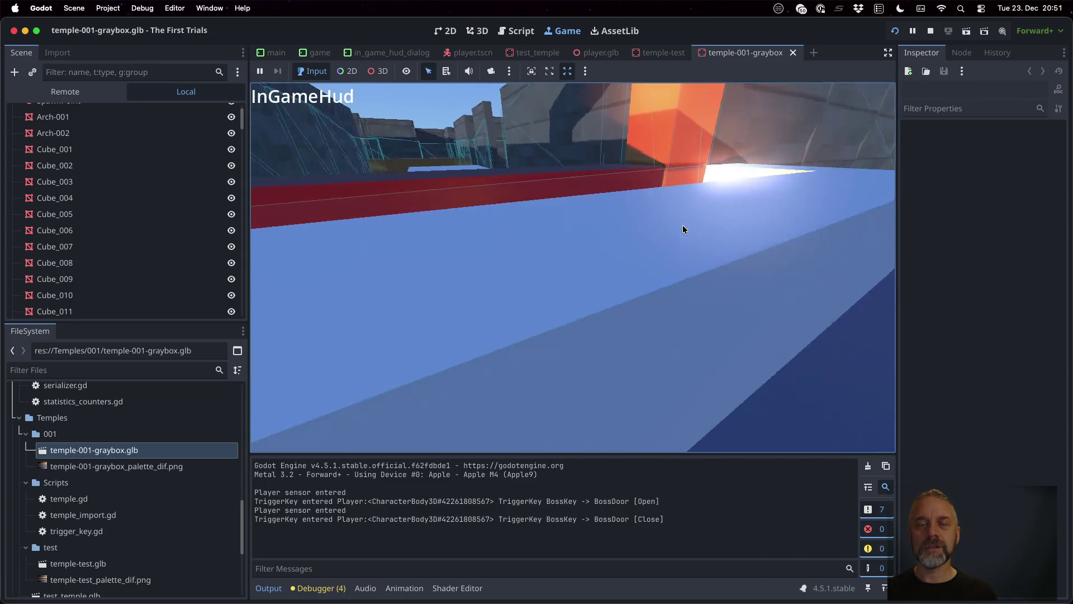
pyautogui.press('w')
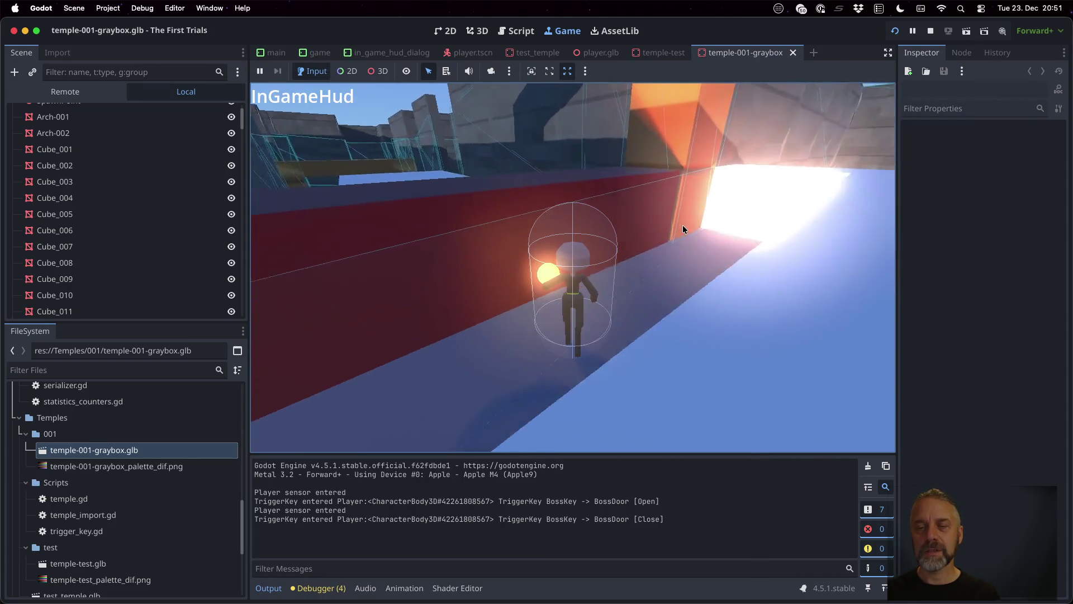
pyautogui.press('a')
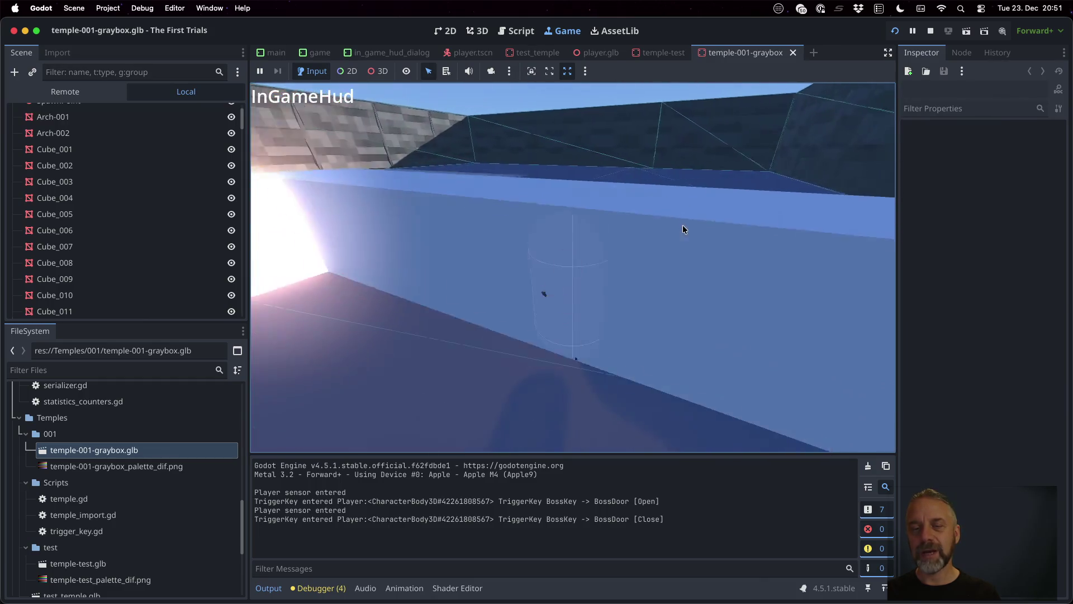
pyautogui.press('w')
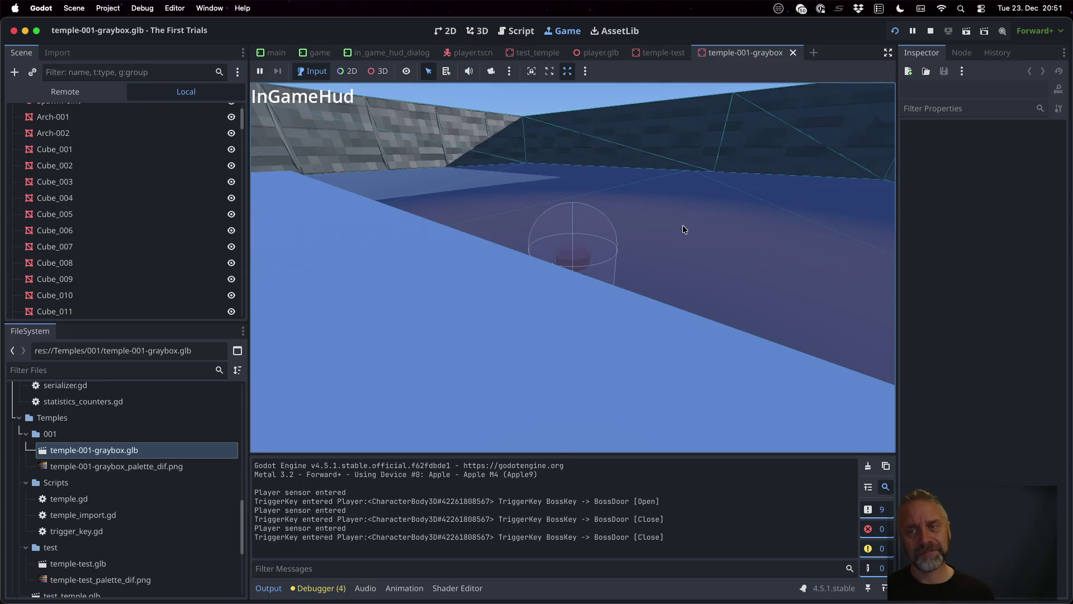
pyautogui.click(930, 31)
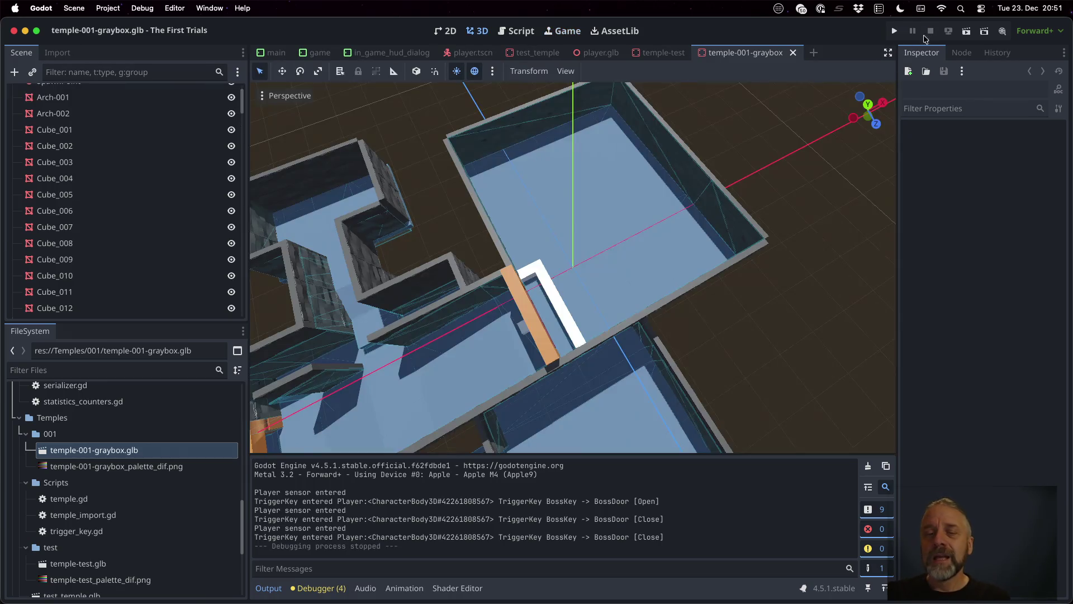
# Deselect GroundPlane and switch to the Sublime Text window showing blender.py.
pyautogui.click(653, 177)
pyautogui.press('super+Tab')
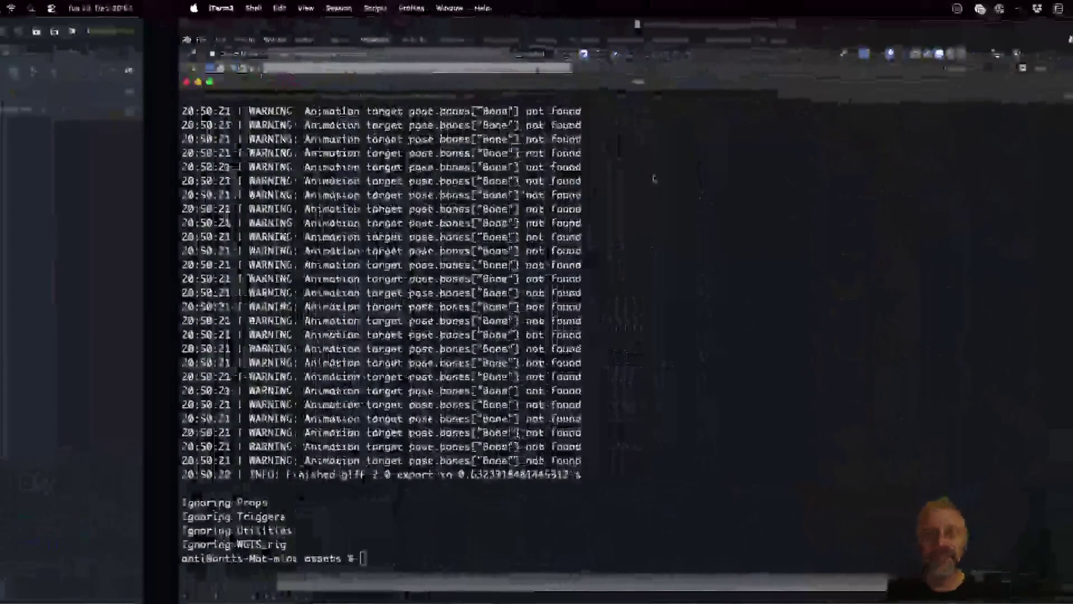
pyautogui.press('super+Tab')
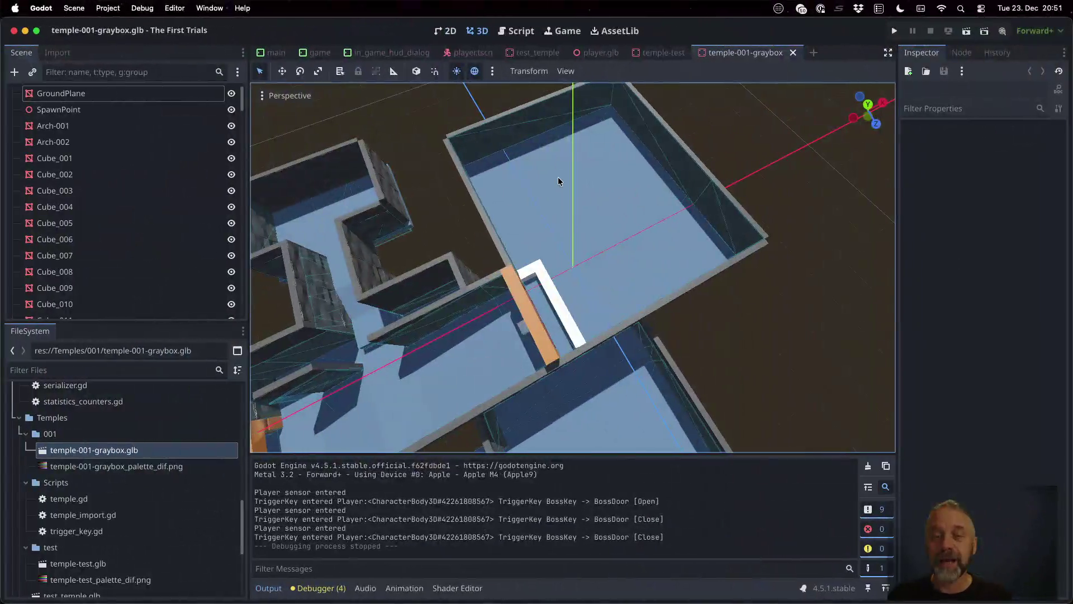
pyautogui.hotkey('ctrl', 'Up')
pyautogui.click(464, 171)
pyautogui.scroll(15, 586, 171)
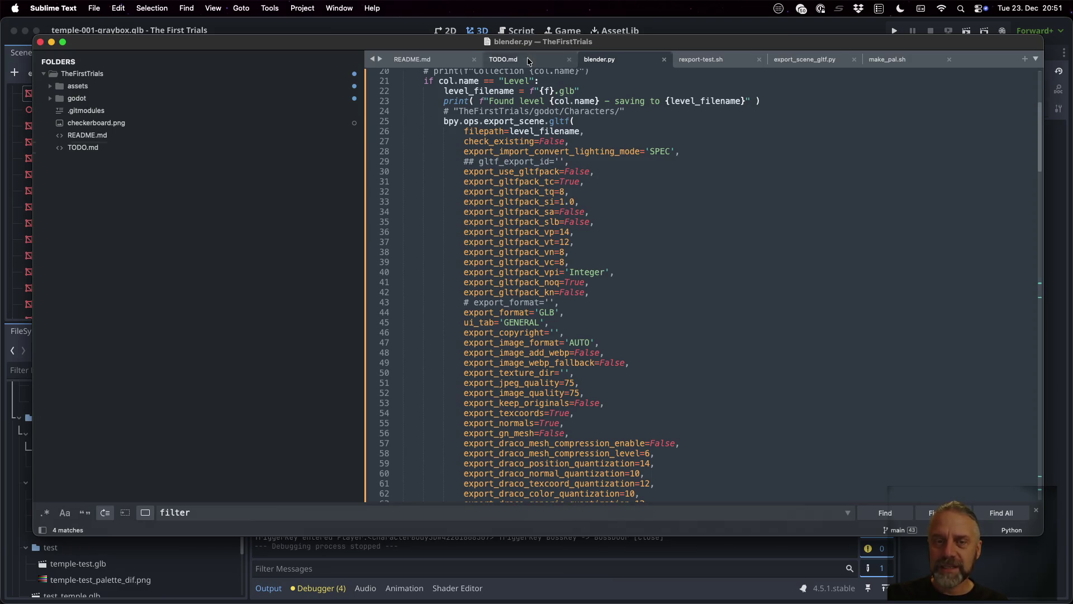
# Open TODO.md and start a new line below the last done E04 item.
pyautogui.click(503, 58)
pyautogui.click(611, 185)
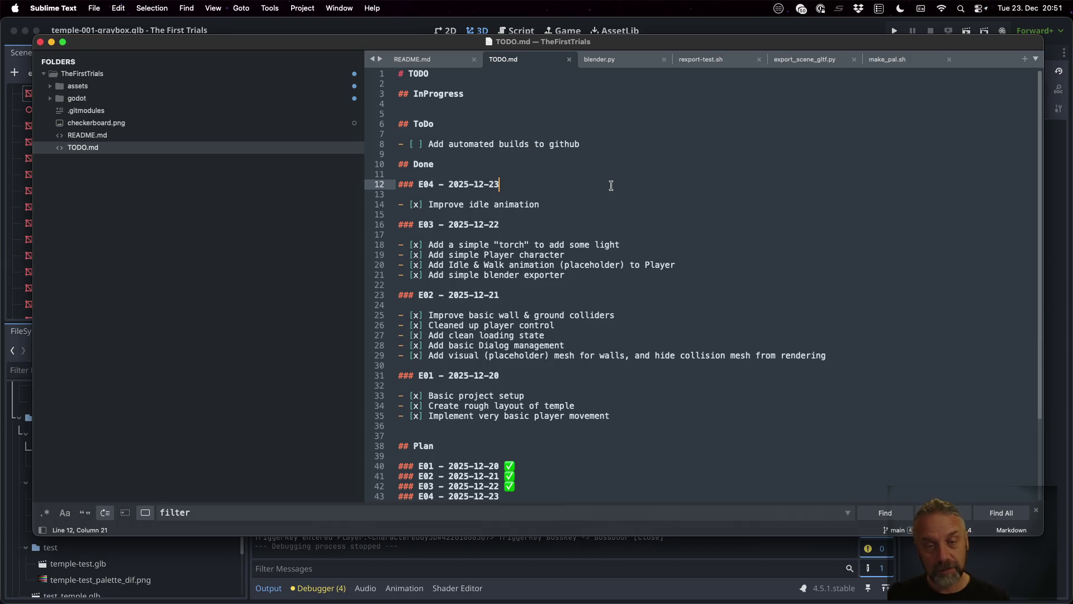
pyautogui.press('Down')
pyautogui.press('Down')
pyautogui.press('Return')
# Add '- [x] Add TriggerKeys and Barriers to importer and game logic' and save TODO.md.
pyautogui.write('- [')
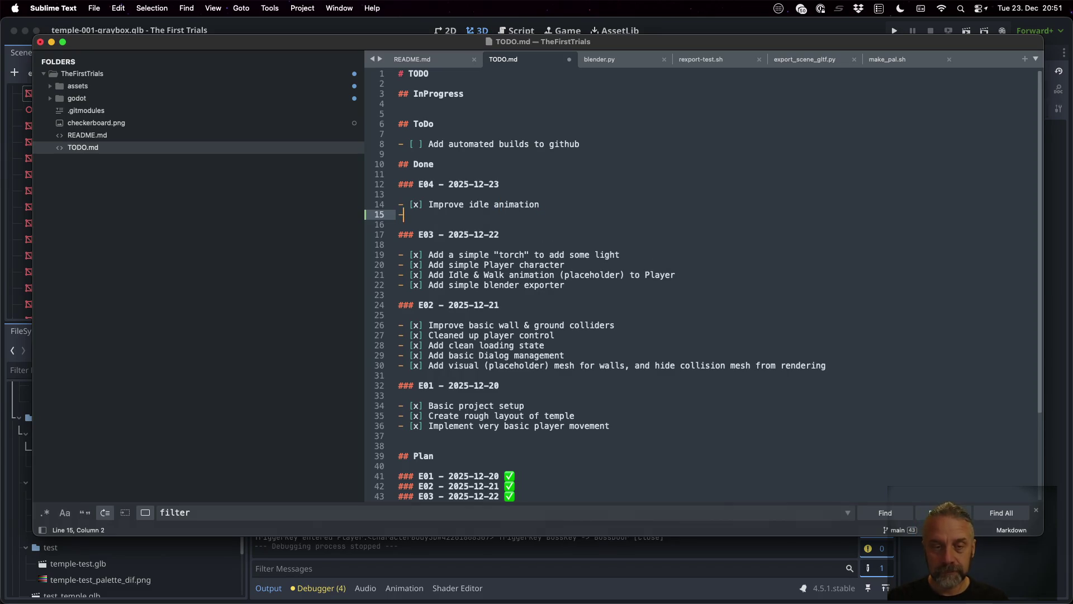
pyautogui.press('BackSpace')
pyautogui.write('x] A')
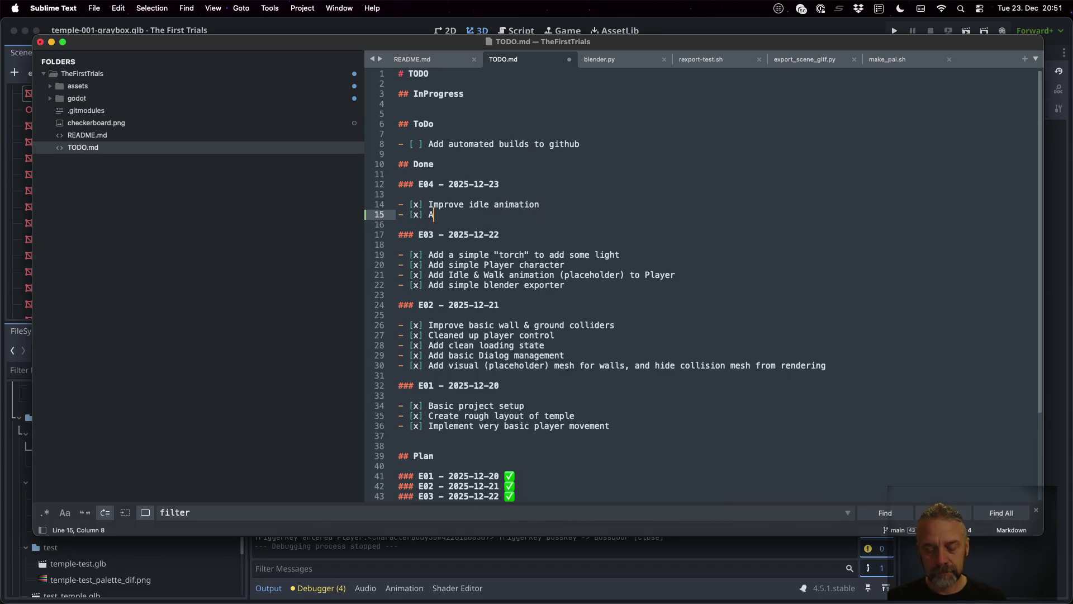
pyautogui.write('dd Trigge')
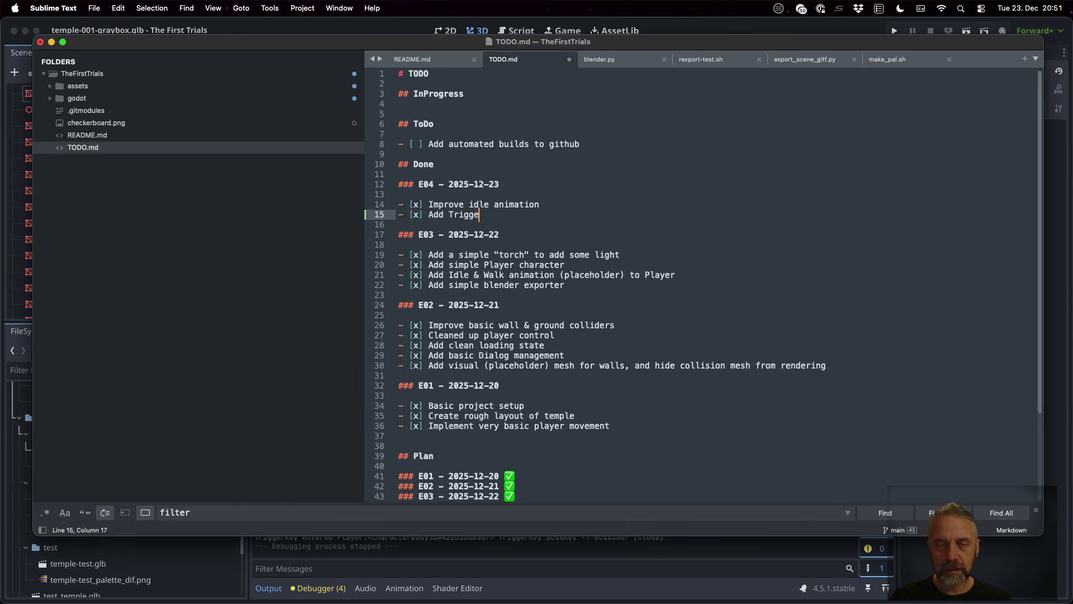
pyautogui.write('rKeys')
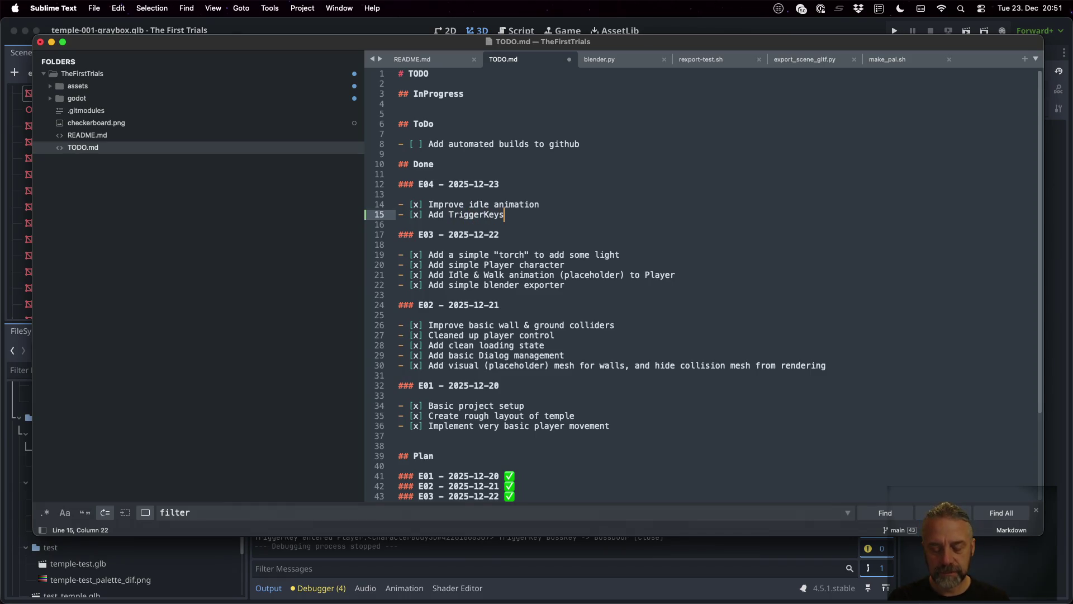
pyautogui.write(' and ')
pyautogui.write('Barr')
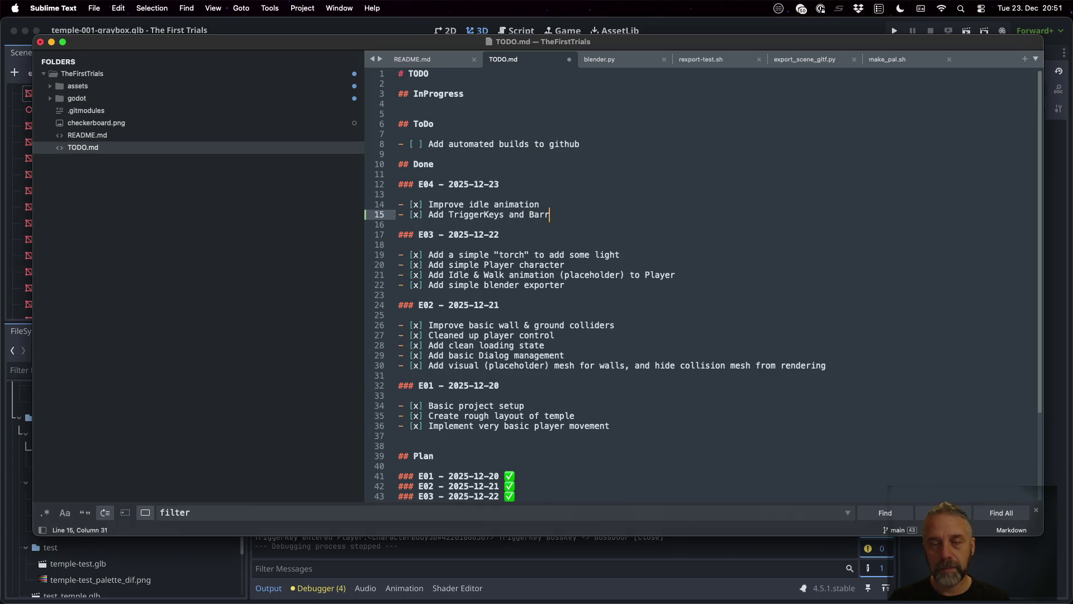
pyautogui.write('iers to ')
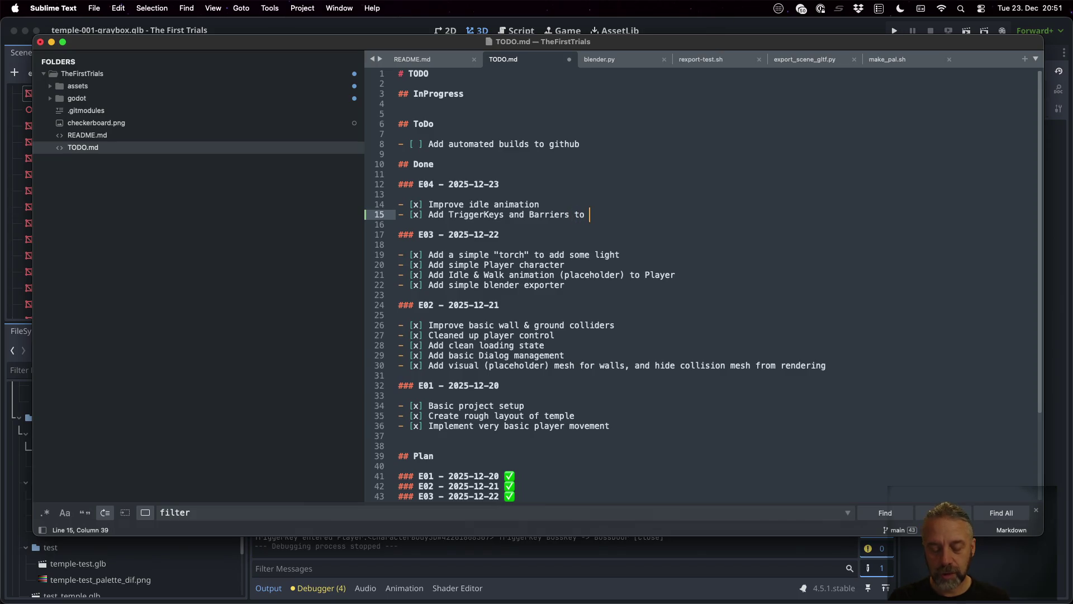
pyautogui.write('exporter')
pyautogui.press('BackSpace')
pyautogui.press('BackSpace')
pyautogui.press('BackSpace')
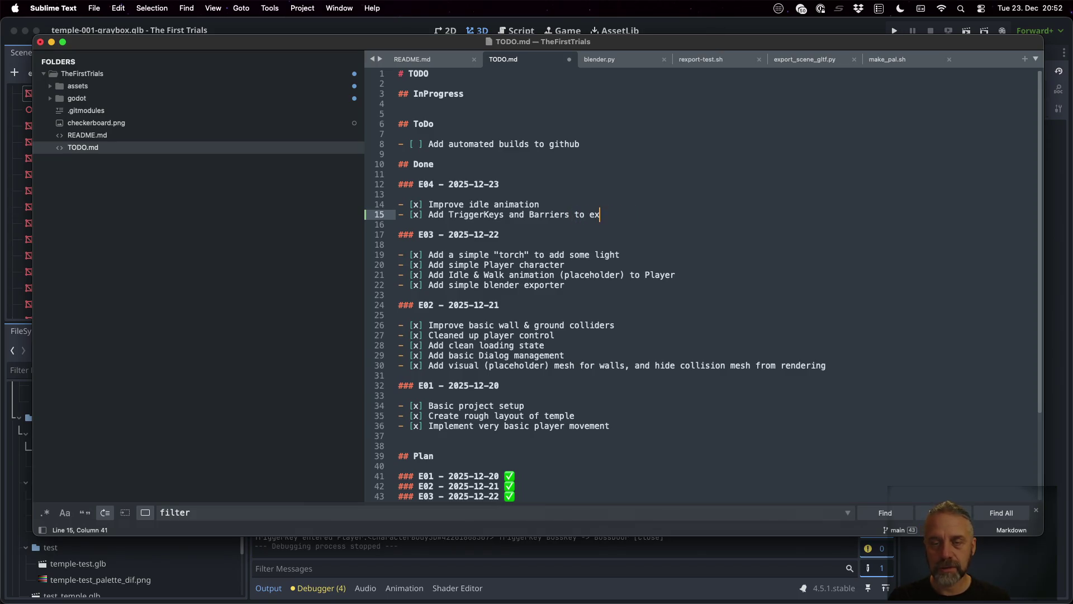
pyautogui.write('importert')
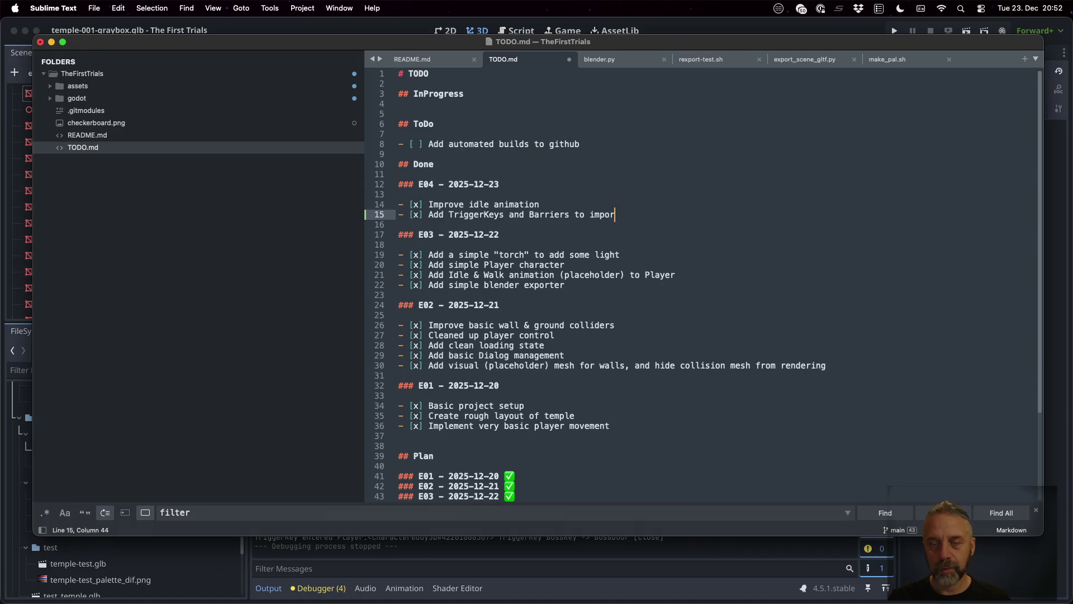
pyautogui.press('BackSpace')
pyautogui.write('and ')
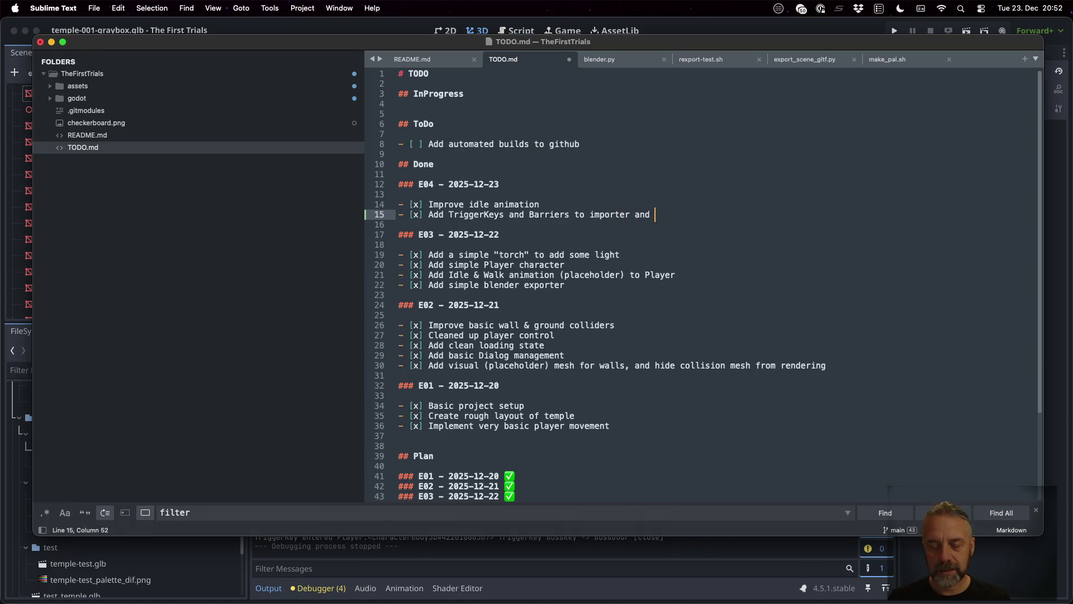
pyautogui.write('game logic')
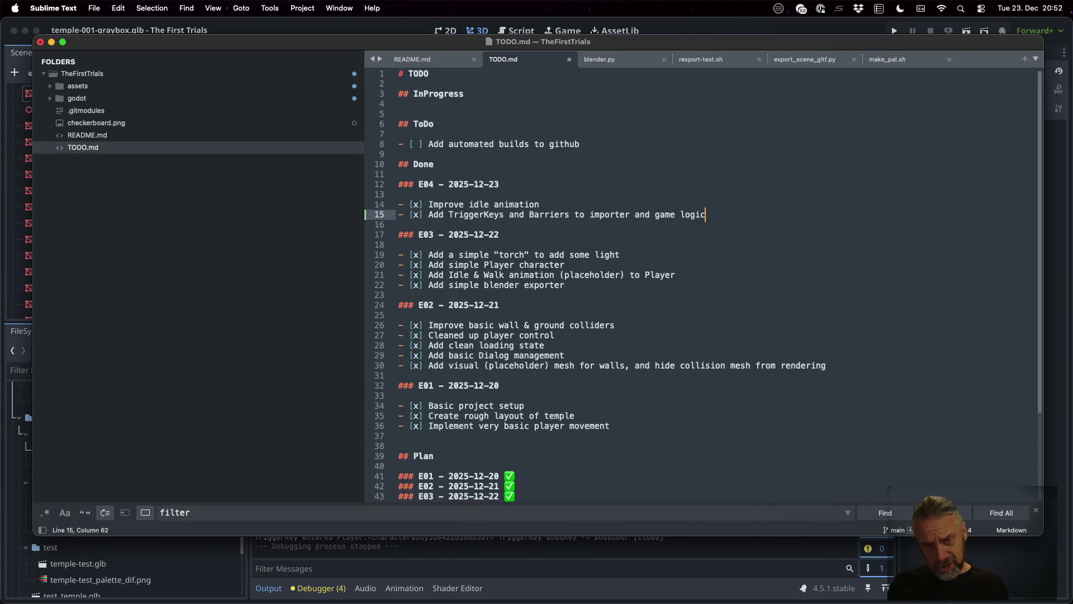
pyautogui.press('super+s')
pyautogui.hotkey('ctrl', 'Right')
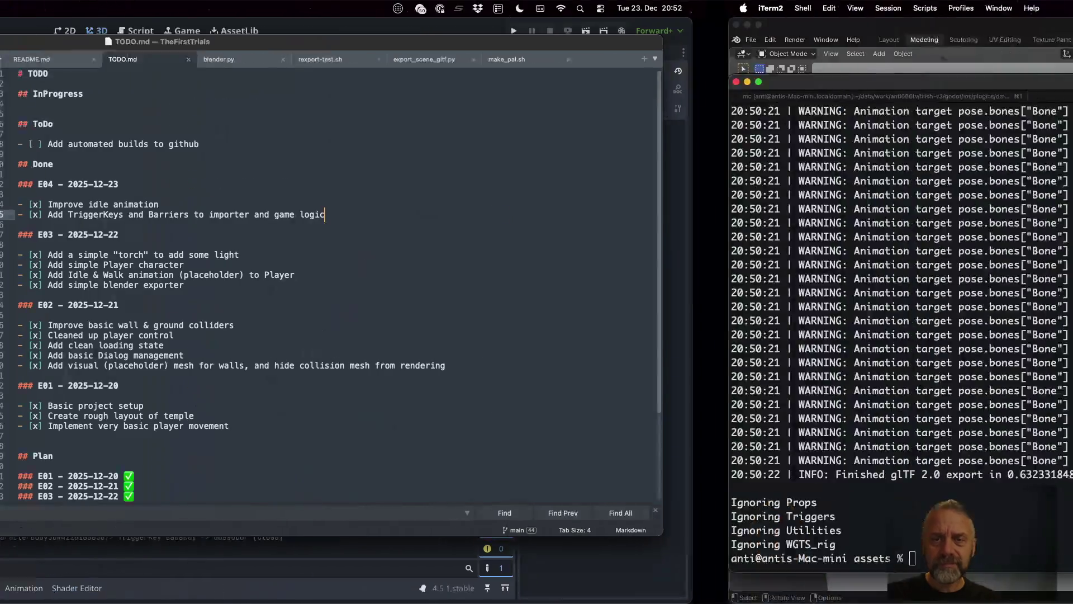
# Scroll Blender's outliner to the level collections and expand the Walls collection.
pyautogui.click(642, 68)
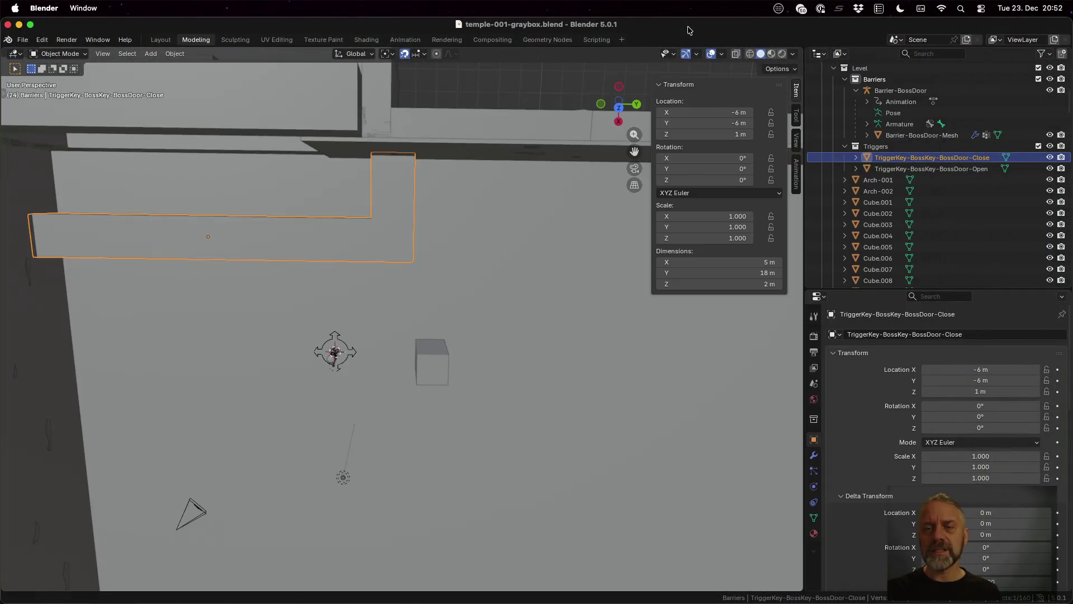
pyautogui.scroll(-20, 911, 211)
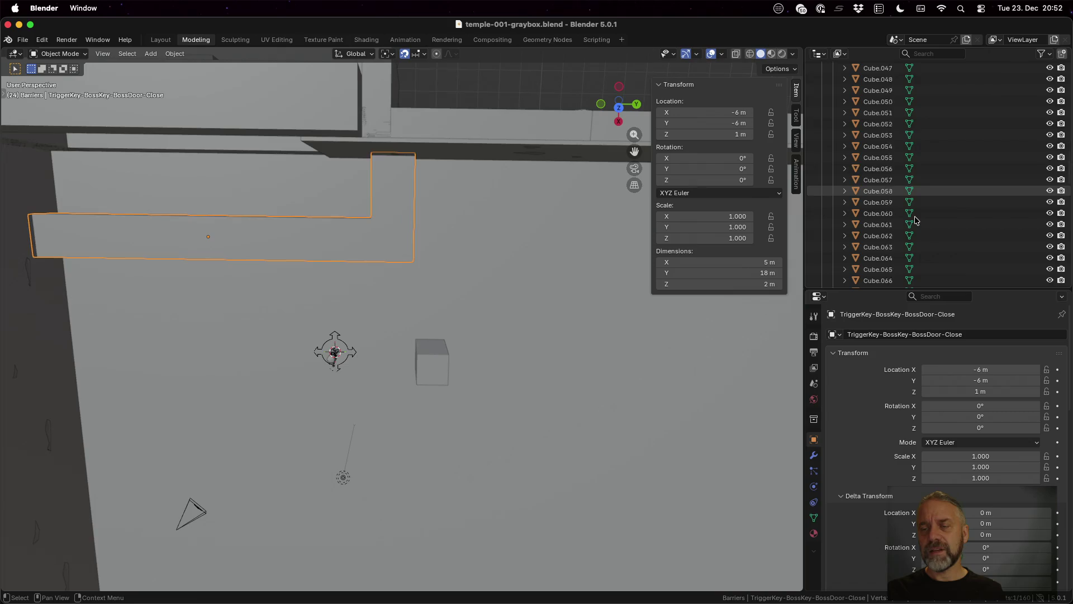
pyautogui.scroll(-5, 918, 223)
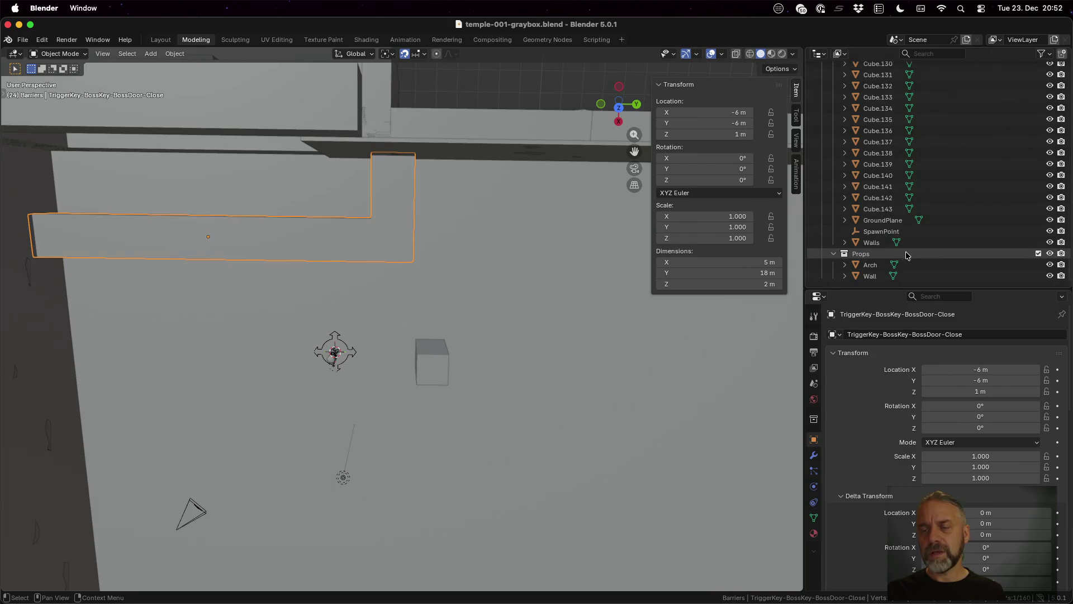
pyautogui.click(846, 243)
pyautogui.scroll(20, 893, 220)
pyautogui.scroll(20, 894, 219)
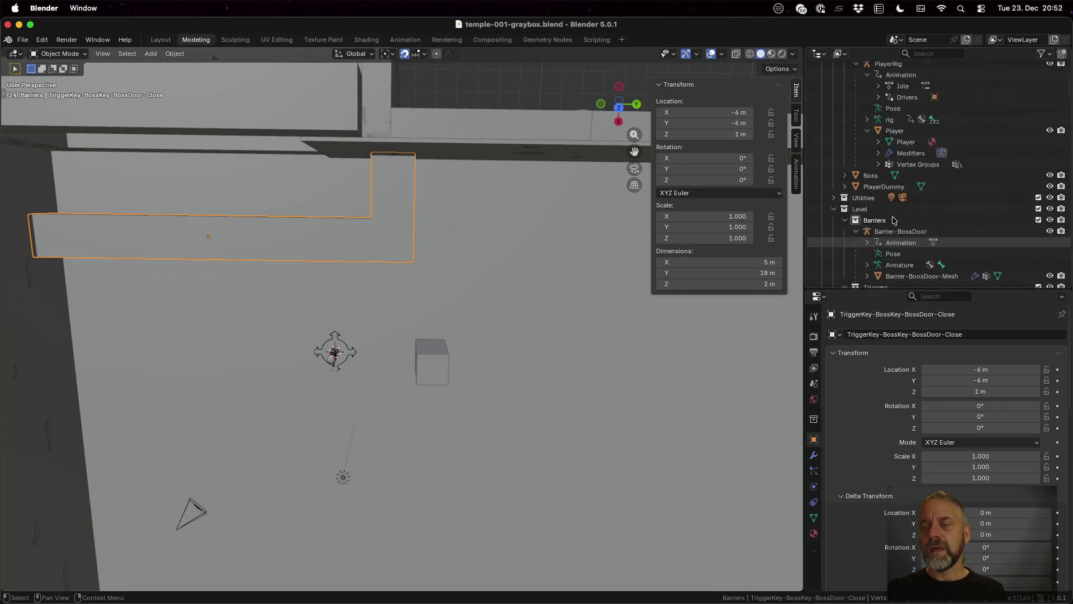
pyautogui.scroll(-4, 894, 220)
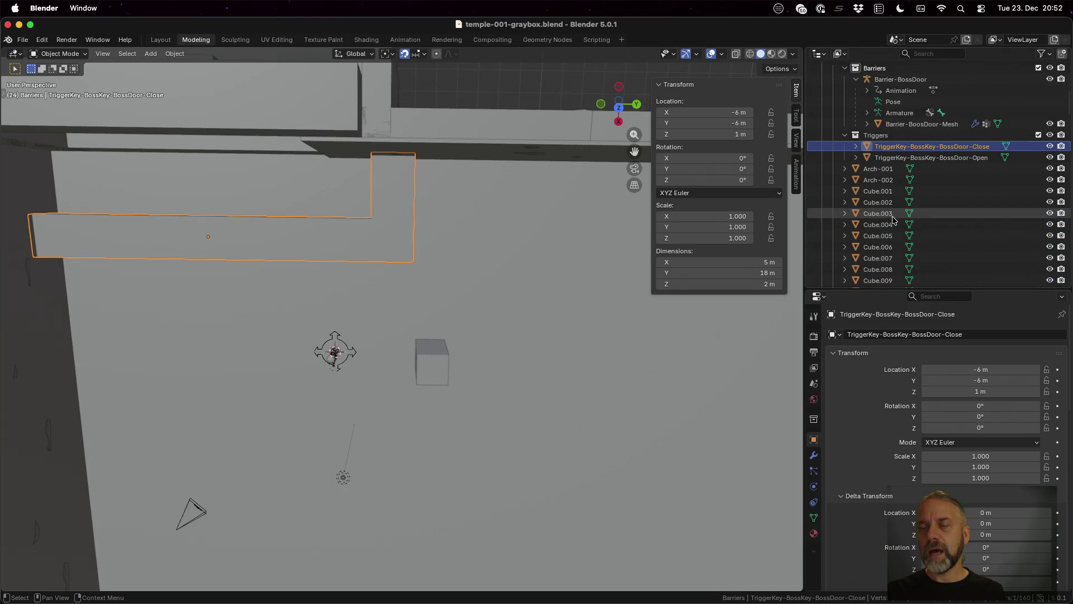
pyautogui.scroll(5, 893, 220)
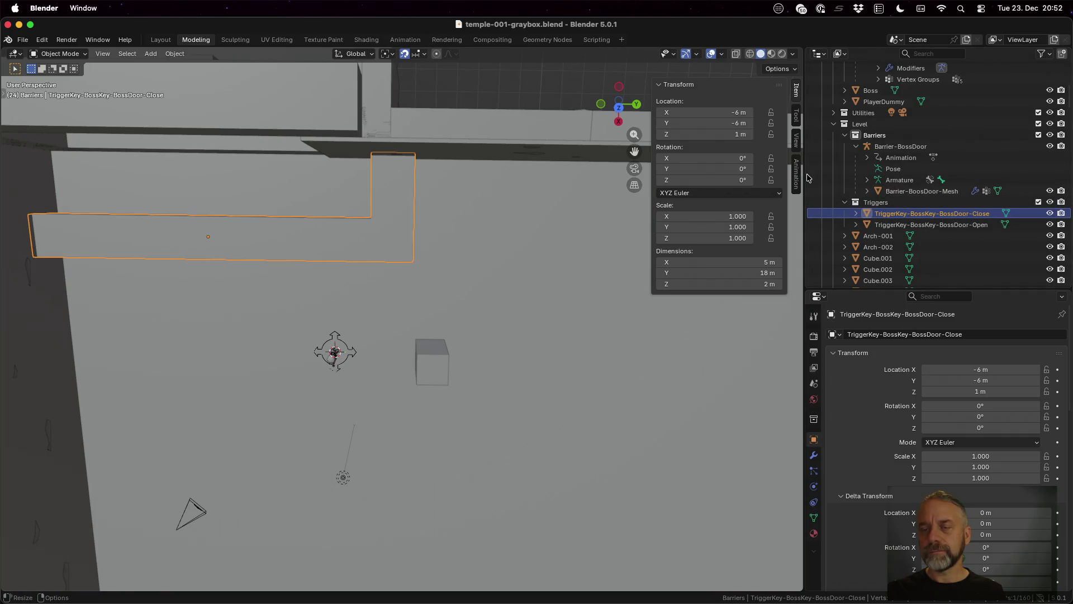
# Widen the outliner, then expand and select Barrier-BoosDoor-Mesh.
pyautogui.moveTo(807, 178); pyautogui.dragTo(633, 180)
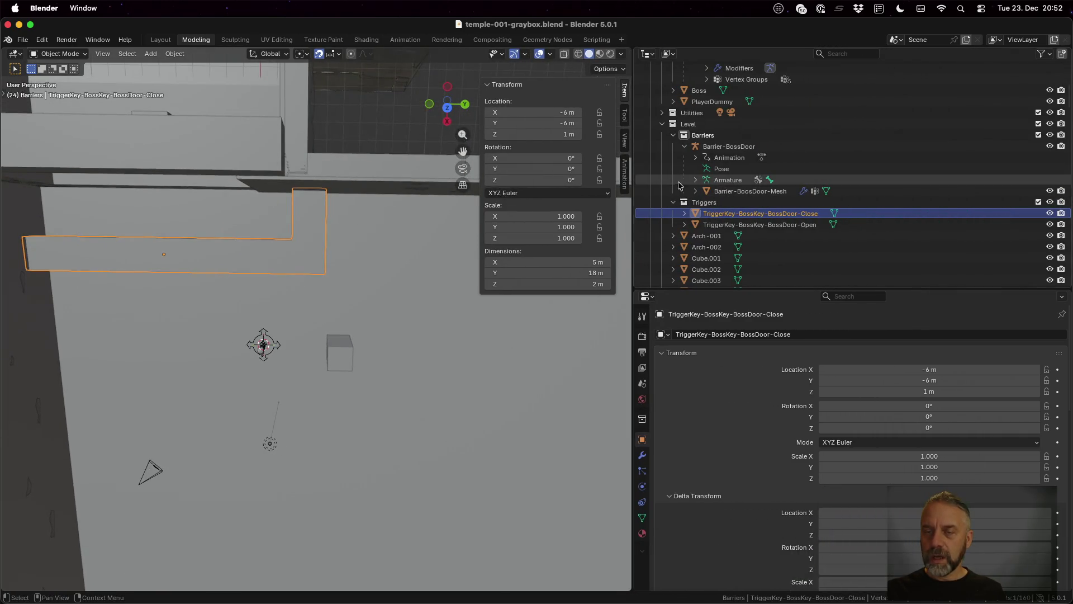
pyautogui.click(695, 191)
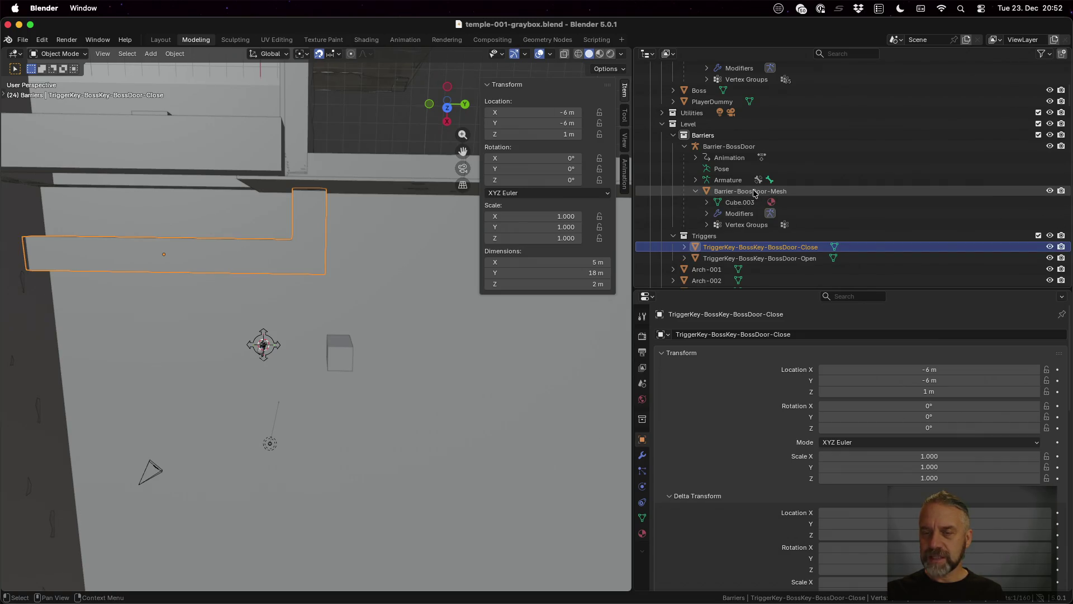
pyautogui.click(754, 193)
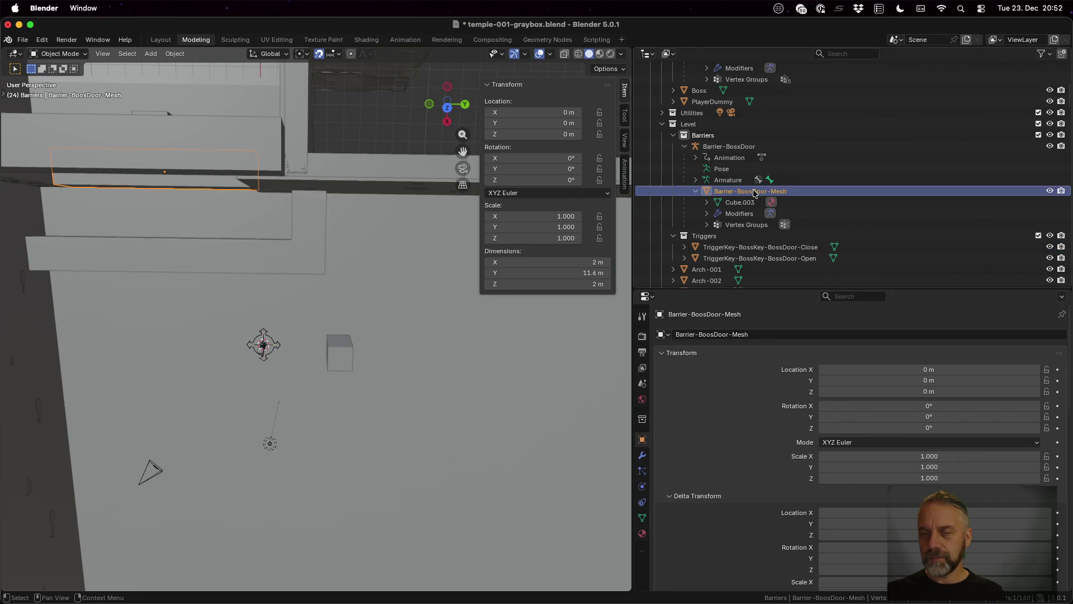
pyautogui.rightClick(754, 192)
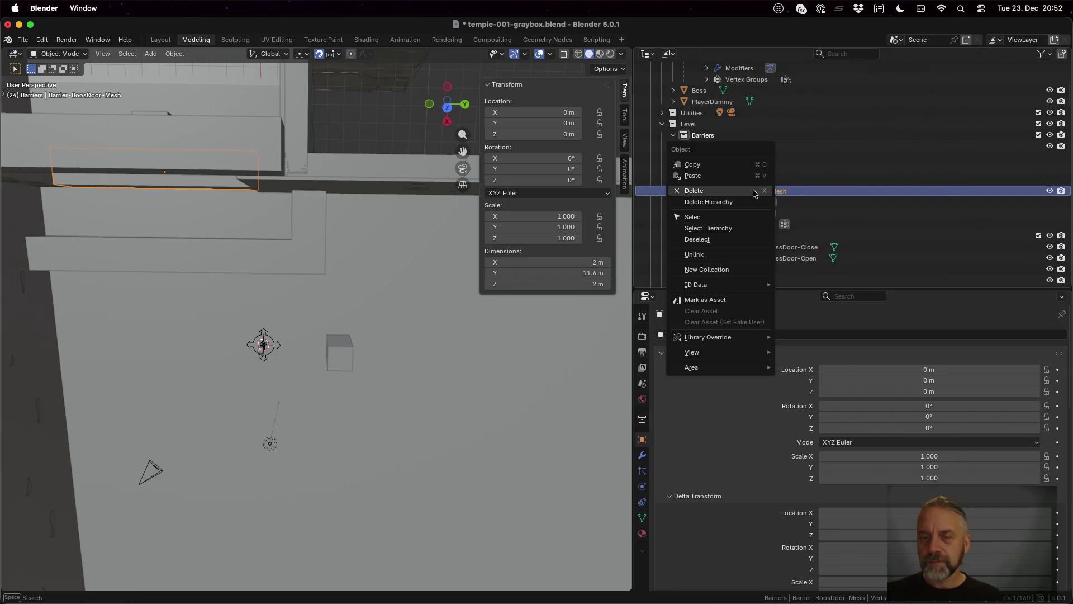
pyautogui.hotkey('shift', 'a')
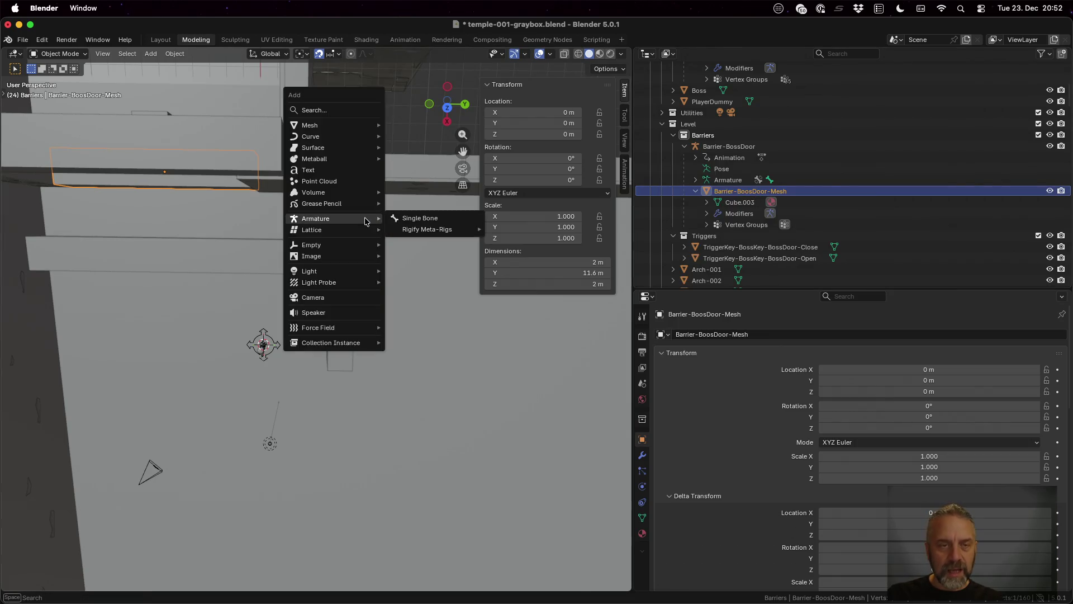
pyautogui.moveTo(360, 130)
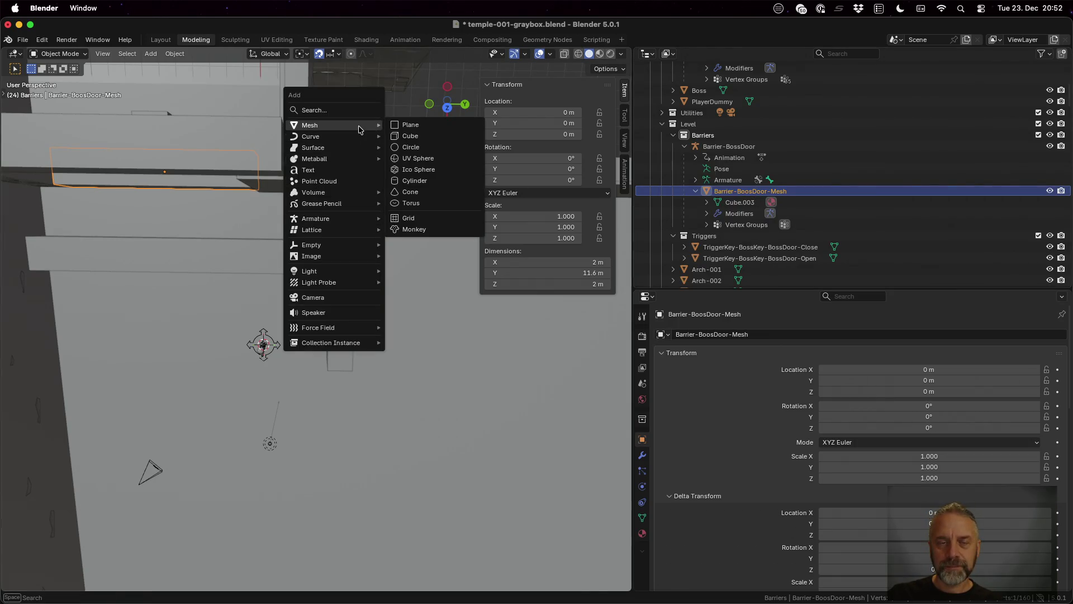
pyautogui.click(403, 139)
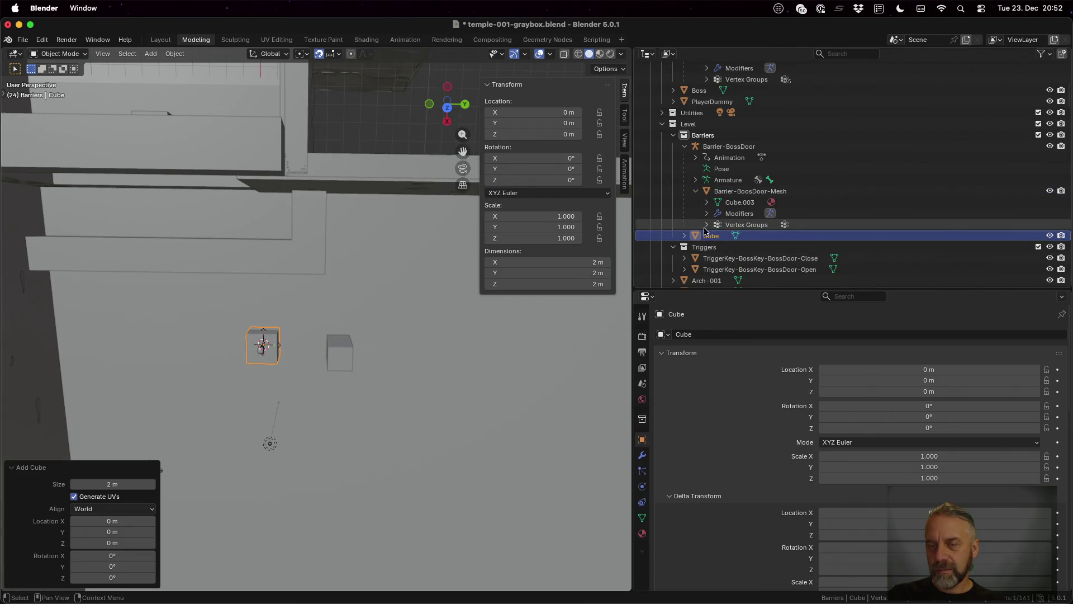
pyautogui.click(685, 235)
pyautogui.moveTo(730, 248)
pyautogui.mouseDown()
pyautogui.moveTo(733, 194)
pyautogui.moveTo(741, 249)
pyautogui.mouseUp()
pyautogui.rightClick(741, 248)
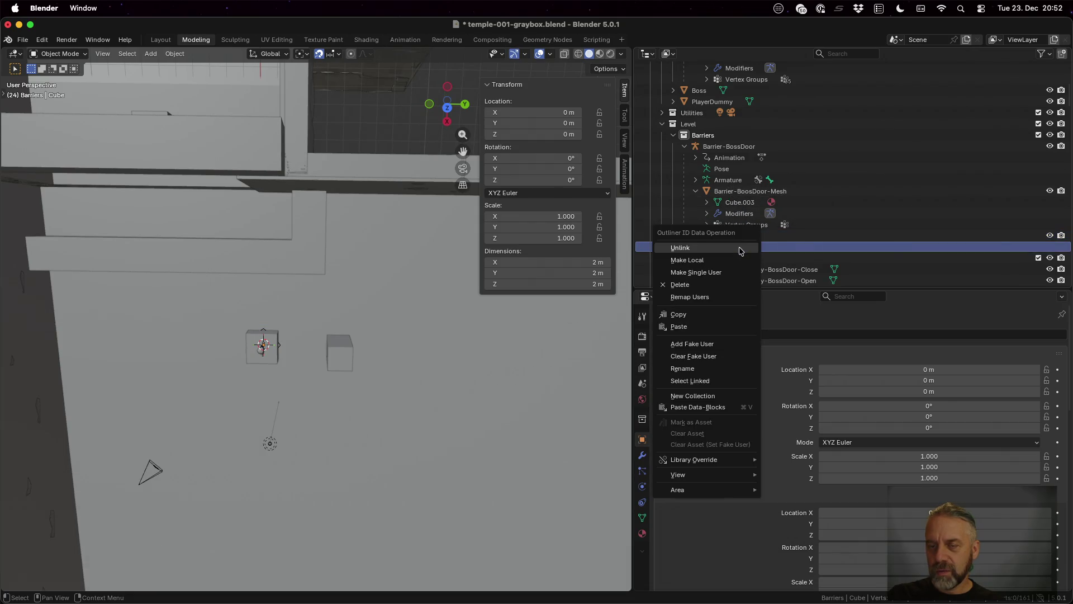
pyautogui.click(742, 314)
pyautogui.click(738, 191)
pyautogui.rightClick(727, 191)
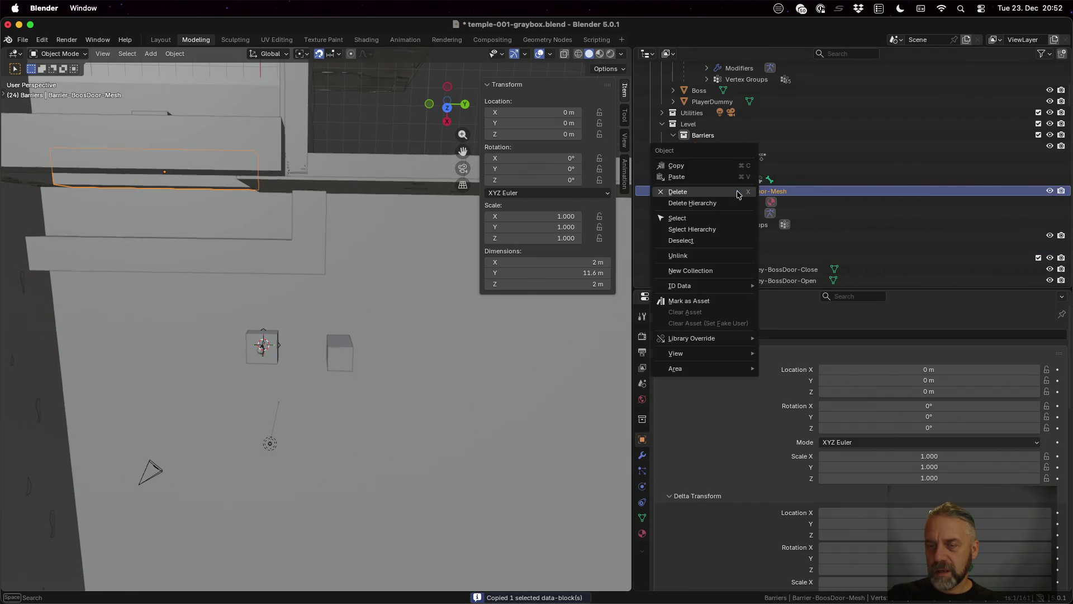
pyautogui.click(725, 178)
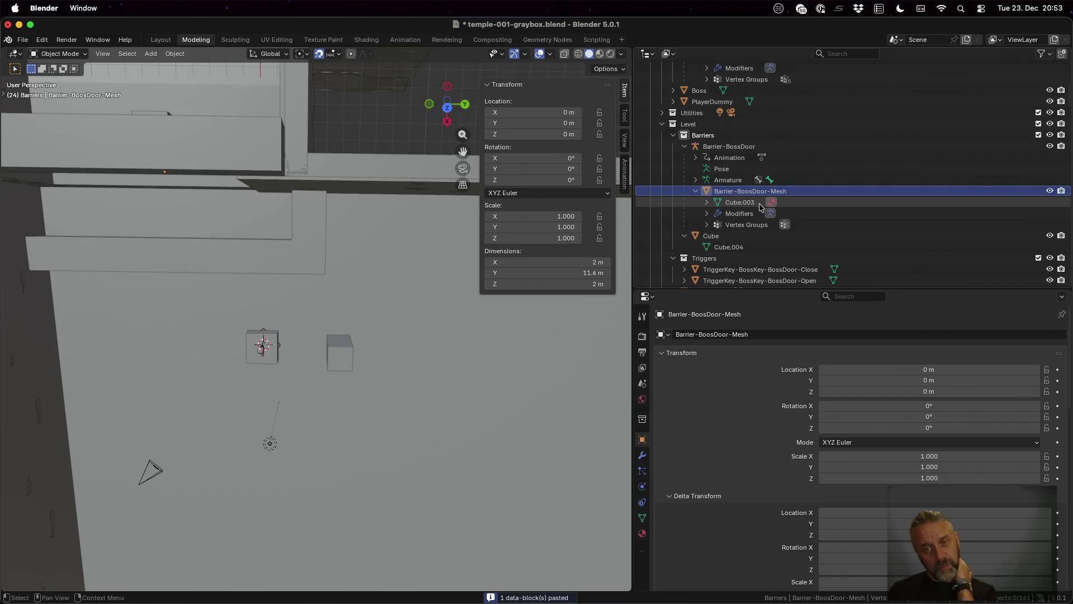
pyautogui.click(708, 203)
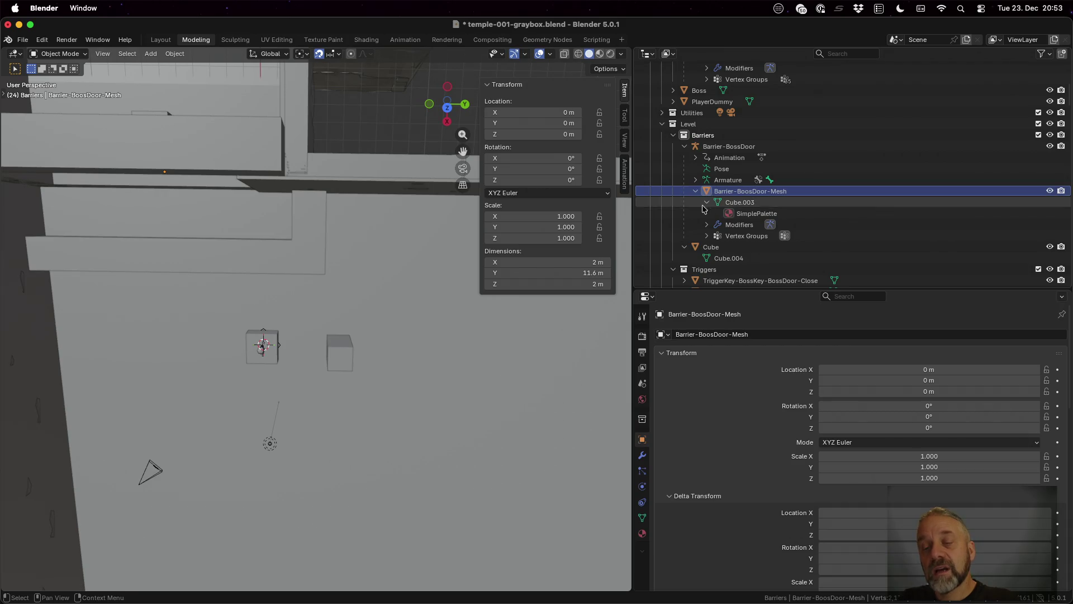
pyautogui.click(707, 236)
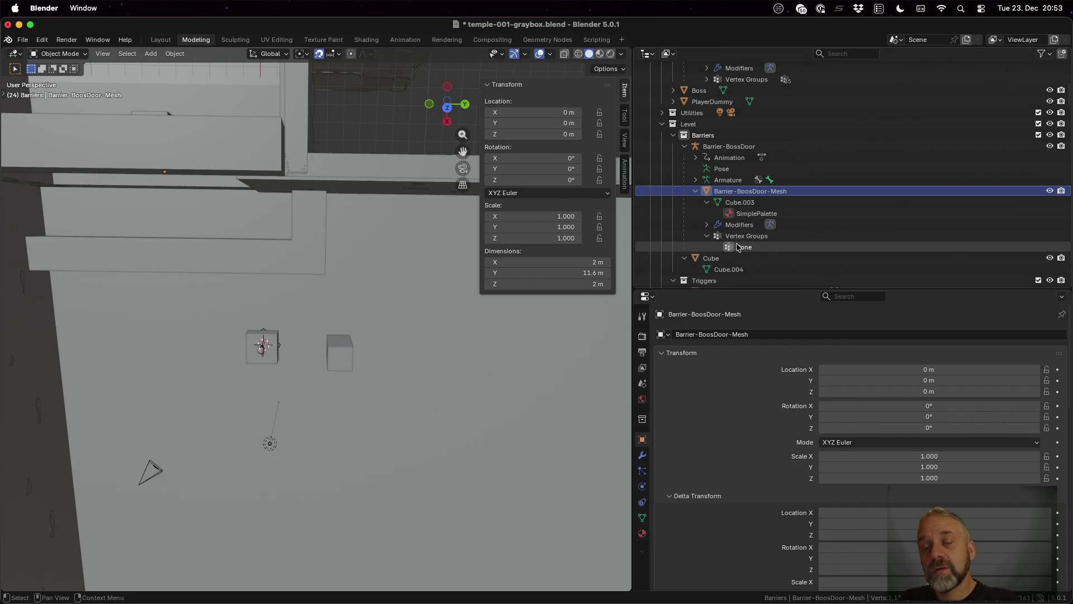
pyautogui.click(707, 238)
pyautogui.click(707, 238)
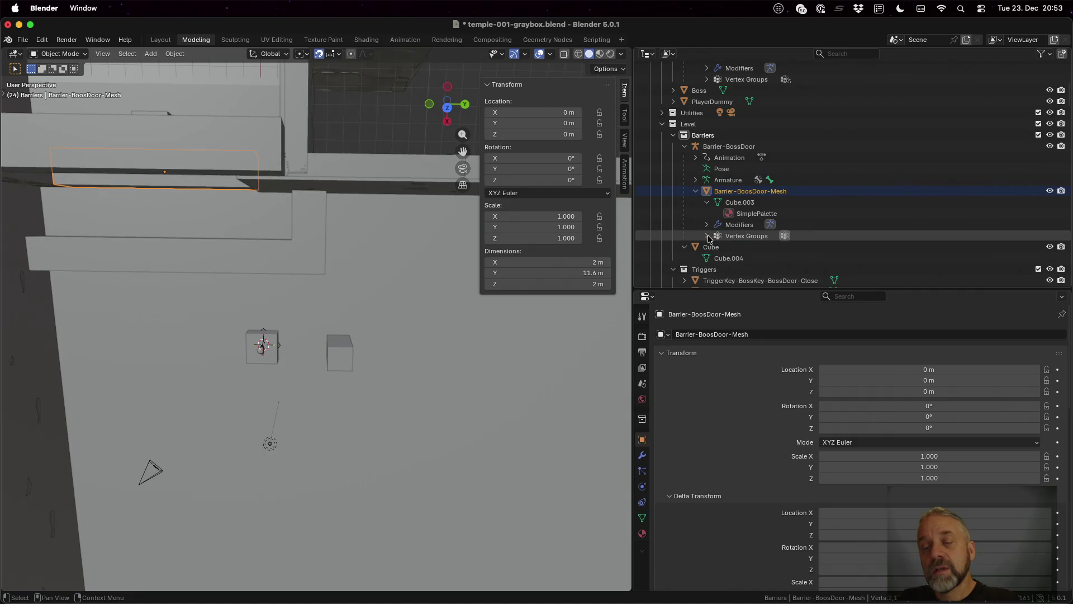
pyautogui.click(749, 250)
pyautogui.press('x')
pyautogui.click(751, 192)
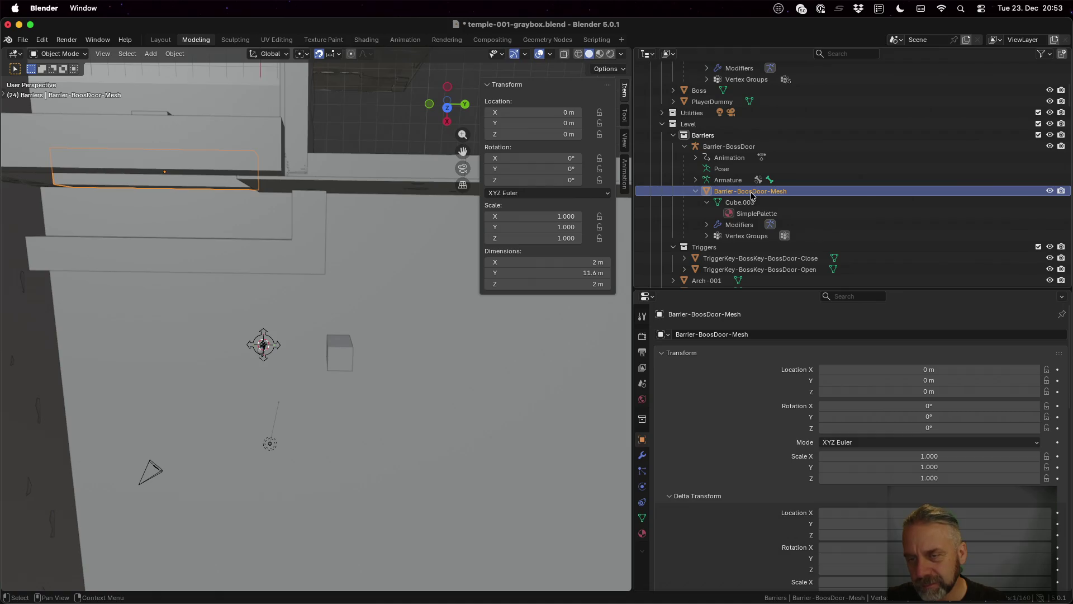
# Rename the object to Barrier-BossDoor-Mesh and save the blend file.
pyautogui.doubleClick(751, 191)
pyautogui.scroll(-2, 753, 193)
pyautogui.press('Home')
pyautogui.press('Right')
pyautogui.press('Right')
pyautogui.press('BackSpace')
pyautogui.write('s')
pyautogui.press('Return')
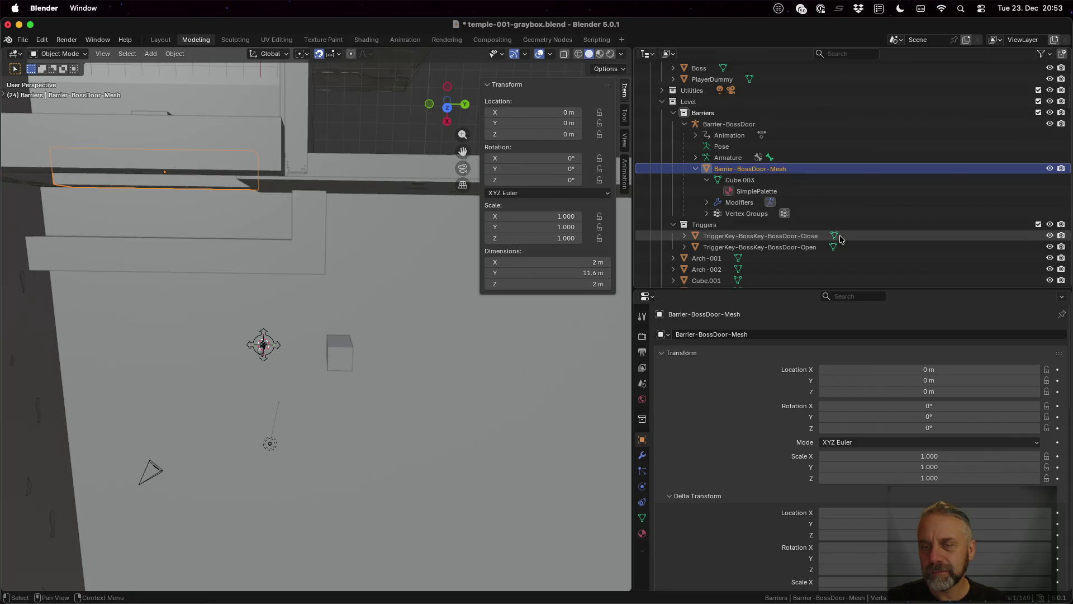
pyautogui.press('super+s')
# Rerun the re-export script in the terminal to regenerate the glTF.
pyautogui.hotkey('ctrl', 'Up')
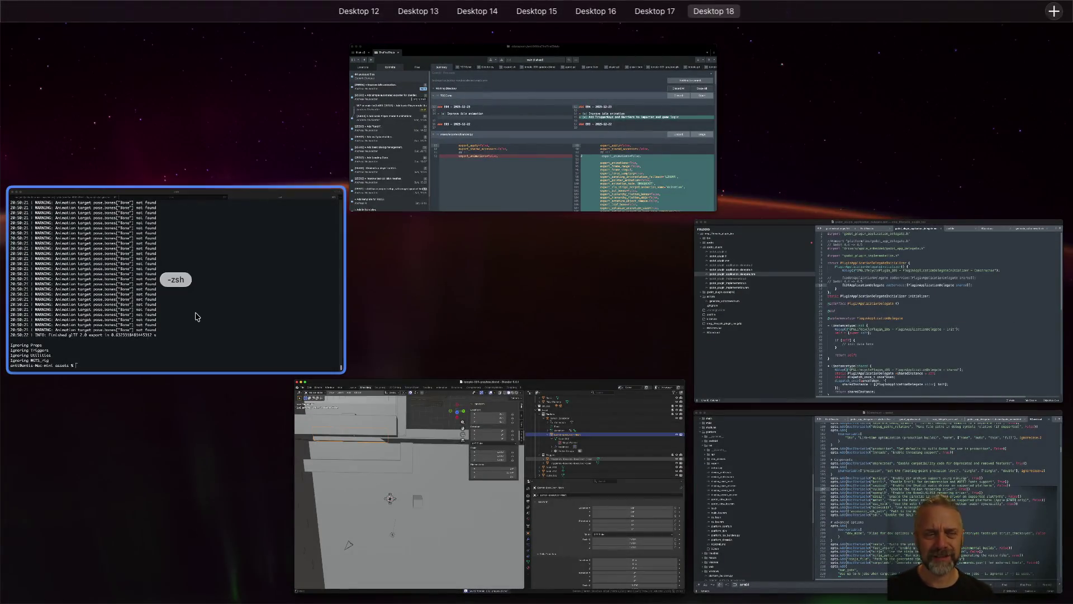
pyautogui.click(194, 311)
pyautogui.press('Up')
pyautogui.press('Return')
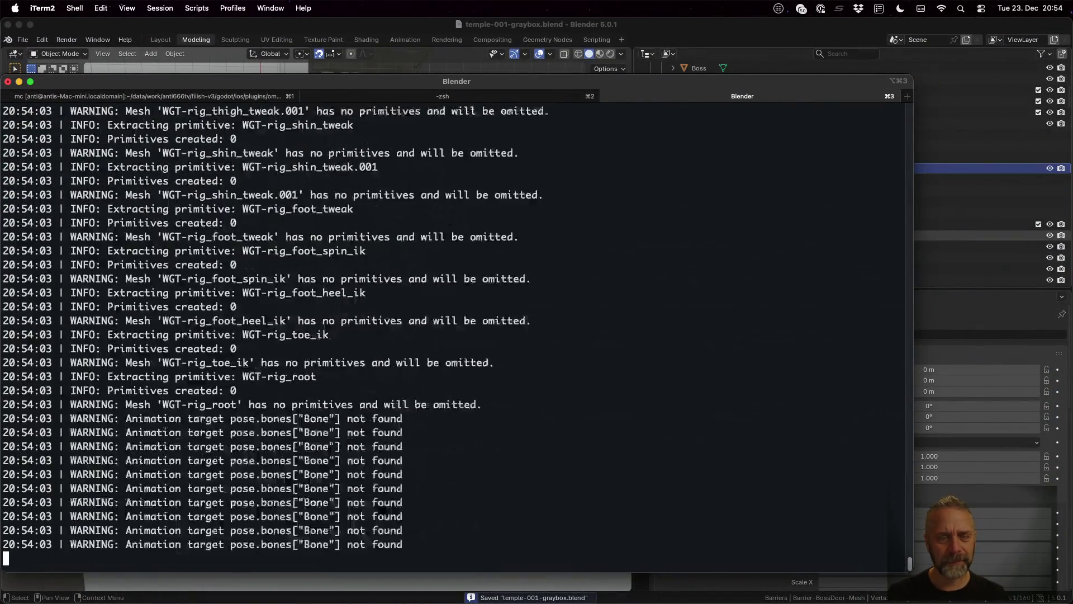
pyautogui.scroll(5, 362, 333)
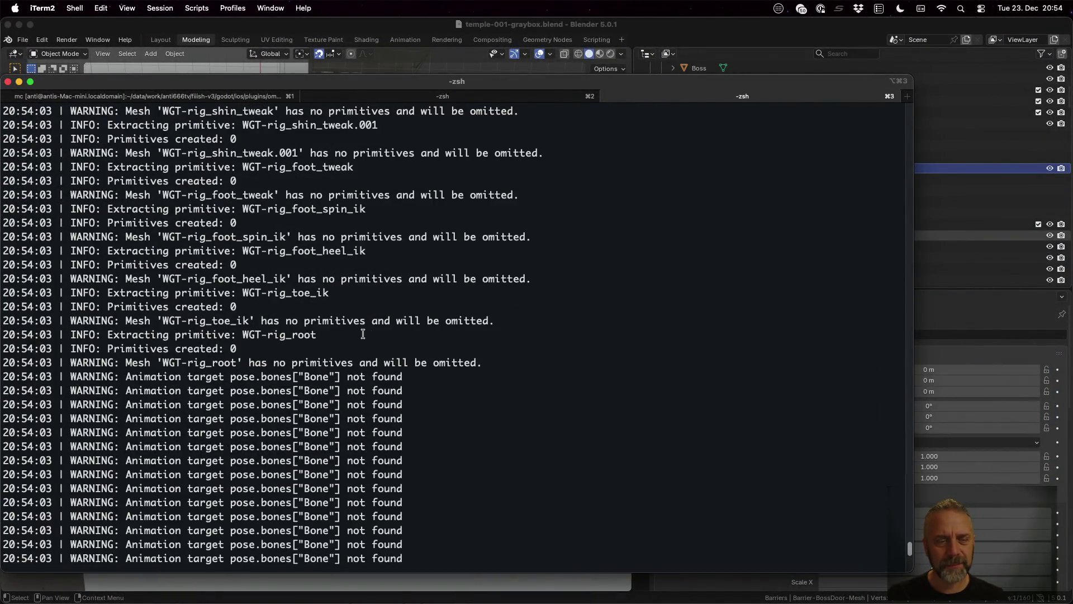
pyautogui.scroll(-5, 362, 334)
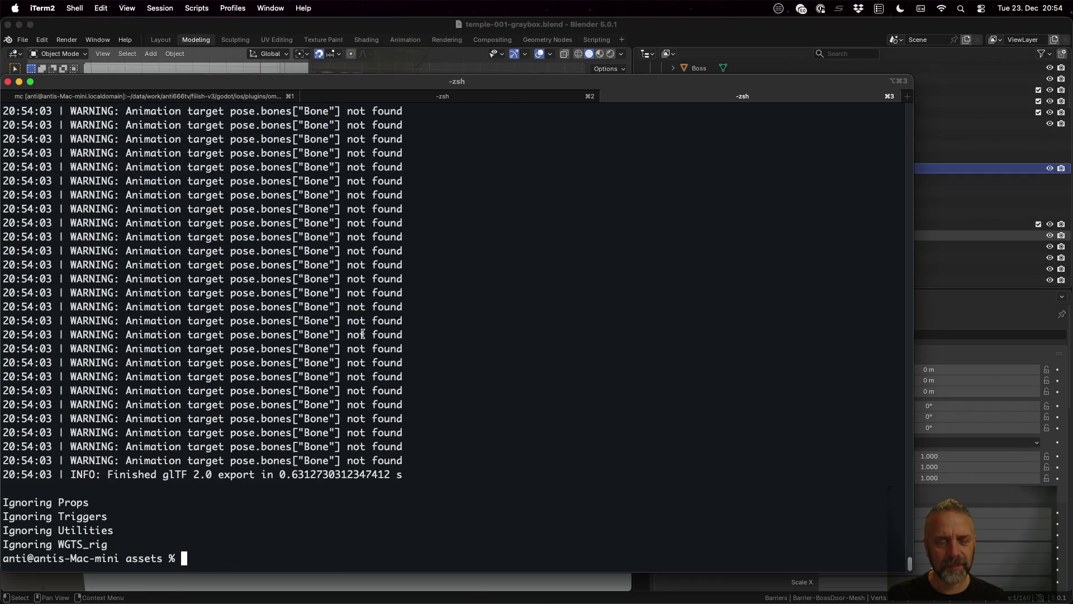
# Save the TODO file and return to Godot.
pyautogui.hotkey('ctrl', 'Left')
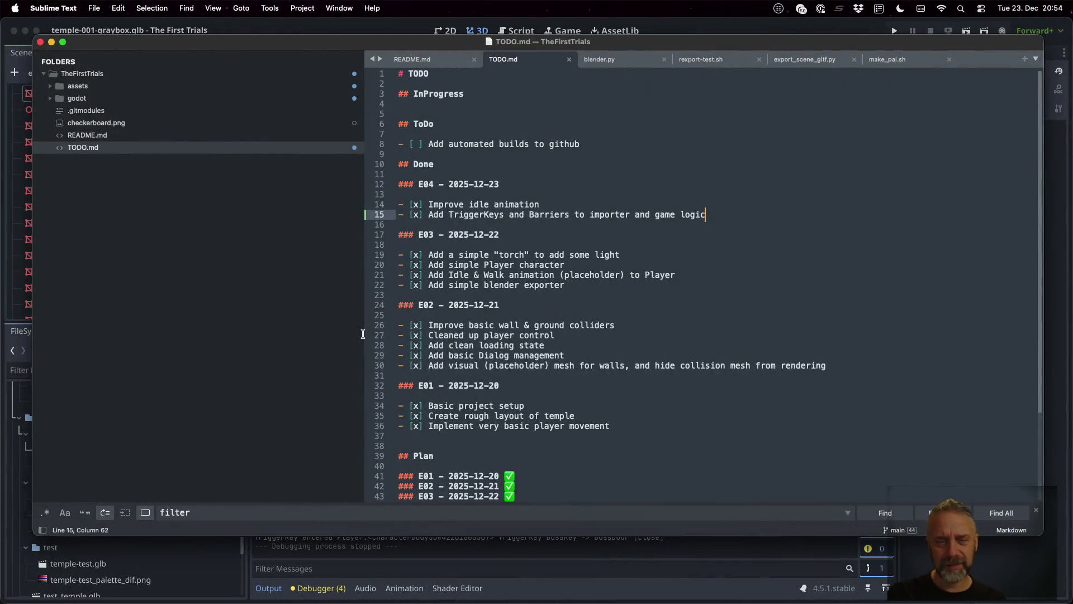
pyautogui.press('cmd+s')
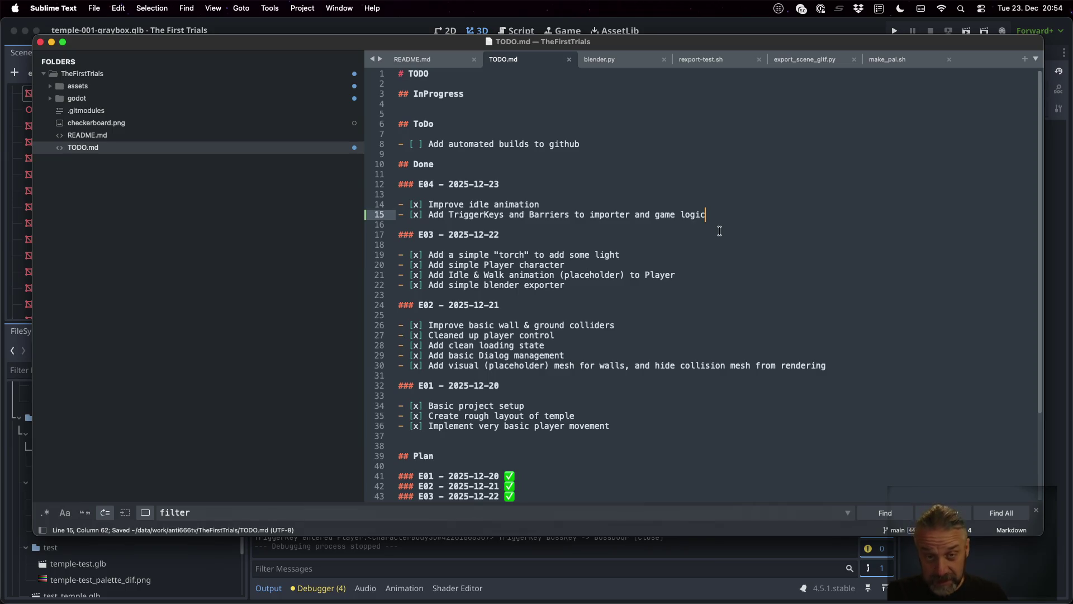
pyautogui.click(698, 32)
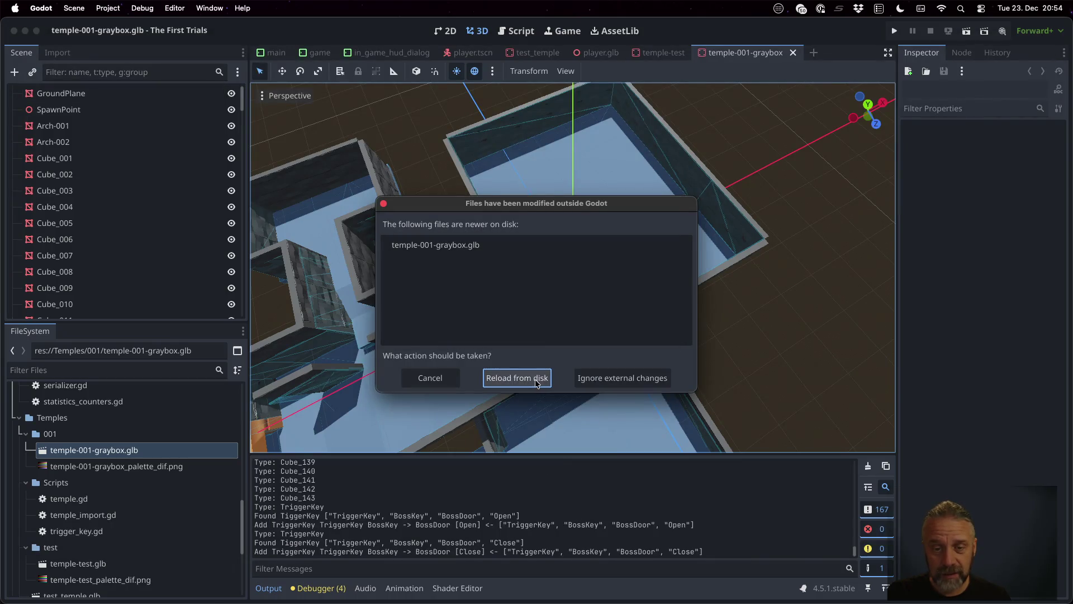
# Reload the changed temple file from disk and inspect the door in the viewport.
pyautogui.click(535, 379)
pyautogui.scroll(-3, 541, 350)
pyautogui.moveTo(595, 314)
pyautogui.mouseDown()
pyautogui.moveTo(490, 294)
pyautogui.moveTo(596, 273)
pyautogui.mouseUp()
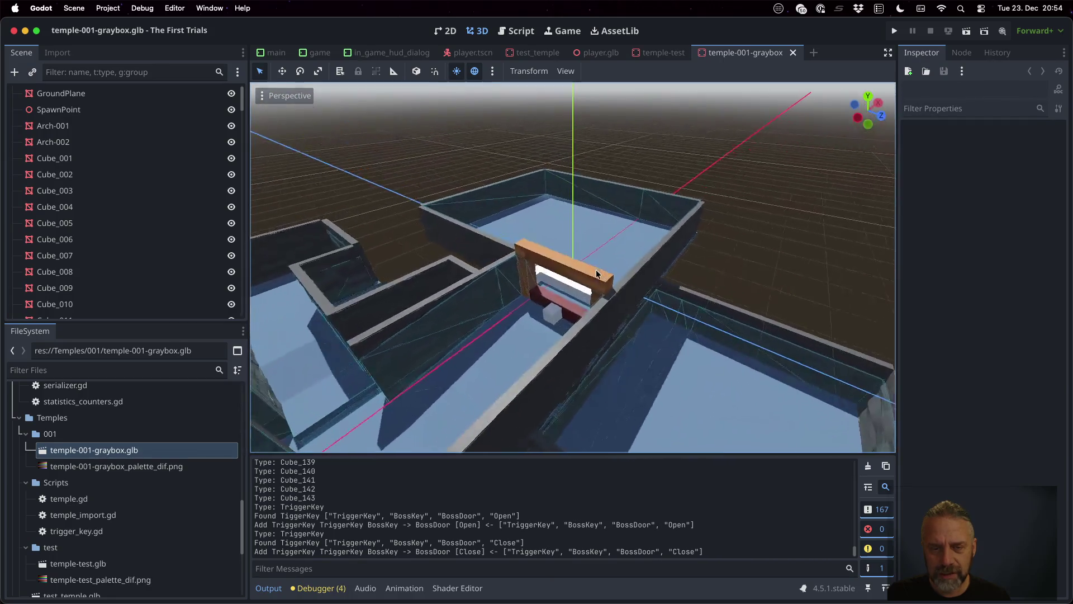
pyautogui.scroll(3, 574, 325)
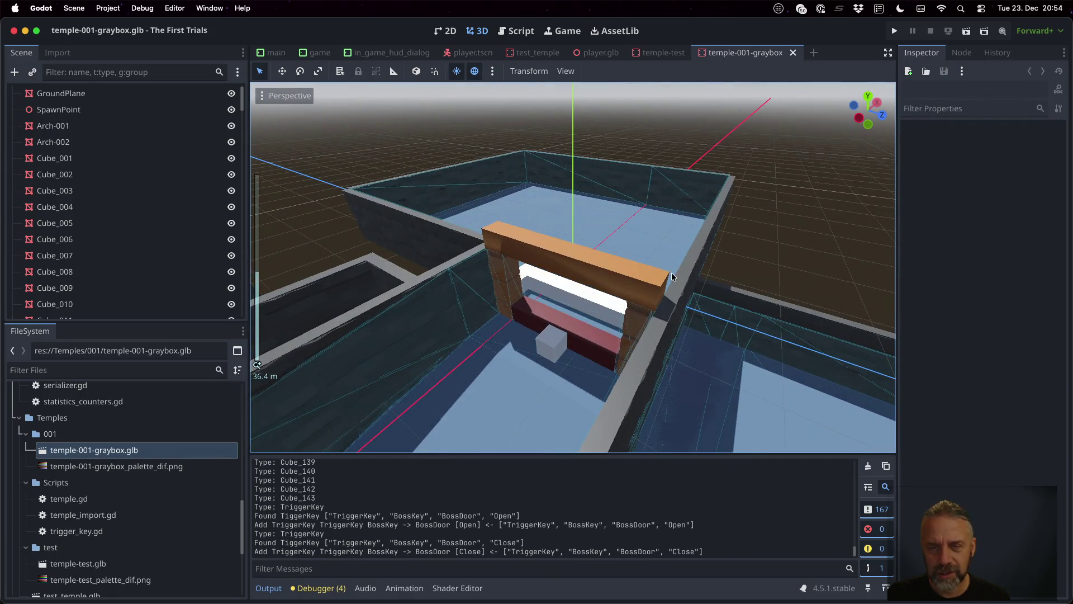
pyautogui.hscroll(-5, 672, 274)
pyautogui.scroll(-3, 563, 331)
pyautogui.hscroll(-5, 563, 334)
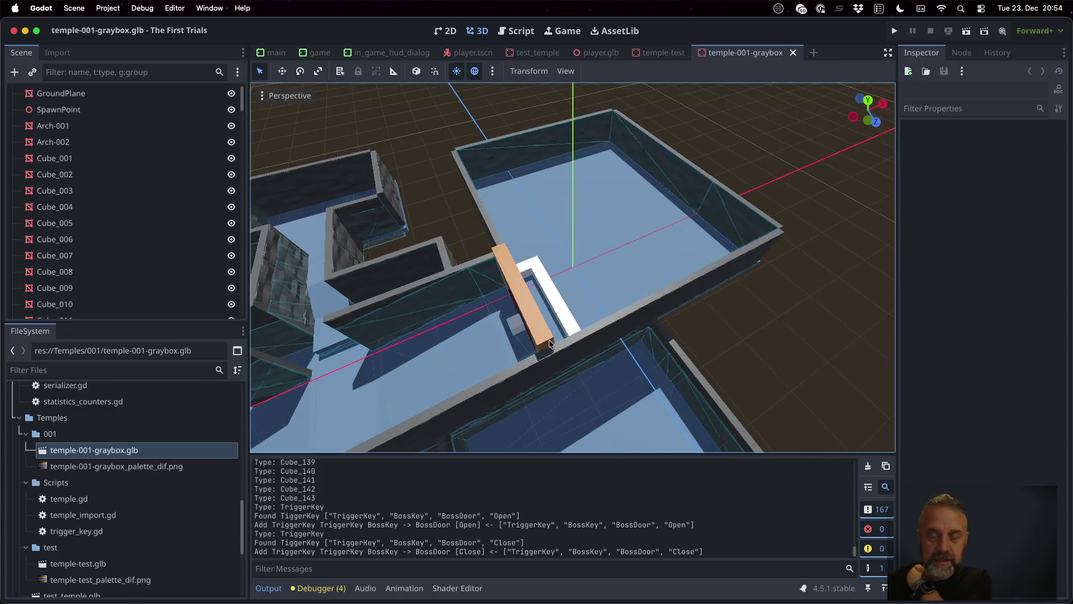
pyautogui.hscroll(-5, 549, 293)
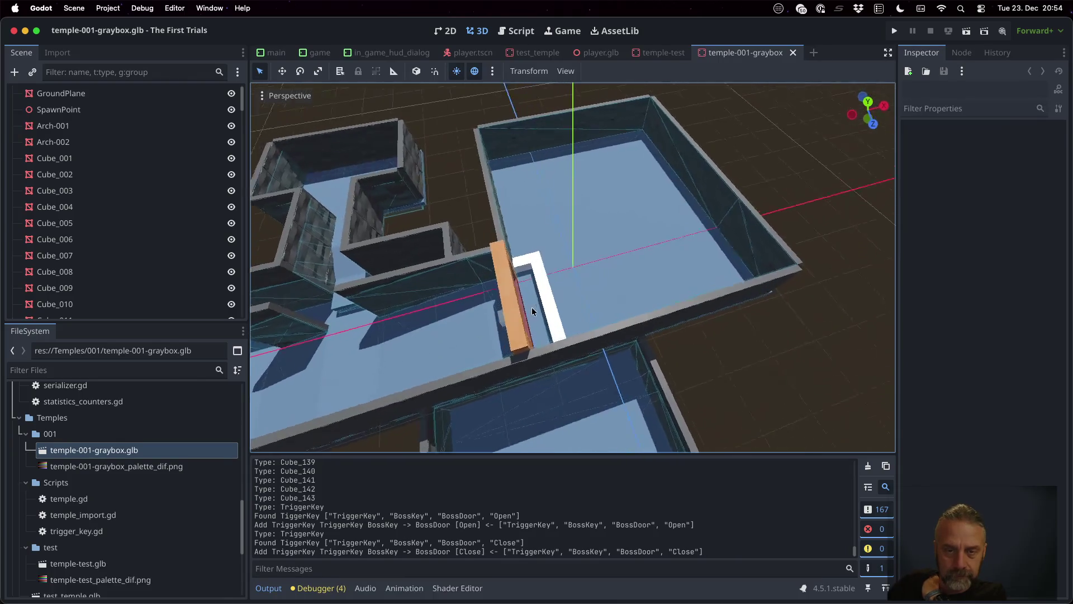
pyautogui.hscroll(-5, 529, 307)
pyautogui.hscroll(-1, 551, 290)
# Show all windows across desktops and bring the Git client to the front.
pyautogui.hotkey('ctrl', 'Right')
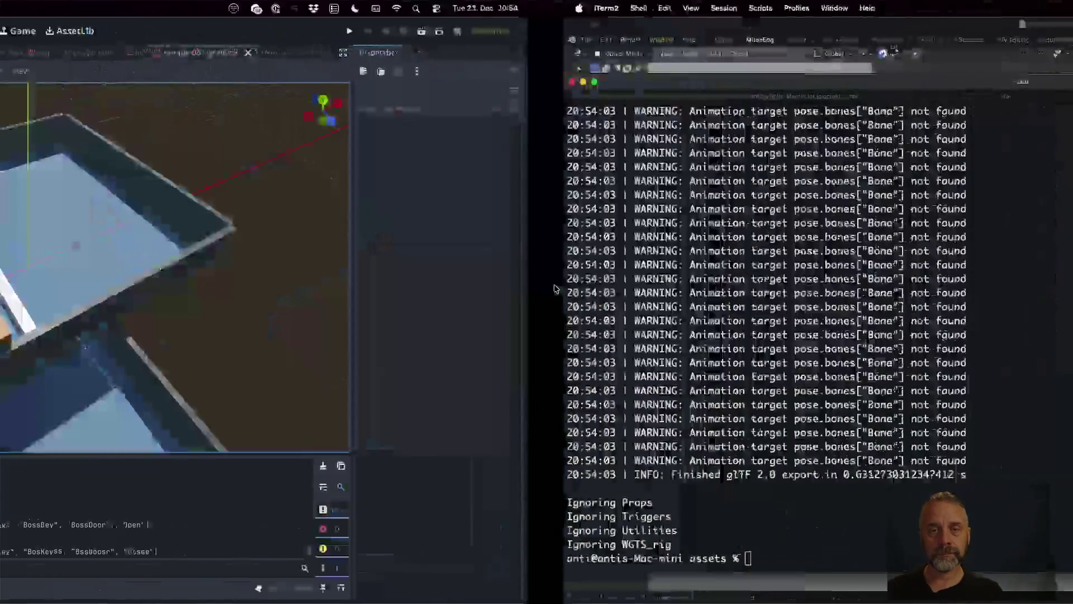
pyautogui.hotkey('ctrl', 'Up')
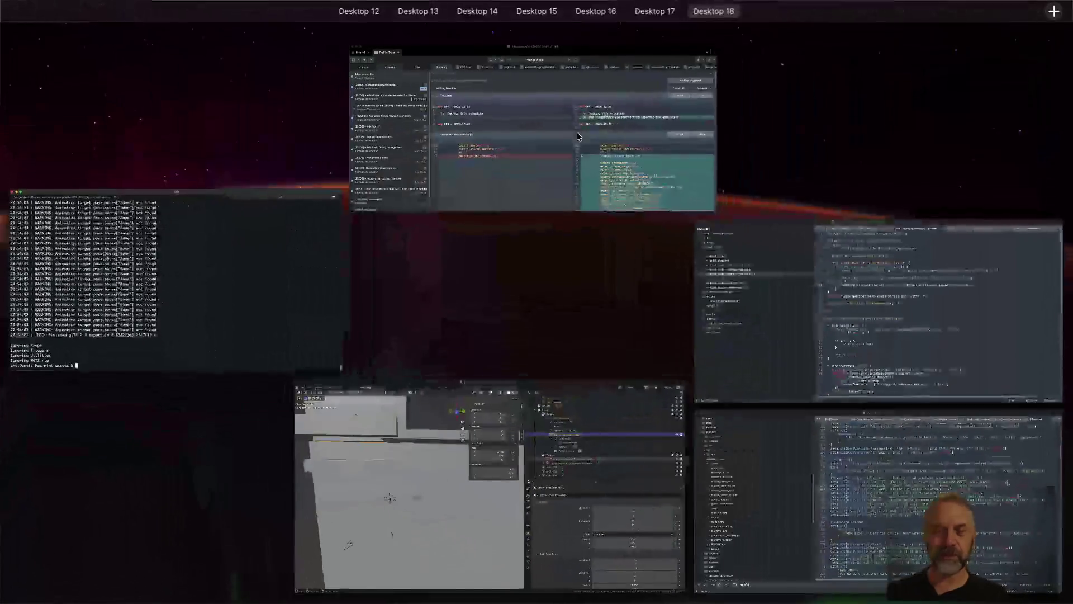
pyautogui.click(512, 117)
# Enter the commit summary '[25E04] + Add TriggersKeys and Barriers (visual only).' and stage TODO.md.
pyautogui.write('[25E04] + Add')
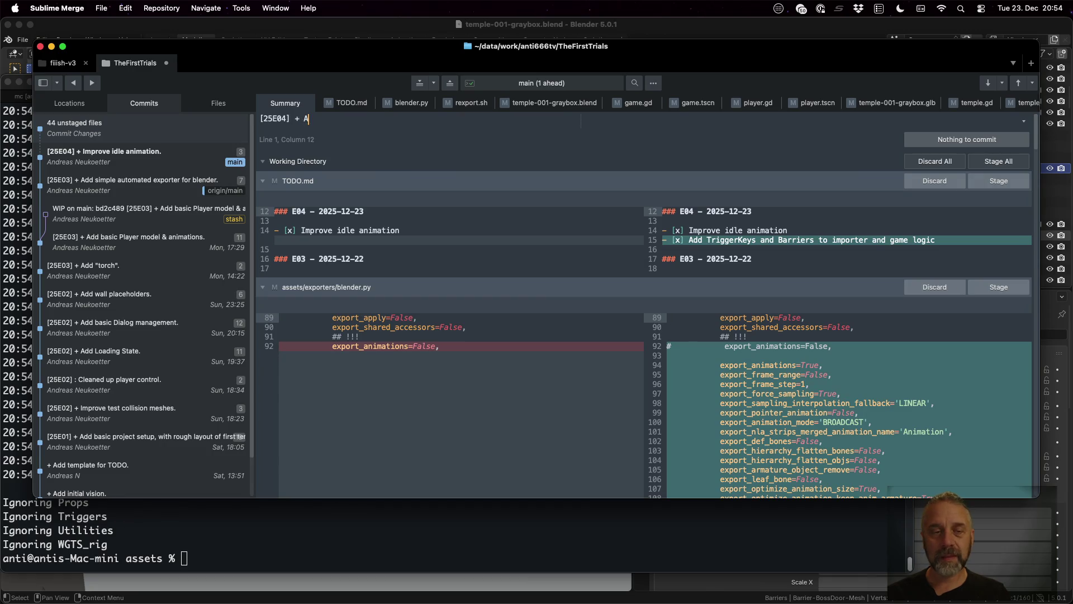
pyautogui.write(' Tri')
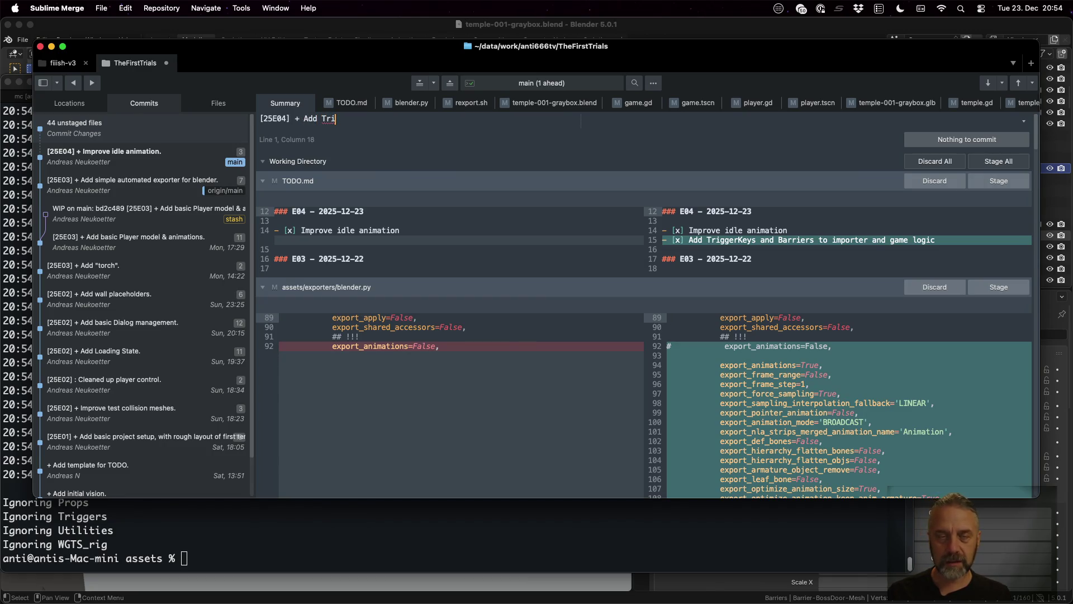
pyautogui.write('ggersKeyts')
pyautogui.press('BackSpace')
pyautogui.write('and Barriers')
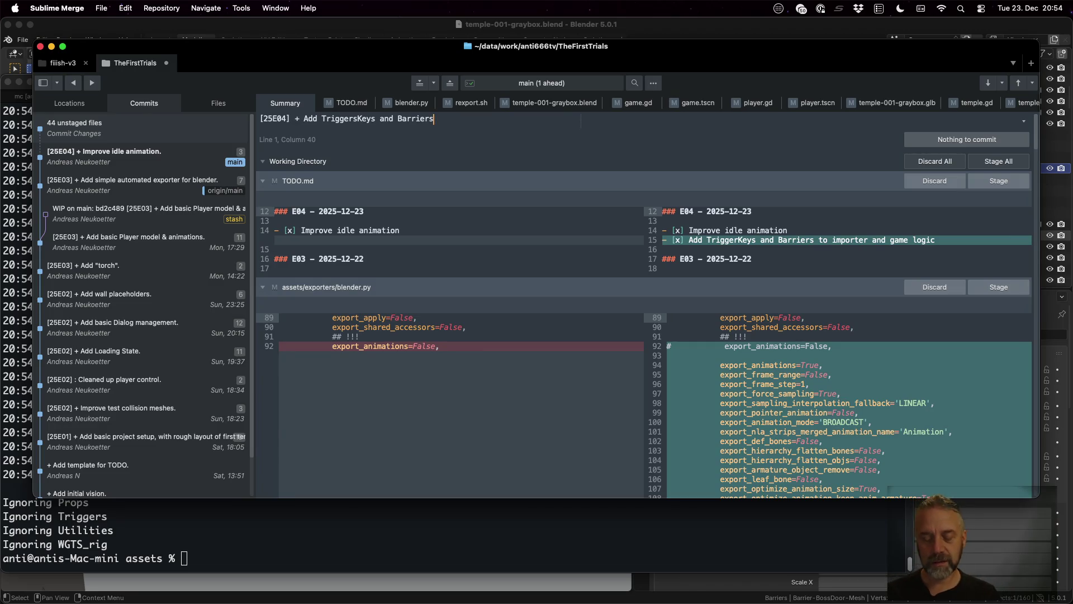
pyautogui.write(' (visual only).')
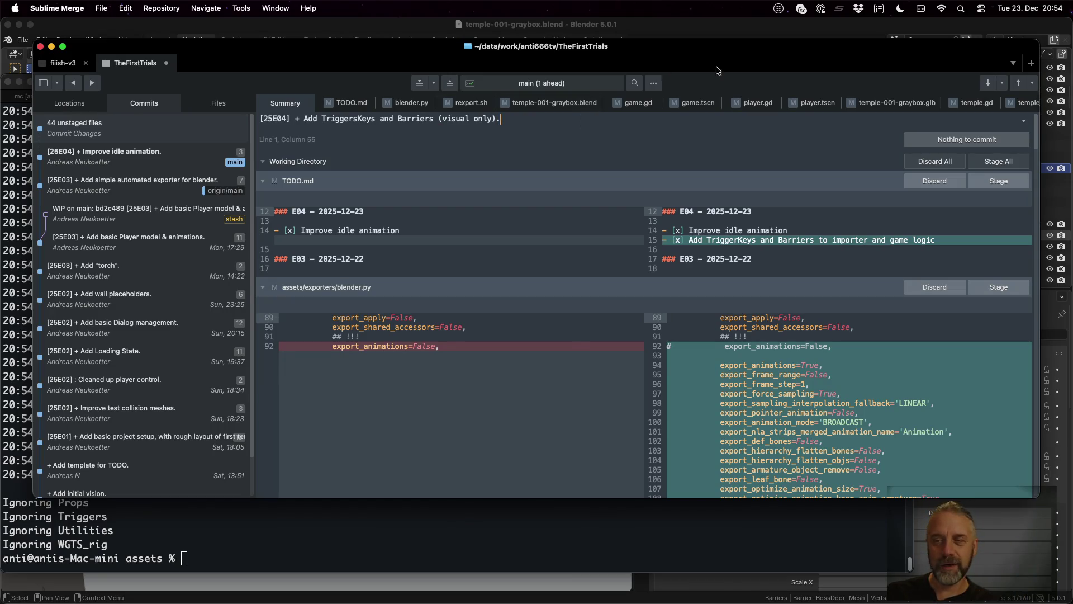
pyautogui.click(984, 185)
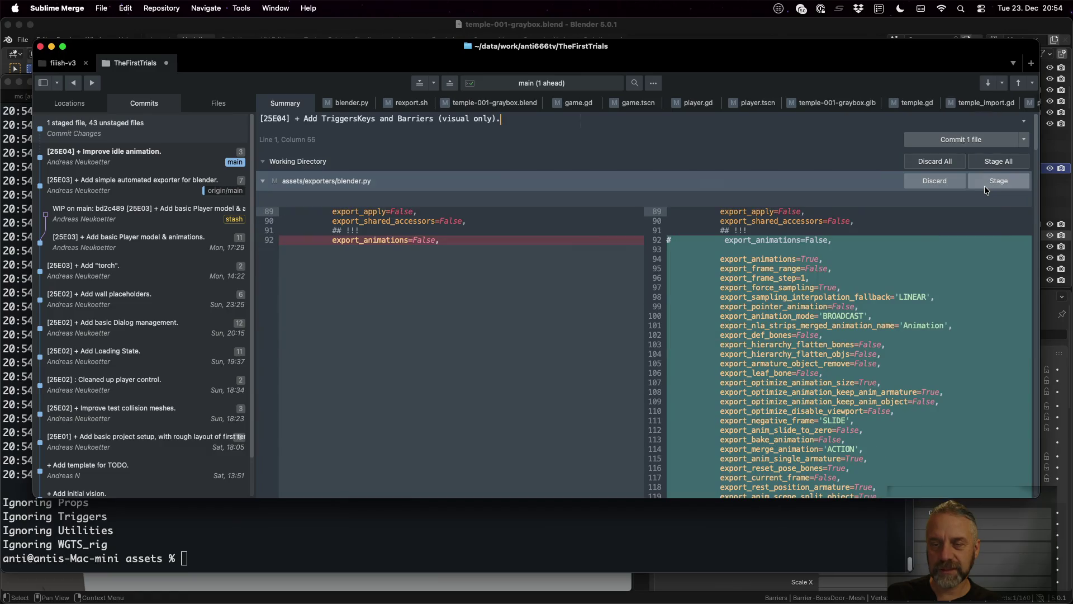
# Stage blender.py, rexport.sh, temple-001-graybox.blend, game.gd and game.tscn.
pyautogui.click(1007, 183)
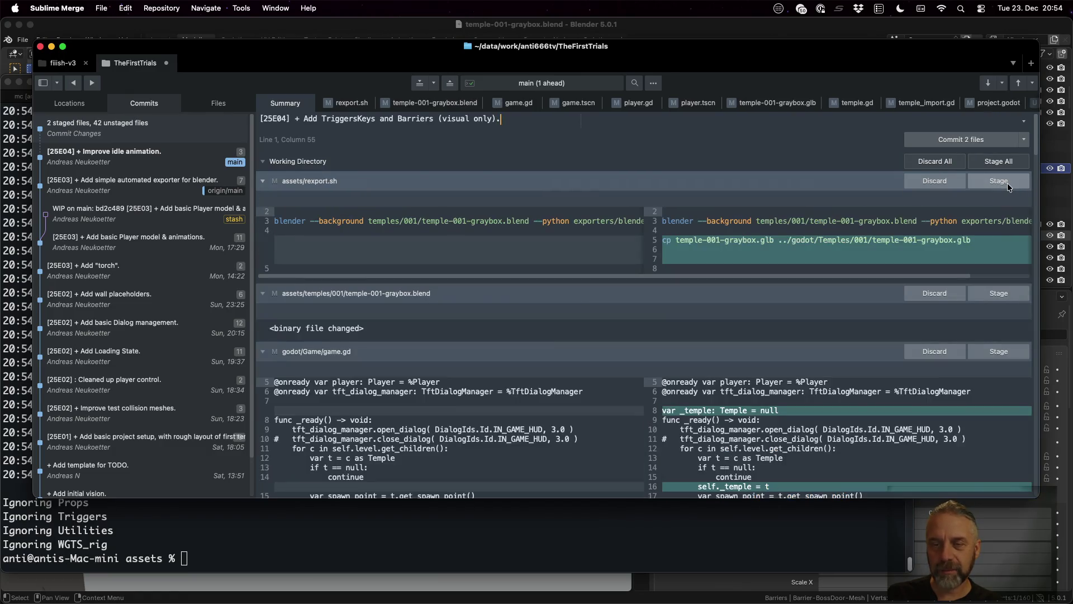
pyautogui.click(1002, 182)
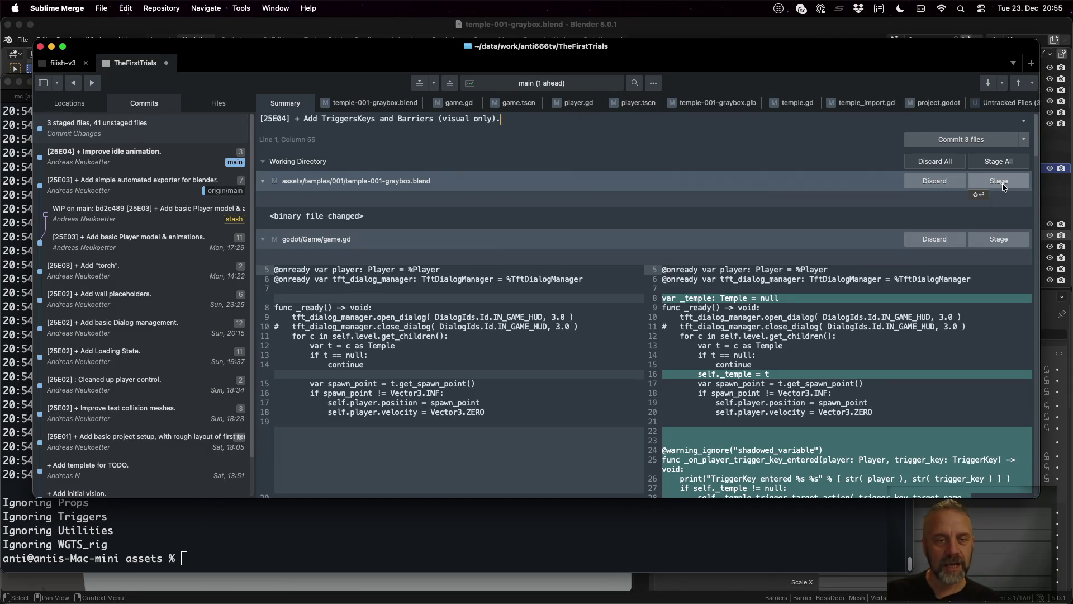
pyautogui.click(1002, 187)
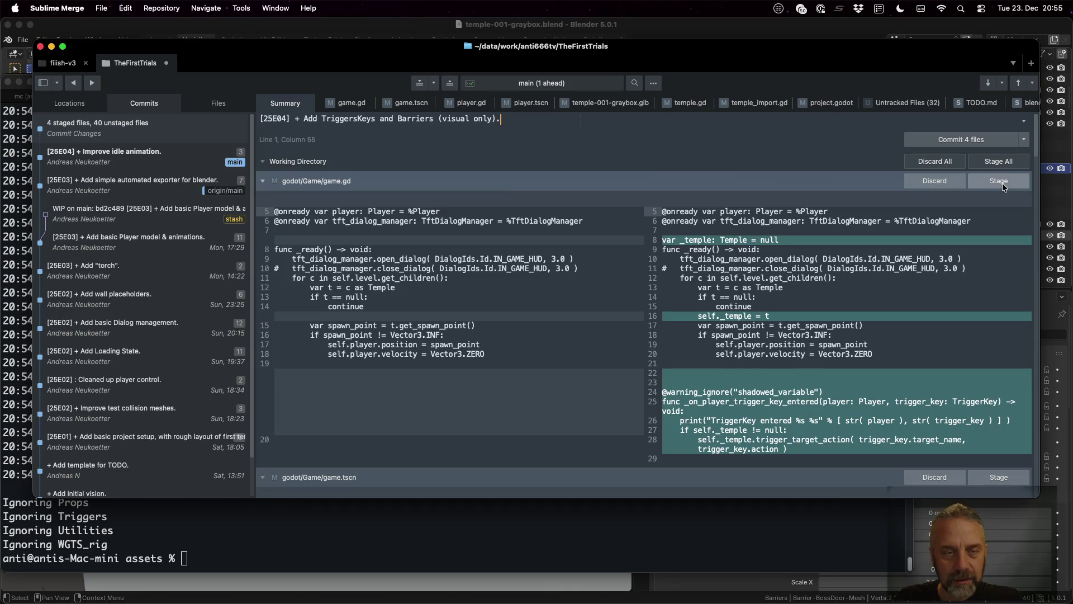
pyautogui.scroll(-2, 842, 381)
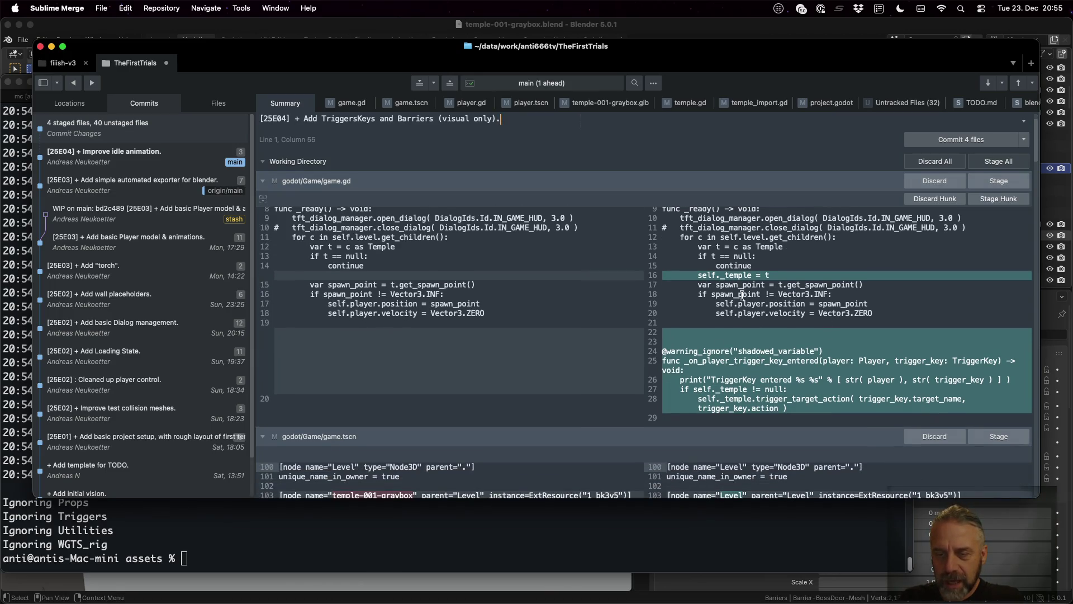
pyautogui.click(991, 181)
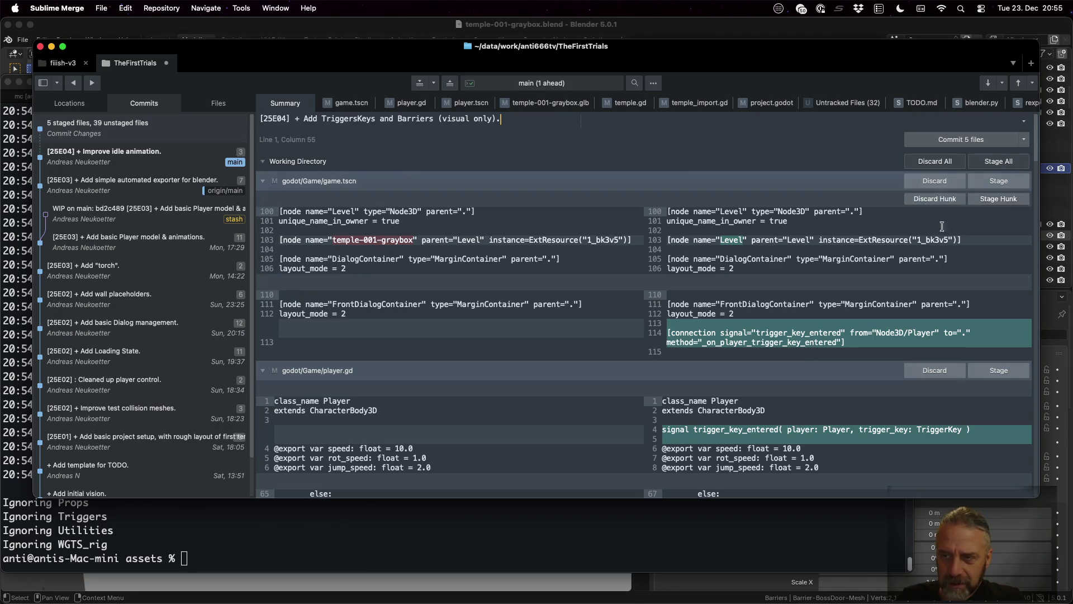
pyautogui.click(1000, 181)
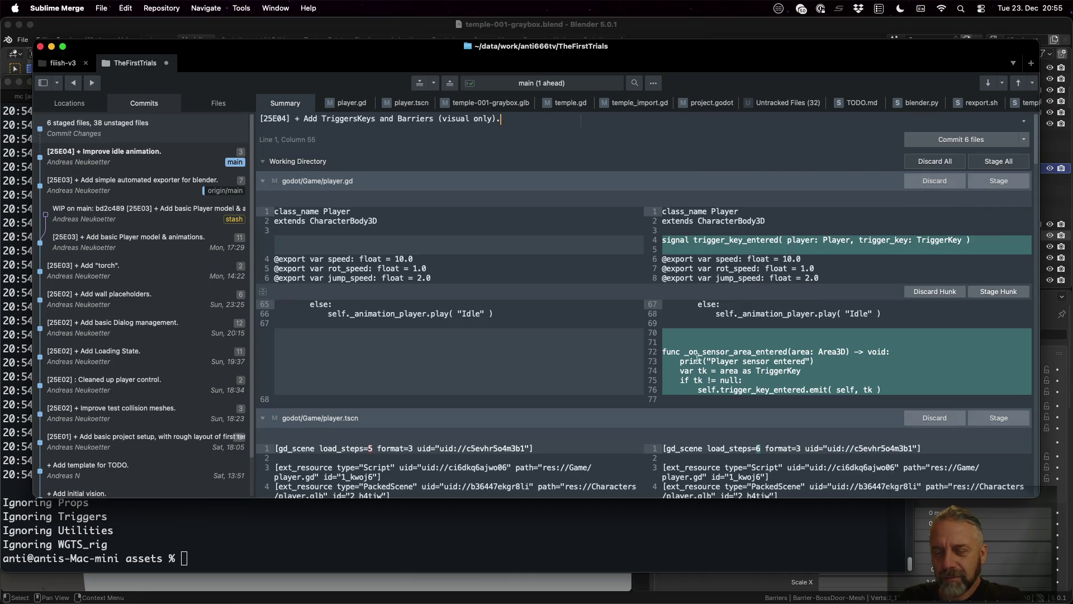
# Stage player.gd, player.tscn, the re-exported temple-001-graybox.glb and temple.gd.
pyautogui.click(677, 361)
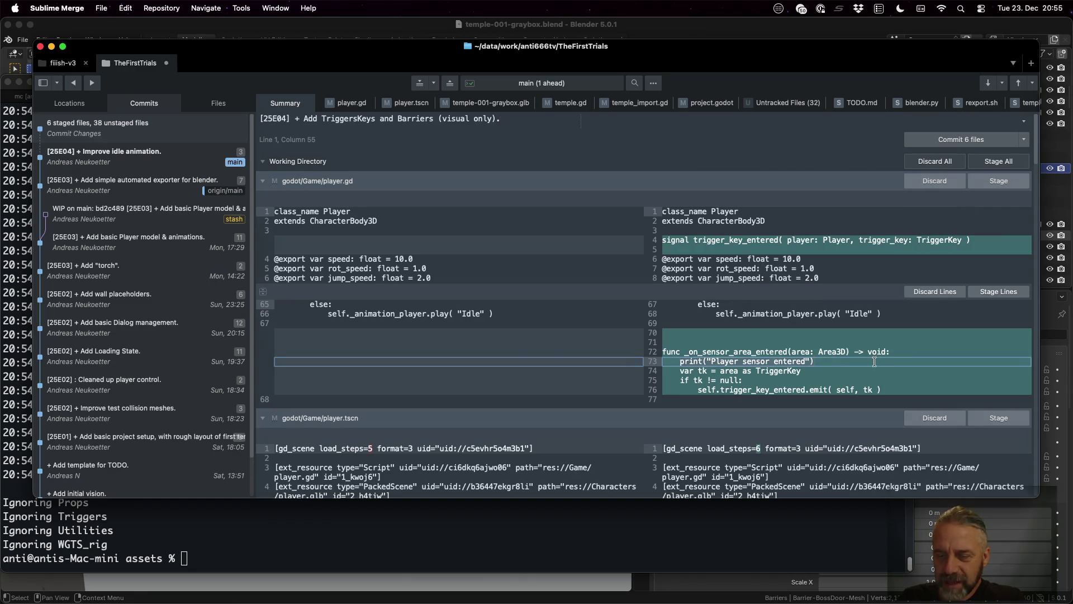
pyautogui.click(988, 176)
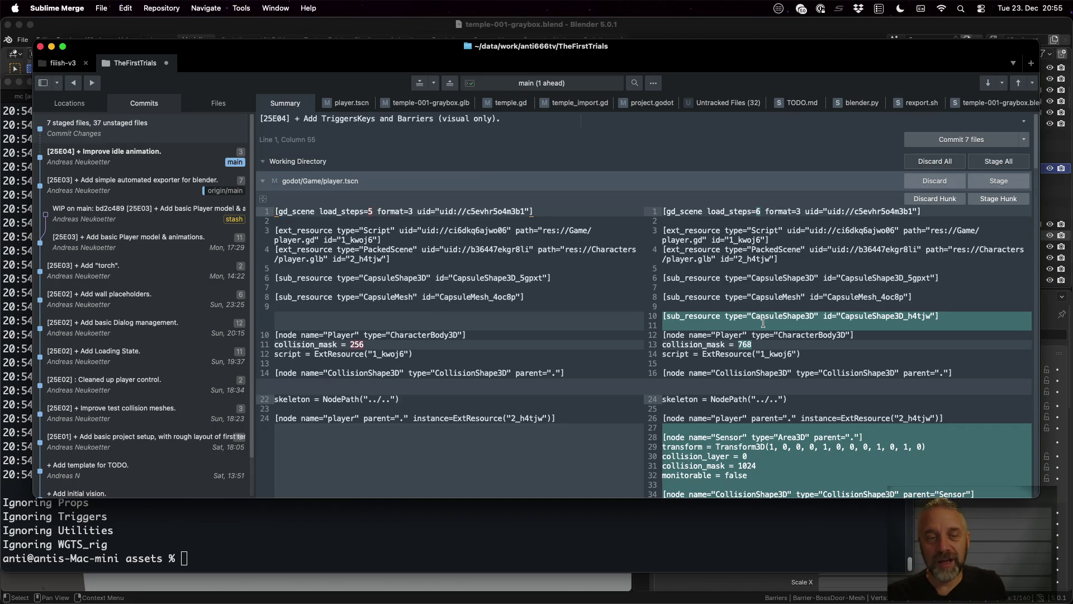
pyautogui.click(753, 346)
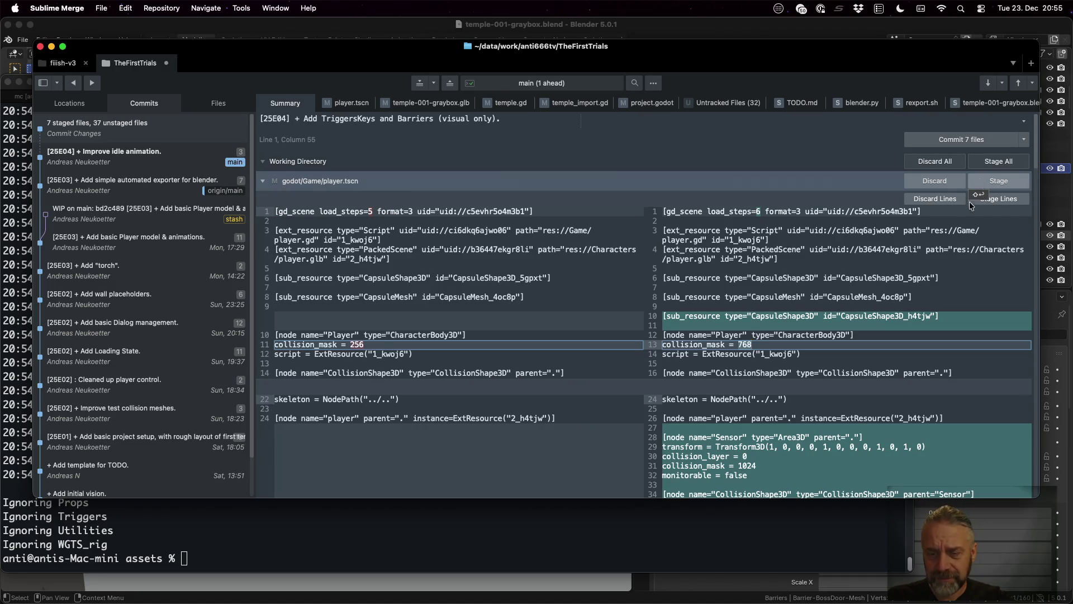
pyautogui.scroll(-3, 879, 343)
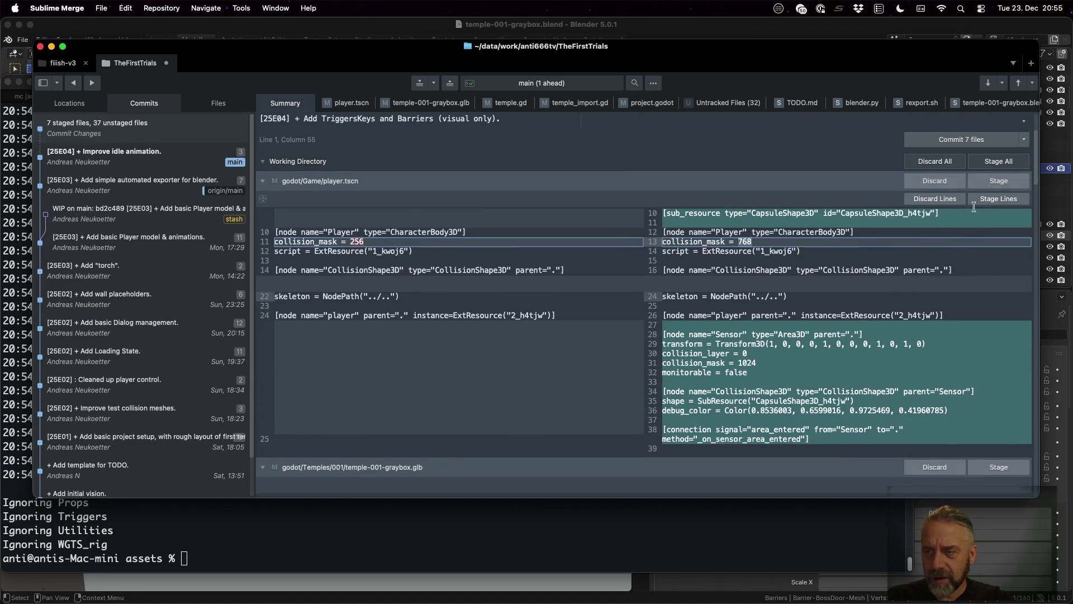
pyautogui.click(992, 183)
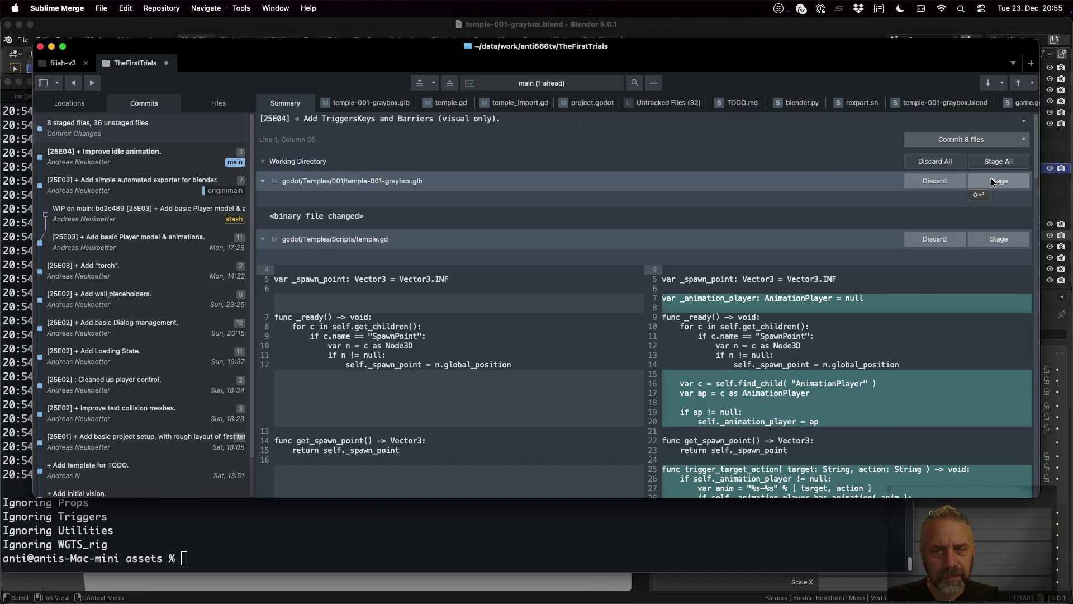
pyautogui.click(992, 182)
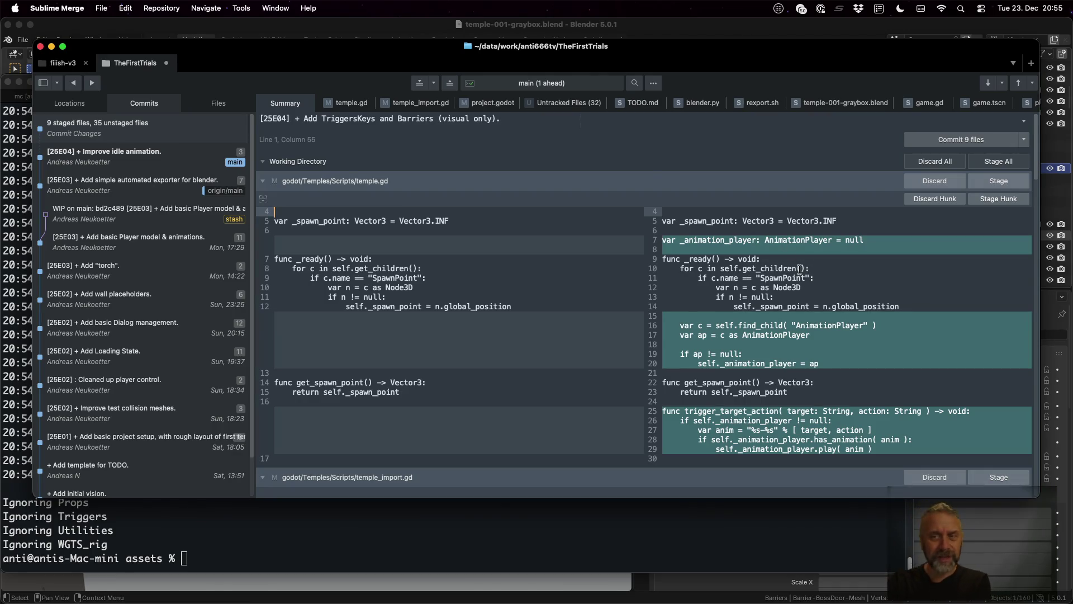
pyautogui.click(1003, 185)
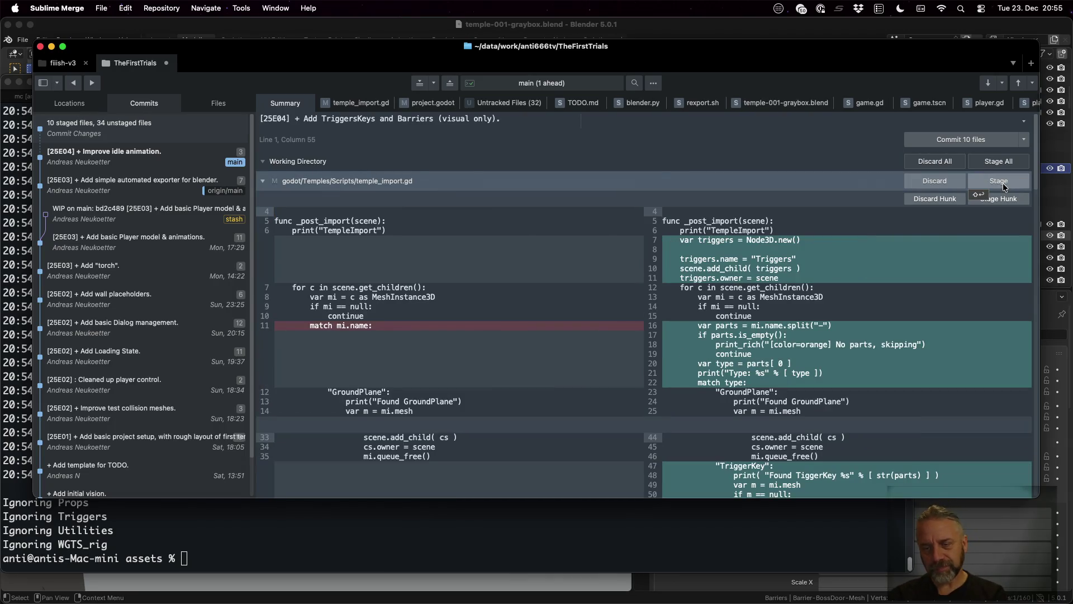
# Inspect temple_import.gd's triggers.name, match type and "TriggerKey" lines, then stage the file.
pyautogui.scroll(-5, 791, 280)
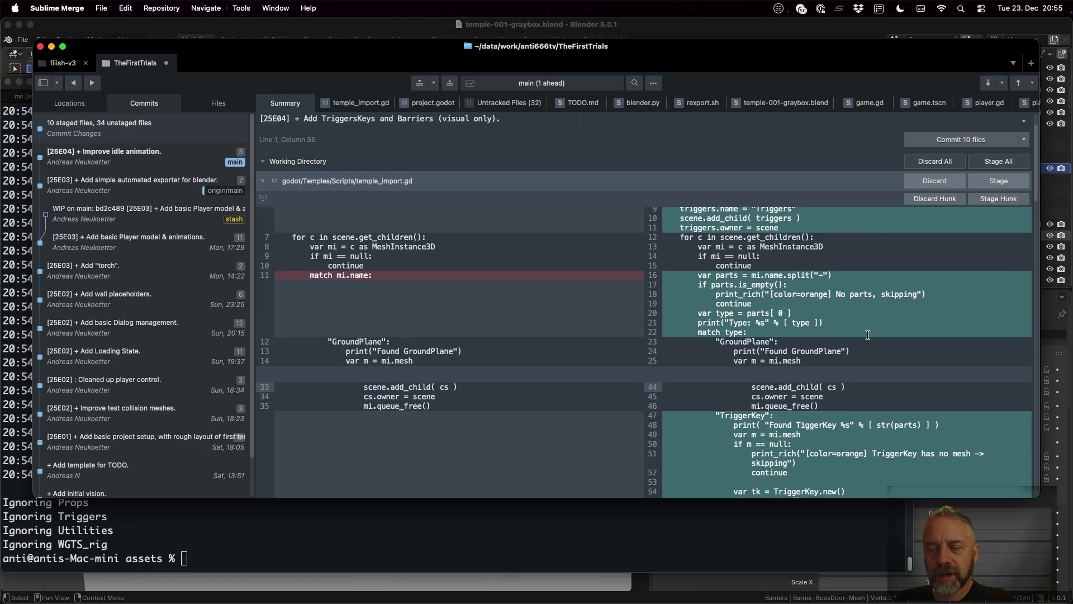
pyautogui.scroll(4, 791, 280)
pyautogui.click(754, 247)
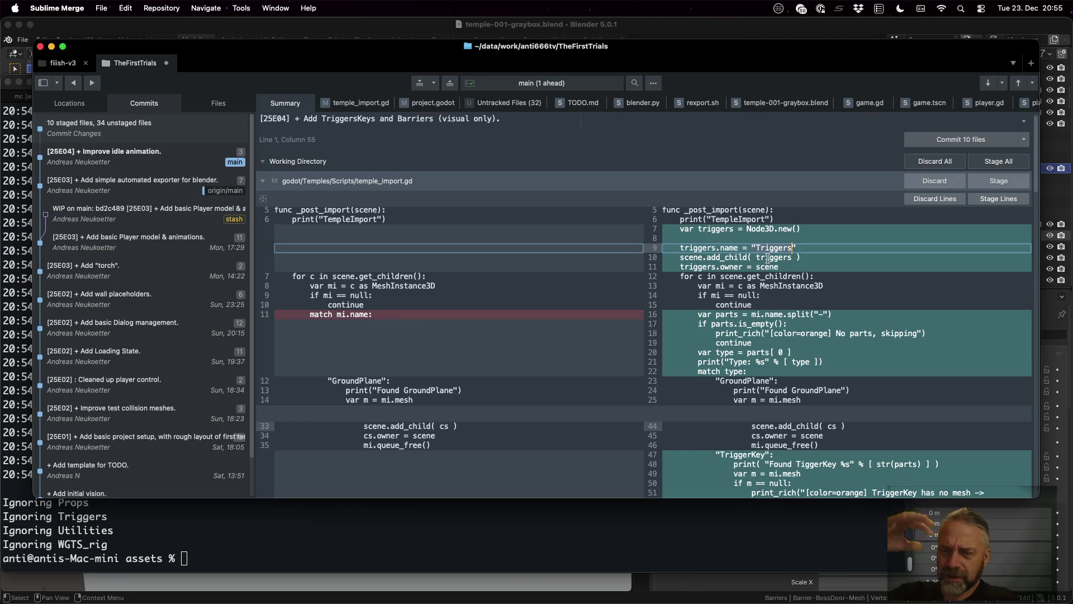
pyautogui.scroll(-1, 767, 257)
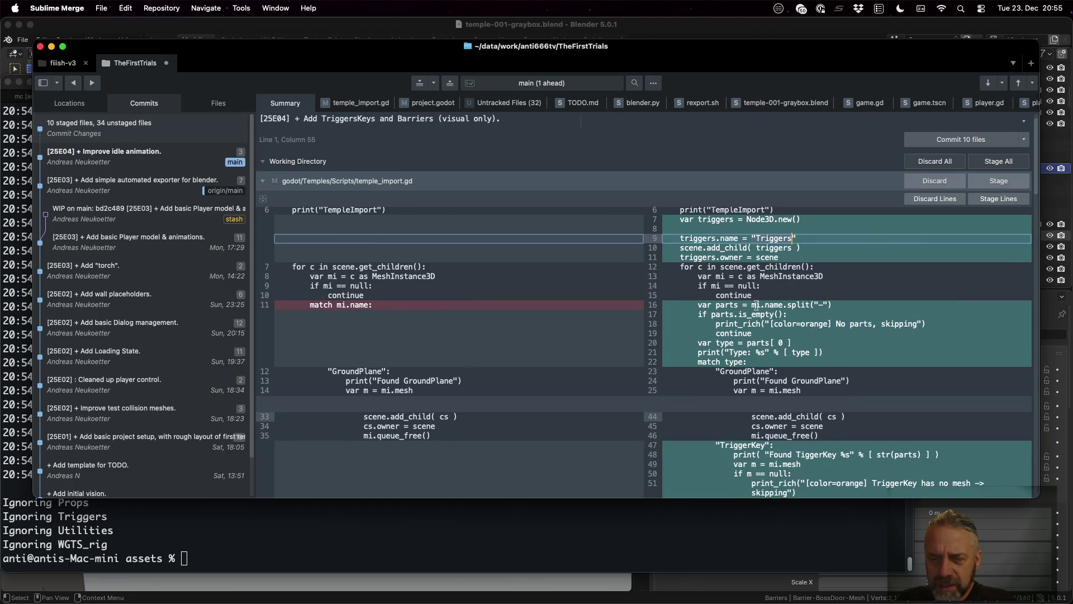
pyautogui.scroll(-5, 756, 316)
pyautogui.click(736, 311)
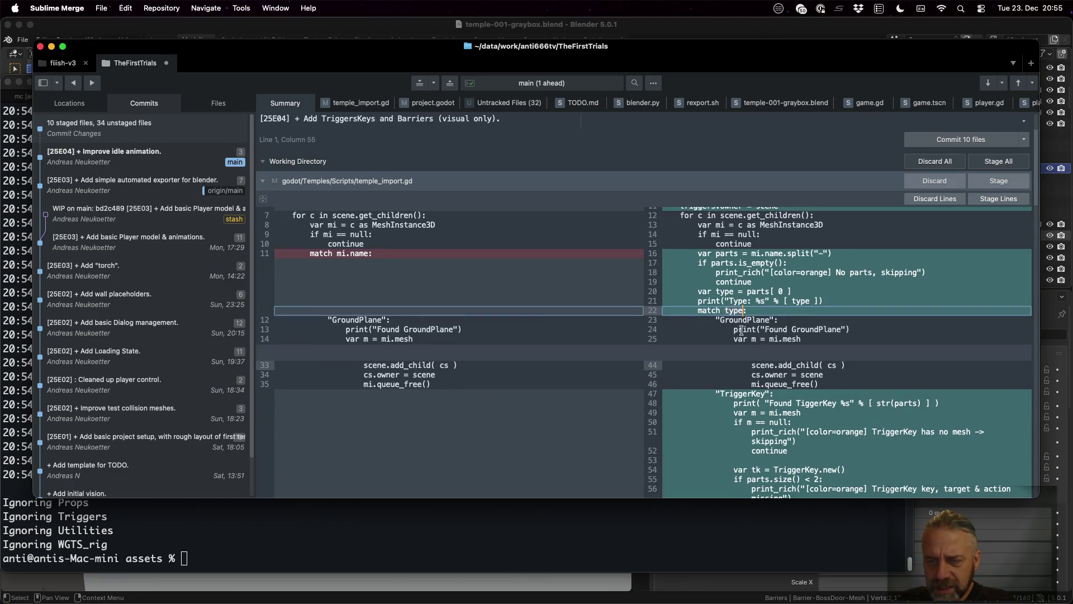
pyautogui.click(742, 330)
pyautogui.keyDown('super'); pyautogui.click(766, 394); pyautogui.keyUp('super')
pyautogui.scroll(-6, 774, 410)
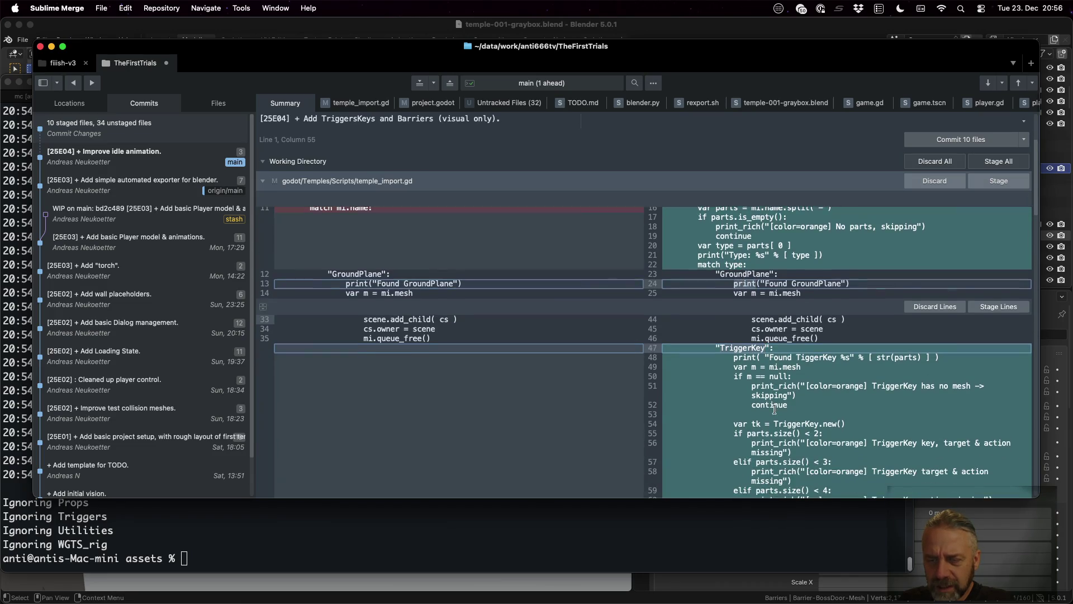
pyautogui.scroll(-1, 774, 410)
pyautogui.scroll(3, 774, 410)
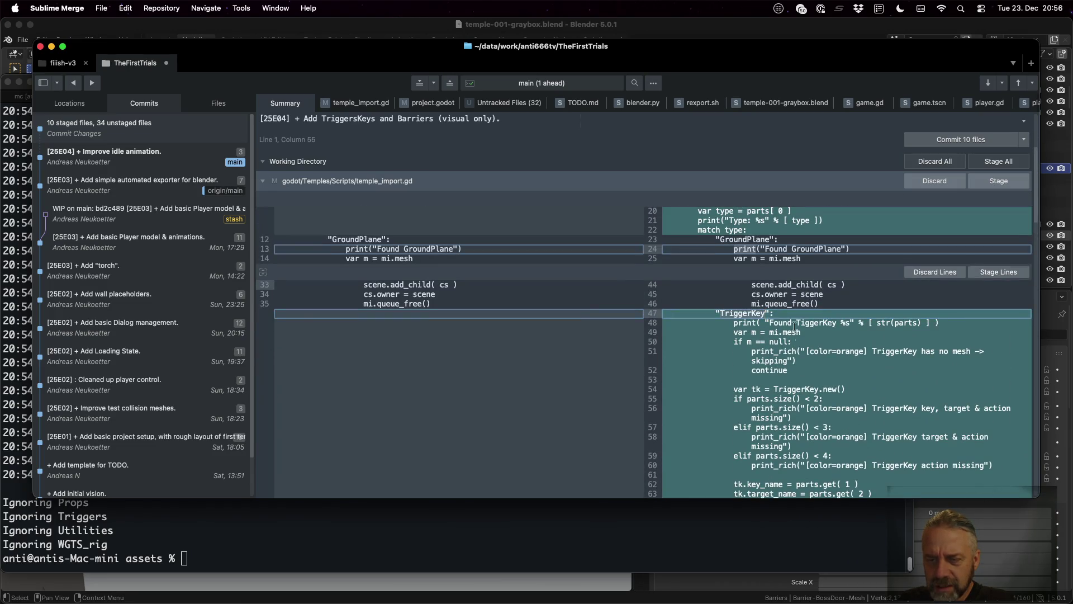
pyautogui.scroll(-2, 792, 316)
pyautogui.scroll(-15, 792, 315)
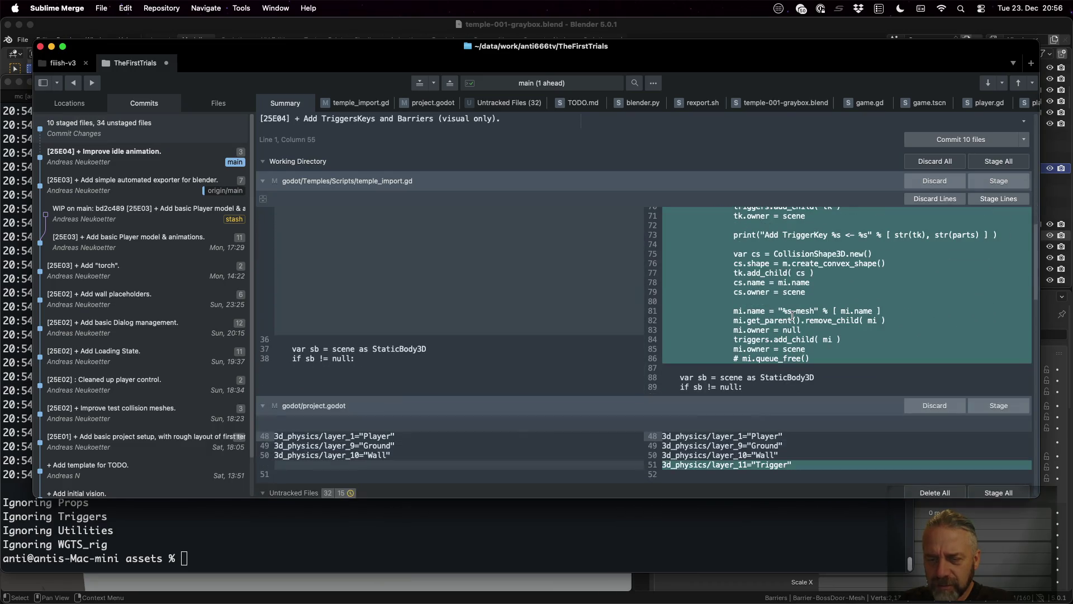
pyautogui.click(999, 181)
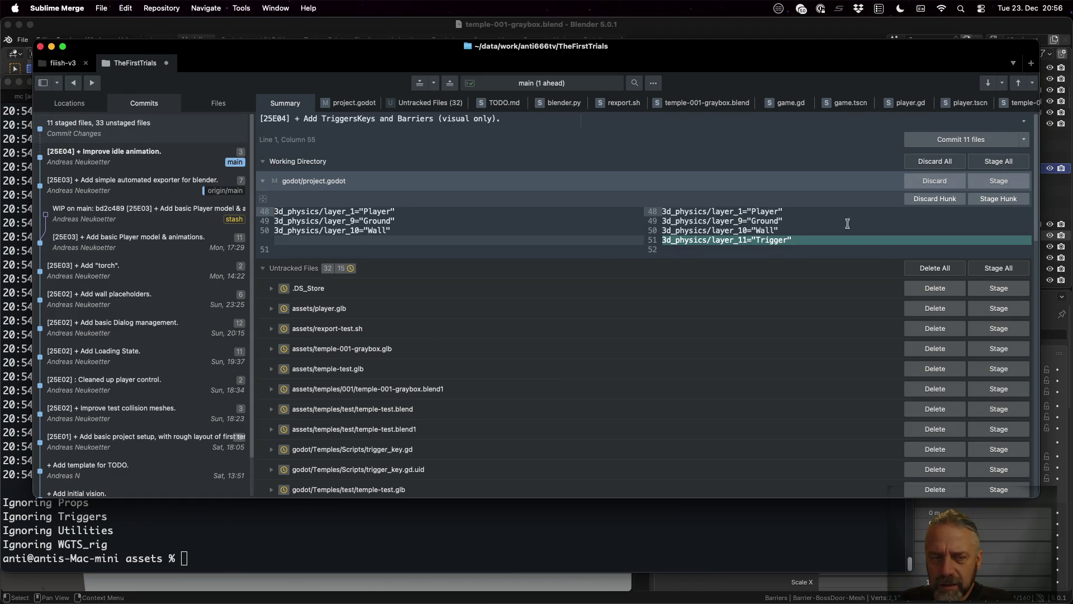
# Stage project.godot and the untracked rexport-test.sh.
pyautogui.click(995, 181)
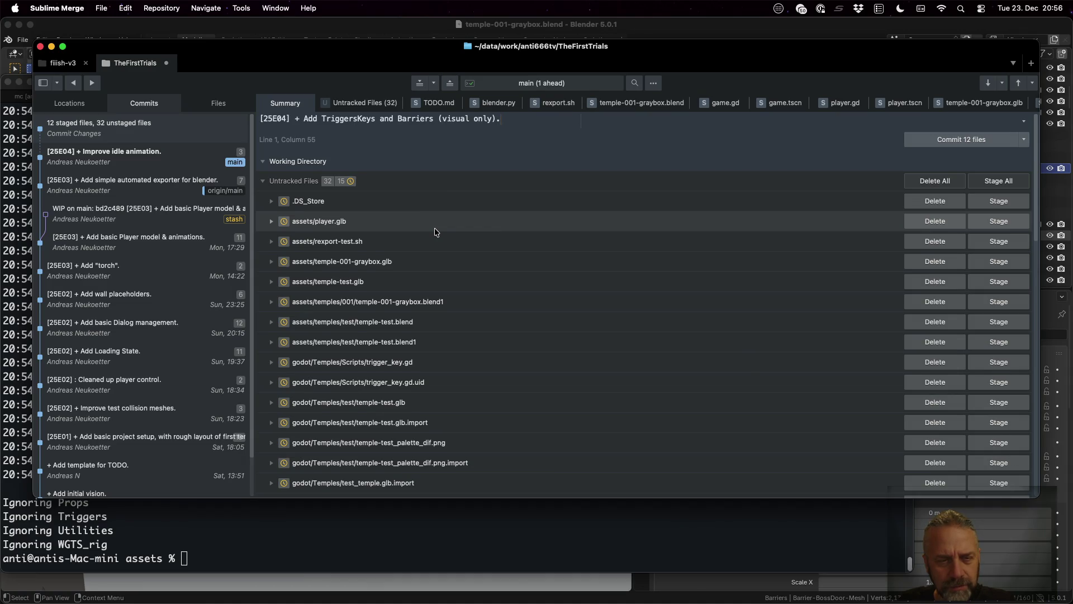
pyautogui.scroll(-1, 435, 229)
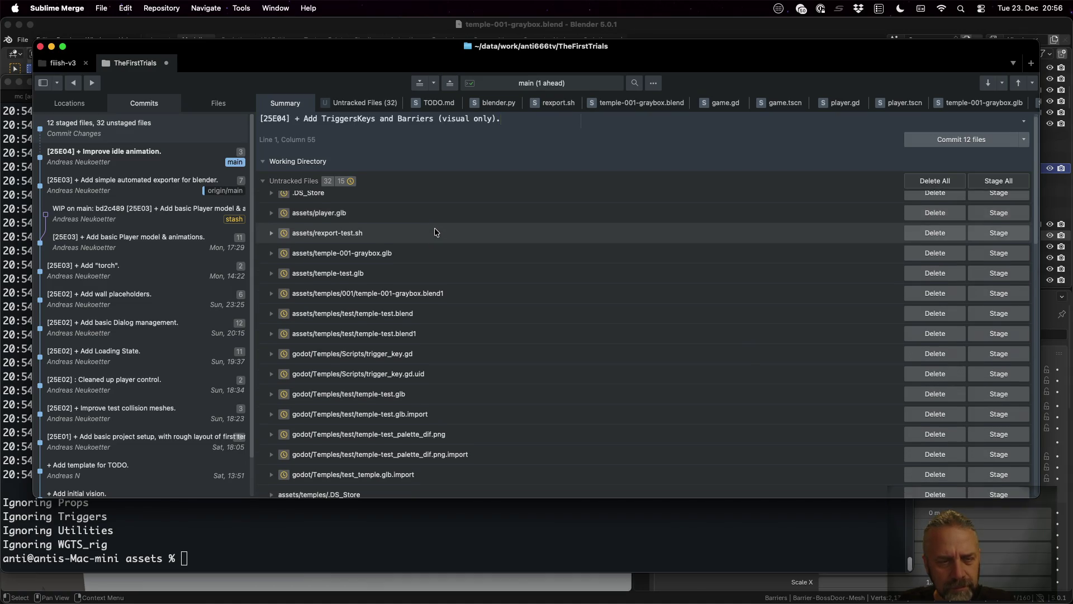
pyautogui.click(983, 233)
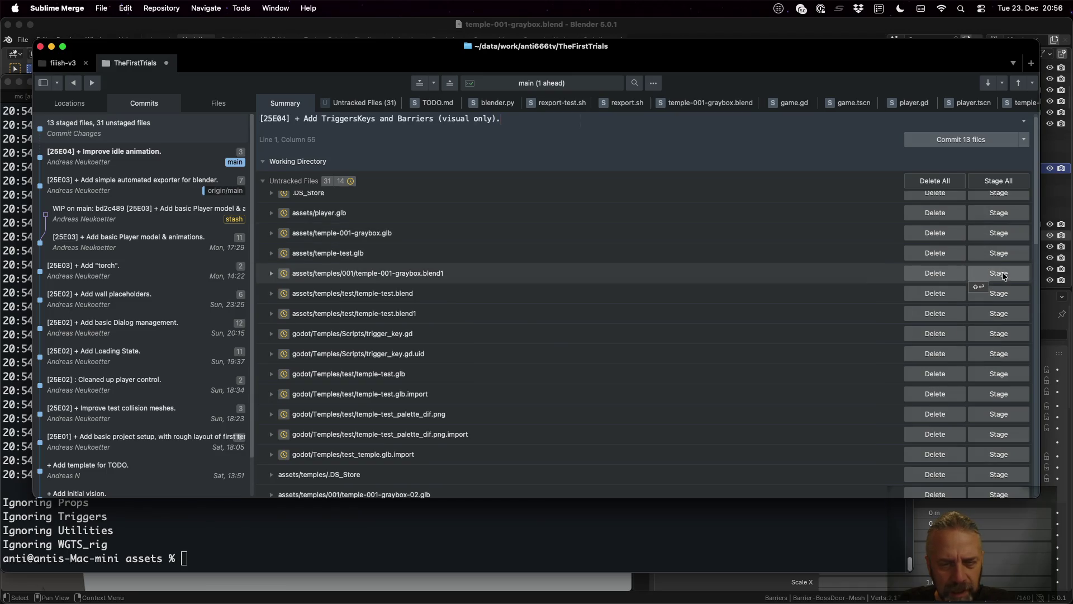
# Stage temple-test.blend/.glb/.import, trigger_key.gd/.uid and the palette png, then commit all 20 files.
pyautogui.click(1010, 293)
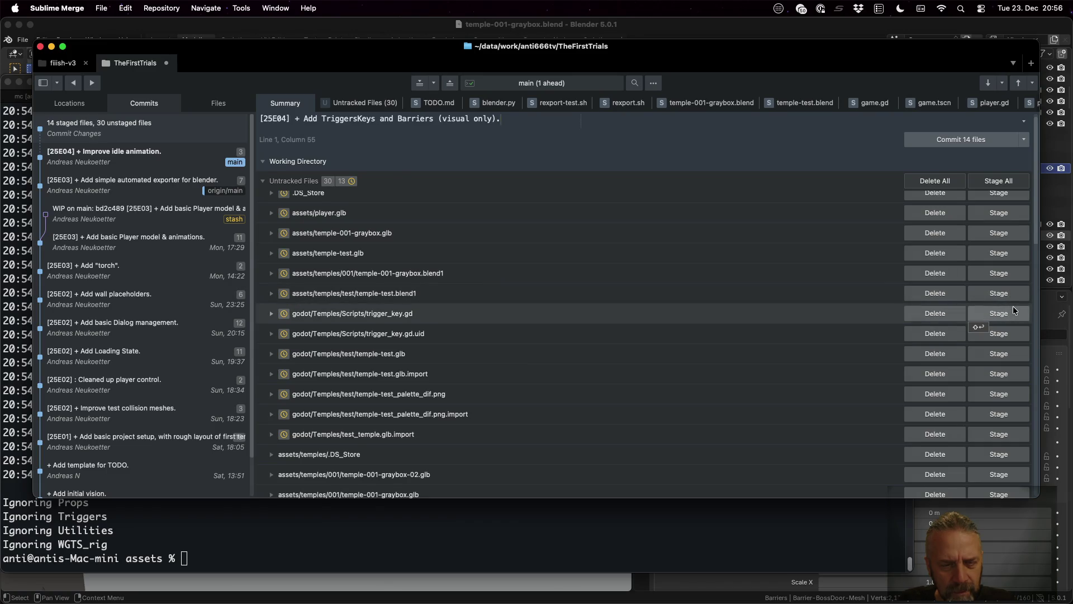
pyautogui.click(1014, 311)
pyautogui.click(1014, 311)
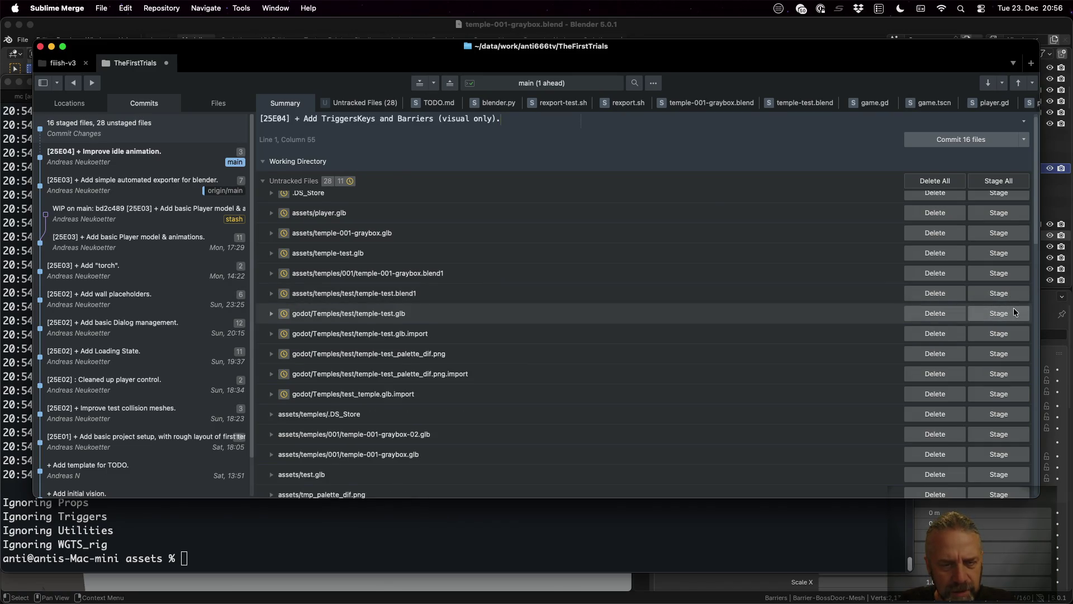
pyautogui.click(1014, 311)
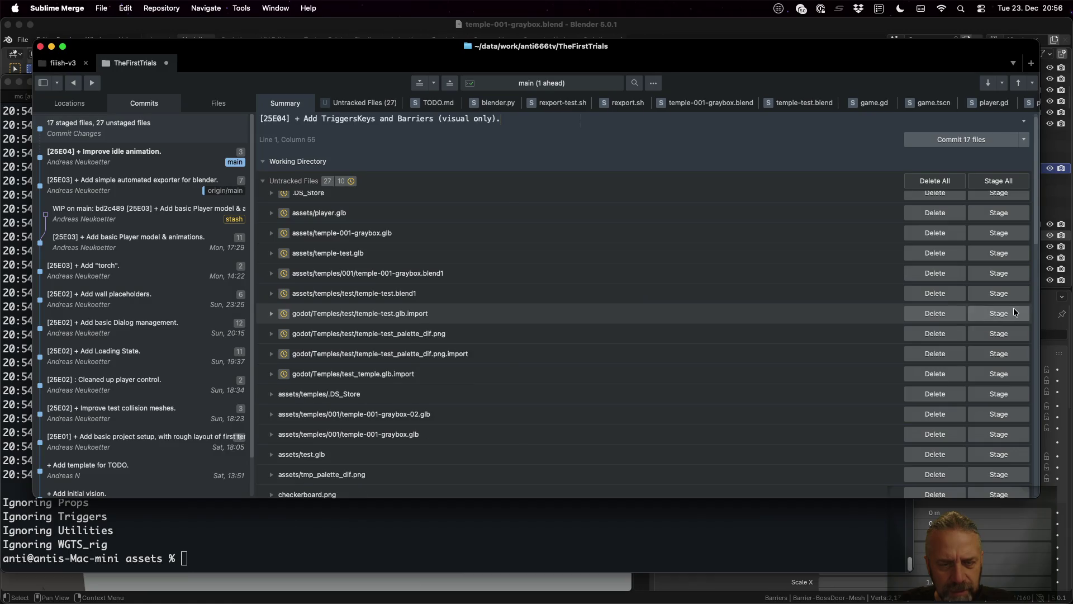
pyautogui.click(1014, 311)
pyautogui.click(1014, 309)
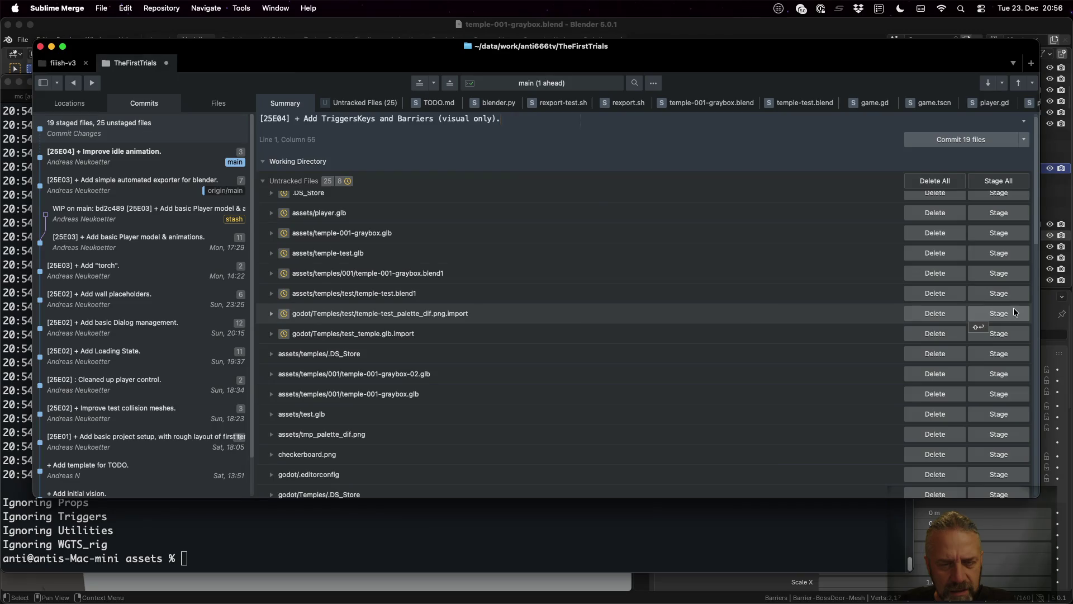
pyautogui.click(1014, 311)
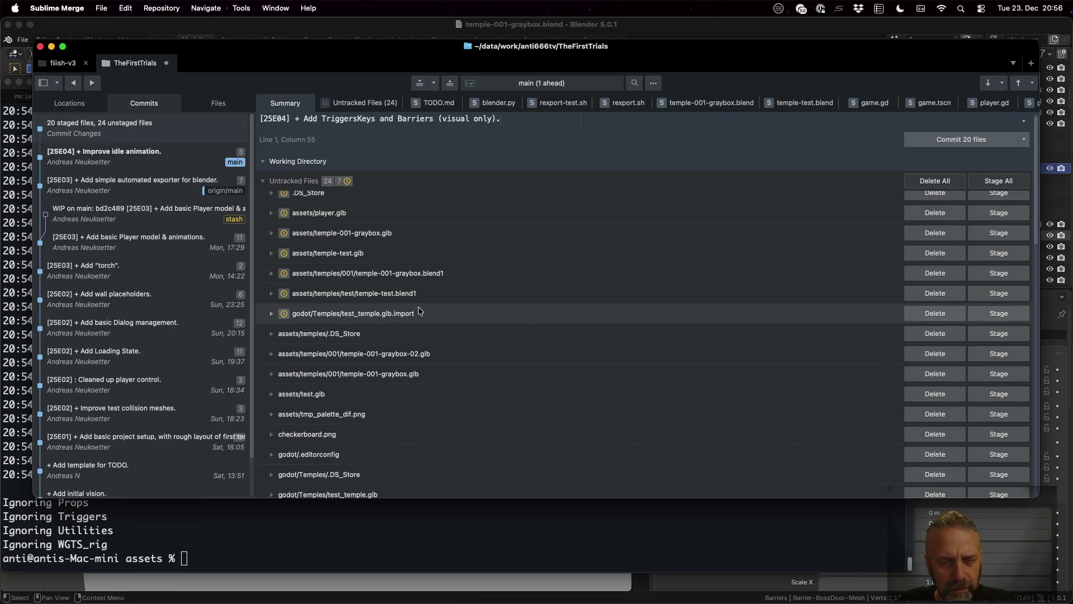
pyautogui.scroll(-10, 529, 342)
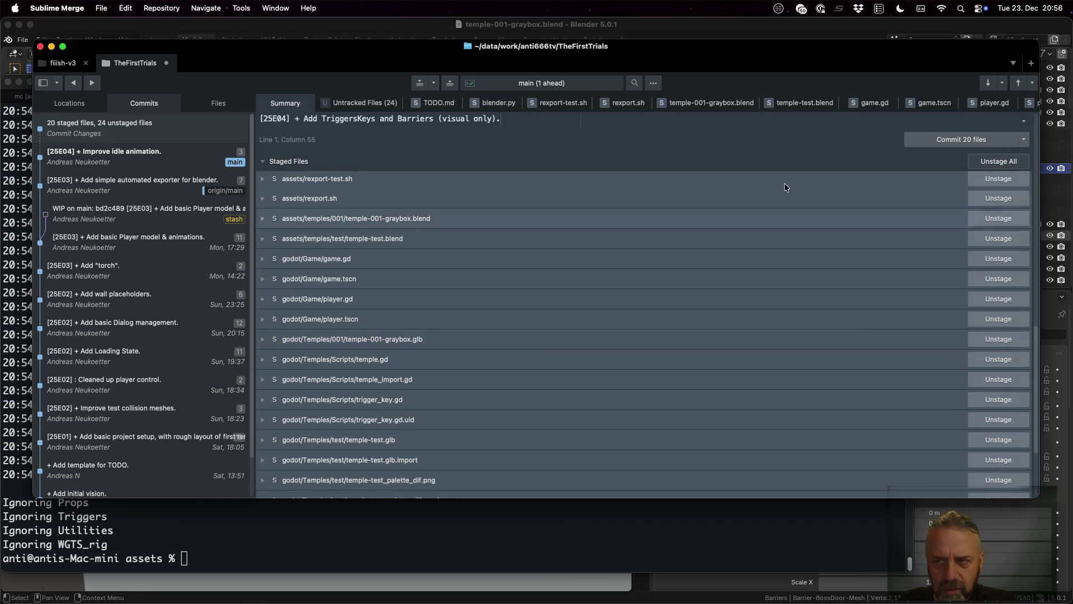
pyautogui.click(934, 140)
# Push main to origin with the Command Palette's push command.
pyautogui.press('super+shift+p')
pyautogui.write('p')
pyautogui.press('Escape')
pyautogui.press('super+shift+p')
pyautogui.write('push')
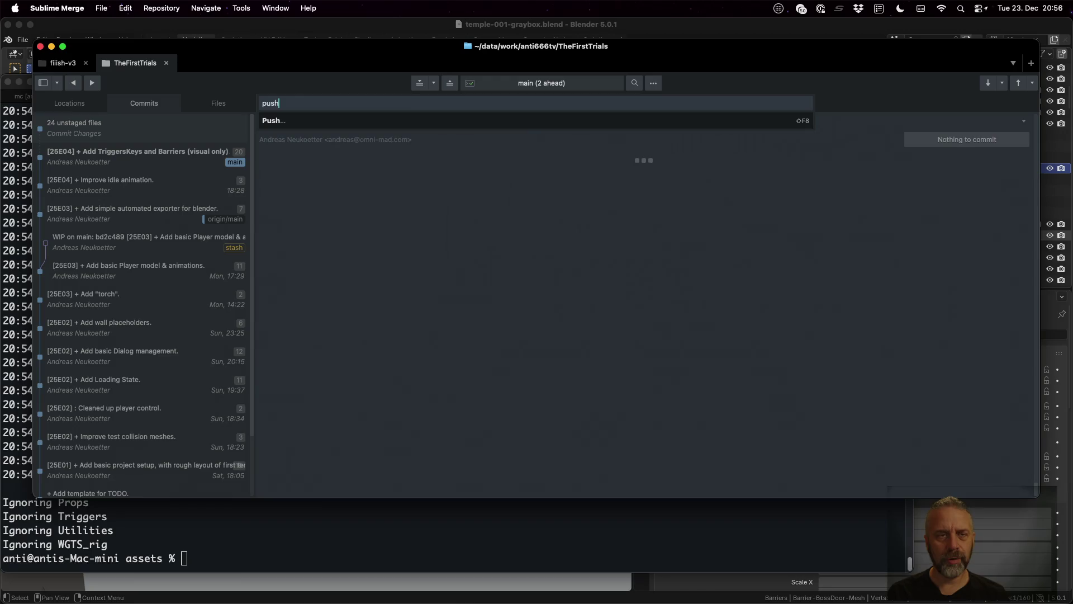
pyautogui.press('Return')
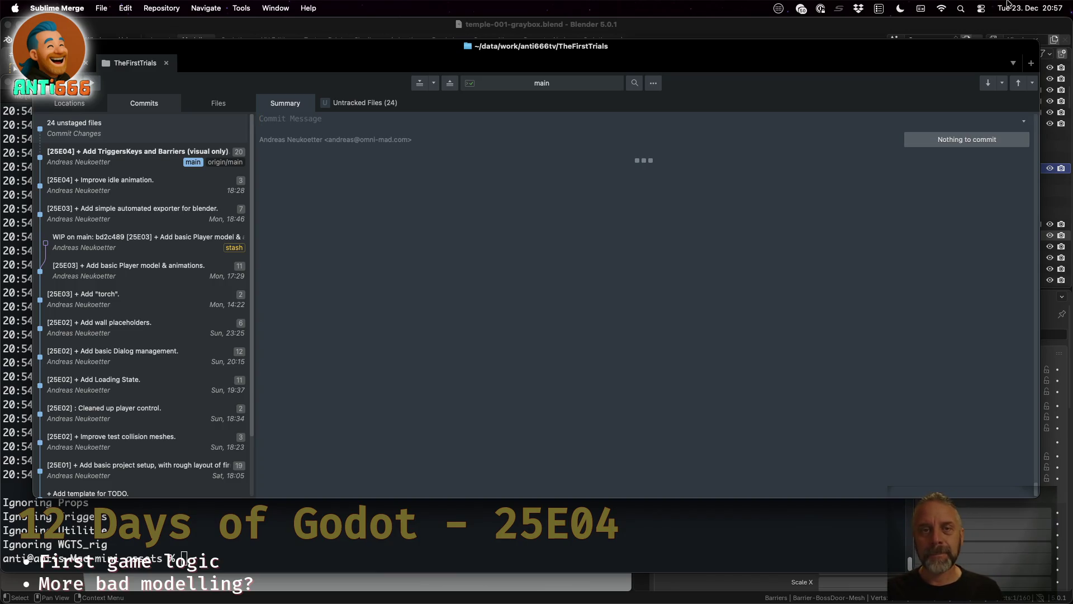
pyautogui.press('super+Tab')
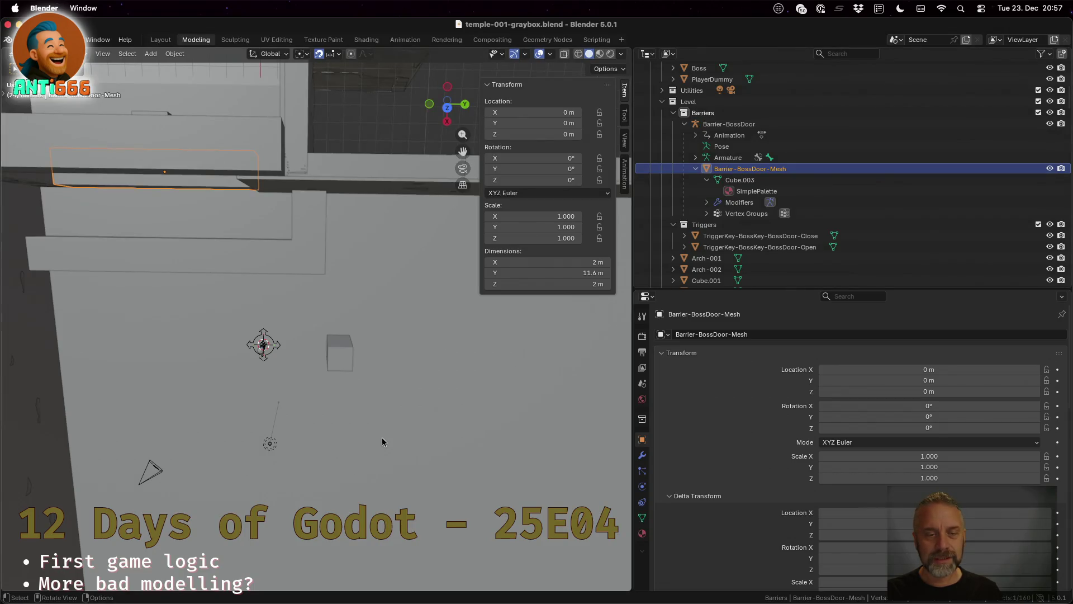
# View the temple level from overhead in Material Preview, then Rendered shading.
pyautogui.moveTo(383, 435)
pyautogui.mouseDown()
pyautogui.moveTo(400, 313)
pyautogui.moveTo(448, 342)
pyautogui.moveTo(594, 379)
pyautogui.mouseUp()
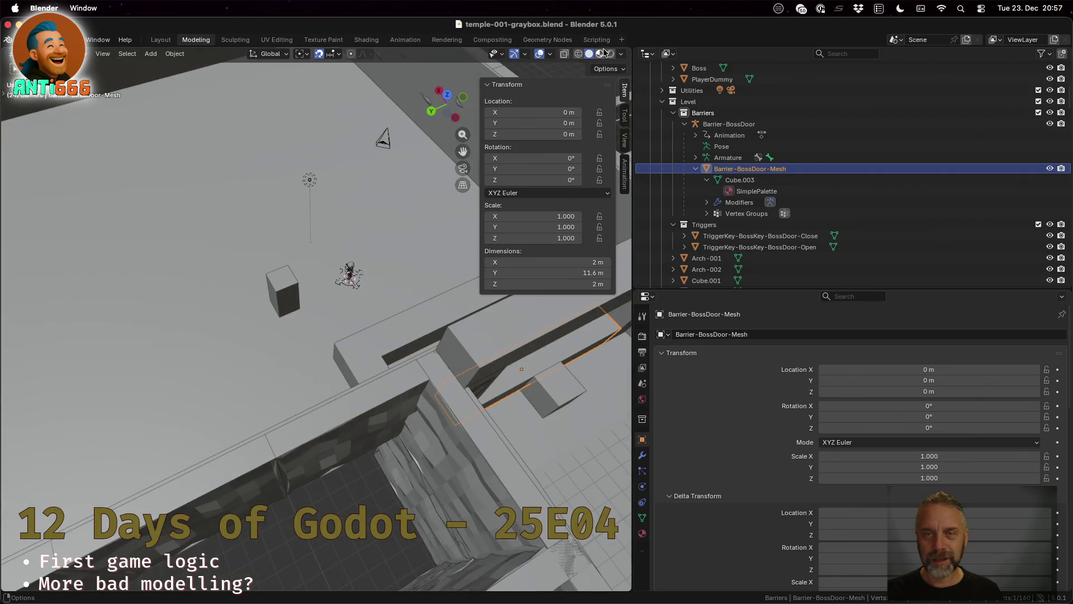
pyautogui.click(600, 54)
pyautogui.moveTo(458, 358)
pyautogui.mouseDown()
pyautogui.moveTo(459, 377)
pyautogui.moveTo(408, 347)
pyautogui.moveTo(351, 360)
pyautogui.mouseUp()
pyautogui.click(610, 54)
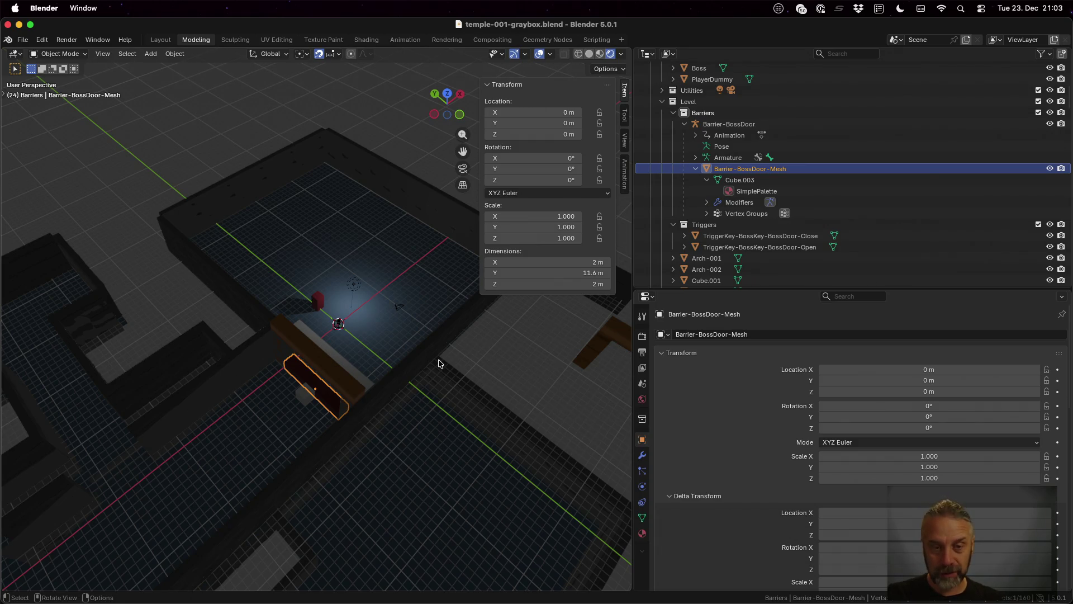
pyautogui.press('super+Tab')
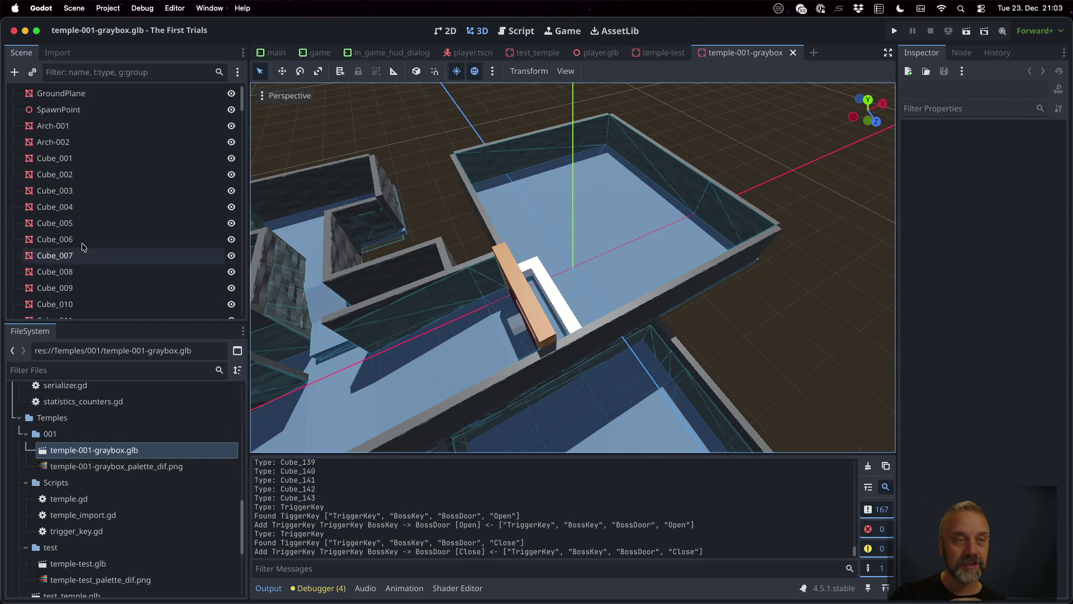
# Open game.tscn from the FileSystem dock and its attached game.gd script.
pyautogui.scroll(10, 87, 492)
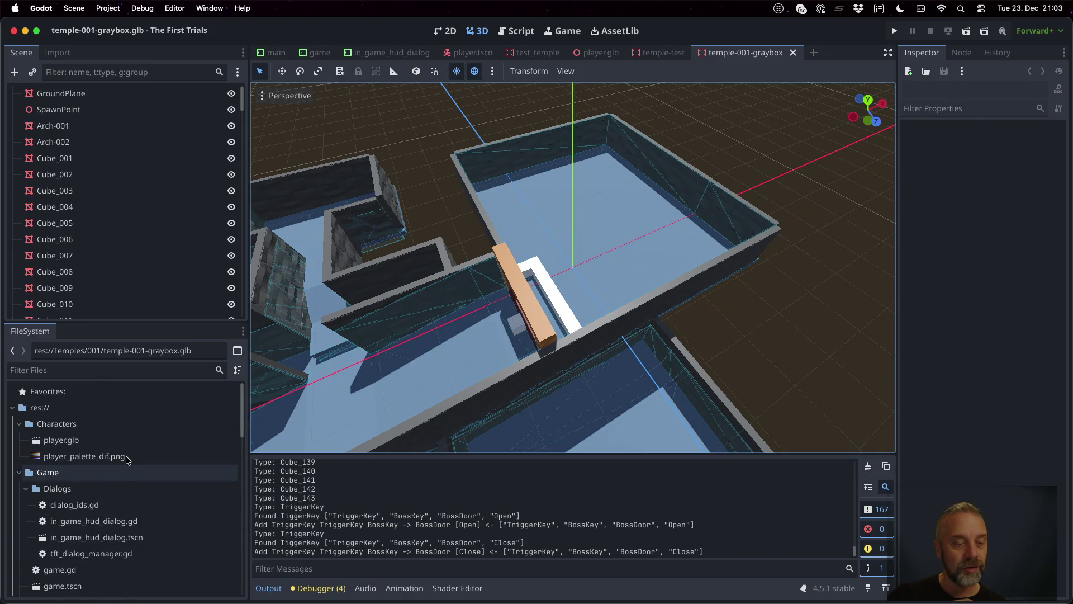
pyautogui.scroll(-5, 87, 506)
pyautogui.click(84, 485)
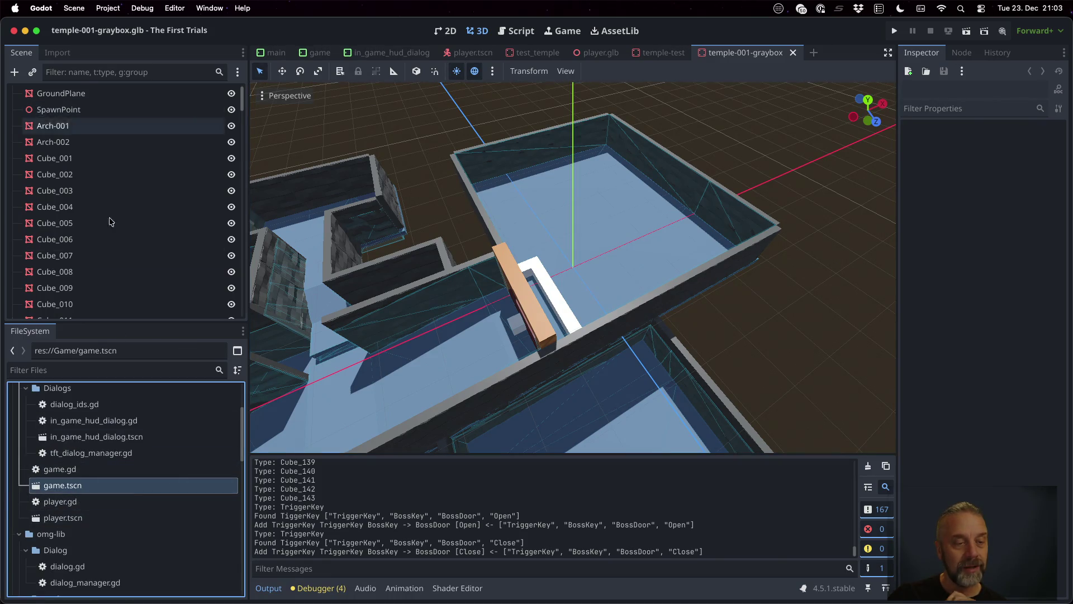
pyautogui.doubleClick(81, 486)
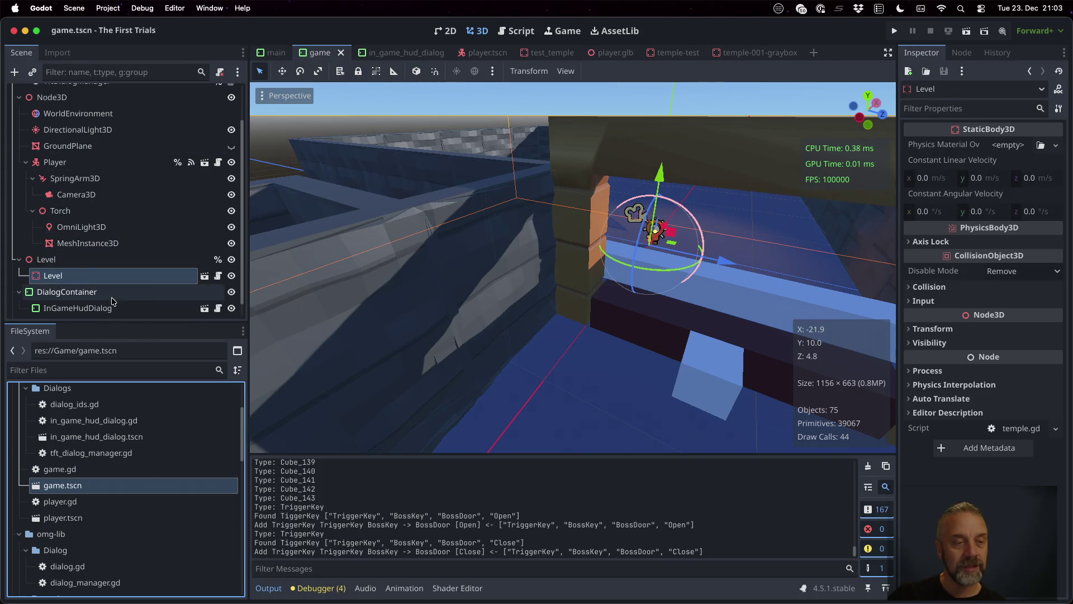
pyautogui.scroll(3, 129, 259)
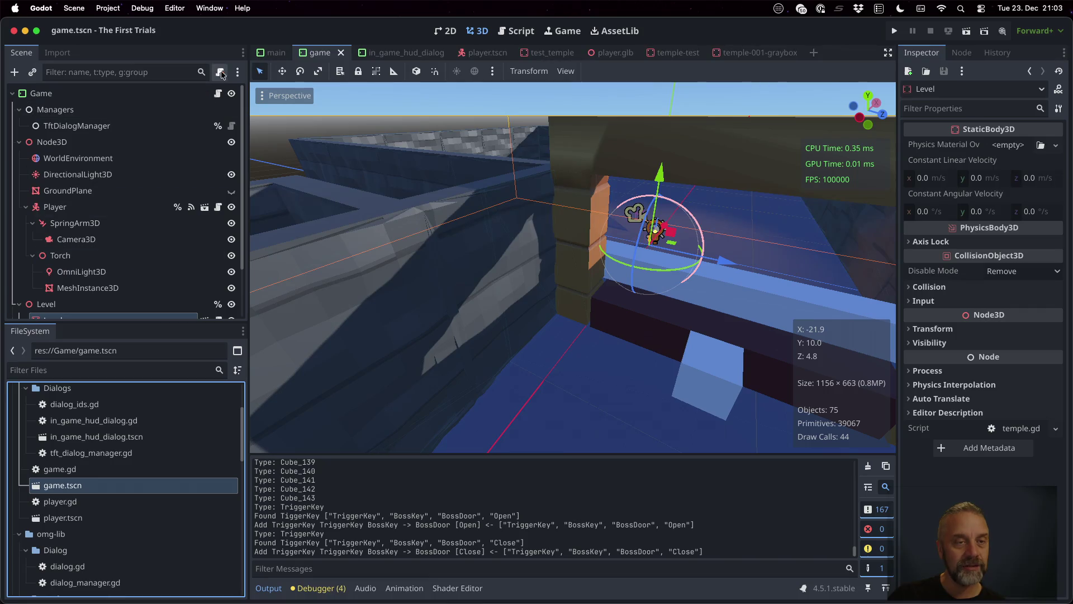
pyautogui.click(218, 93)
pyautogui.scroll(-4, 144, 240)
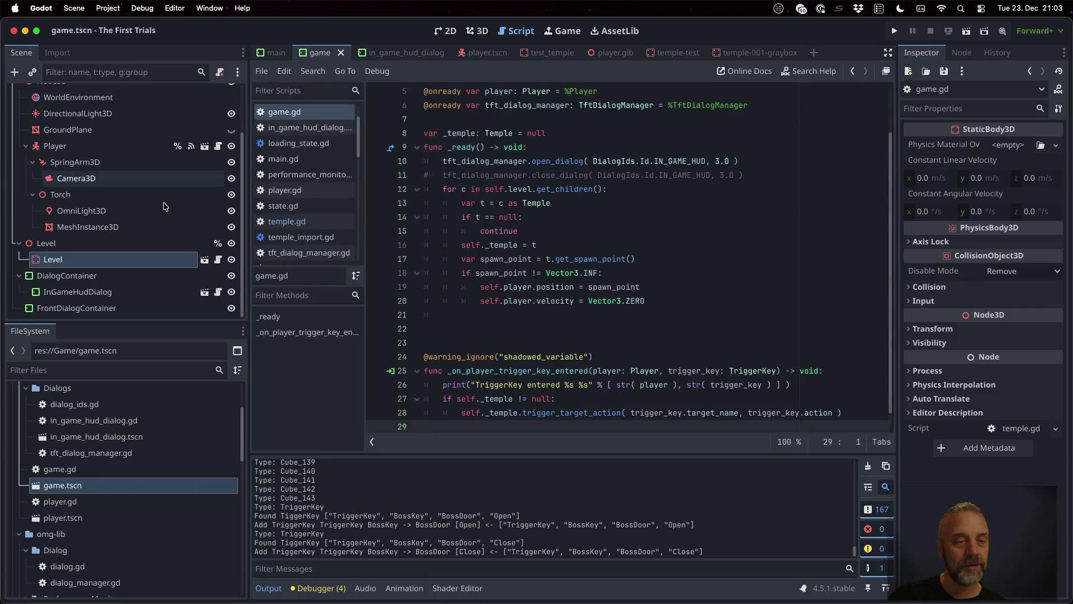
# Write the signature func load_level( path: String ) -> bool: after _ready.
pyautogui.click(144, 247)
pyautogui.click(526, 334)
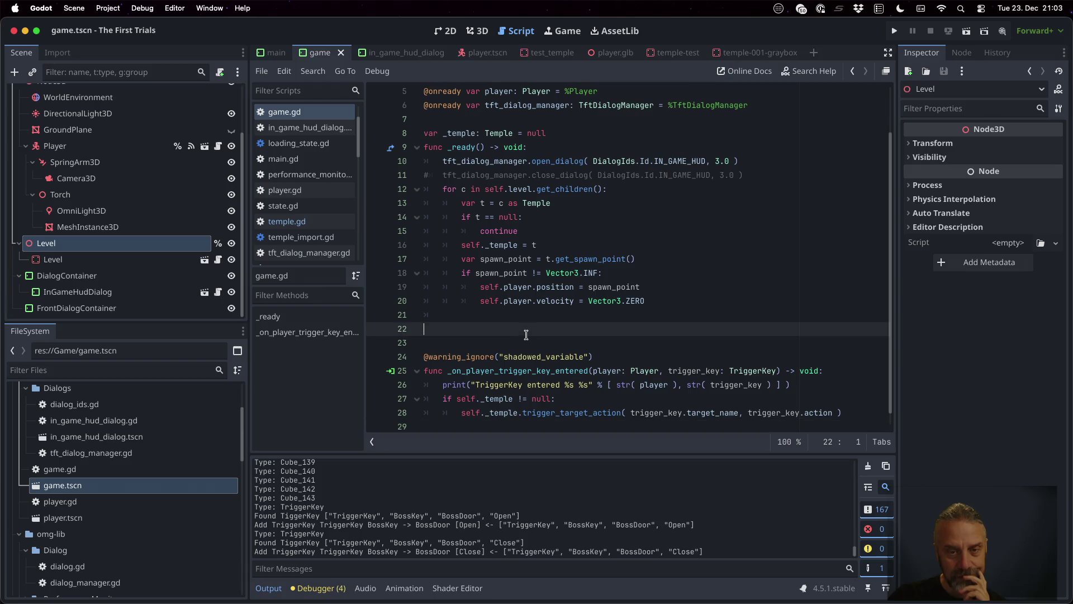
pyautogui.scroll(2, 547, 344)
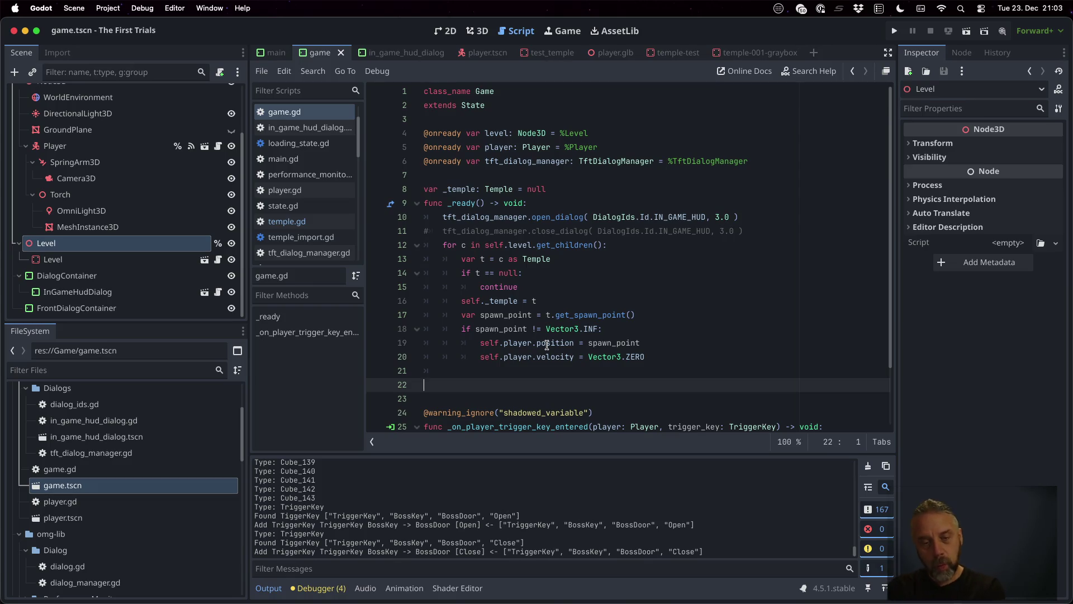
pyautogui.scroll(-1, 546, 344)
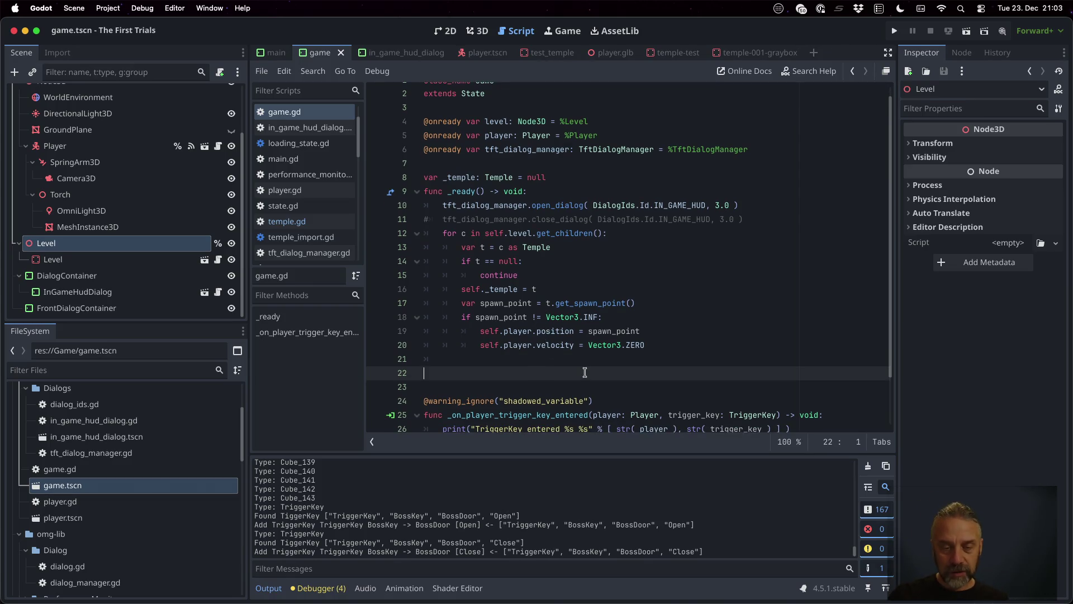
pyautogui.write('func l')
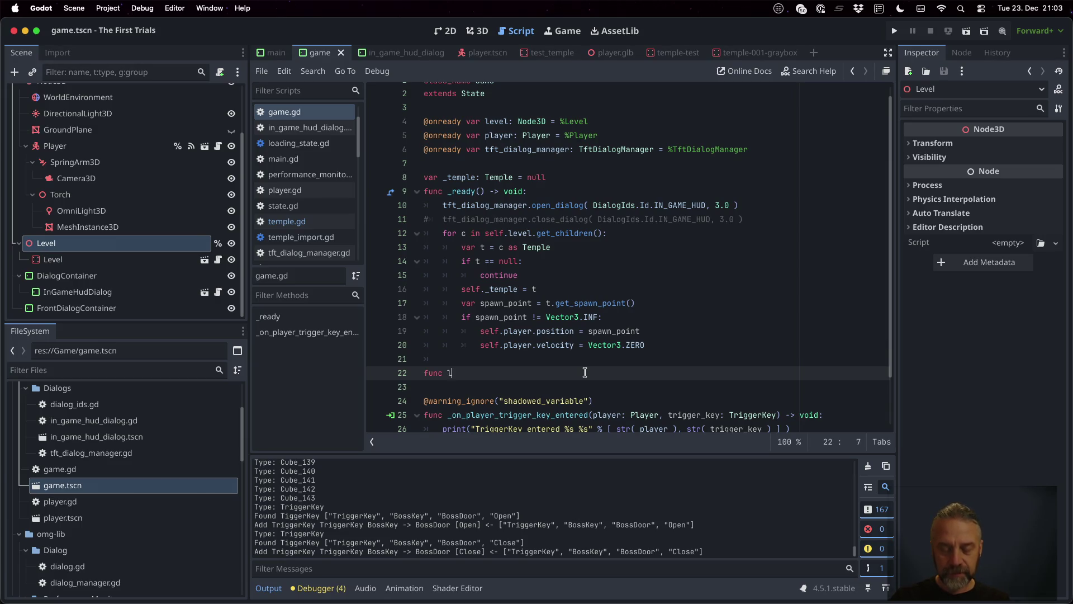
pyautogui.write('oad_level( ')
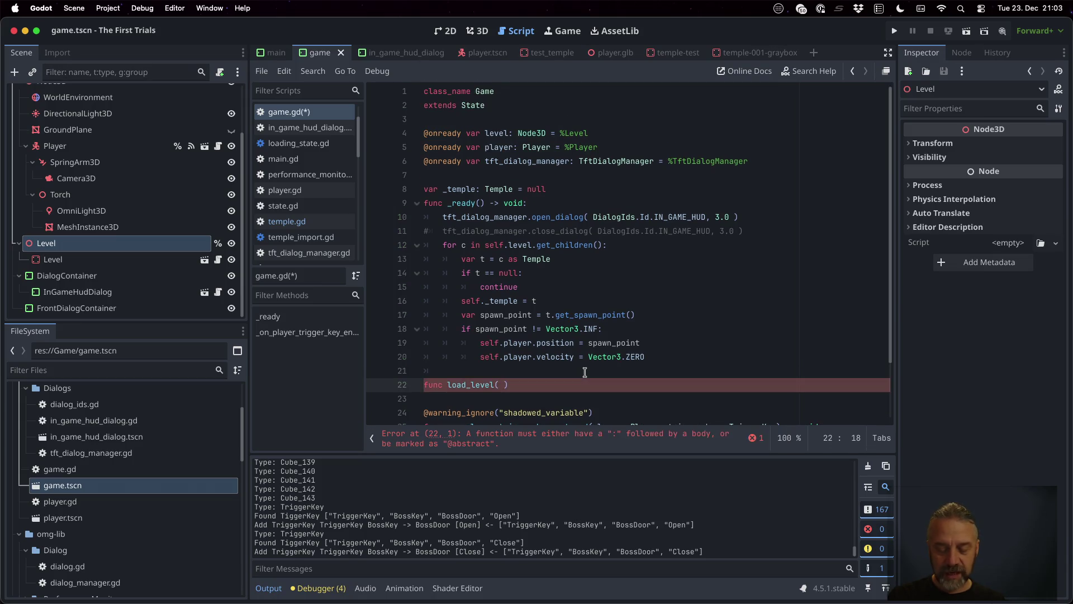
pyautogui.write('path: Str')
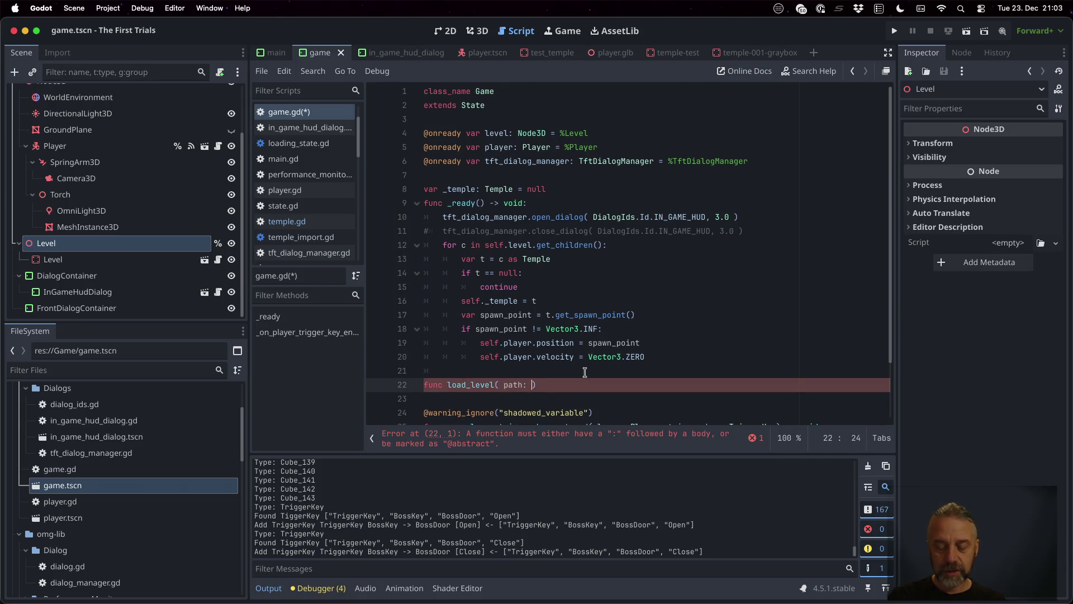
pyautogui.write('ing ) ->')
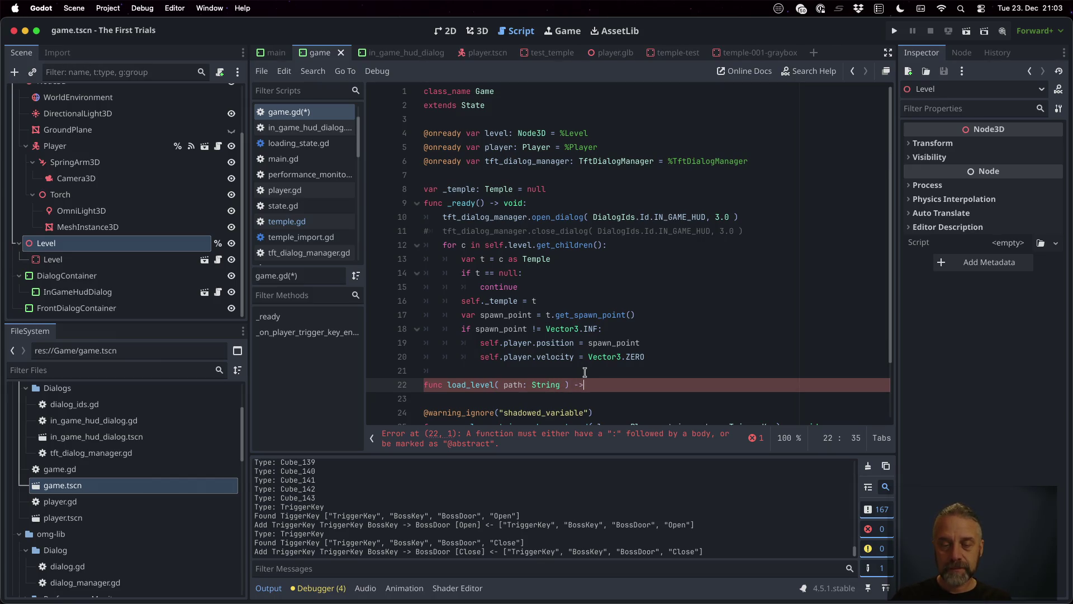
pyautogui.write(' void:')
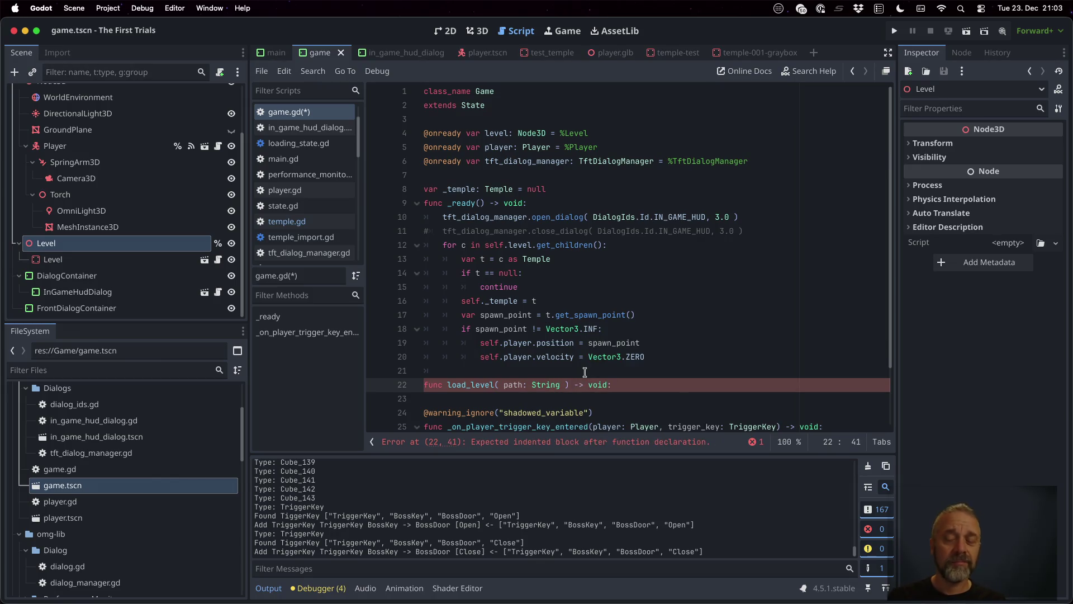
pyautogui.press('Left')
pyautogui.hotkey('shift', 'Left')
pyautogui.hotkey('shift', 'Left')
pyautogui.hotkey('shift', 'Left')
pyautogui.write('bool')
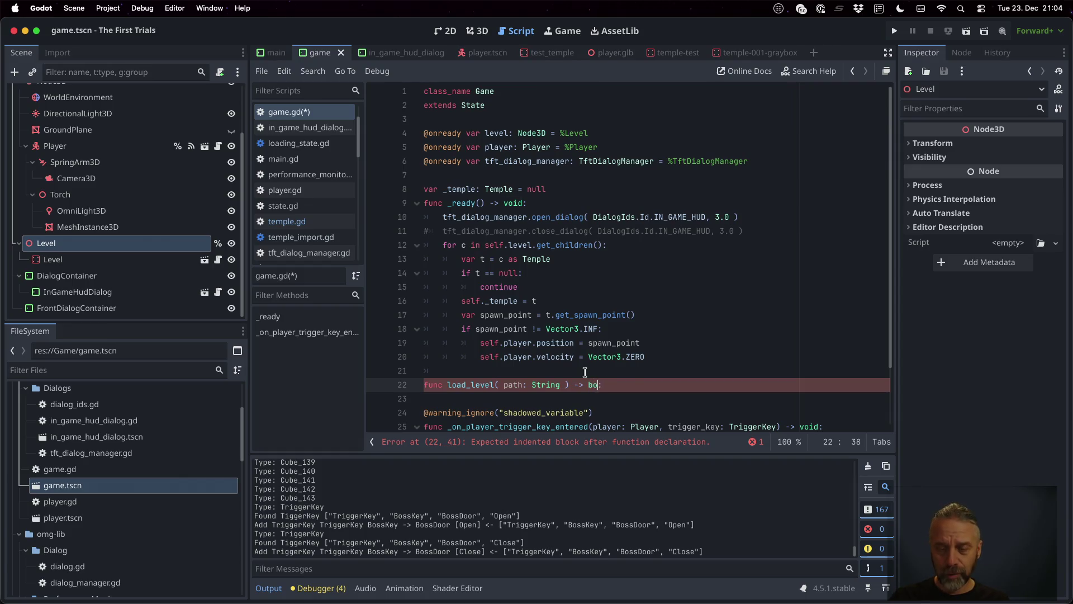
# Give load_level an indented return true body and run the game.
pyautogui.press('Return')
pyautogui.press('Return')
pyautogui.write('retu')
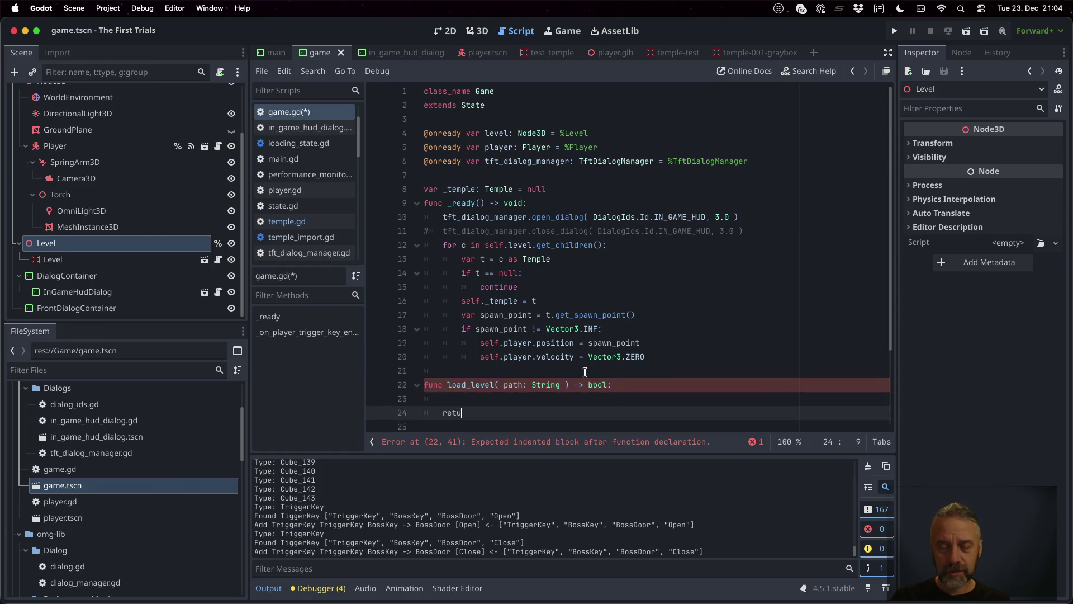
pyautogui.write('rn true')
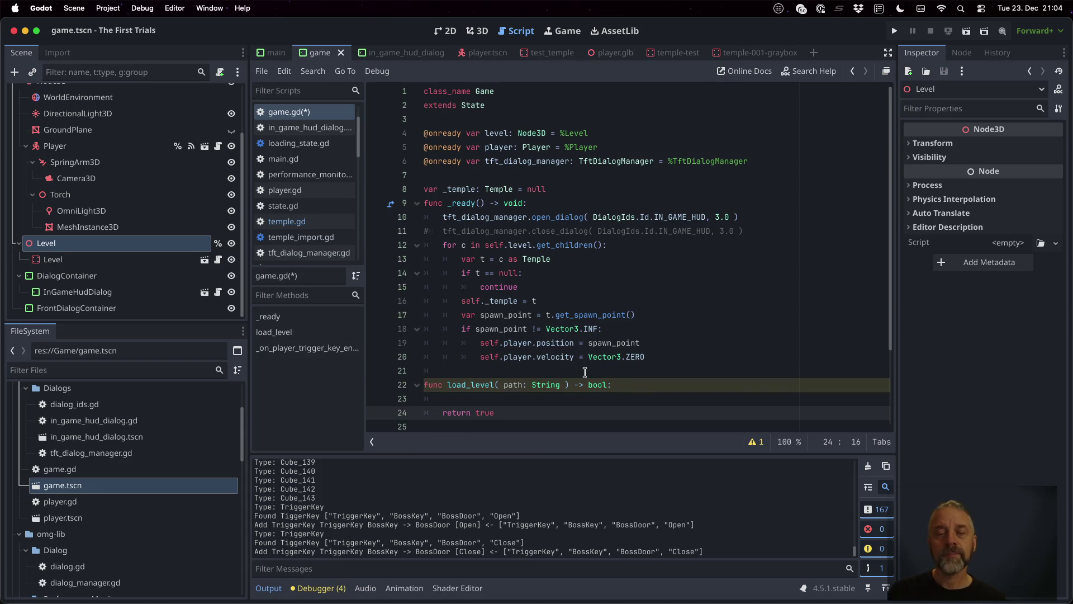
pyautogui.press('Down')
pyautogui.press('Down')
pyautogui.press('Down')
pyautogui.press('Up')
pyautogui.press('Up')
pyautogui.press('Up')
pyautogui.press('Down')
pyautogui.press('Down')
pyautogui.press('Down')
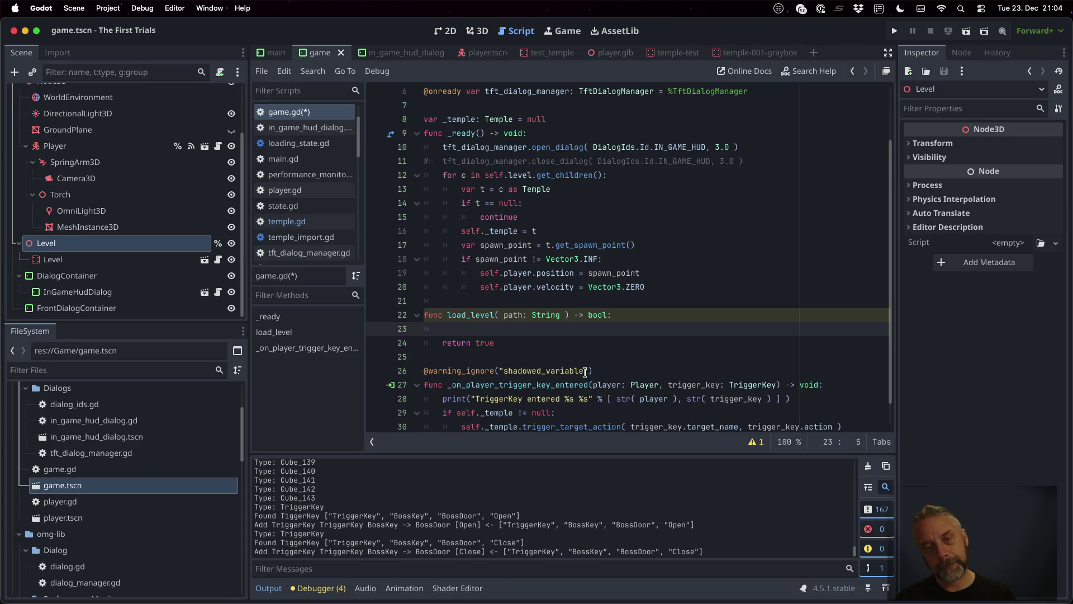
pyautogui.click(894, 31)
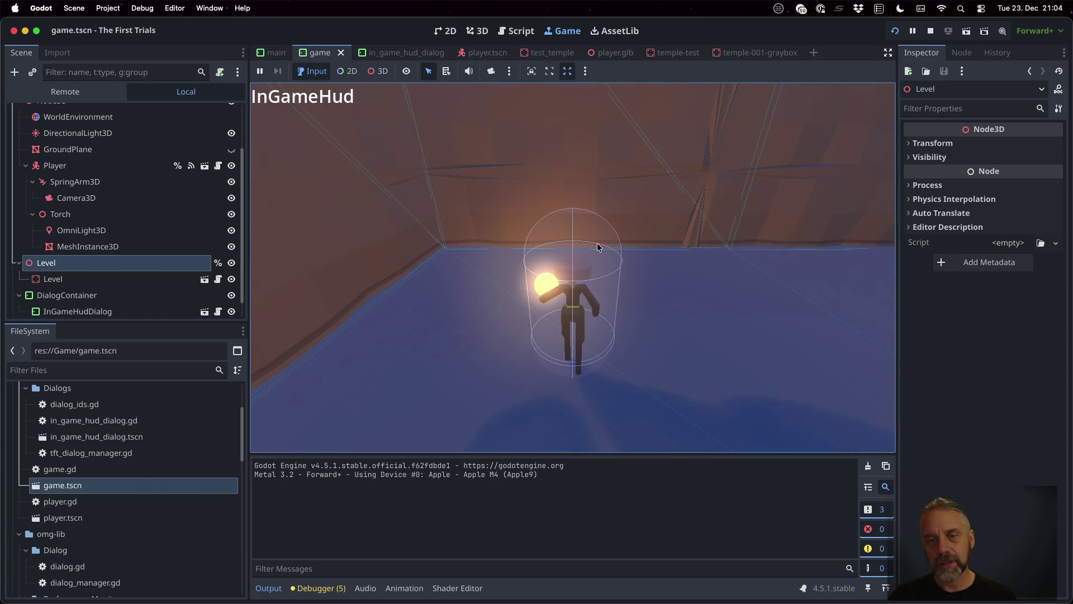
# Stop the running game and put the caret back at line 18 of game.gd.
pyautogui.click(930, 31)
pyautogui.click(618, 260)
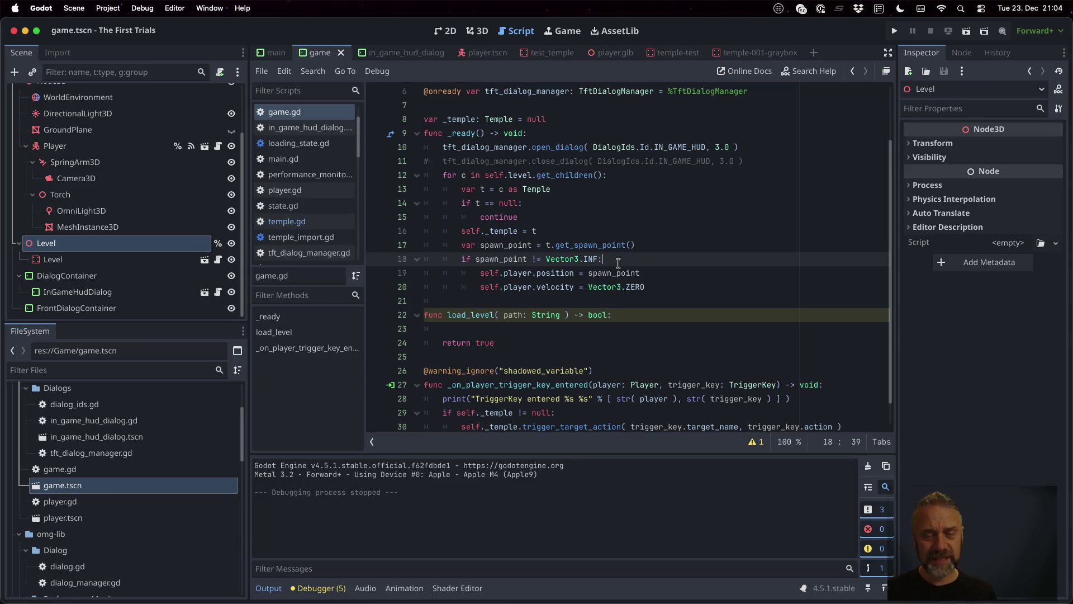
# Add self.load_level( "res://Temples/001/temple-001-graybox.glb" ) at the end of _ready.
pyautogui.press('Down')
pyautogui.press('Down')
pyautogui.press('Down')
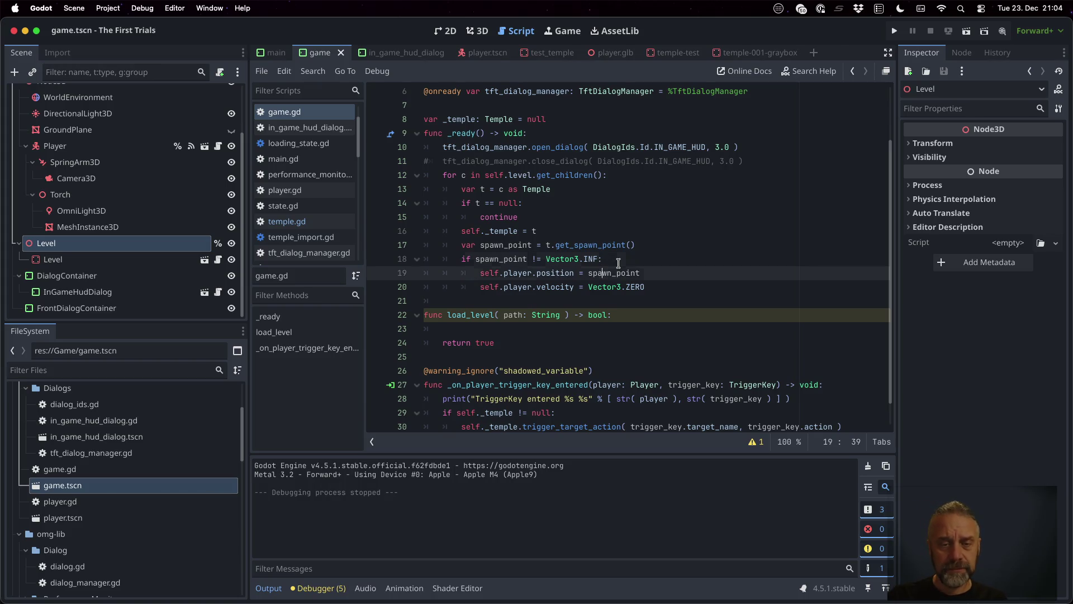
pyautogui.press('Return')
pyautogui.press('Up')
pyautogui.press('Return')
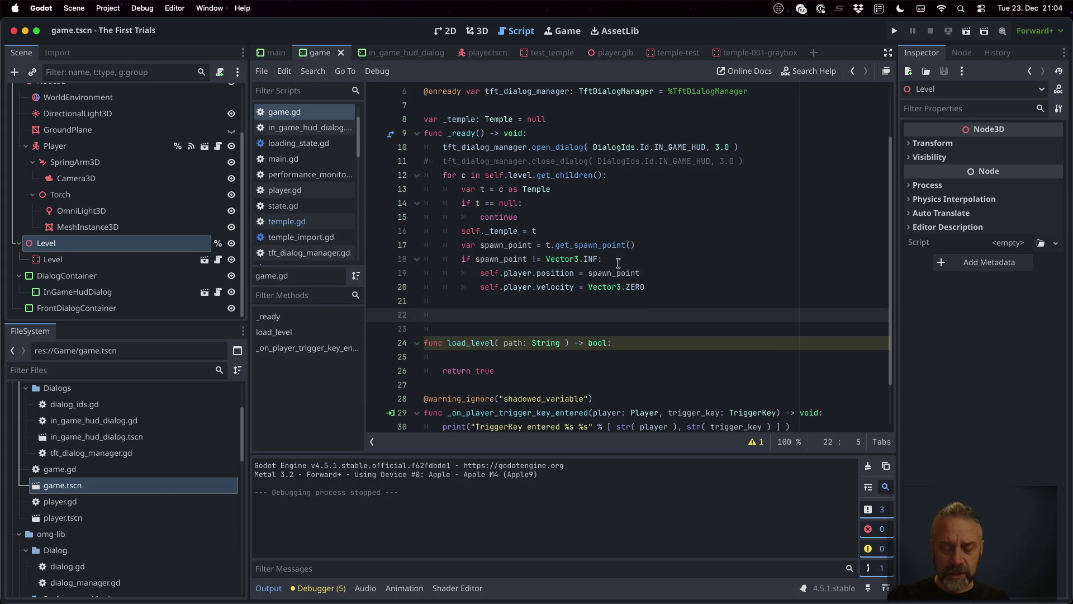
pyautogui.write('self.load_le')
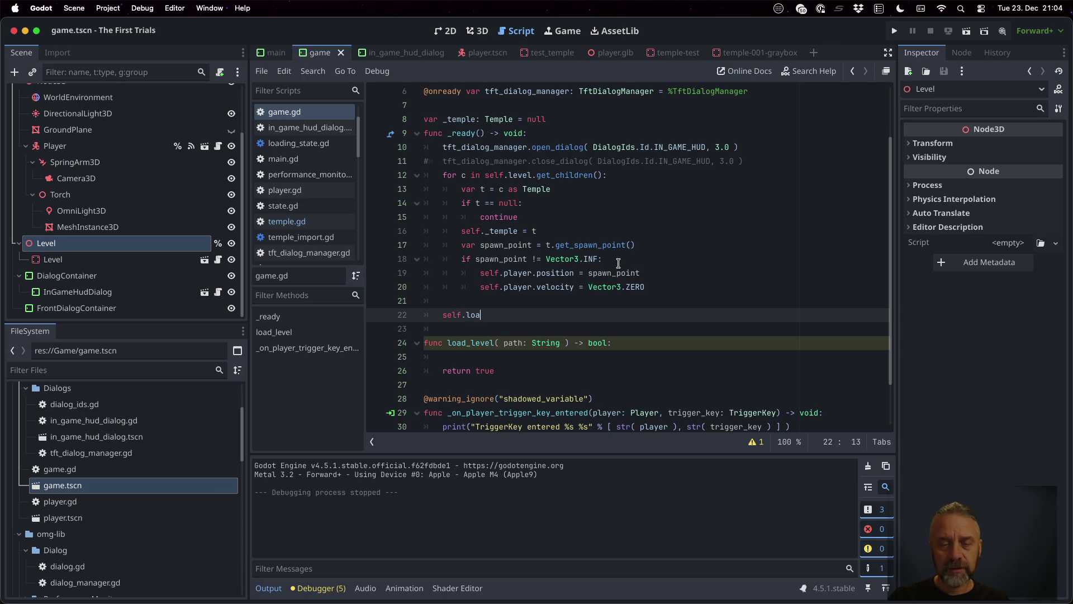
pyautogui.press('Return')
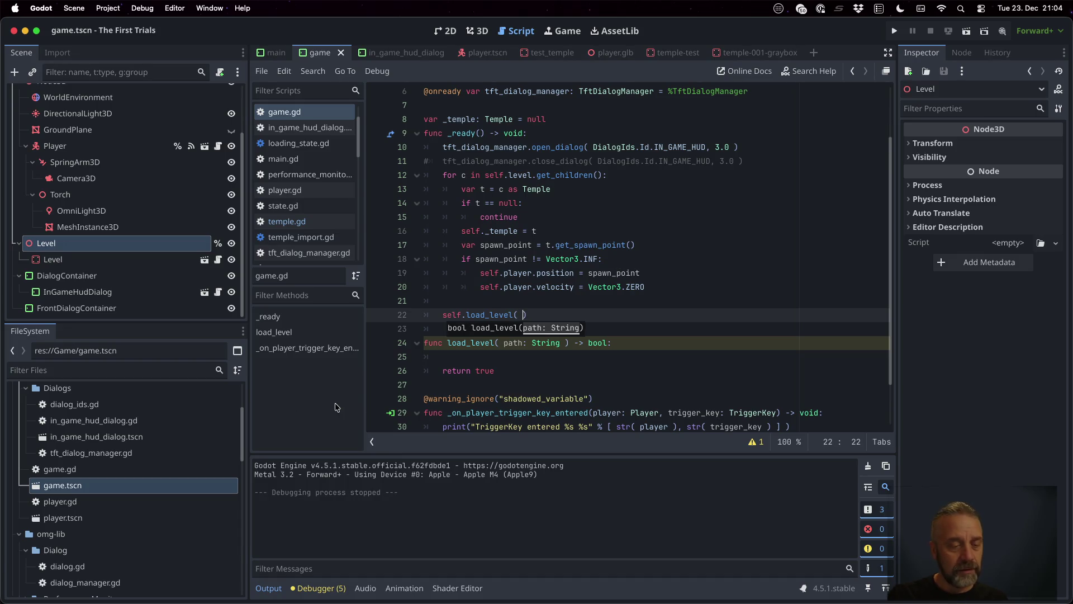
pyautogui.scroll(-10, 196, 479)
pyautogui.scroll(5, 195, 479)
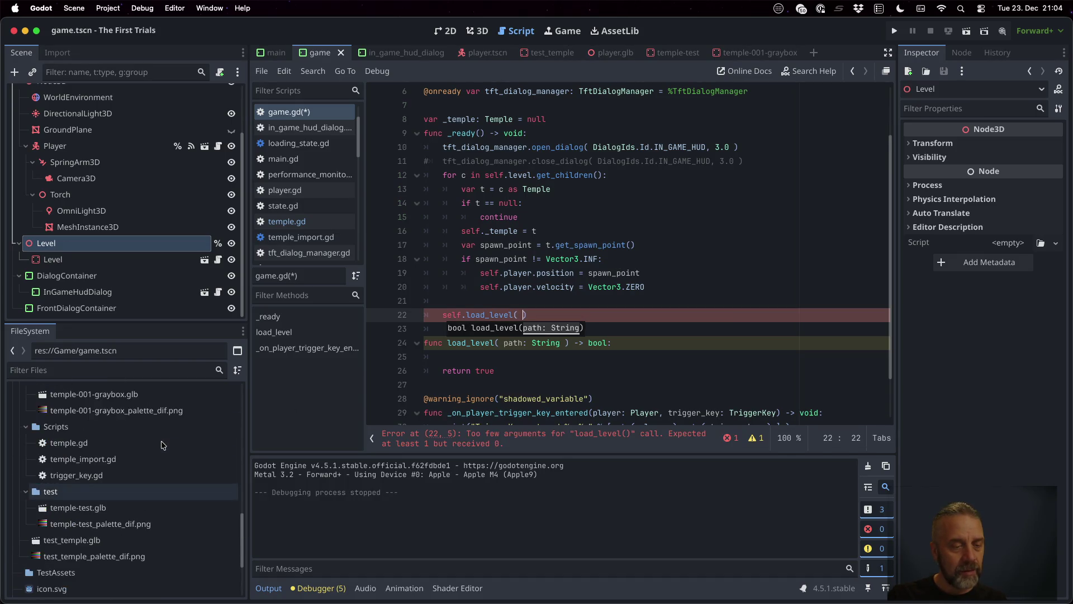
pyautogui.moveTo(136, 428); pyautogui.dragTo(520, 316)
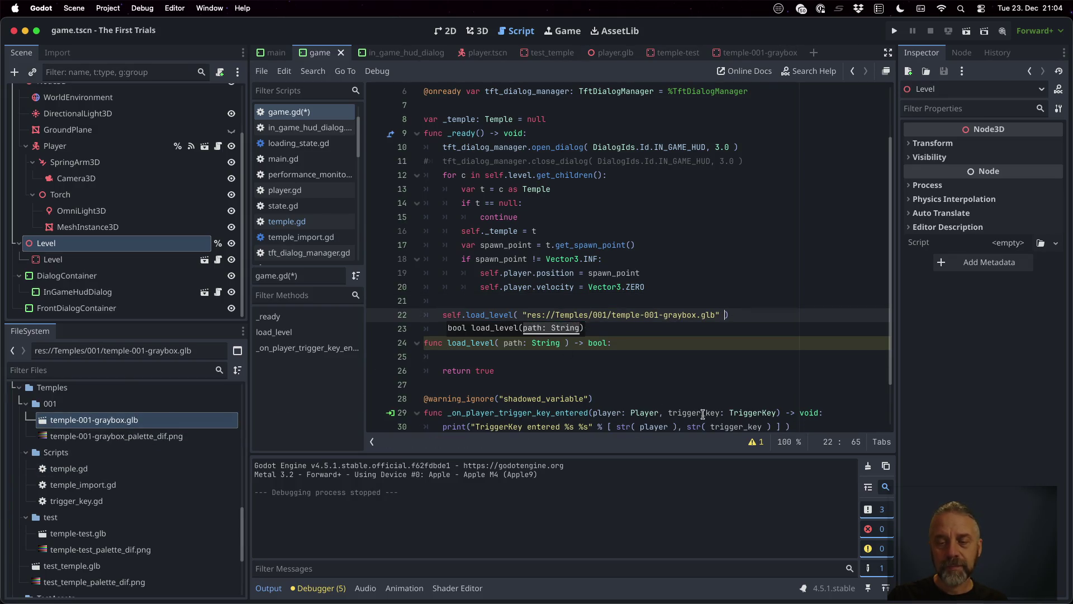
pyautogui.press('Down')
pyautogui.press('Down')
pyautogui.press('Down')
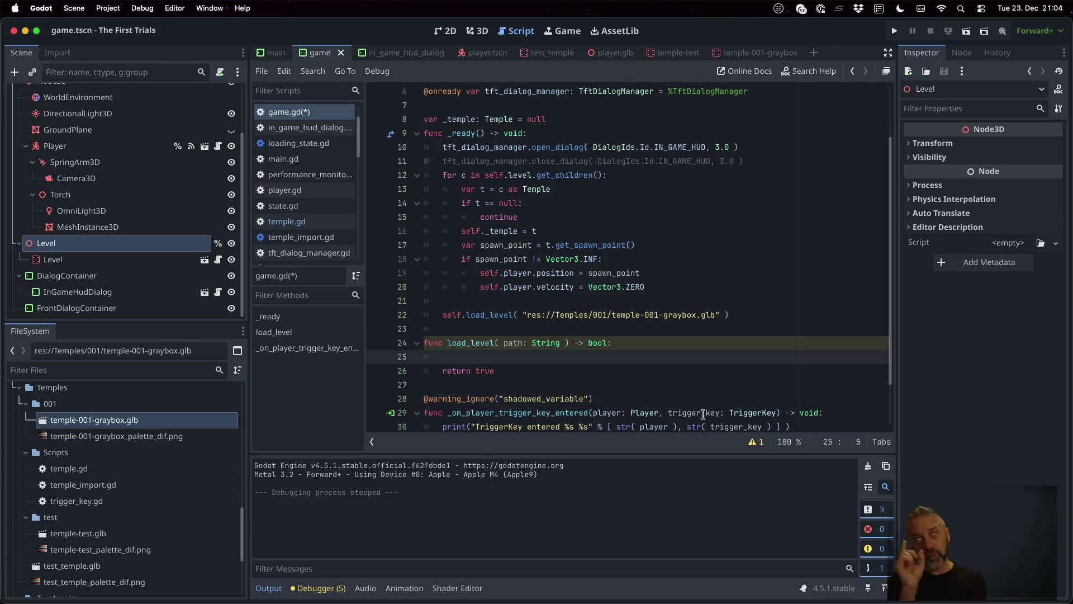
# Start load_level's body with a line loading the path via ResourceLoader.load( path ).
pyautogui.write('var l = ')
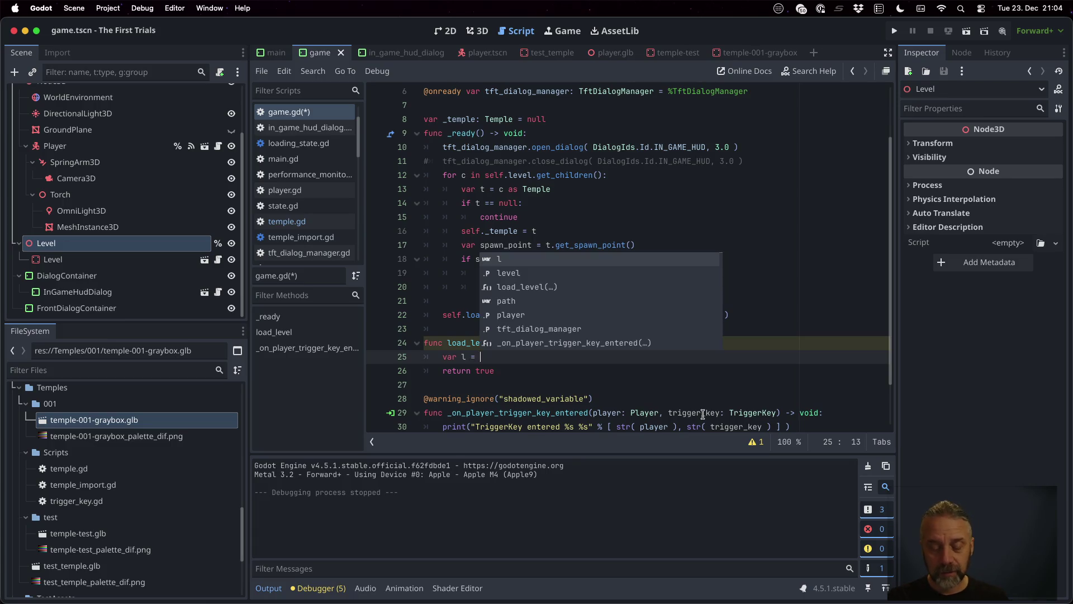
pyautogui.write('Reso')
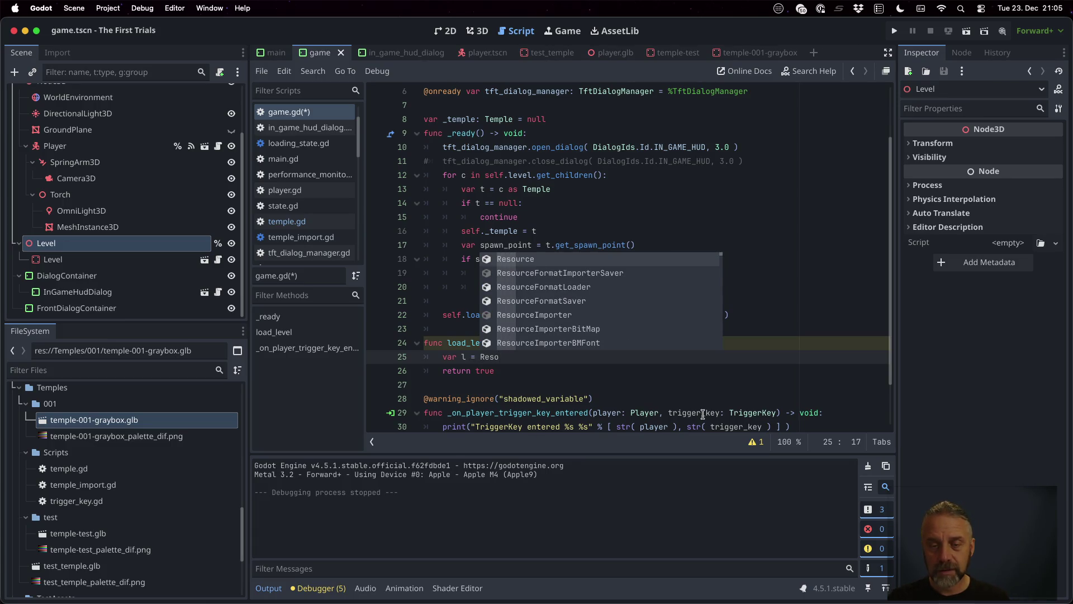
pyautogui.write('urceL')
pyautogui.press('Return')
pyautogui.write('.load(')
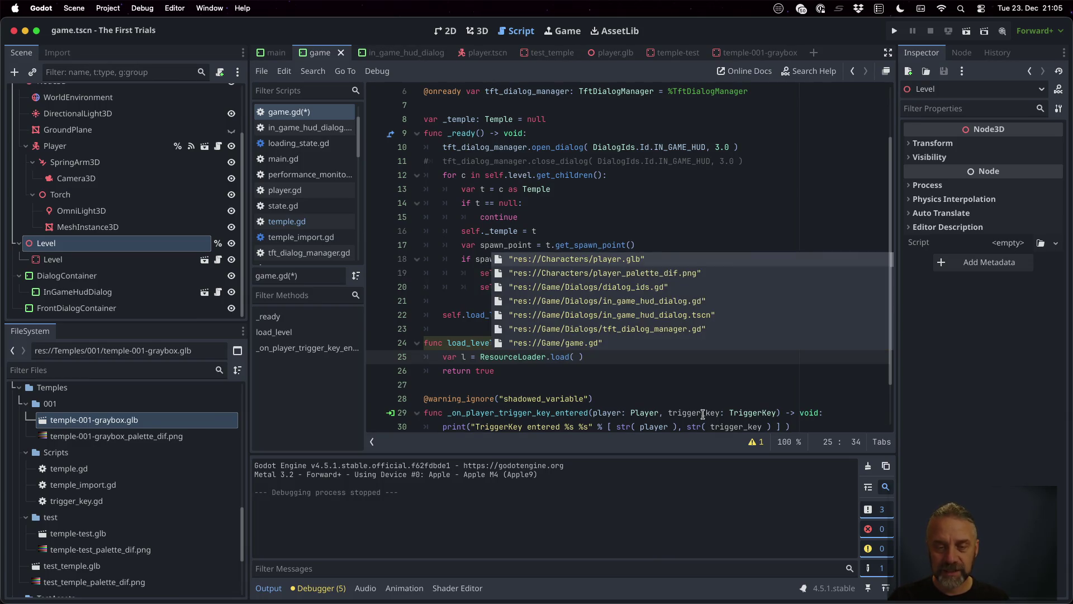
pyautogui.press('Escape')
pyautogui.write('path')
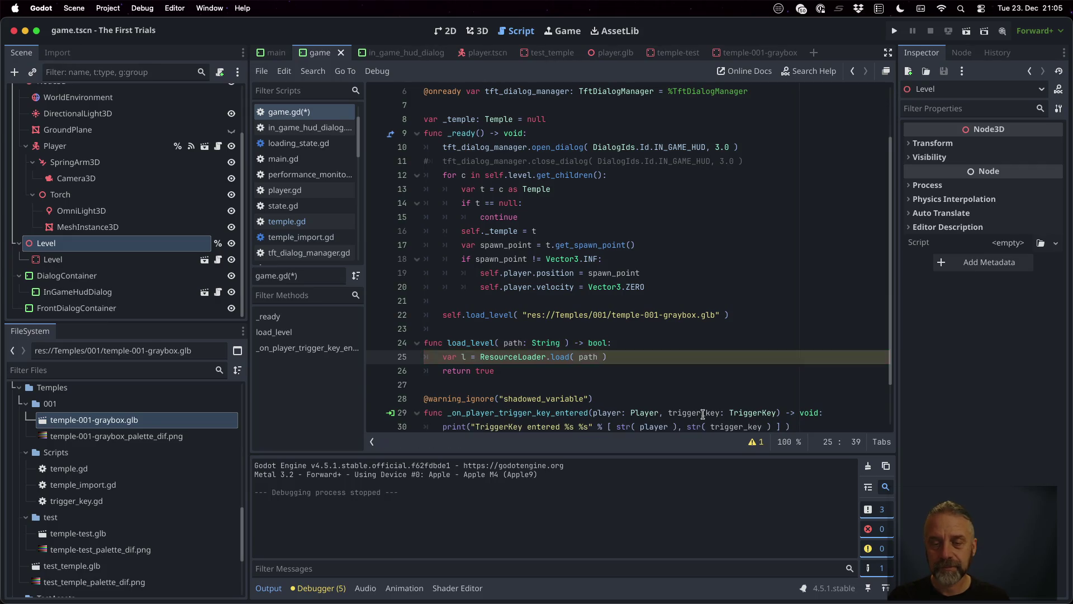
pyautogui.press('Right')
pyautogui.press('Return')
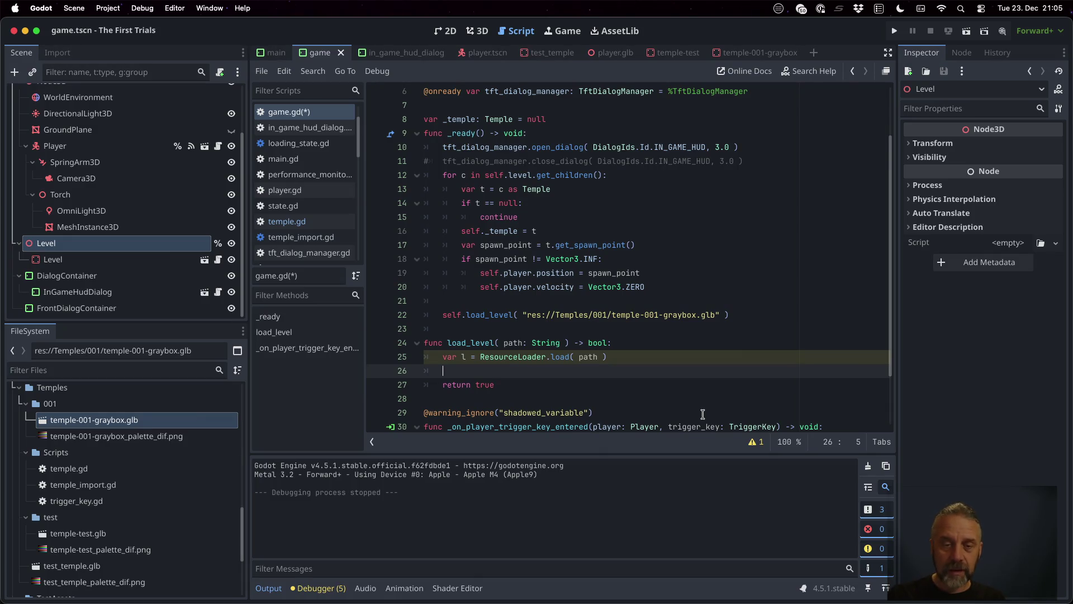
pyautogui.press('Up')
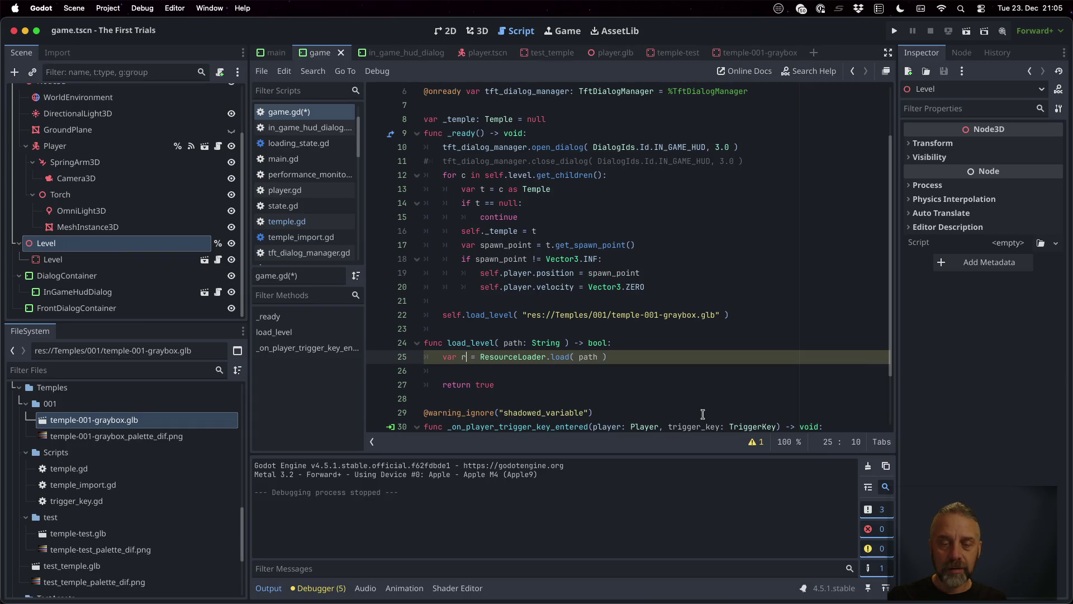
pyautogui.press('Down')
# Begin var l = r.in below and make the load line var r := ResourceLoader.load( path ).
pyautogui.write('l = ')
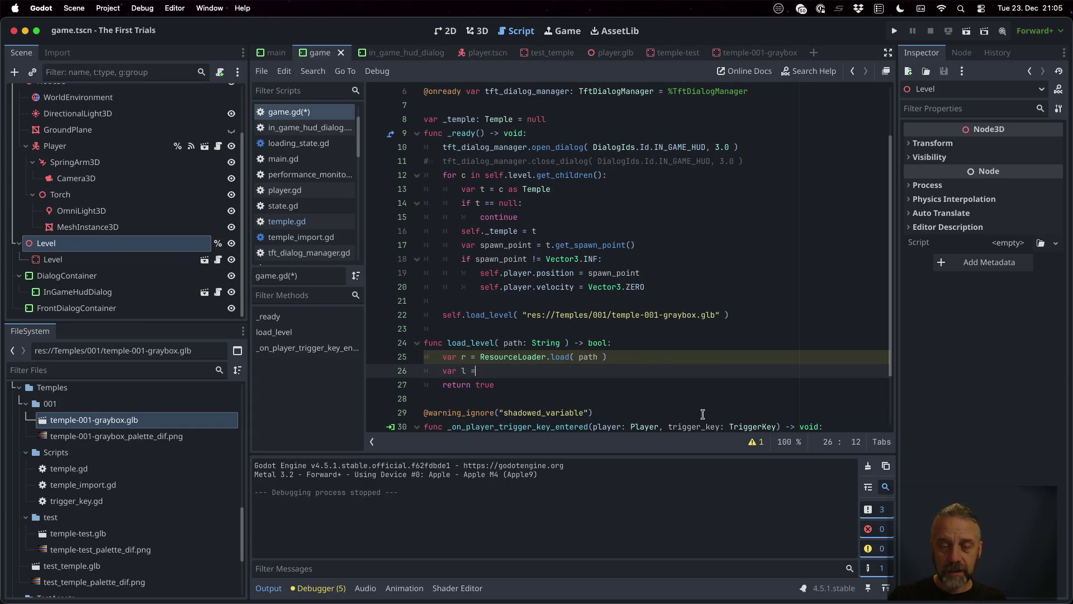
pyautogui.write('r.in')
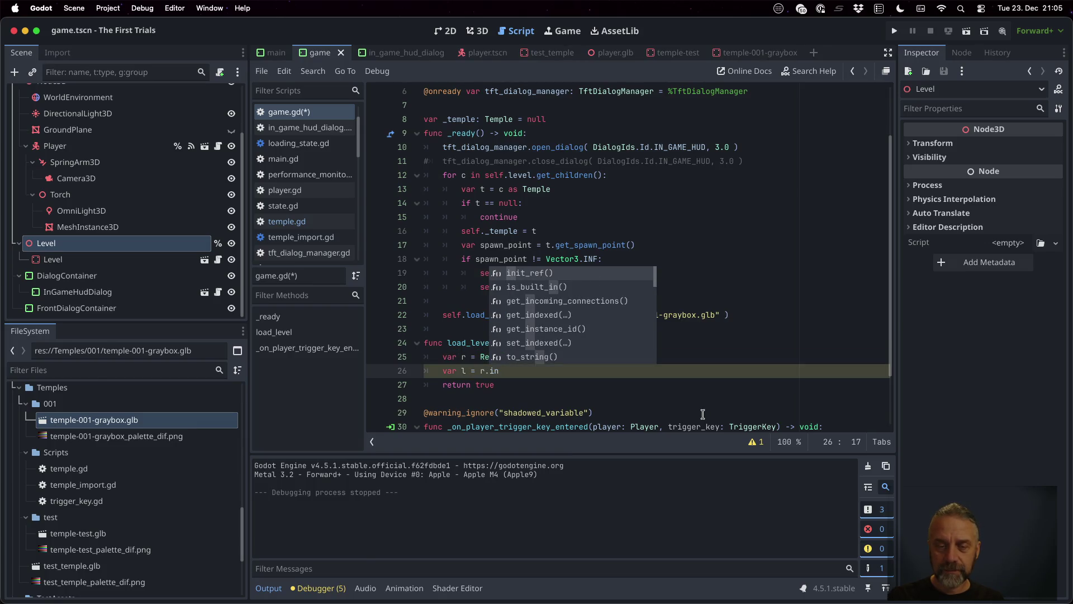
pyautogui.press('Escape')
pyautogui.press('Home')
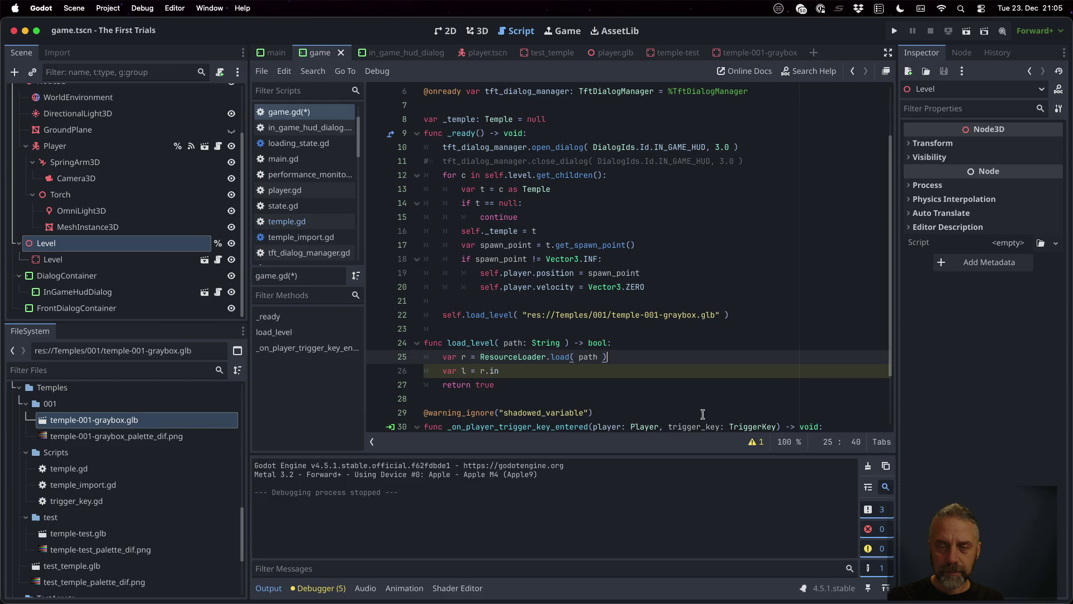
pyautogui.press('Return')
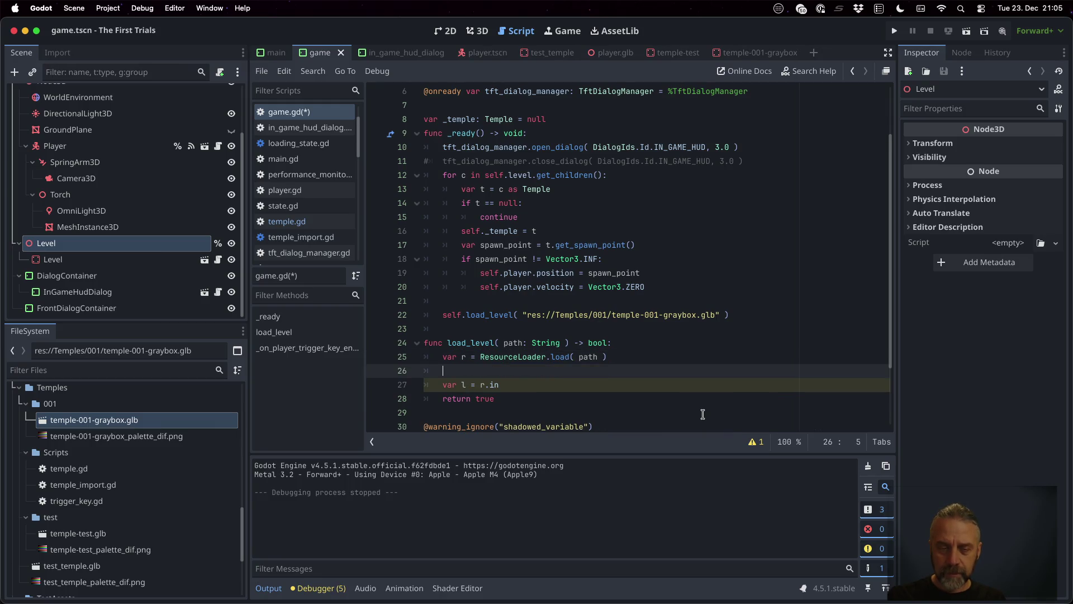
pyautogui.write('var ')
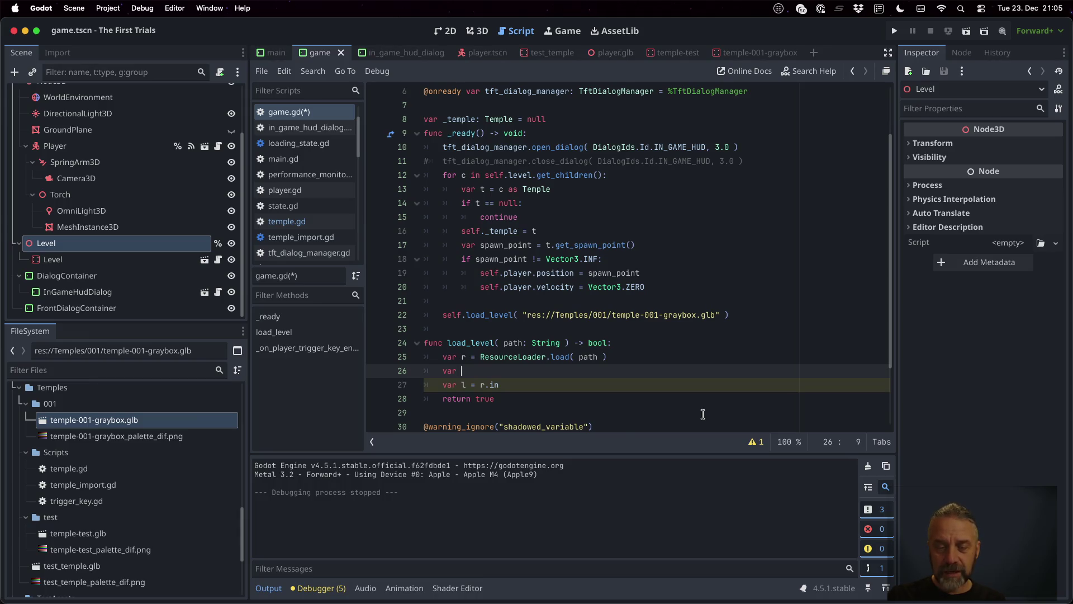
pyautogui.write('t =')
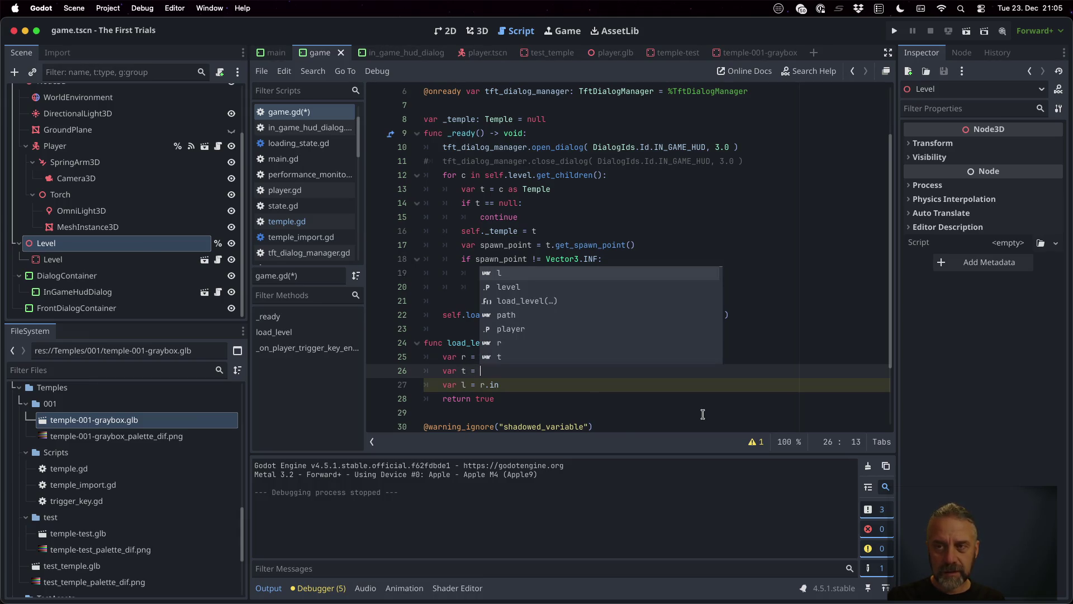
pyautogui.press('Escape')
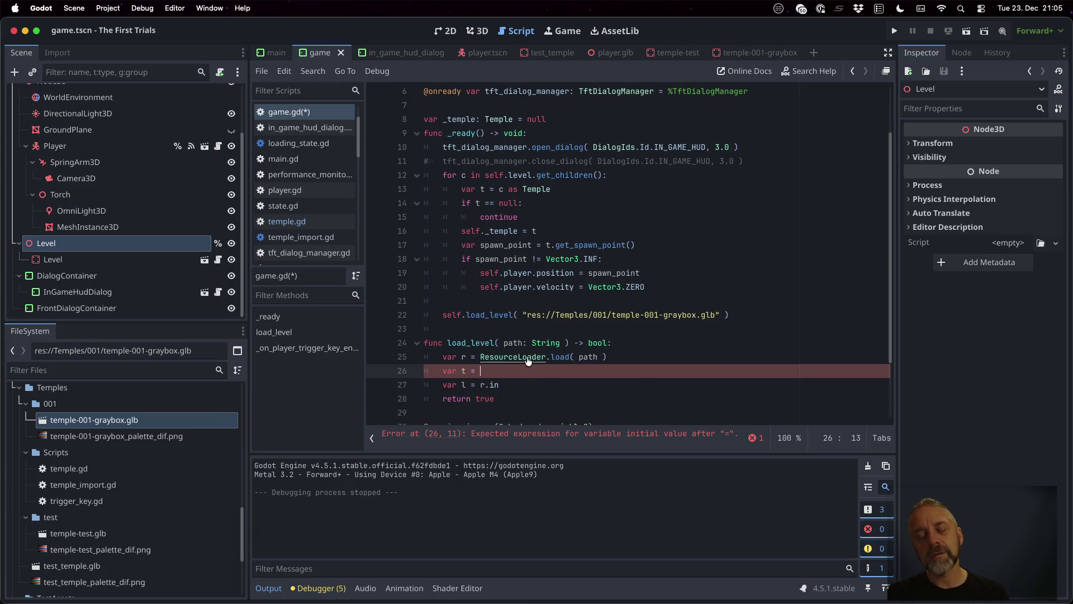
pyautogui.click(473, 356)
pyautogui.write(':')
pyautogui.press('Down')
pyautogui.press('super+shift+k')
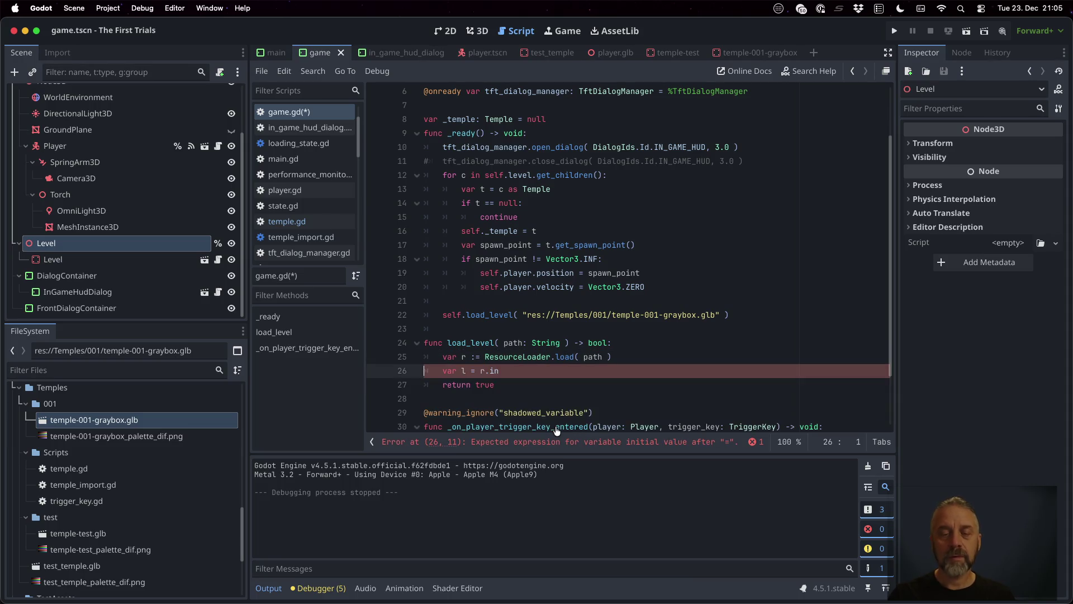
# Open the ResourceLoader.load help from line 25, then follow its Resource return type to the Resource class reference.
pyautogui.keyDown('super'); pyautogui.click(565, 356); pyautogui.keyUp('super')
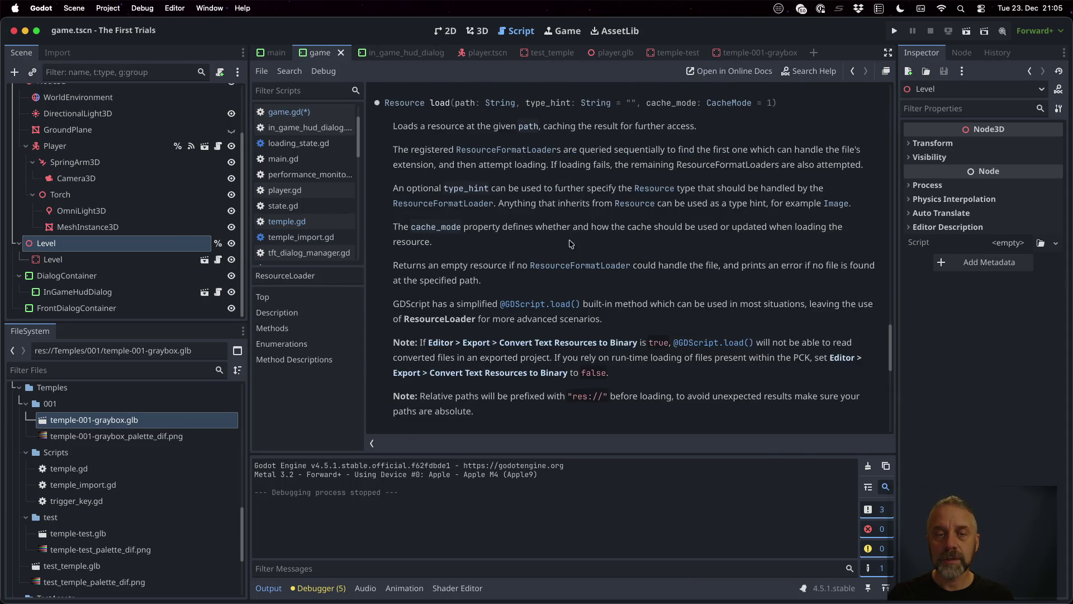
pyautogui.click(419, 102)
pyautogui.scroll(-10, 587, 257)
pyautogui.scroll(-5, 587, 258)
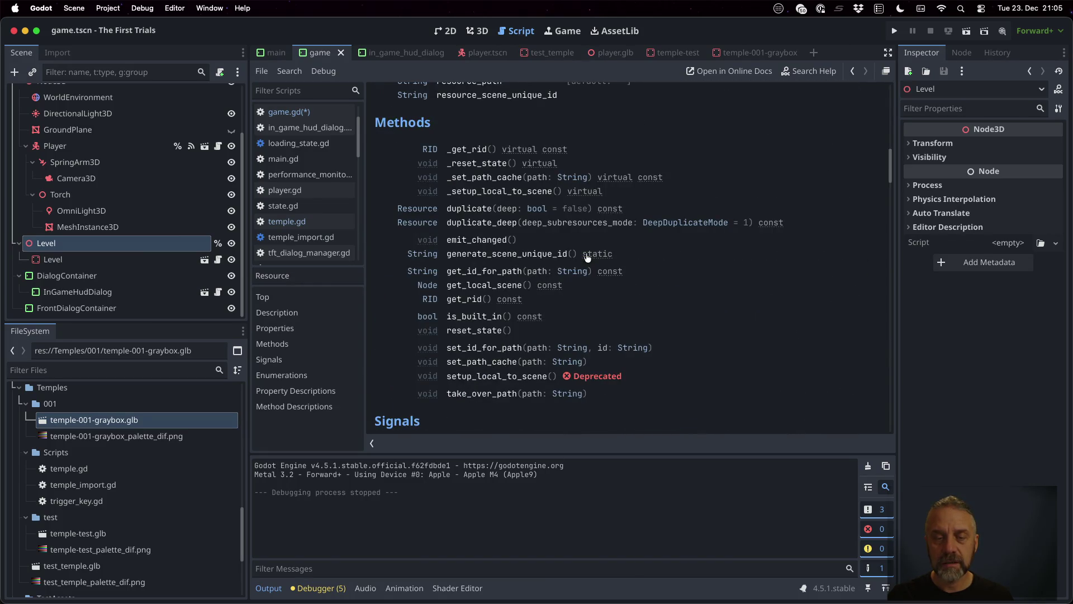
pyautogui.scroll(15, 607, 332)
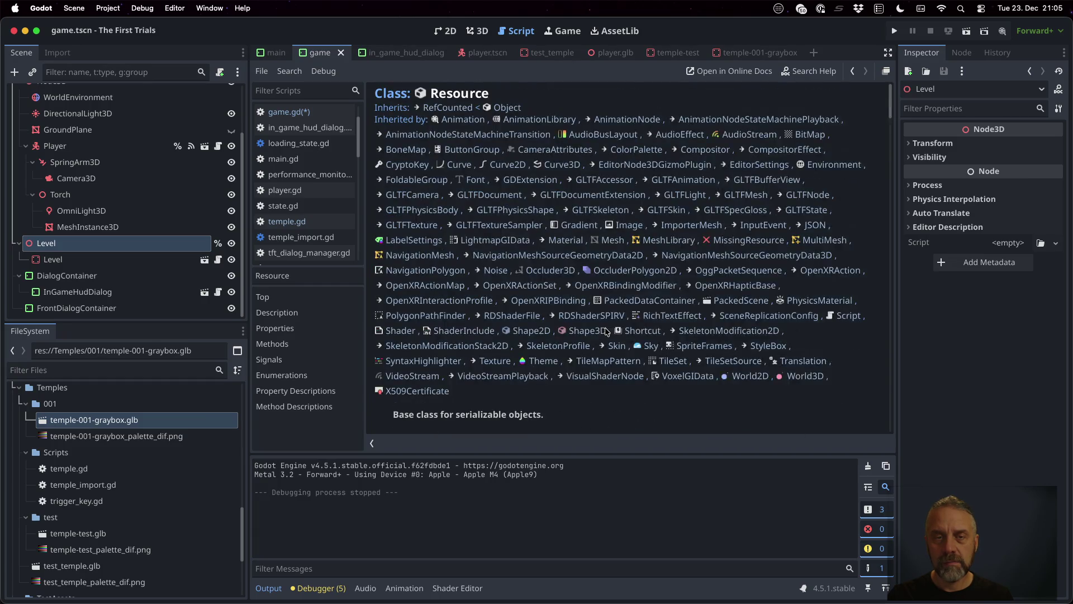
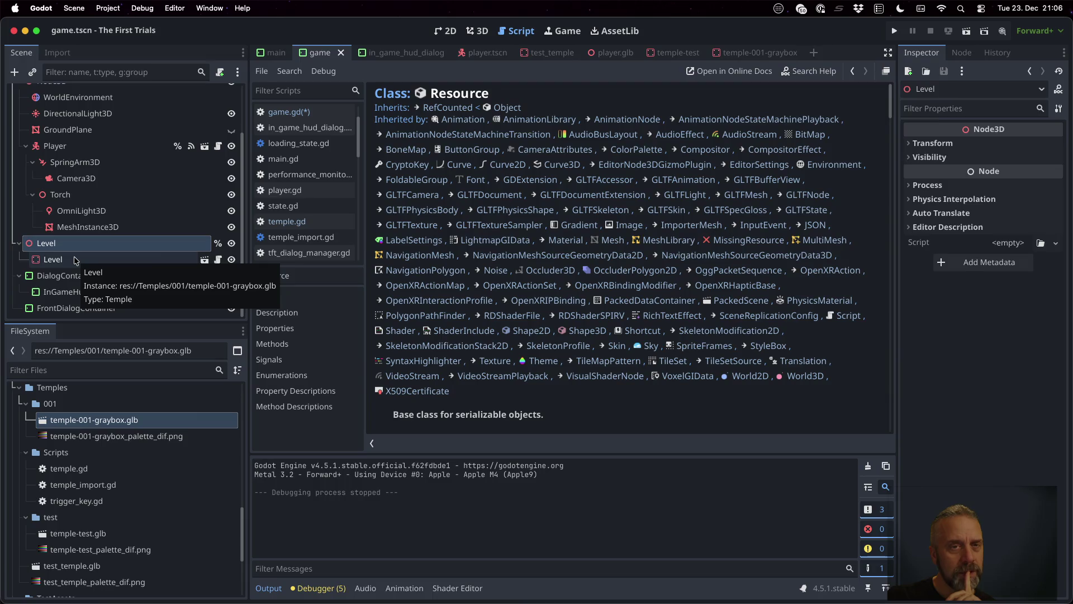
# Replace the unfinished line 26 in game.gd with a print(r) debug line.
pyautogui.click(340, 113)
pyautogui.click(539, 370)
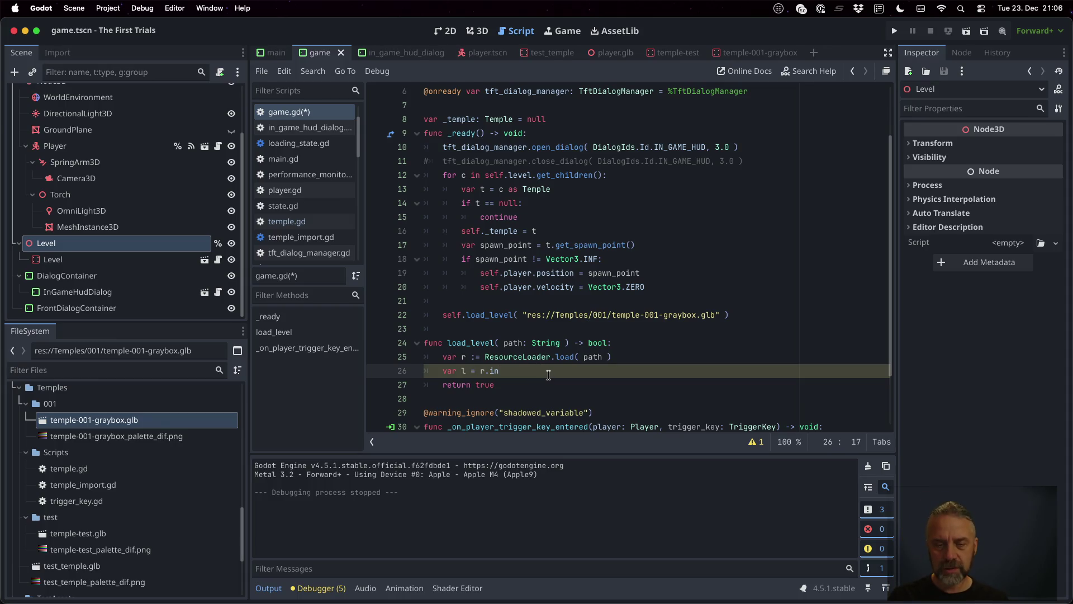
pyautogui.write('n')
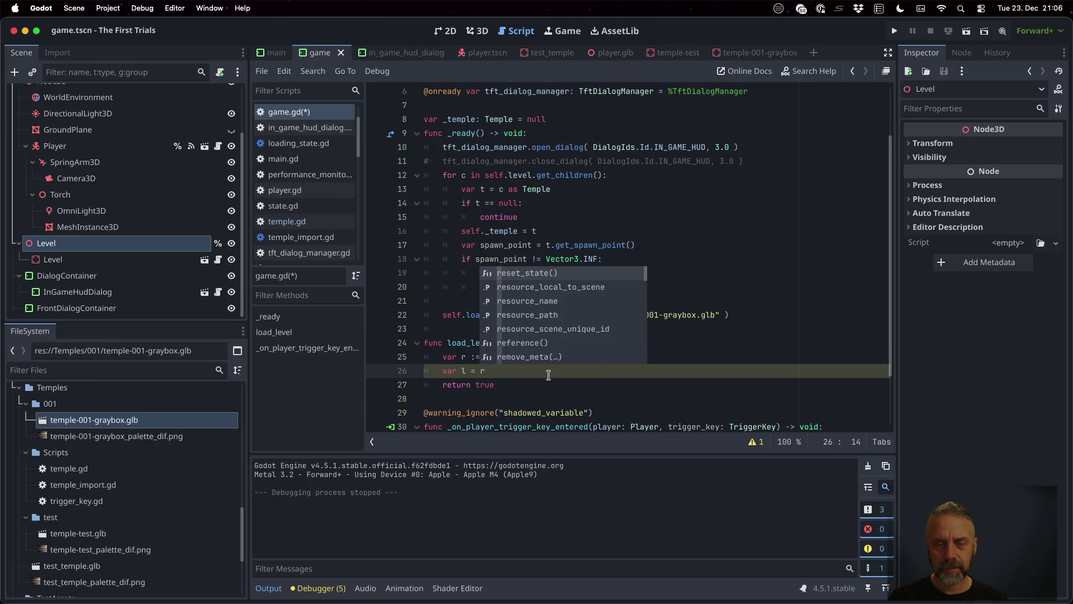
pyautogui.press('BackSpace')
pyautogui.write('s')
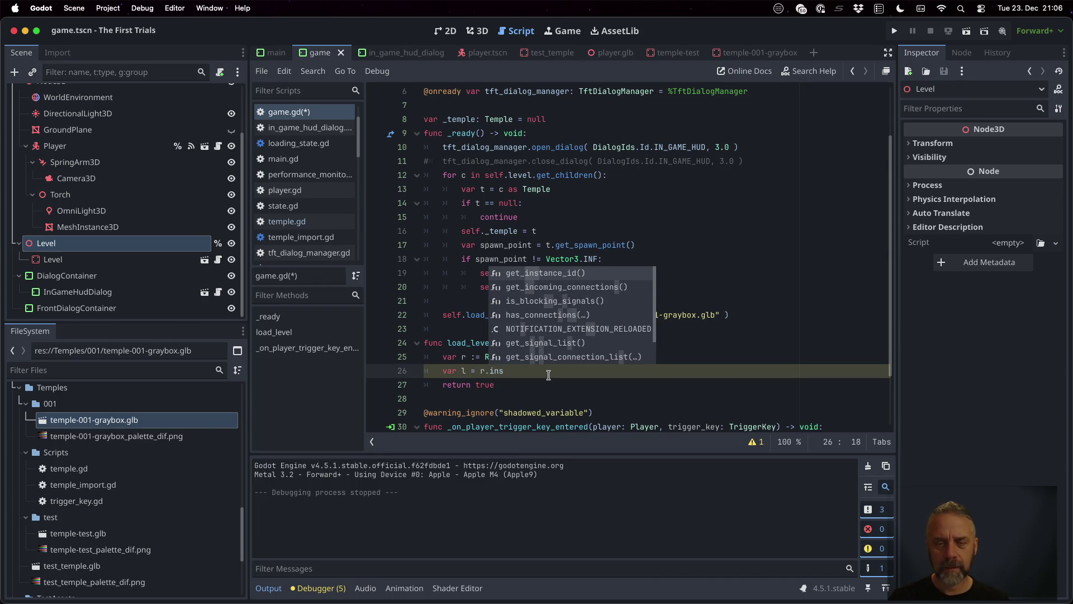
pyautogui.press('BackSpace')
pyautogui.press('BackSpace')
pyautogui.press('BackSpace')
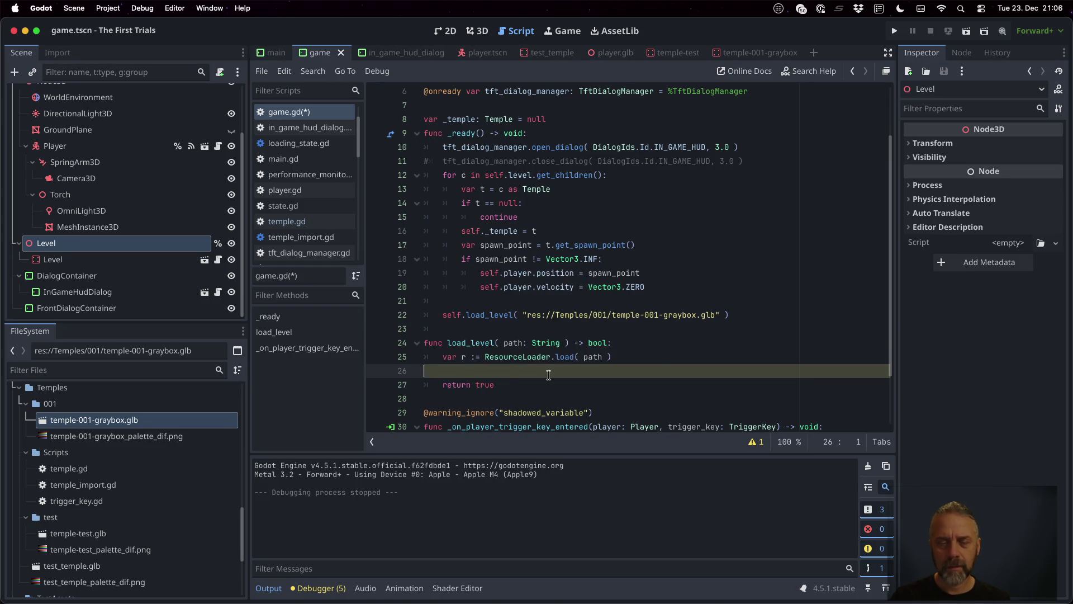
pyautogui.press('Return')
pyautogui.write('print(r)')
# Save the script, set a breakpoint on the return true line, and run the game.
pyautogui.press('super+s')
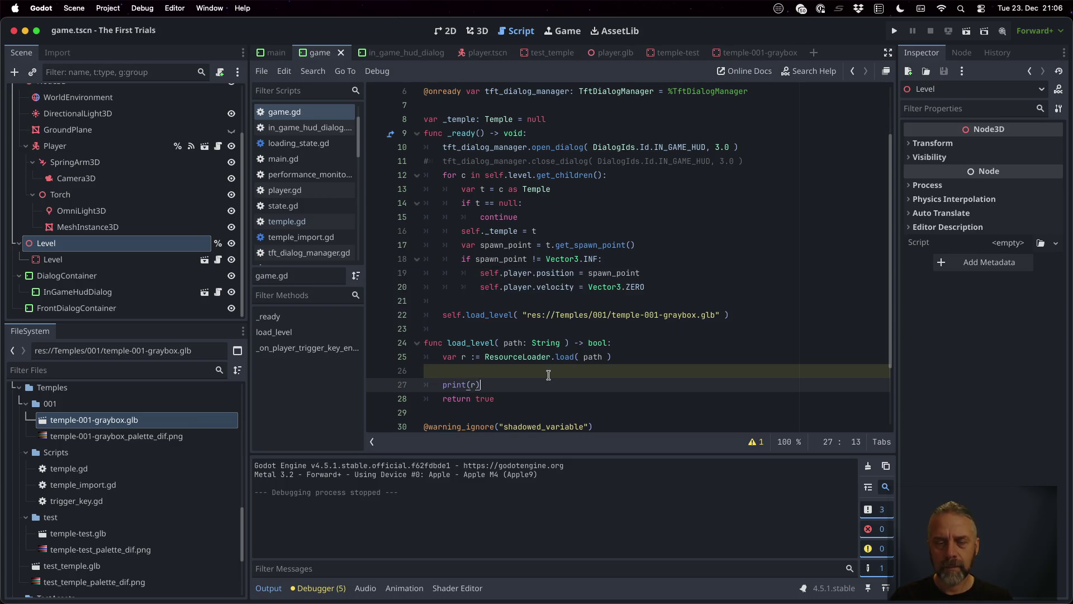
pyautogui.click(376, 399)
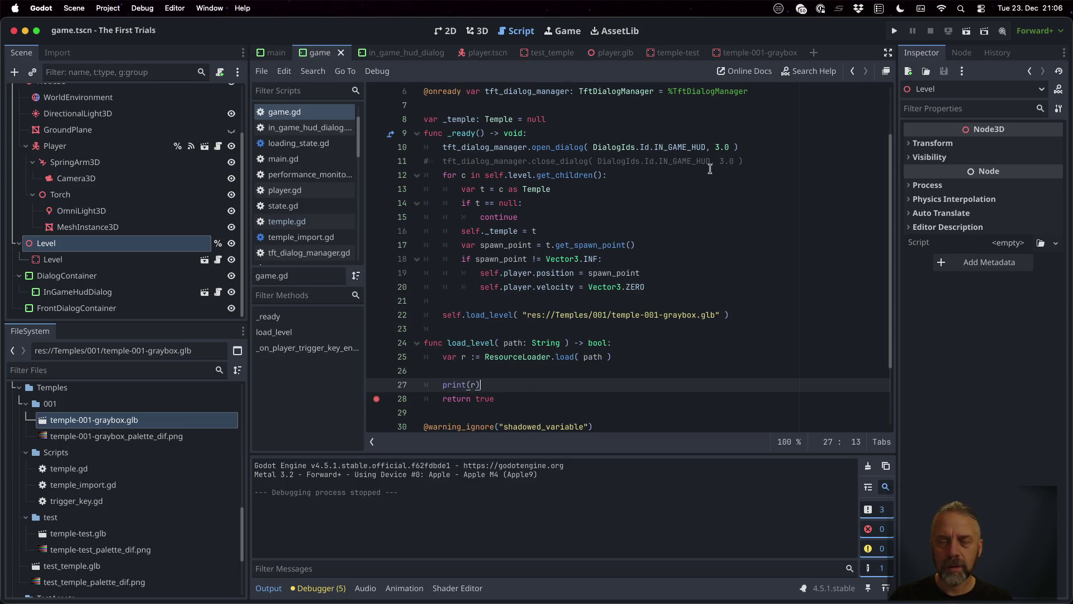
pyautogui.click(895, 31)
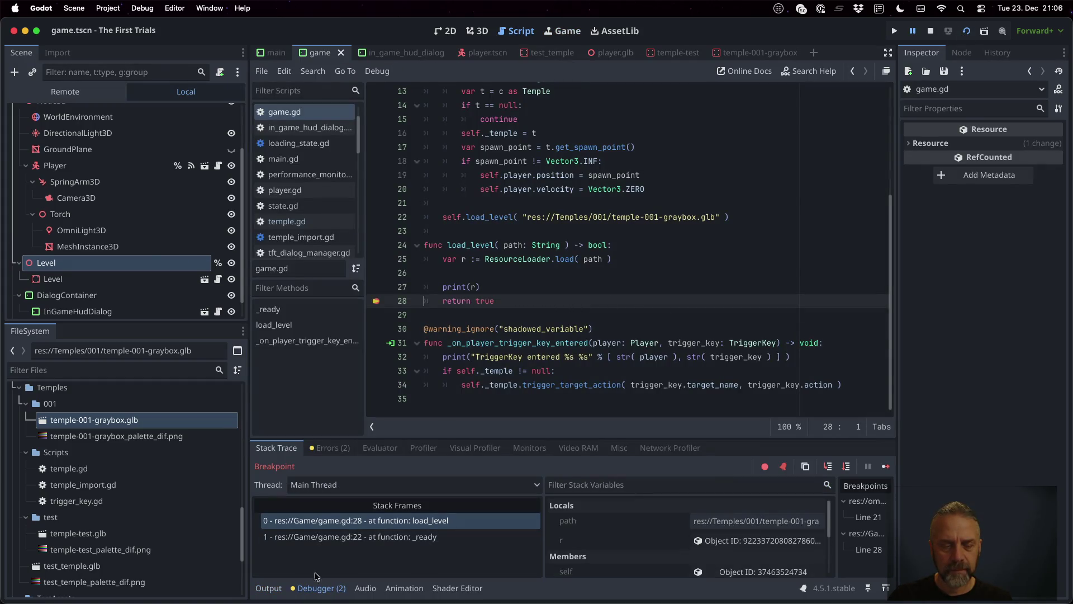
# Check the printed resource in Output, then add 'var ps = r as PackedScene' after the load.
pyautogui.click(280, 587)
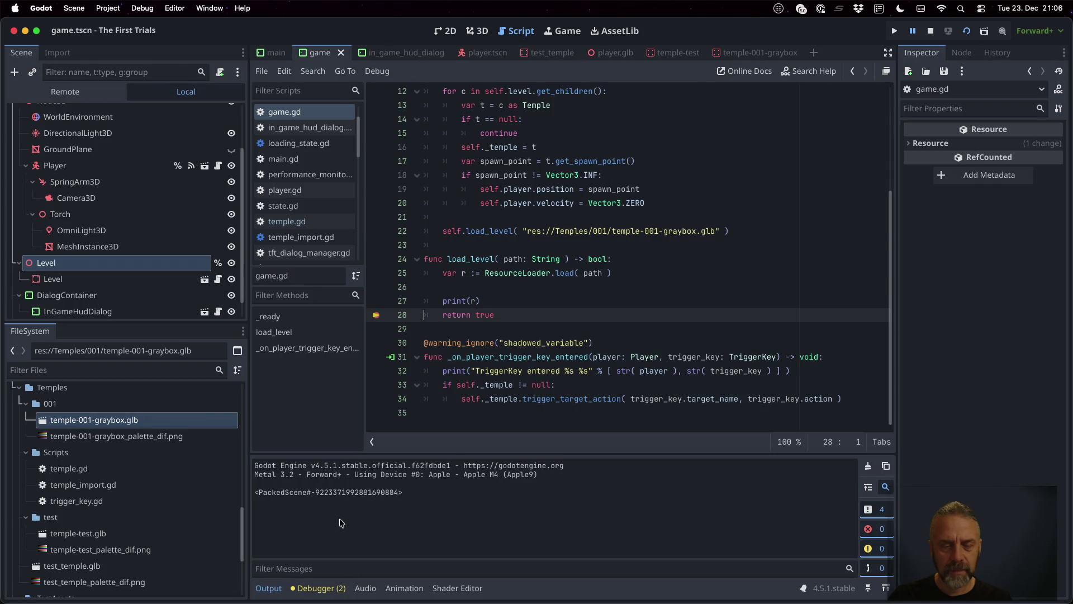
pyautogui.click(309, 592)
pyautogui.click(473, 274)
pyautogui.press('End')
pyautogui.press('Return')
pyautogui.write('var ps = r as PackedS')
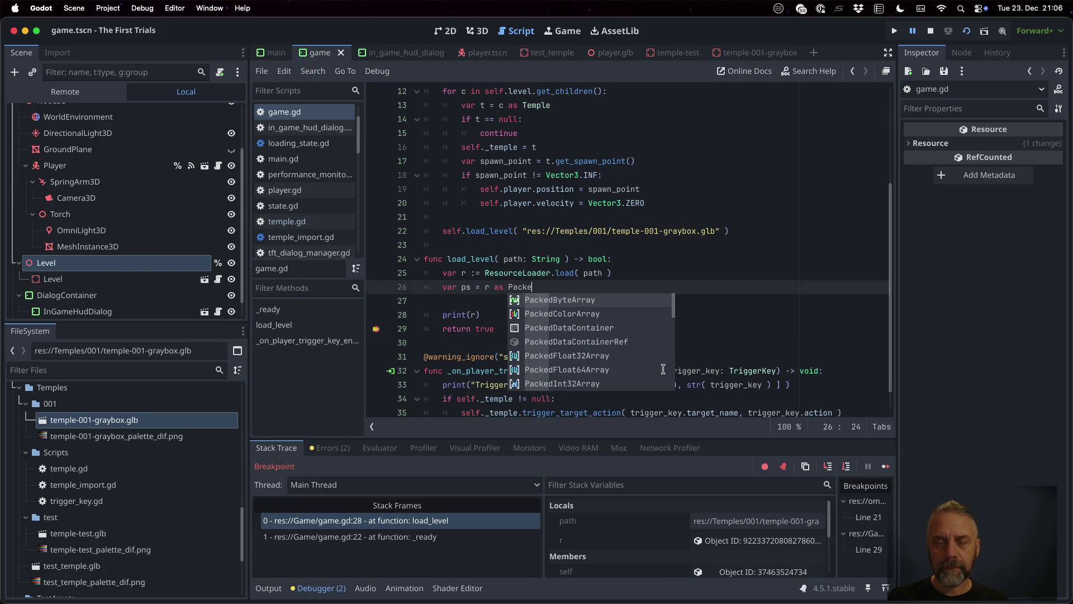
pyautogui.press('Return')
pyautogui.press('Return')
# Add an 'if ps == null:' block printing an orange 'Level is not a PackedScene' warning and returning false.
pyautogui.write('if ps == null:')
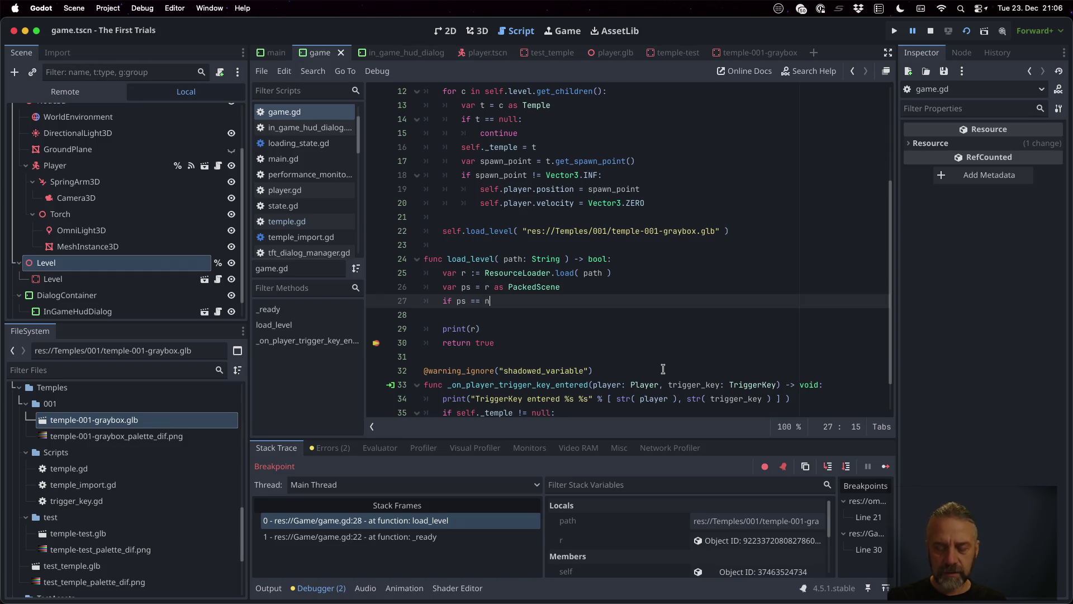
pyautogui.press('Return')
pyautogui.write('return false')
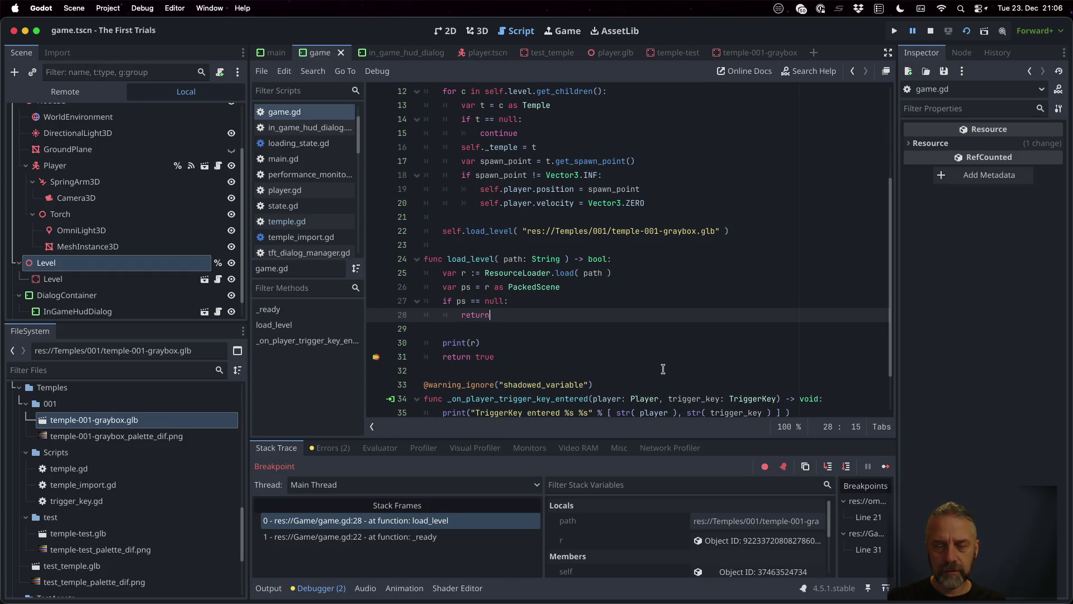
pyautogui.press('Up')
pyautogui.press('Return')
pyautogui.write('print_rich')
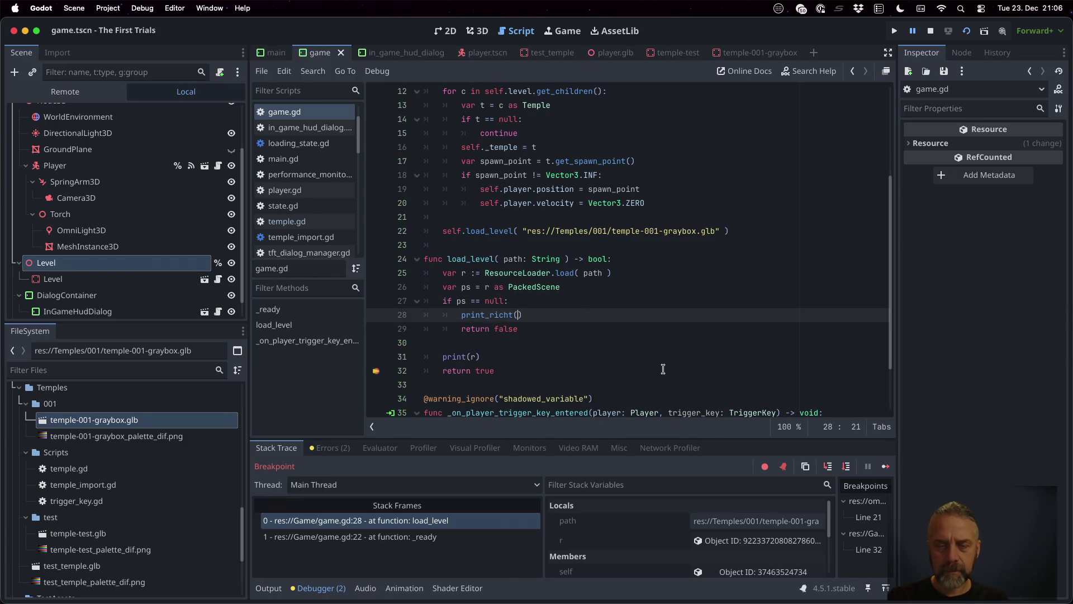
pyautogui.write('"')
pyautogui.press('BackSpace')
pyautogui.write('("[color=or')
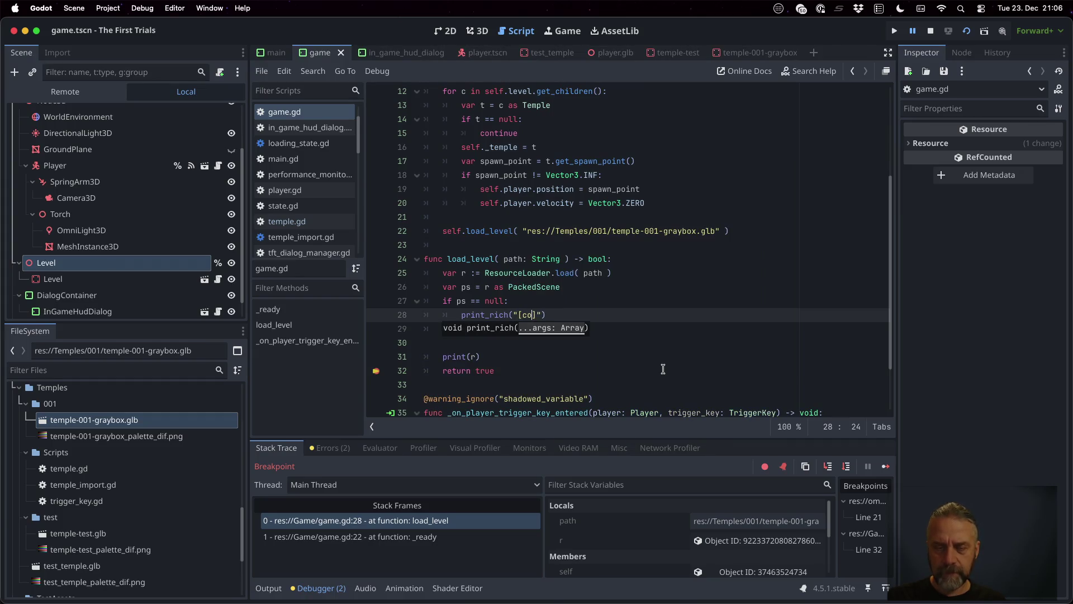
pyautogui.write('ange]')
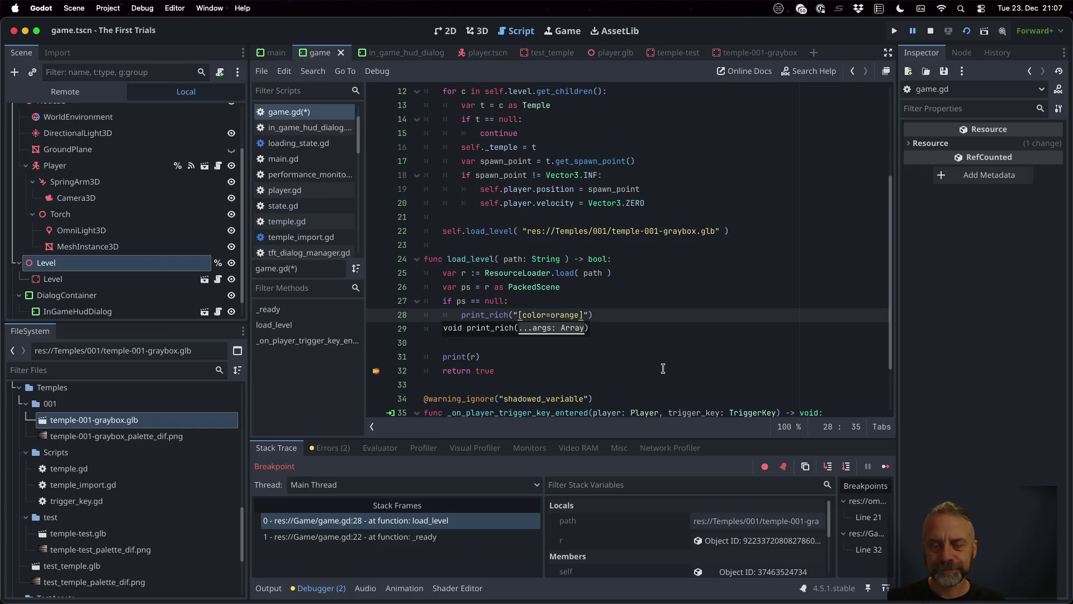
pyautogui.write('Level is not a PackedScene')
pyautogui.press('Escape')
# Replace the print(r) debug line with ps.instantiate().
pyautogui.press('Down')
pyautogui.press('Down')
pyautogui.press('Down')
pyautogui.press('Up')
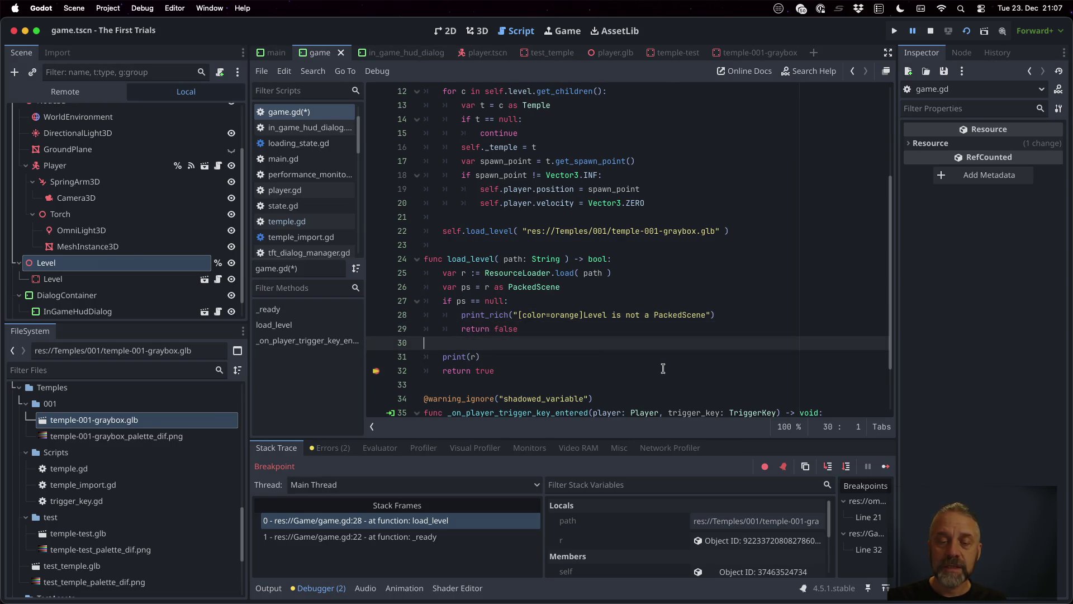
pyautogui.hotkey('shift', 'Down')
pyautogui.hotkey('shift', 'End')
pyautogui.press('BackSpace')
pyautogui.press('Tab')
pyautogui.press('Tab')
pyautogui.press('Return')
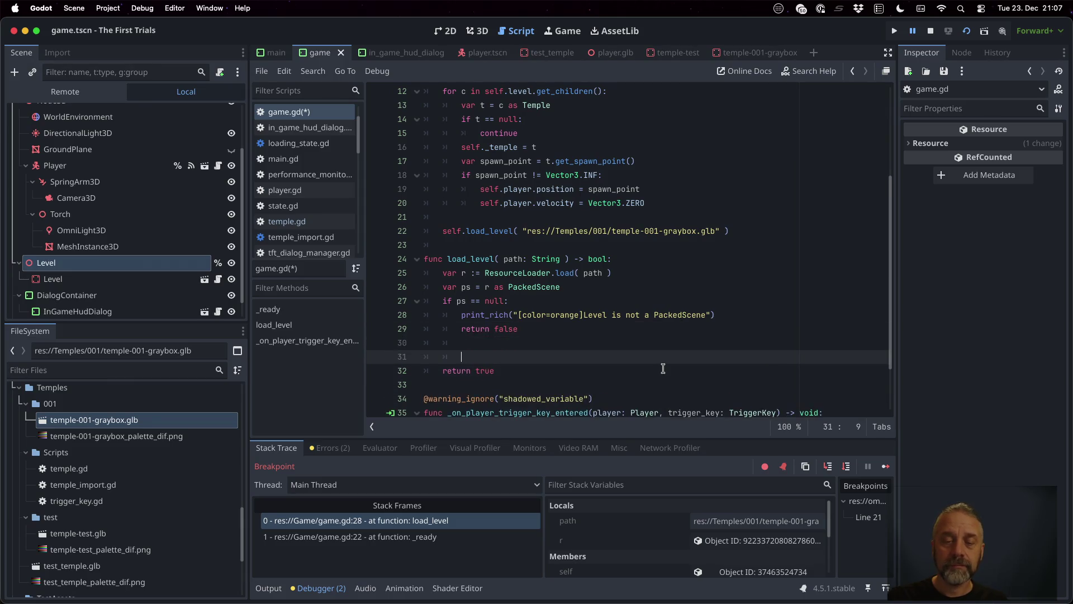
pyautogui.write('ps.in')
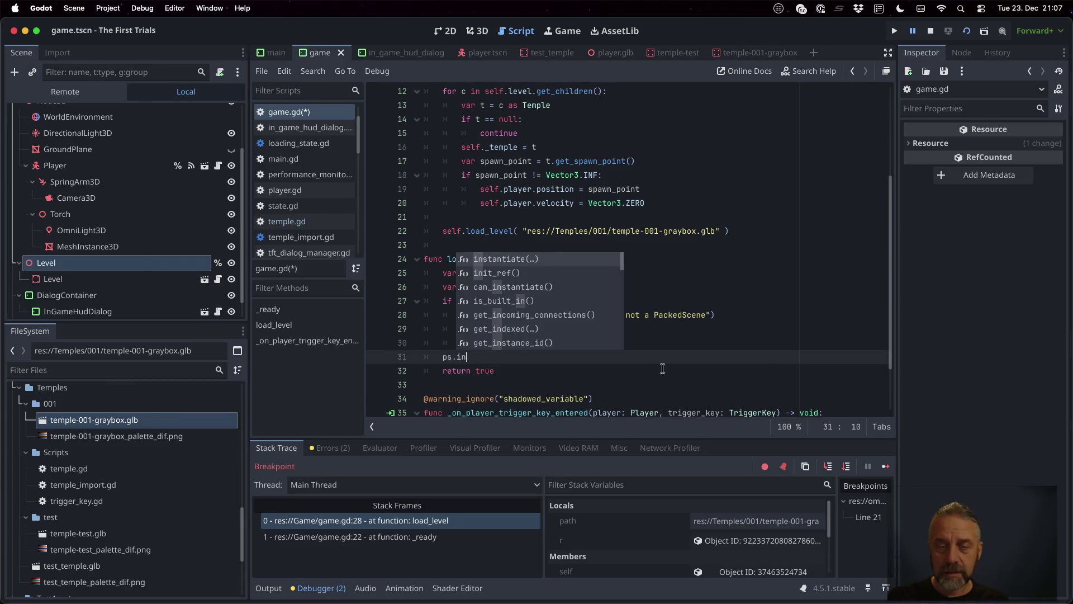
pyautogui.press('Return')
pyautogui.press('End')
pyautogui.press('Return')
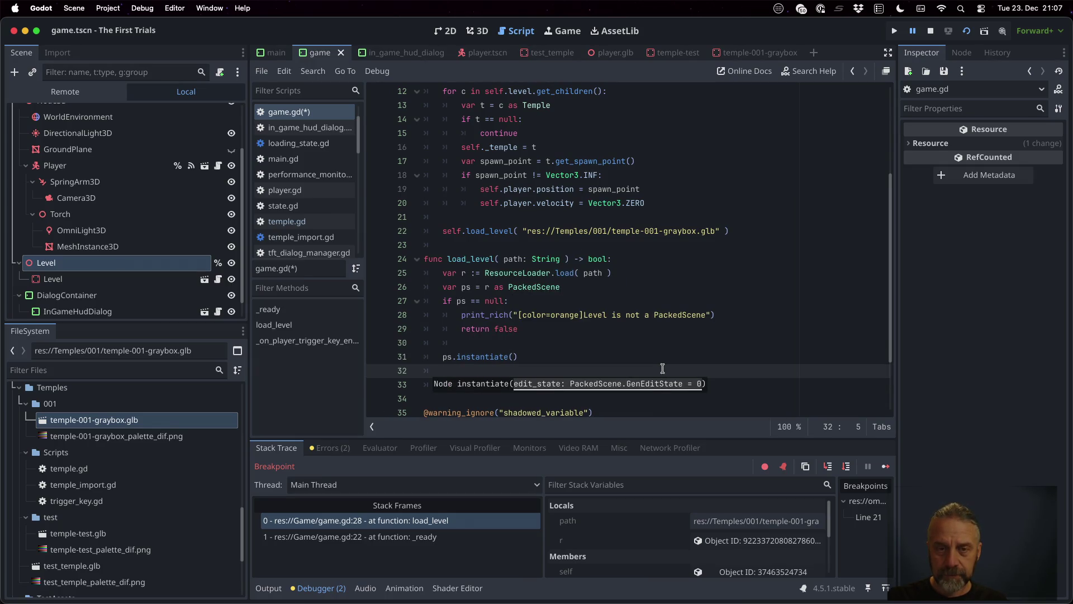
# Add self.level.add_child(ps) on the next line.
pyautogui.write('self.l')
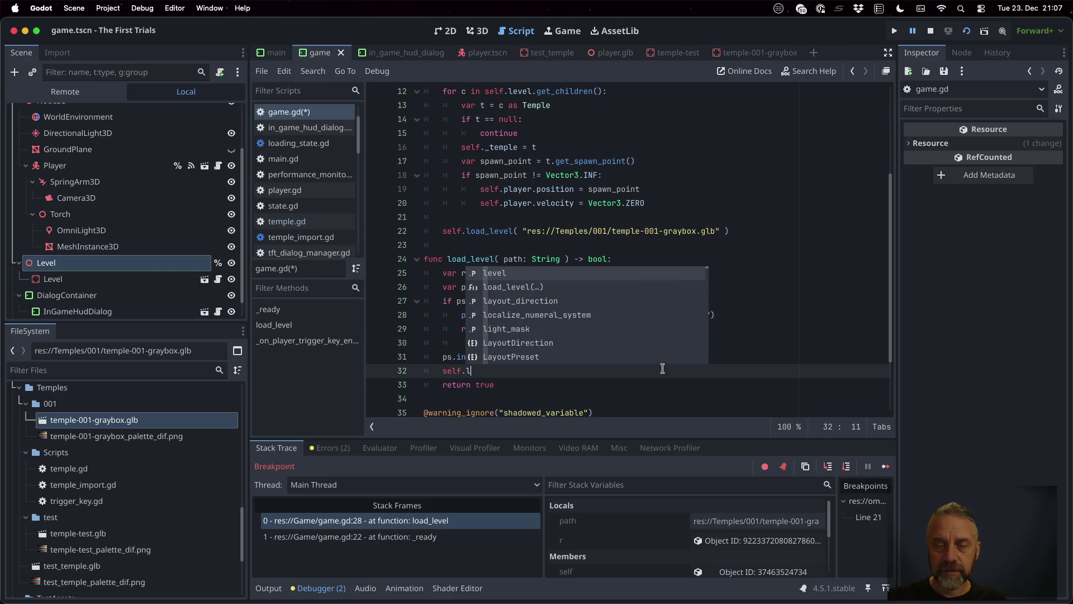
pyautogui.write('evel.add')
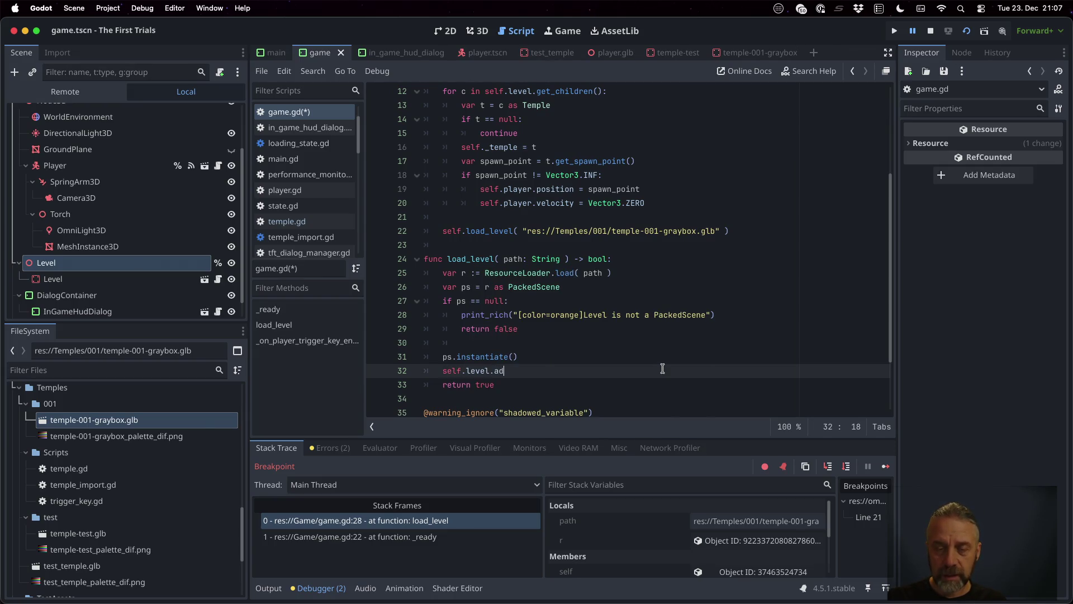
pyautogui.press('Down')
pyautogui.press('Return')
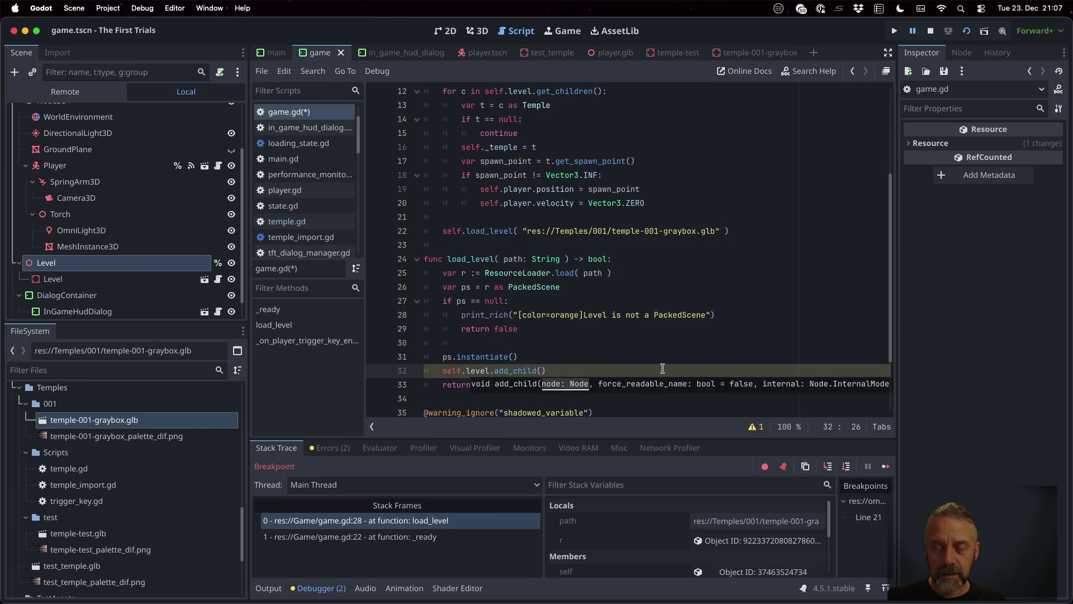
pyautogui.write('ps')
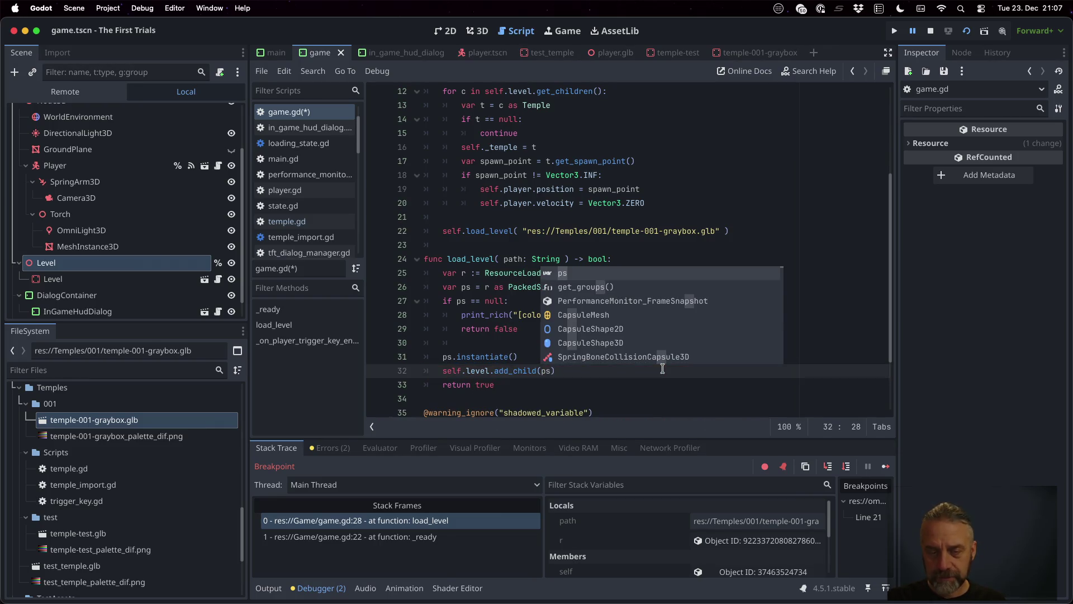
pyautogui.press('Escape')
# Insert a 'for c in self.level.get_children():' loop above it calling c.get_parent().remove_child(c).
pyautogui.press('super+shift+Return')
pyautogui.write('or c in')
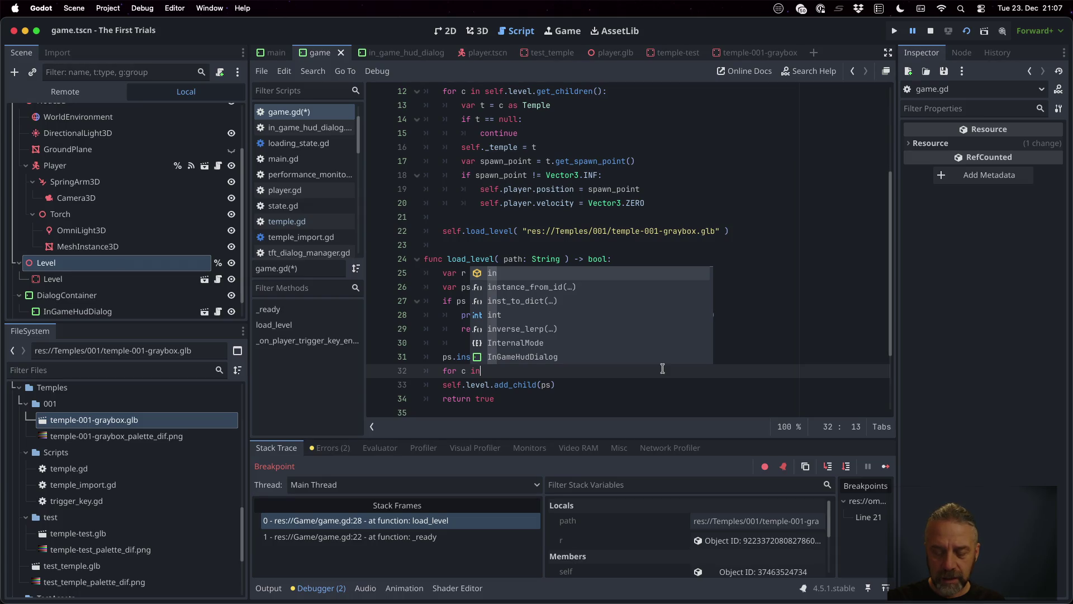
pyautogui.write(' self.level.get_c')
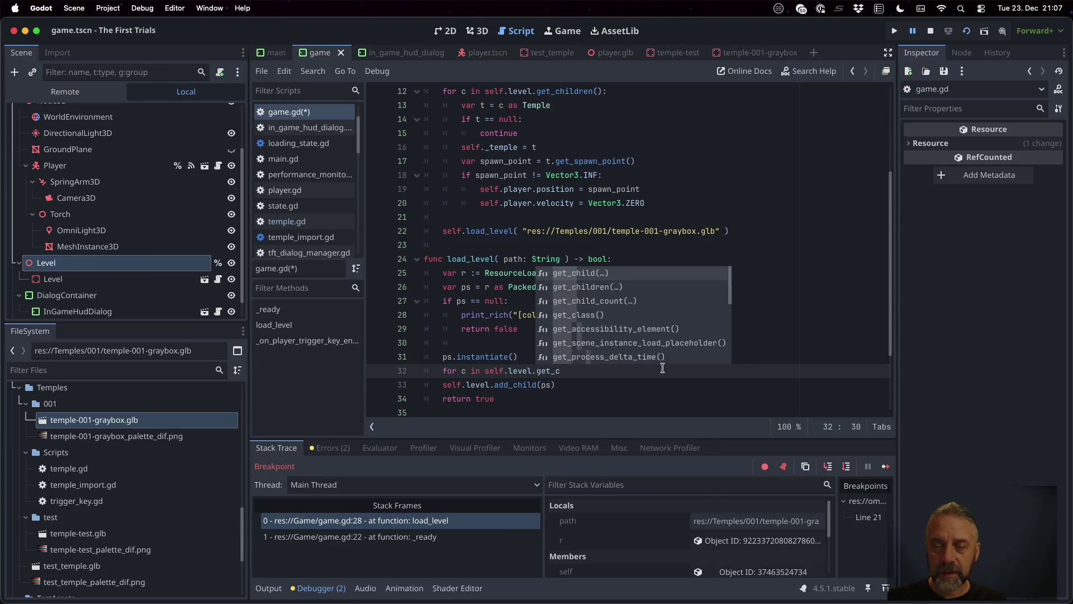
pyautogui.press('Down')
pyautogui.press('Return')
pyautogui.write(':')
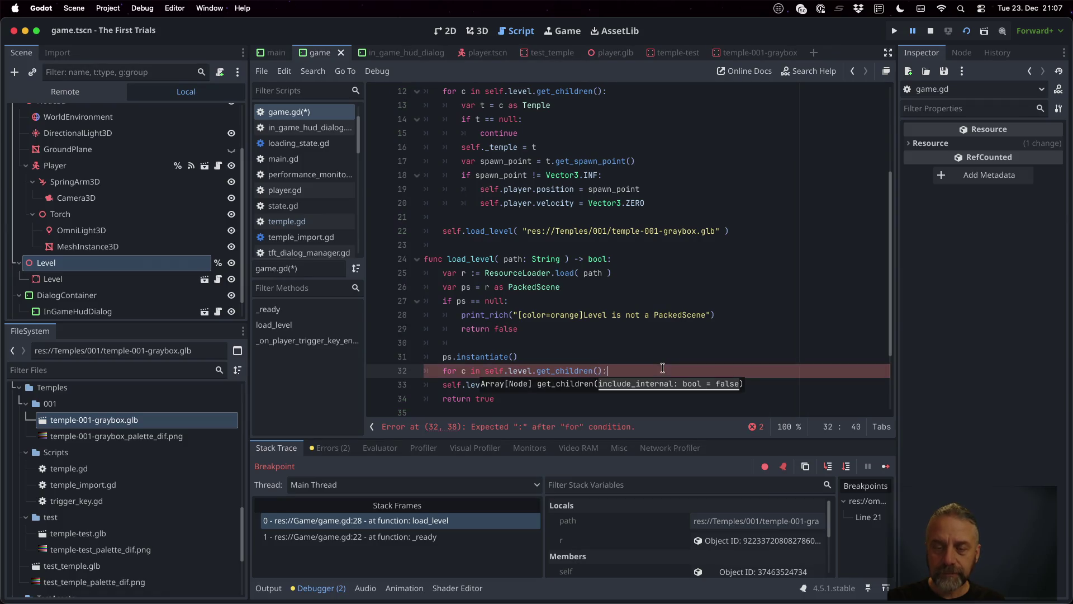
pyautogui.press('Return')
pyautogui.write('c.get_')
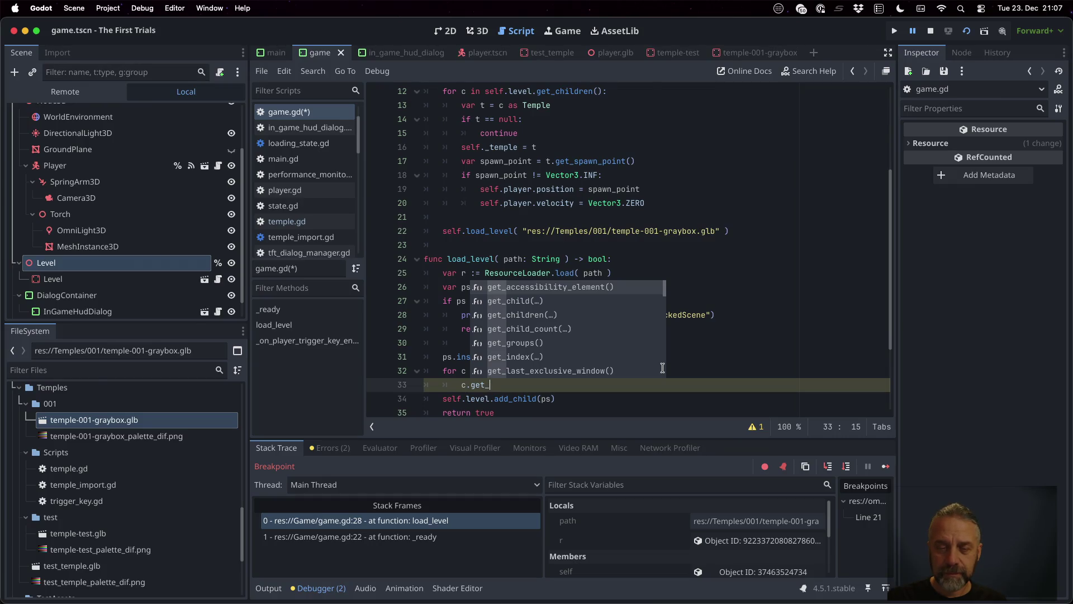
pyautogui.write('parent().rem')
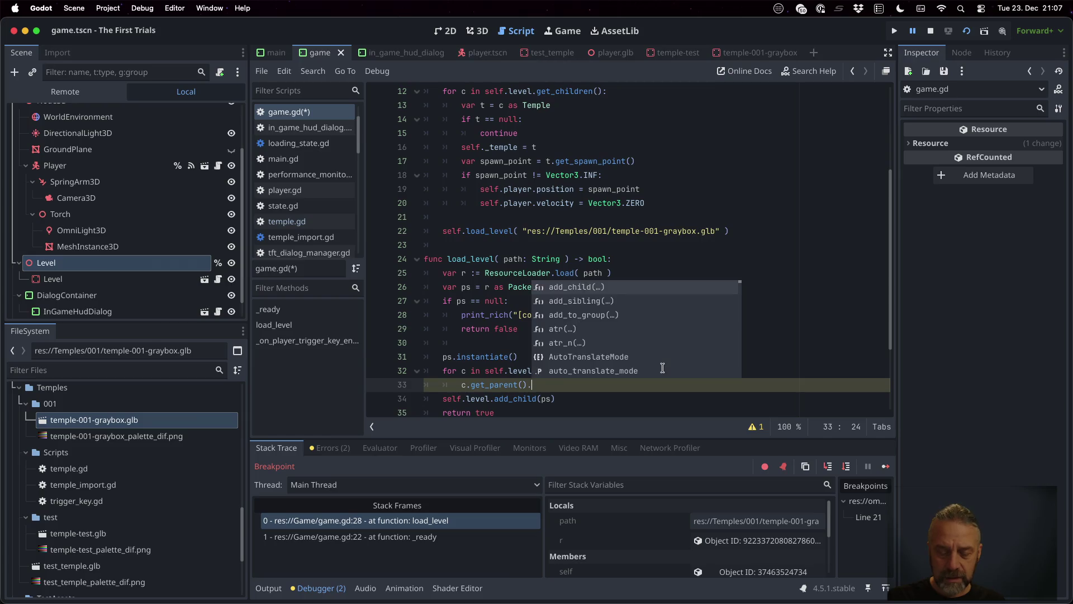
pyautogui.press('Return')
pyautogui.write('child(c')
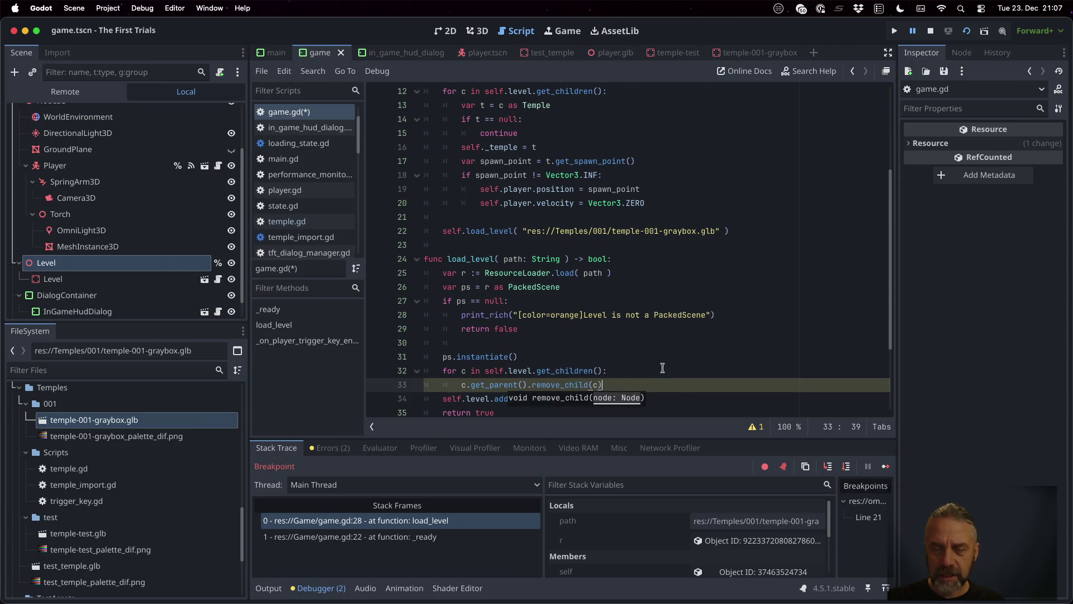
# Add c.queue_free() inside the loop and save game.gd.
pyautogui.press('Return')
pyautogui.write('c.que')
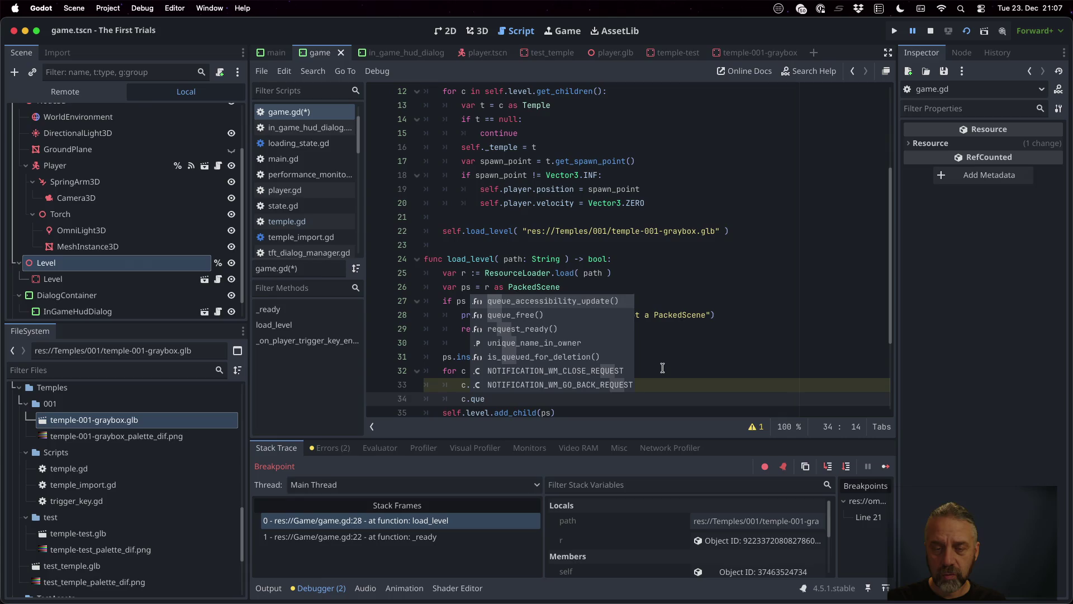
pyautogui.press('Down')
pyautogui.press('Return')
pyautogui.scroll(-2, 663, 367)
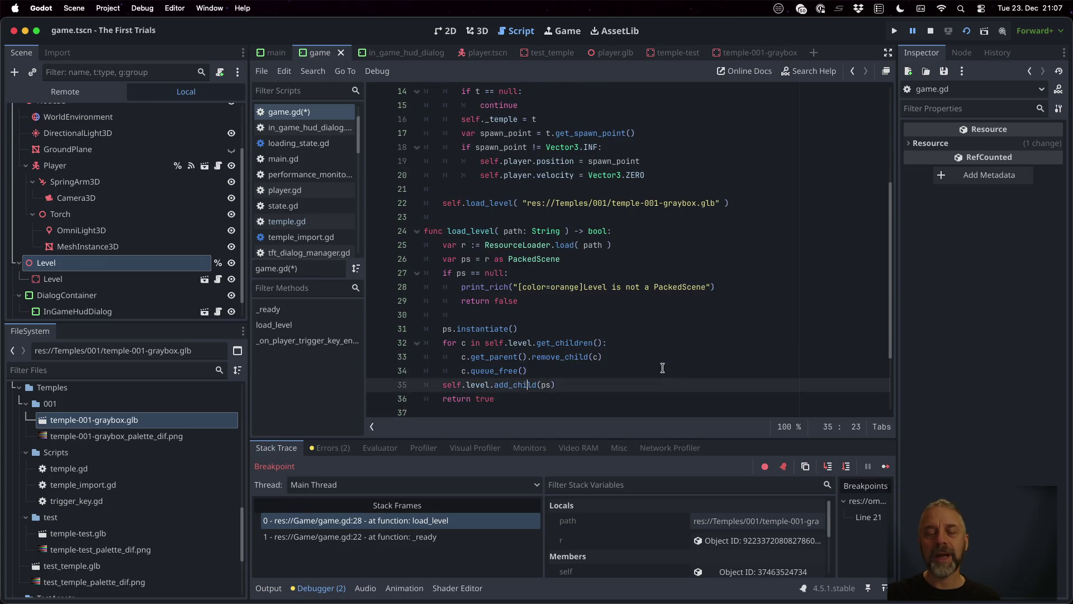
pyautogui.press('super+s')
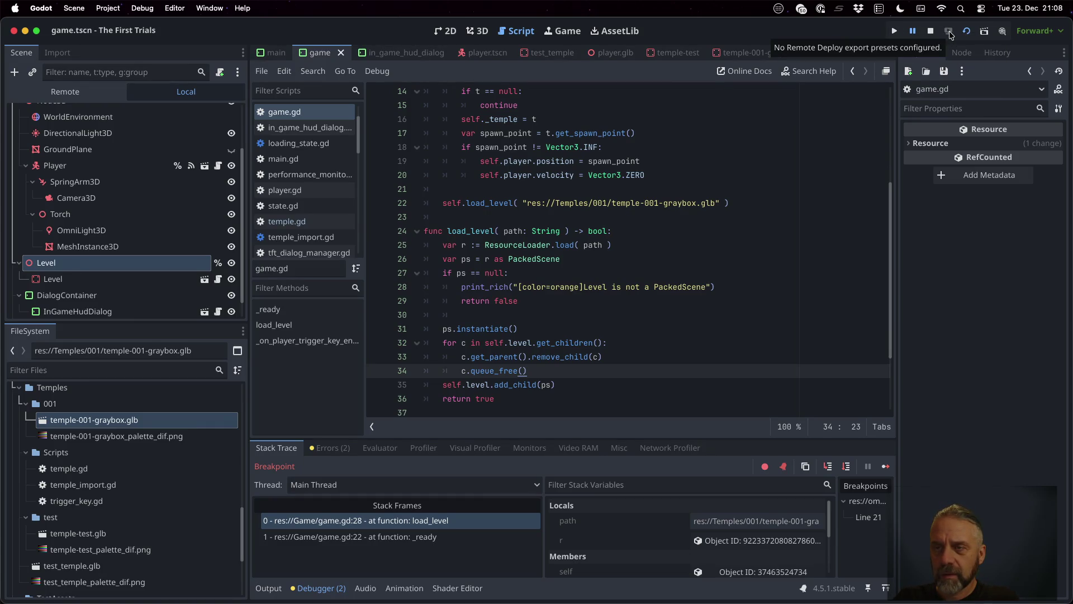
# Restart the scene run, inspect ps on line 35, and stop the debug session.
pyautogui.click(931, 32)
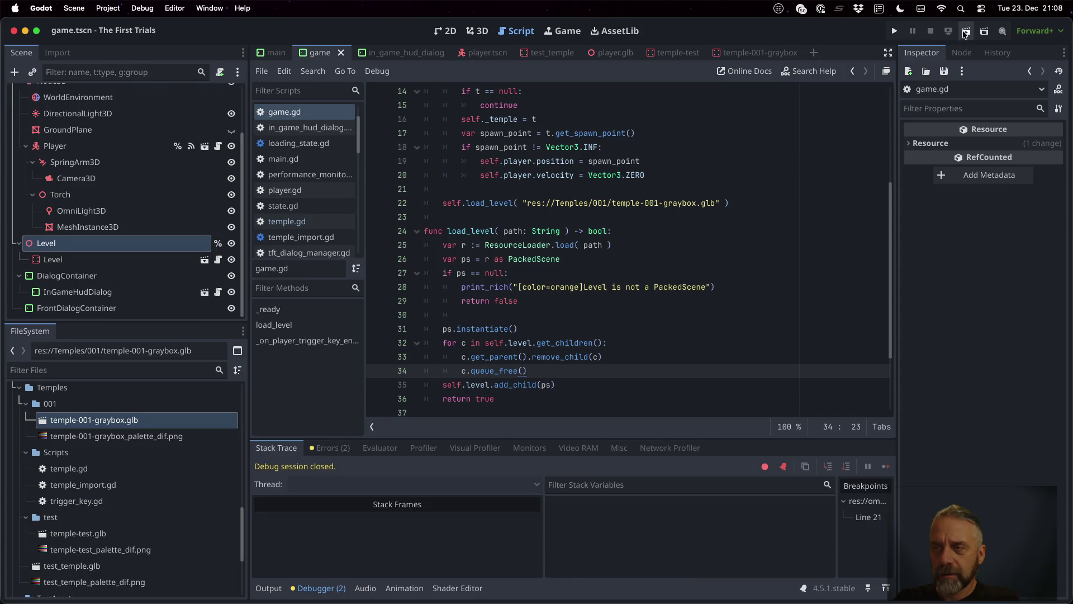
pyautogui.click(966, 31)
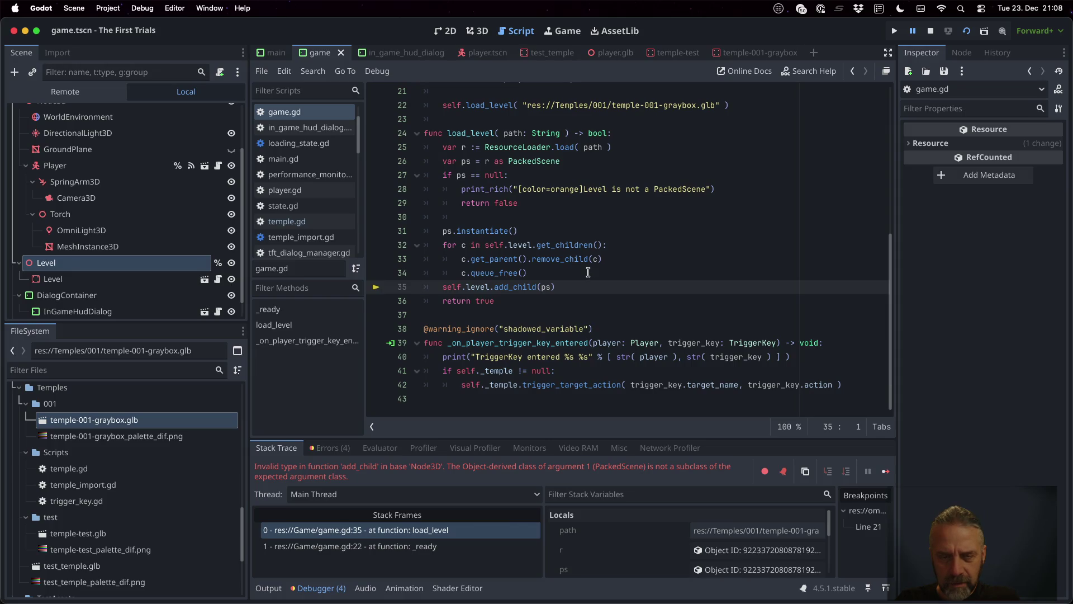
pyautogui.doubleClick(543, 287)
pyautogui.moveTo(543, 287)
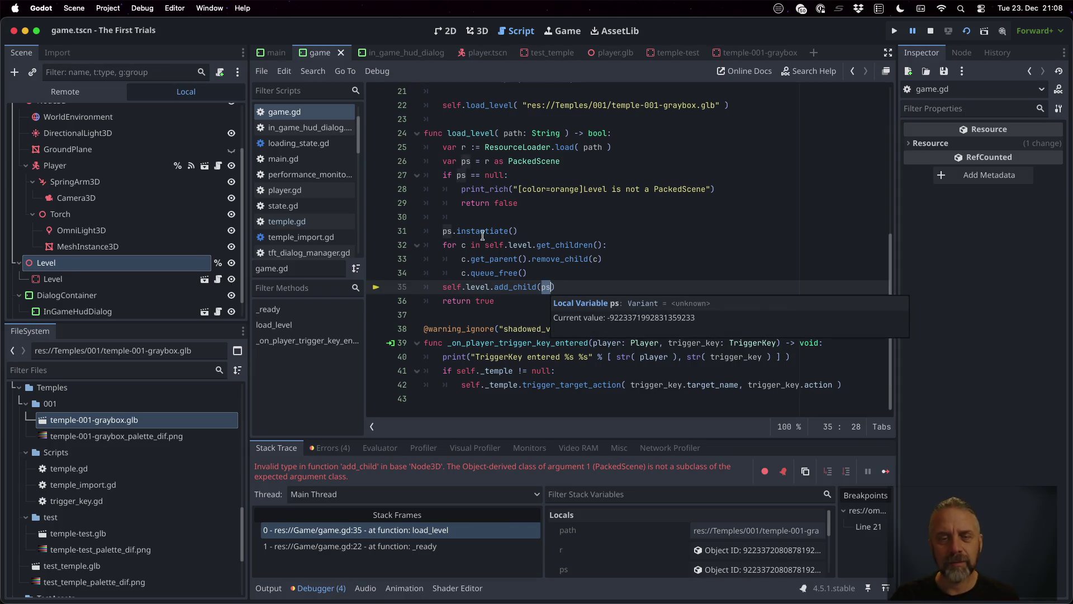
pyautogui.click(931, 31)
# Change line 31 to 'var l = ps.instantiate()' and pass l to add_child.
pyautogui.click(550, 231)
pyautogui.press('Home')
pyautogui.write('var l =')
pyautogui.press('Down')
pyautogui.press('Down')
pyautogui.press('Down')
pyautogui.press('Up')
pyautogui.press('End')
pyautogui.press('Left')
pyautogui.press('BackSpace')
pyautogui.press('BackSpace')
pyautogui.write('l')
# Add a blank line after the instantiate line, save, and test-run the project before stopping it.
pyautogui.press('Up')
pyautogui.press('Return')
pyautogui.press('Up')
pyautogui.press('Up')
pyautogui.press('Up')
pyautogui.press('Up')
pyautogui.press('End')
pyautogui.press('Return')
pyautogui.press('super+s')
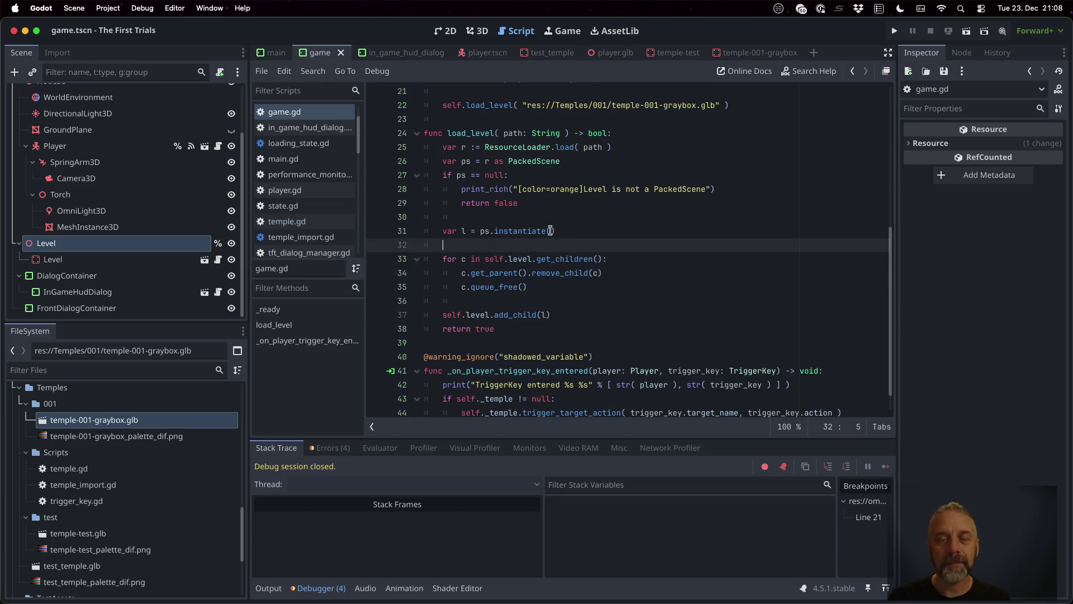
pyautogui.press('super+b')
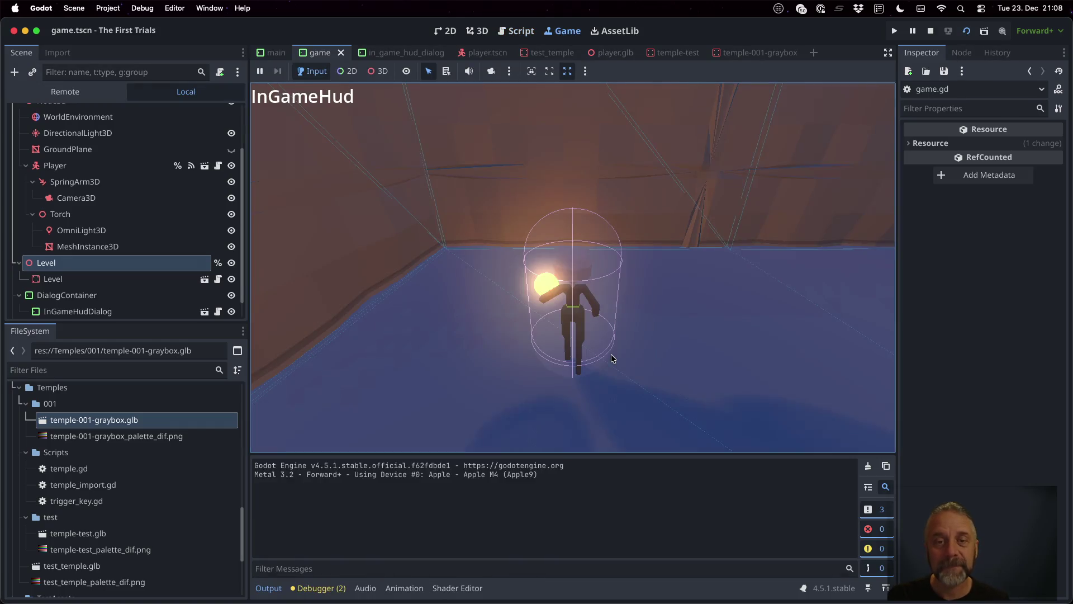
pyautogui.click(932, 31)
pyautogui.click(966, 33)
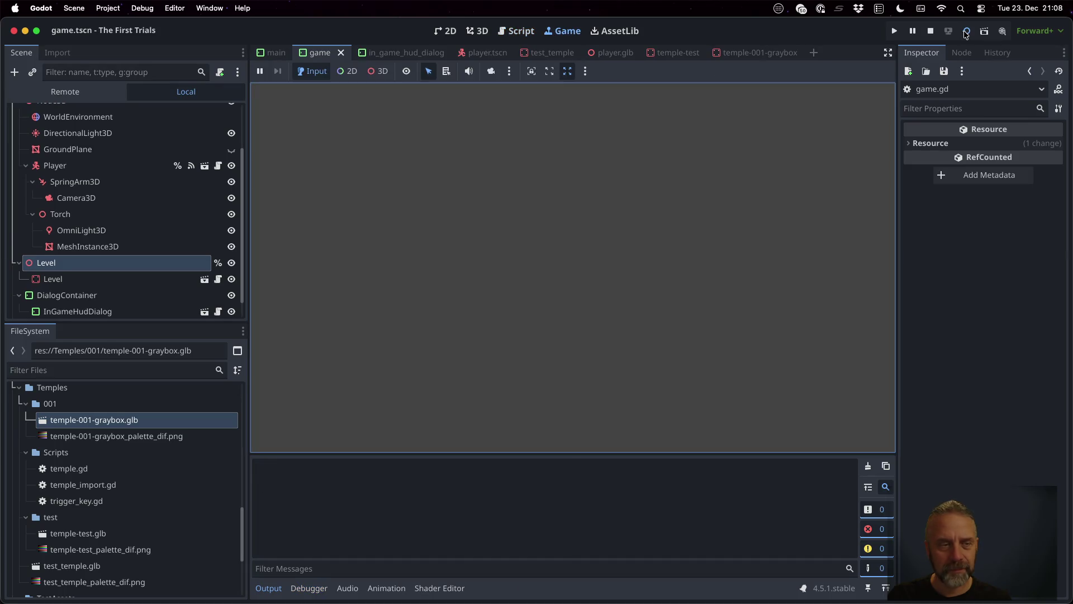
pyautogui.click(930, 31)
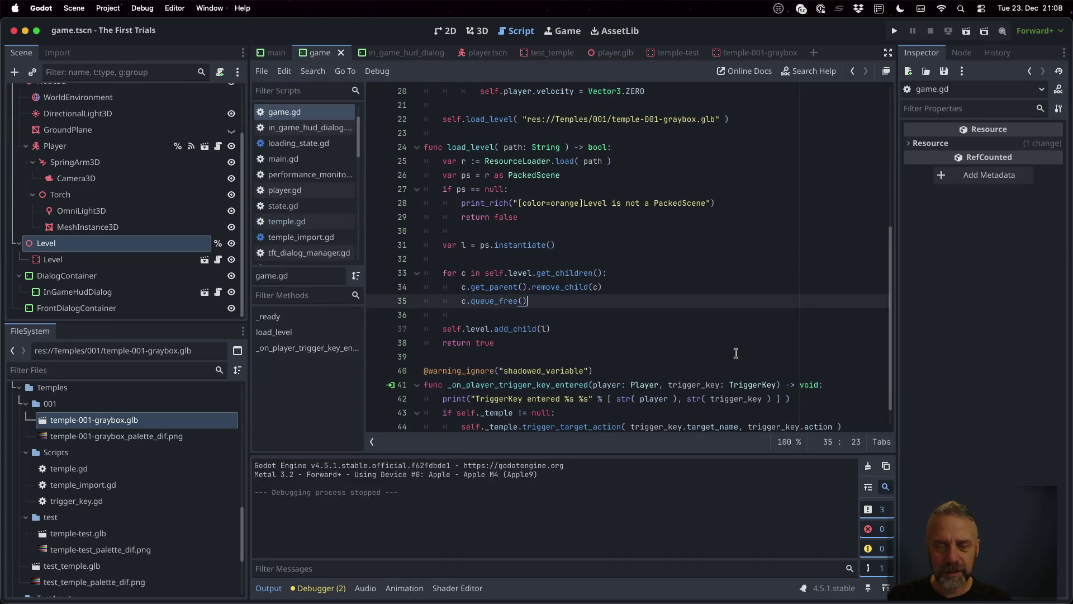
# Add 'l.name = "Level_%s" % path' below the instantiate line and run the current scene.
pyautogui.press('Down')
pyautogui.press('Return')
pyautogui.press('Up')
pyautogui.press('Up')
pyautogui.press('Up')
pyautogui.write('.na')
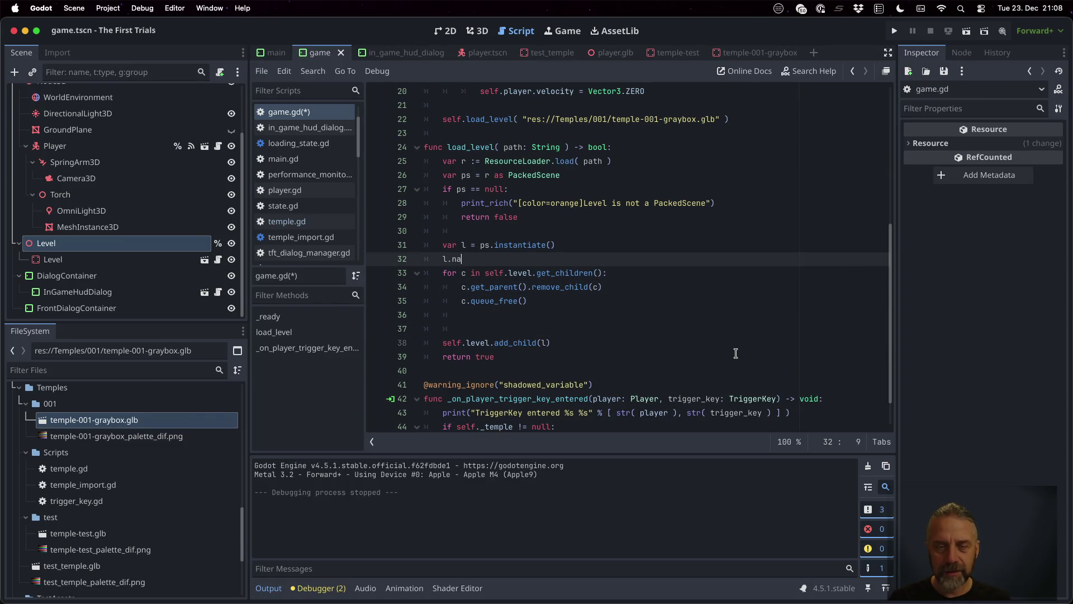
pyautogui.write('me = "%')
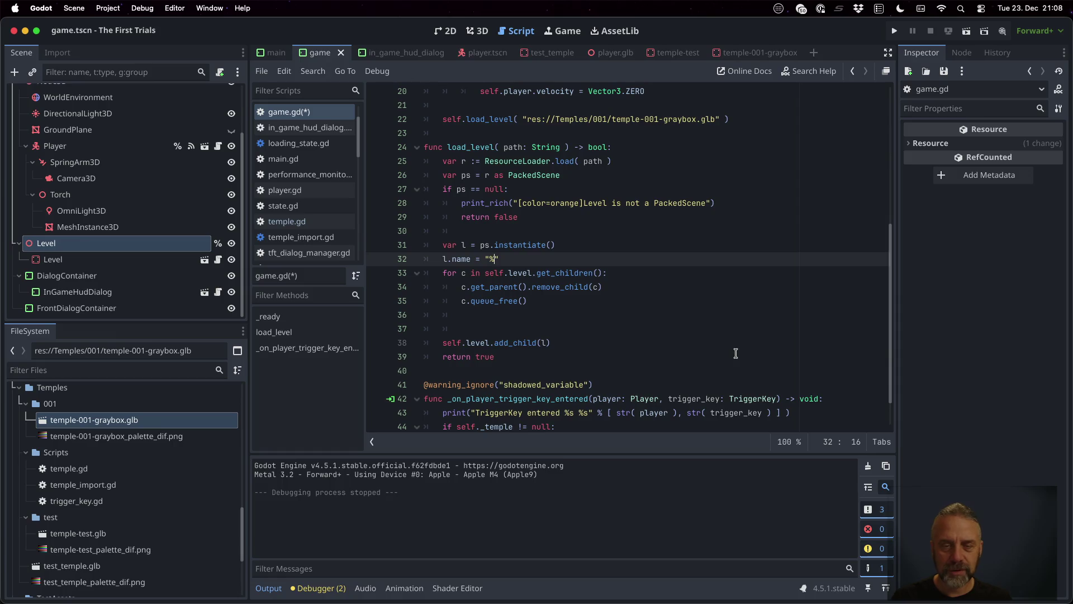
pyautogui.press('BackSpace')
pyautogui.write('Level')
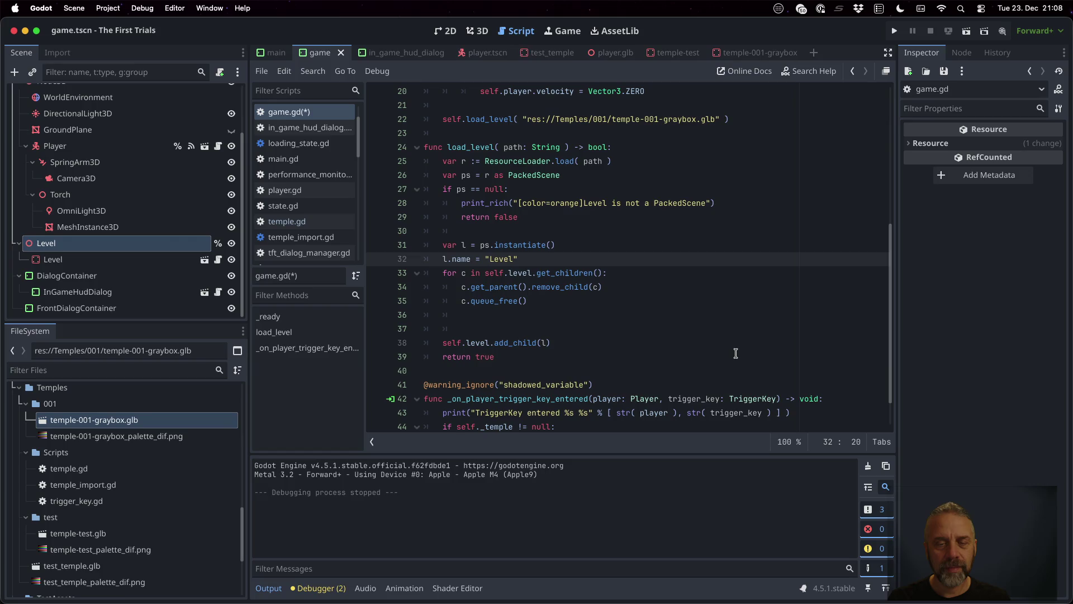
pyautogui.write('_%s')
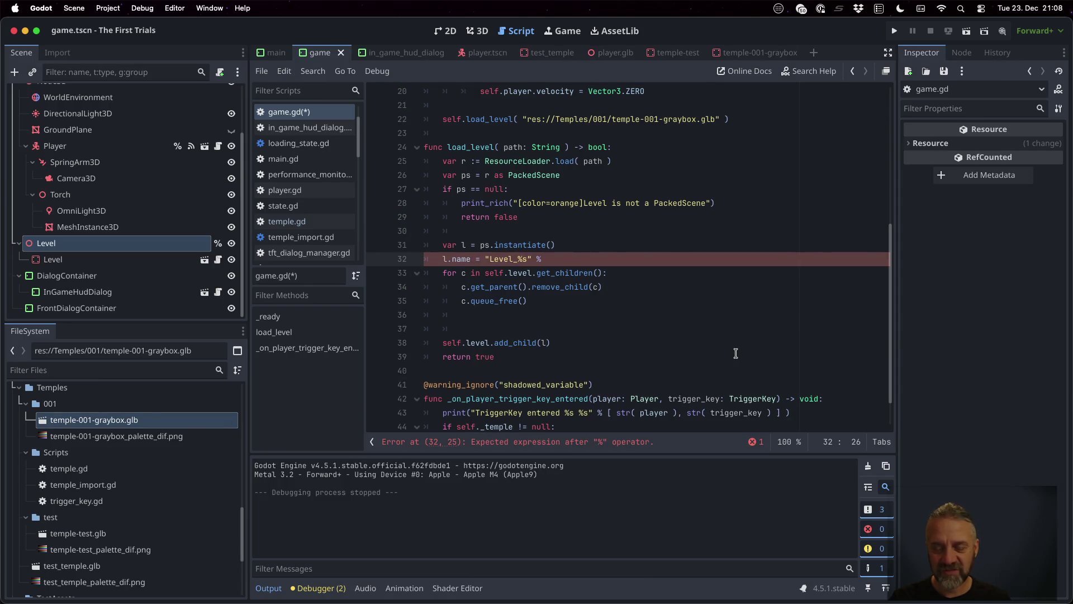
pyautogui.write('ath')
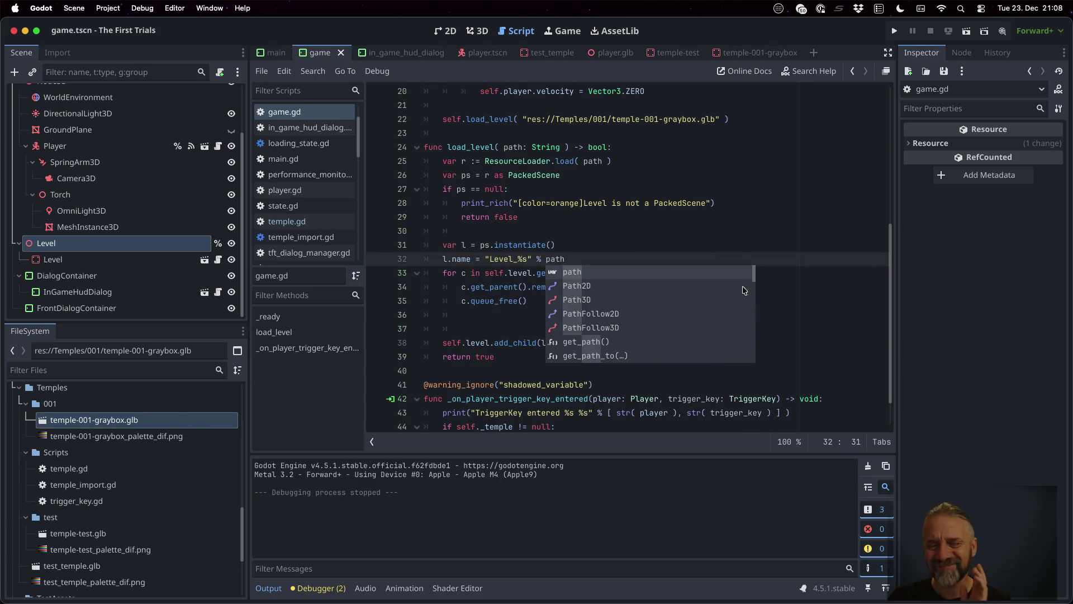
pyautogui.press('Escape')
pyautogui.press('super+r')
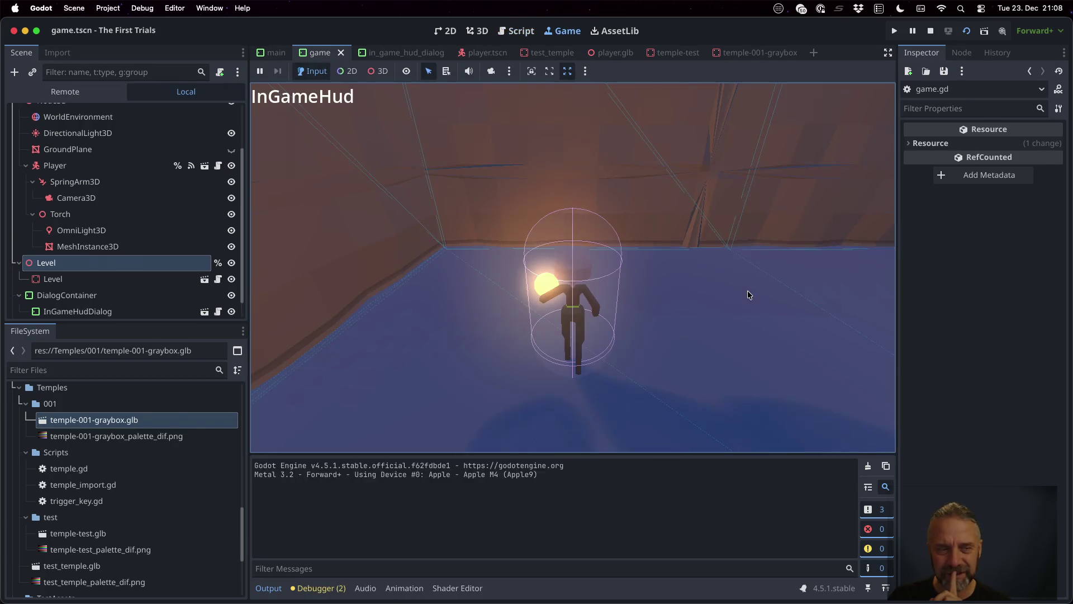
# Find Level_res___Temples_001_temple-001-graybox.glb under Game > Level in the Remote tree, then stop the game.
pyautogui.click(56, 92)
pyautogui.click(47, 129)
pyautogui.click(19, 129)
pyautogui.click(26, 178)
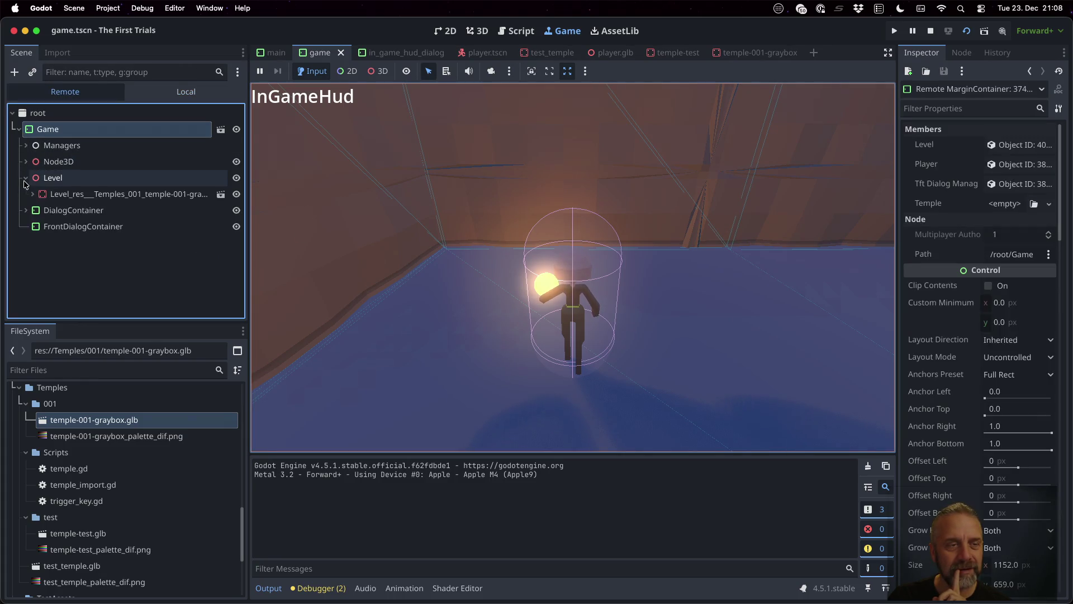
pyautogui.doubleClick(98, 197)
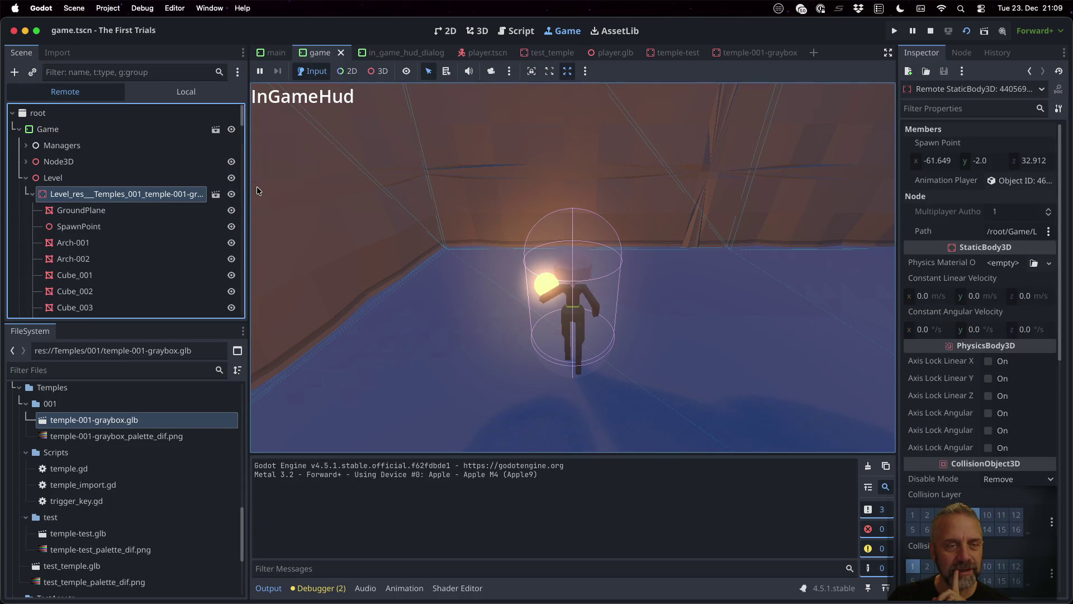
pyautogui.moveTo(248, 189); pyautogui.dragTo(337, 189)
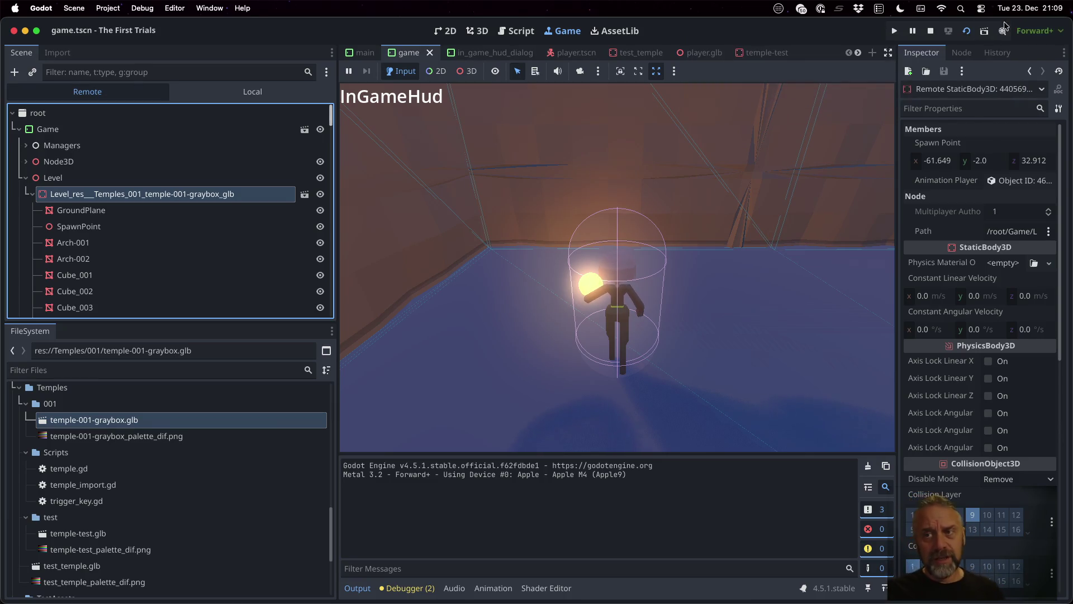
pyautogui.click(930, 30)
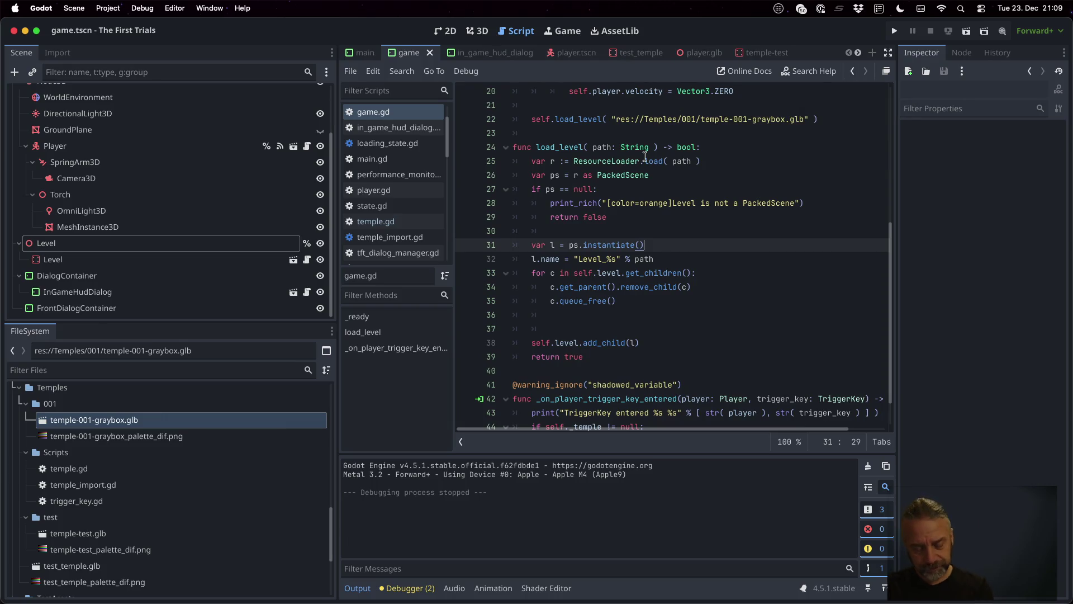
# Create a Dev_NextTemple action in Project Settings' Input Map bound to the F6 key.
pyautogui.moveTo(646, 157)
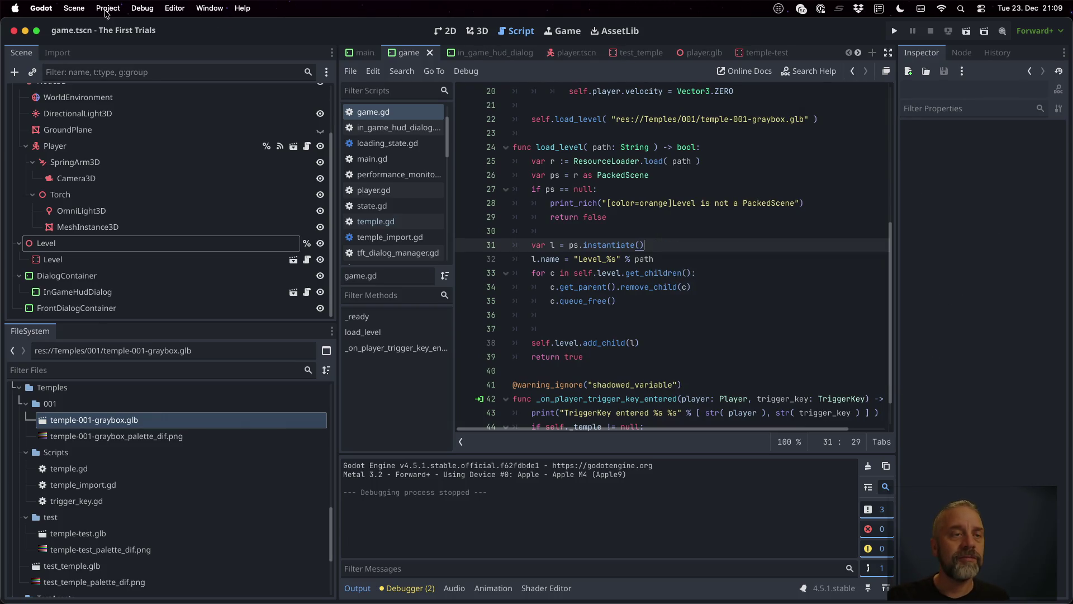
pyautogui.click(108, 8)
pyautogui.click(126, 27)
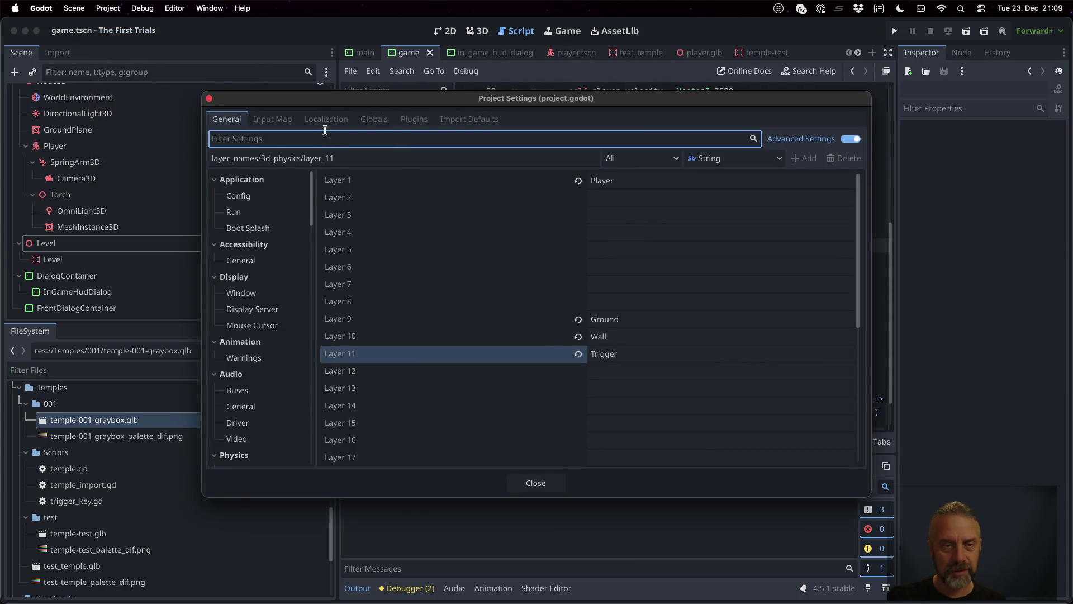
pyautogui.click(277, 121)
pyautogui.click(269, 158)
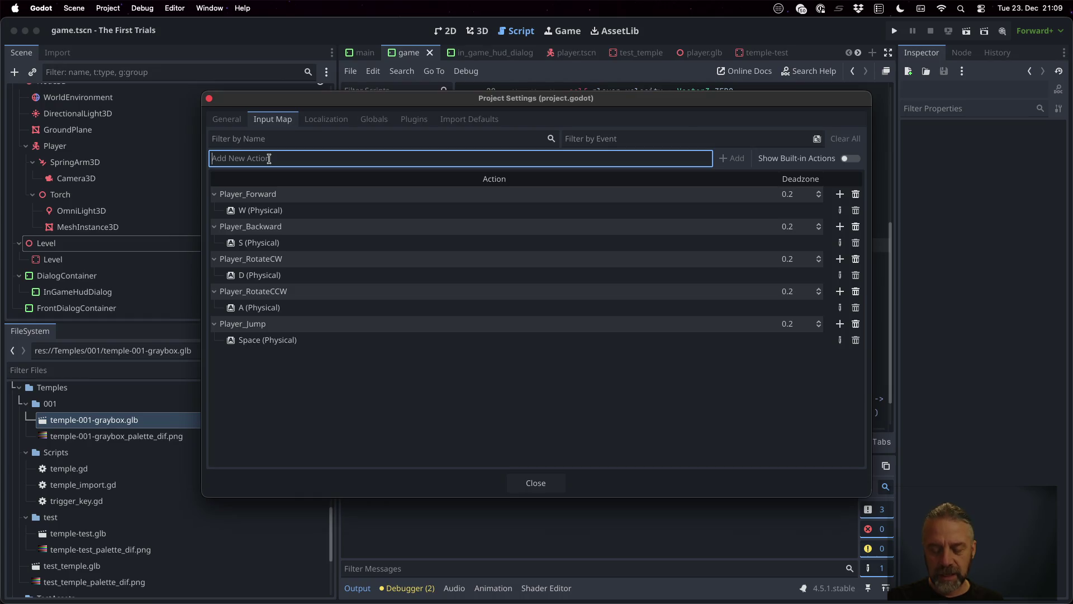
pyautogui.write('Dev_')
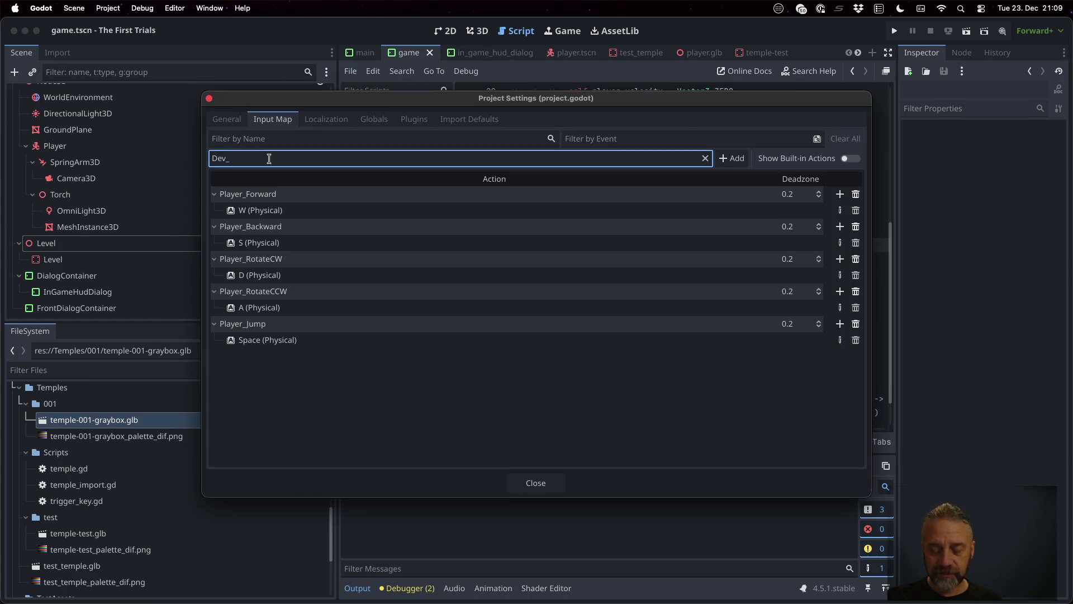
pyautogui.write('Next')
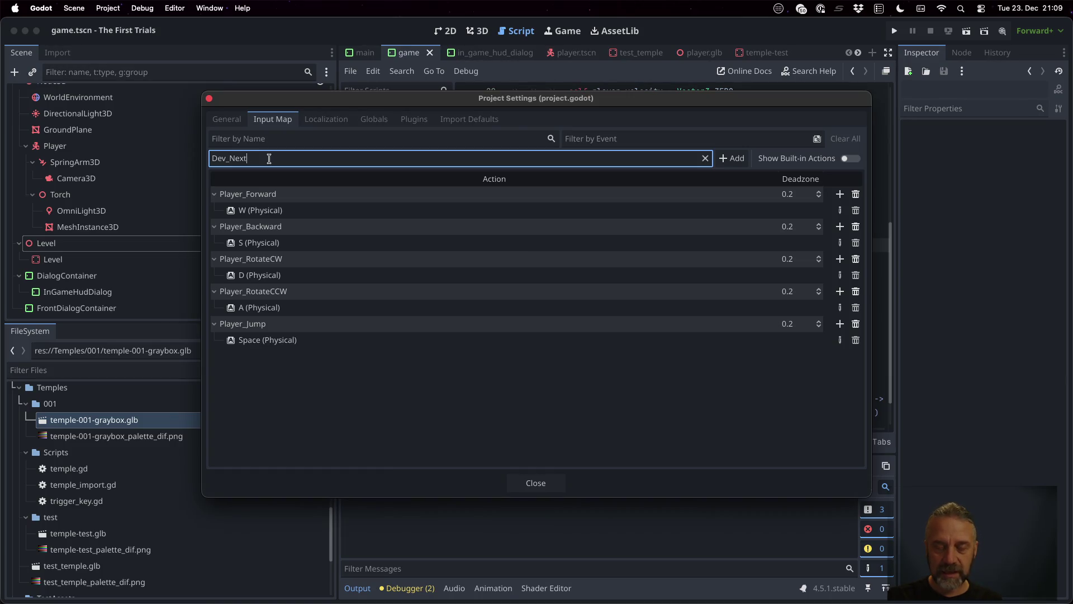
pyautogui.write('Temple')
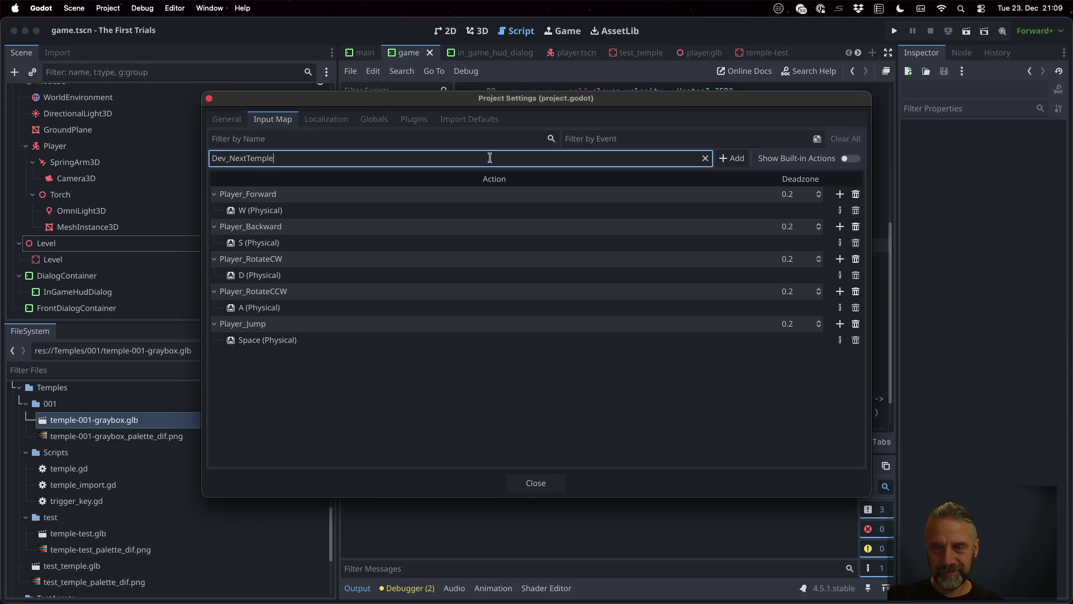
pyautogui.click(721, 161)
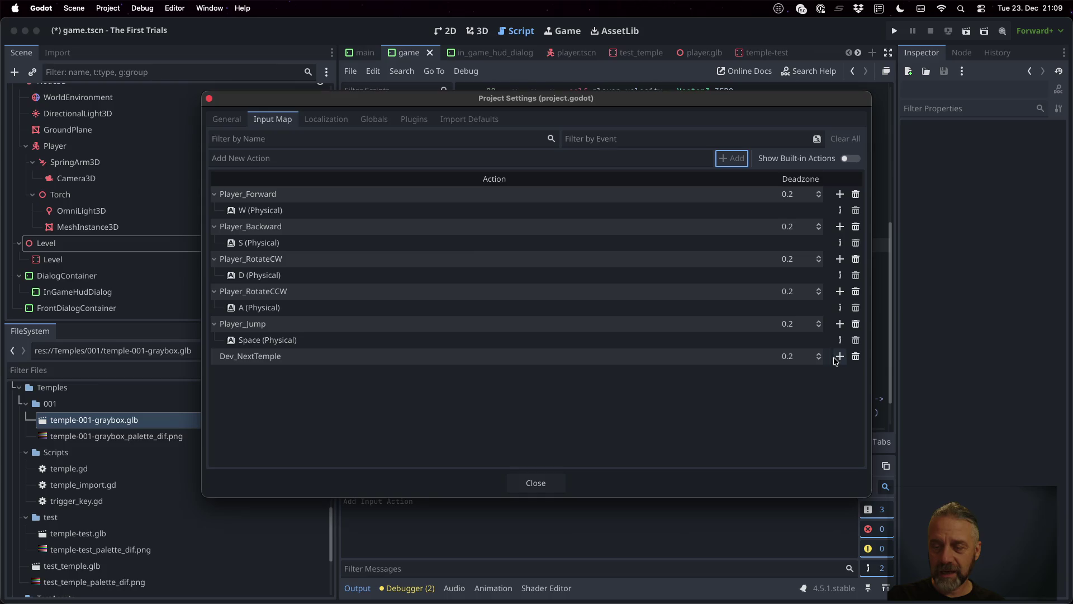
pyautogui.click(840, 356)
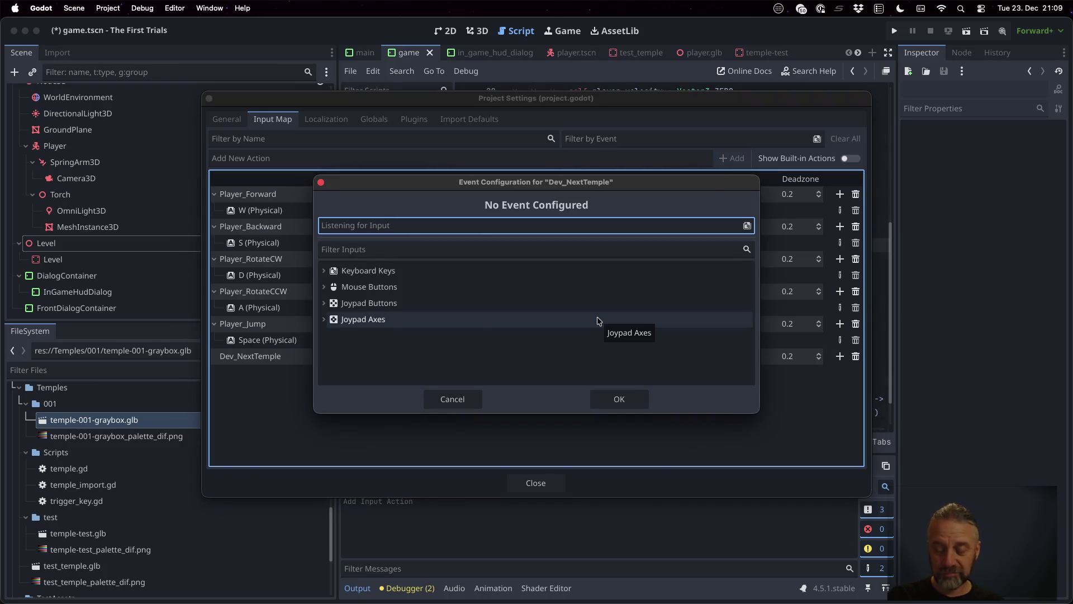
pyautogui.press('F6')
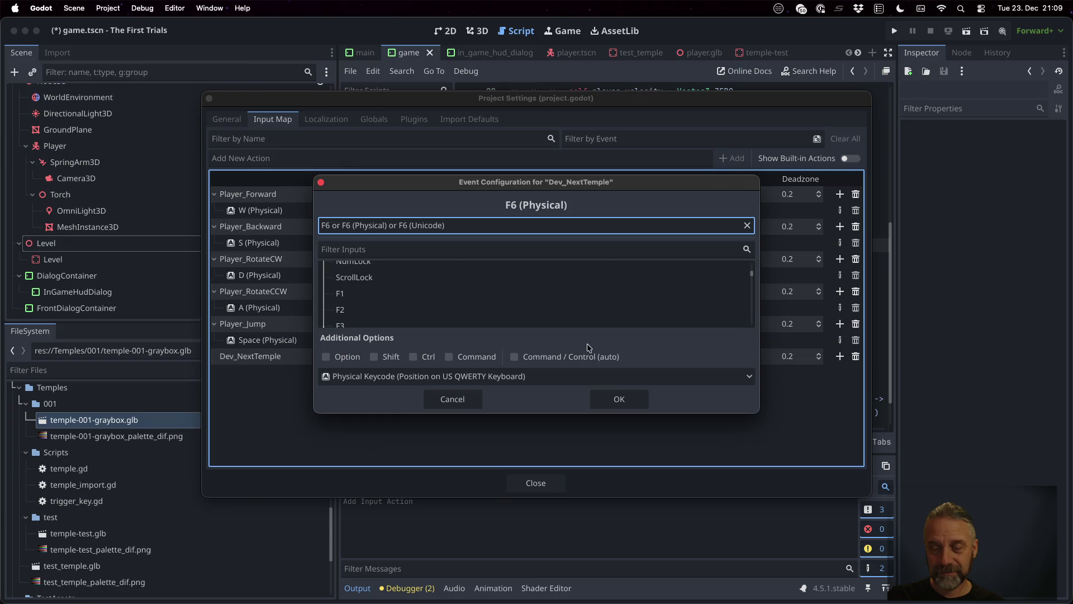
pyautogui.click(628, 400)
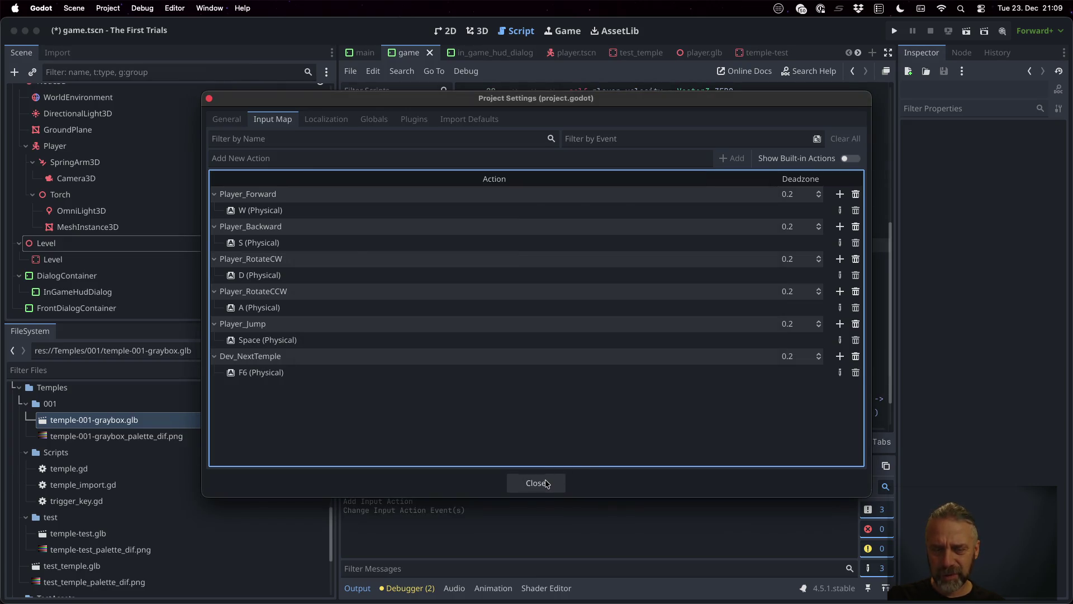
pyautogui.click(536, 482)
# Add a func _input(event) handler above load_level in game.gd.
pyautogui.scroll(5, 599, 349)
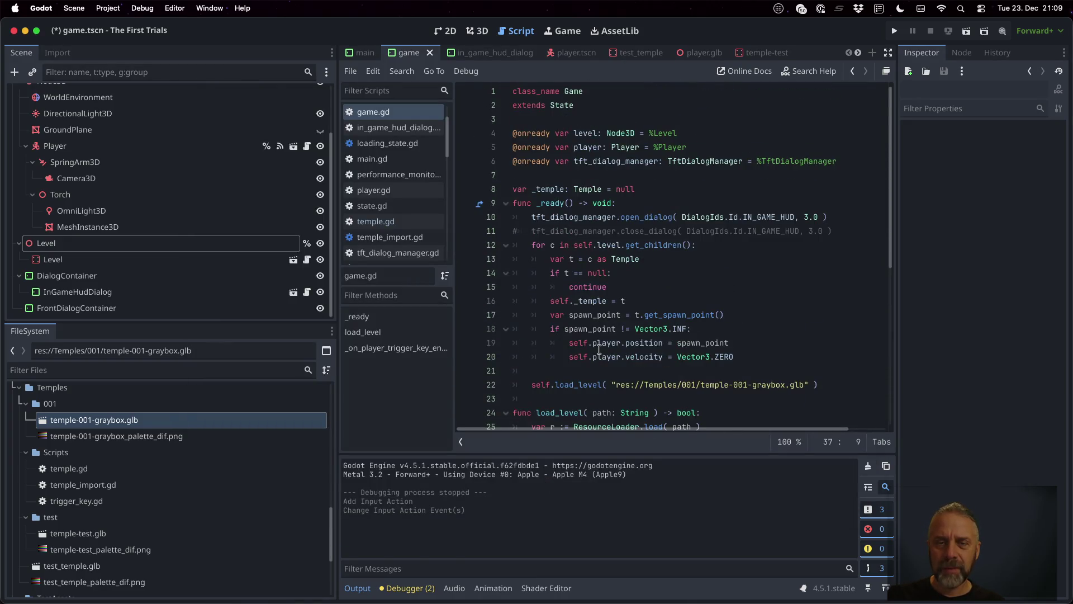
pyautogui.scroll(-1, 581, 350)
pyautogui.click(570, 350)
pyautogui.press('Return')
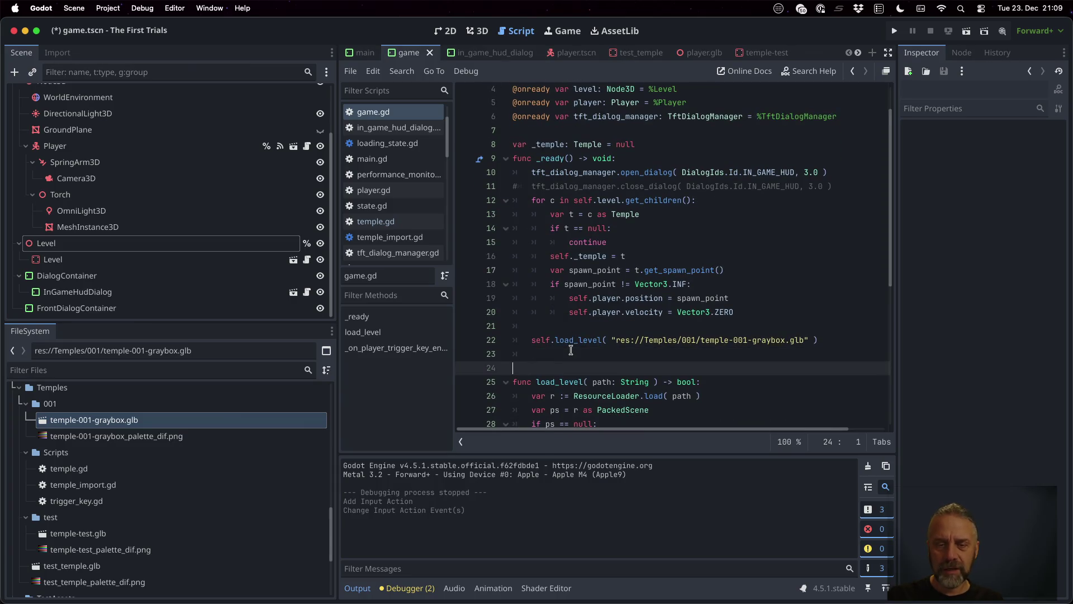
pyautogui.write('func _in')
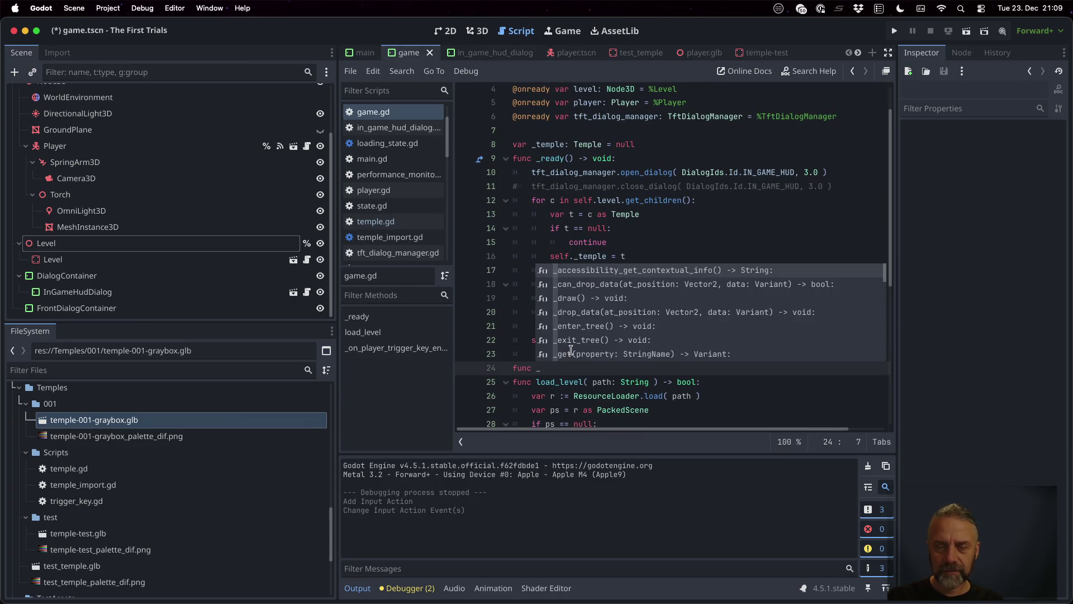
pyautogui.press('Down')
pyautogui.press('Return')
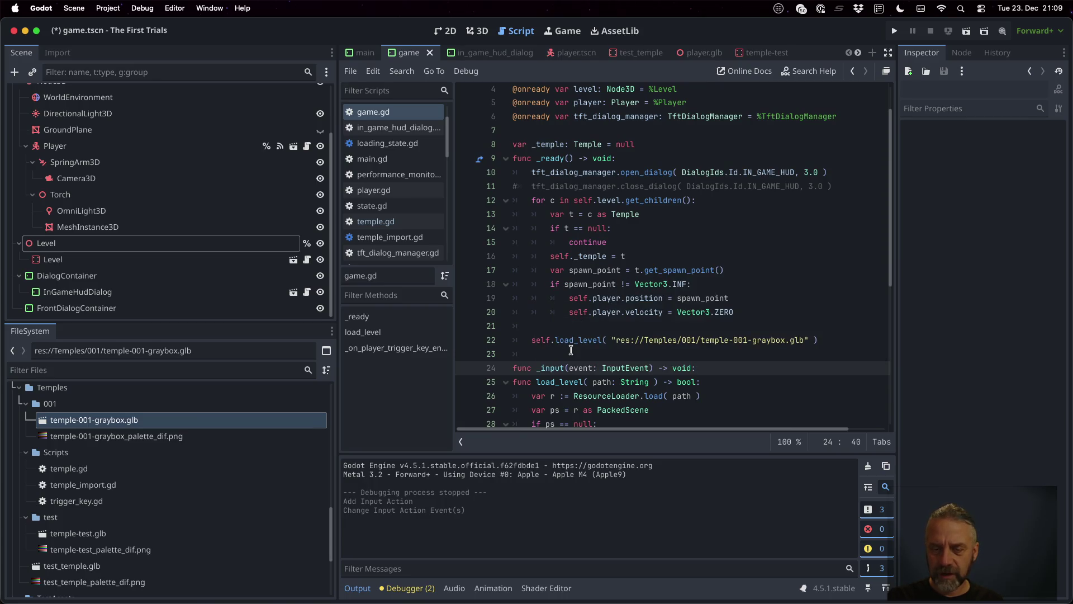
pyautogui.press('Return')
# Give it an 'if event.is_action_pressed("Dev_NextTemple"):' check with a pass body, and save.
pyautogui.write('if ')
pyautogui.write('evet')
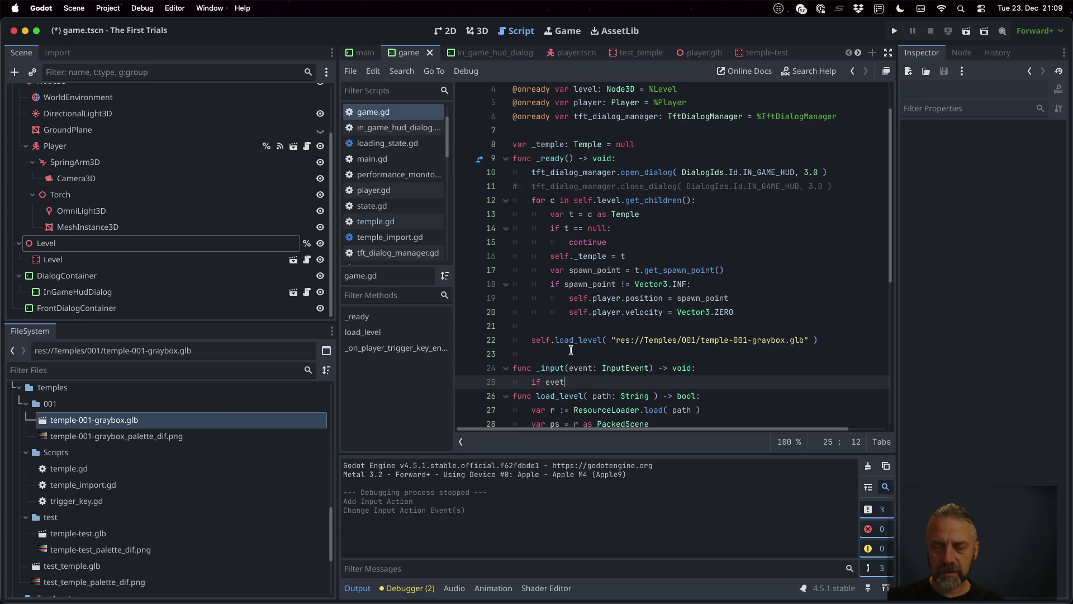
pyautogui.press('BackSpace')
pyautogui.write('nt.')
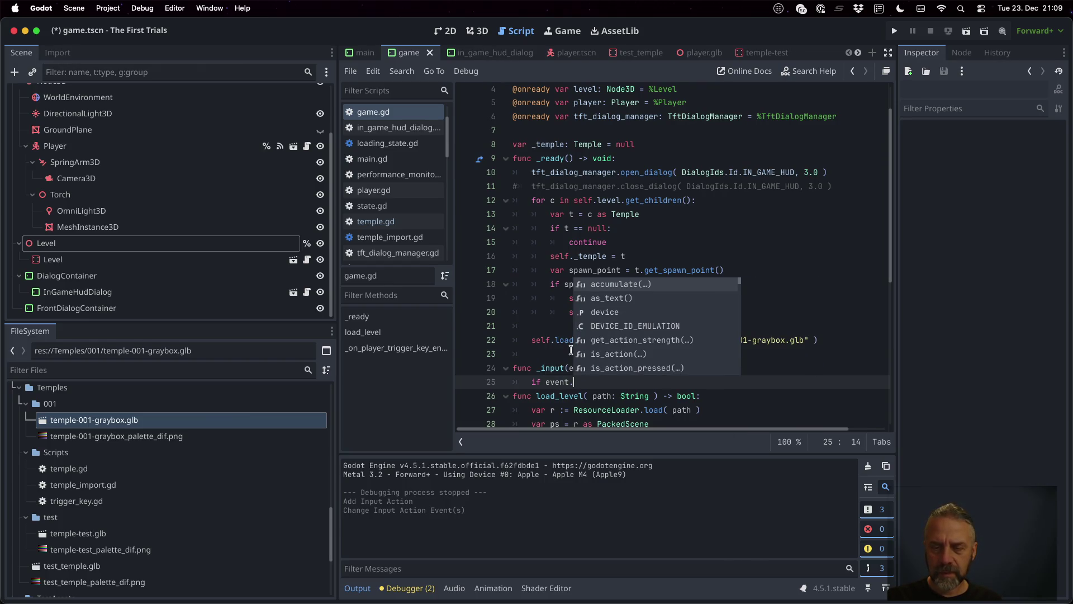
pyautogui.press('Down')
pyautogui.press('Down')
pyautogui.press('Down')
pyautogui.press('Down')
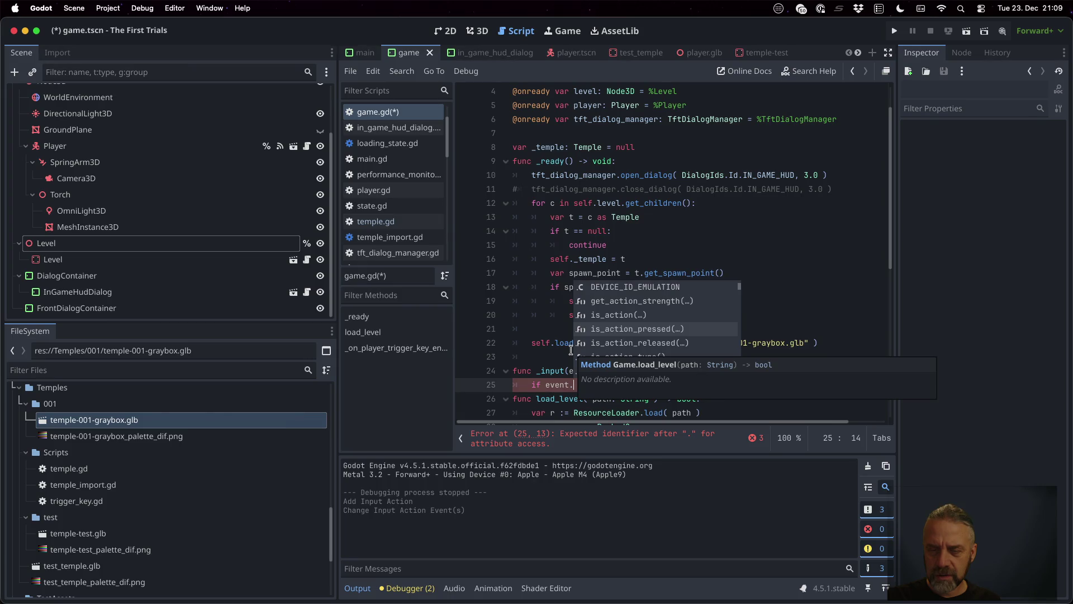
pyautogui.press('Return')
pyautogui.press('Return')
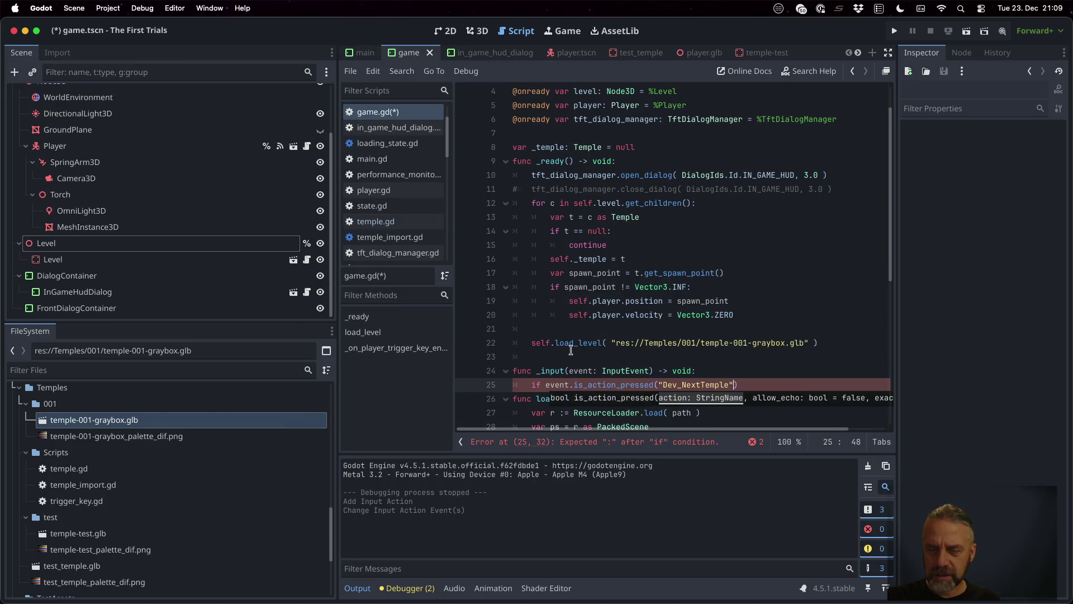
pyautogui.press('End')
pyautogui.write(':')
pyautogui.press('Return')
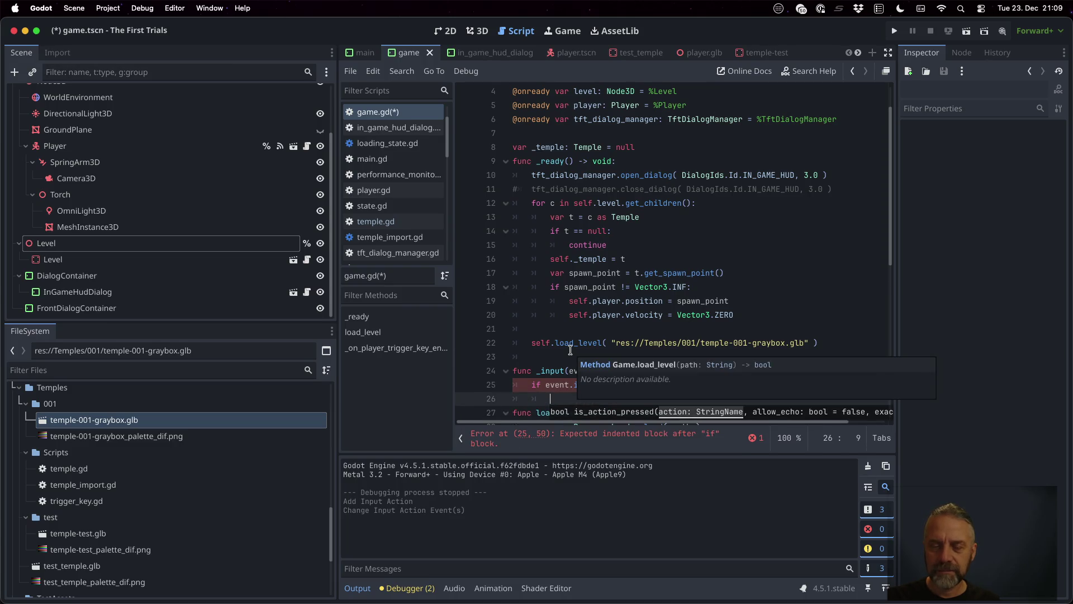
pyautogui.press('Down')
pyautogui.scroll(-3, 570, 350)
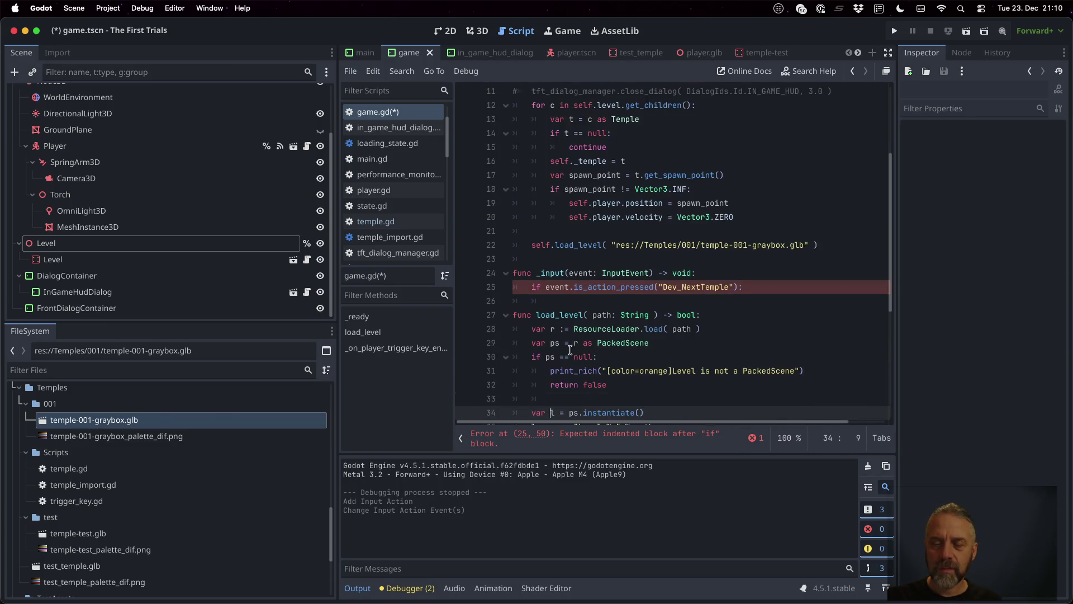
pyautogui.press('Up')
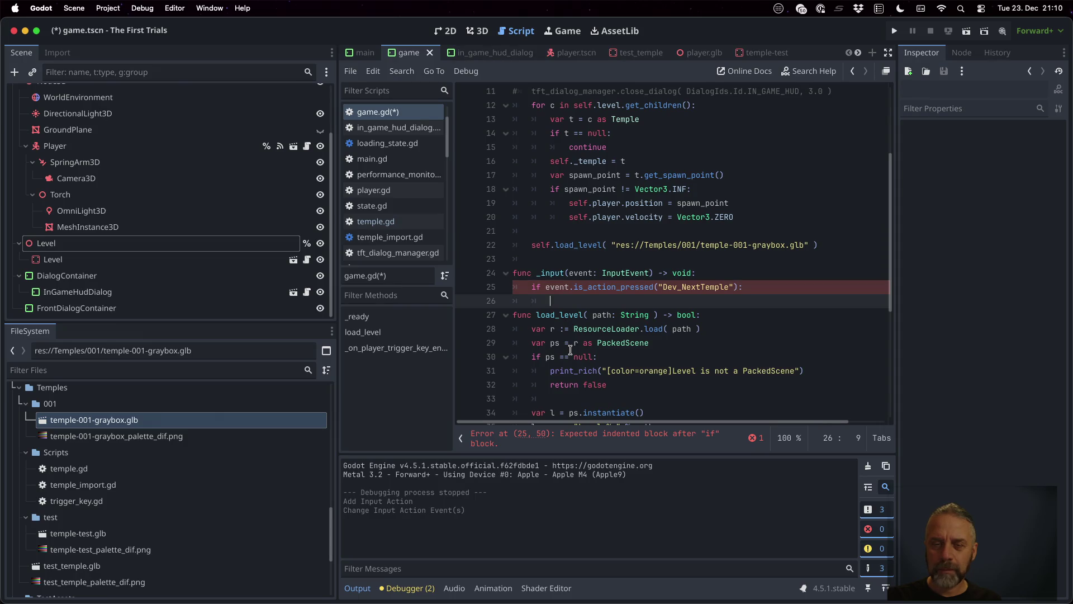
pyautogui.write('pass')
pyautogui.press('Return')
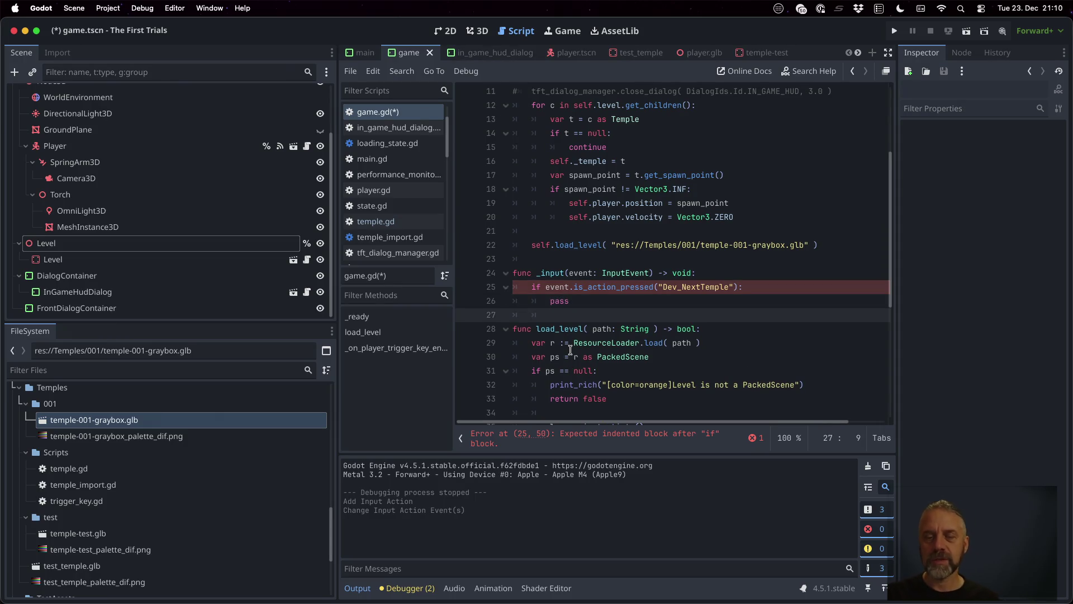
pyautogui.press('super+s')
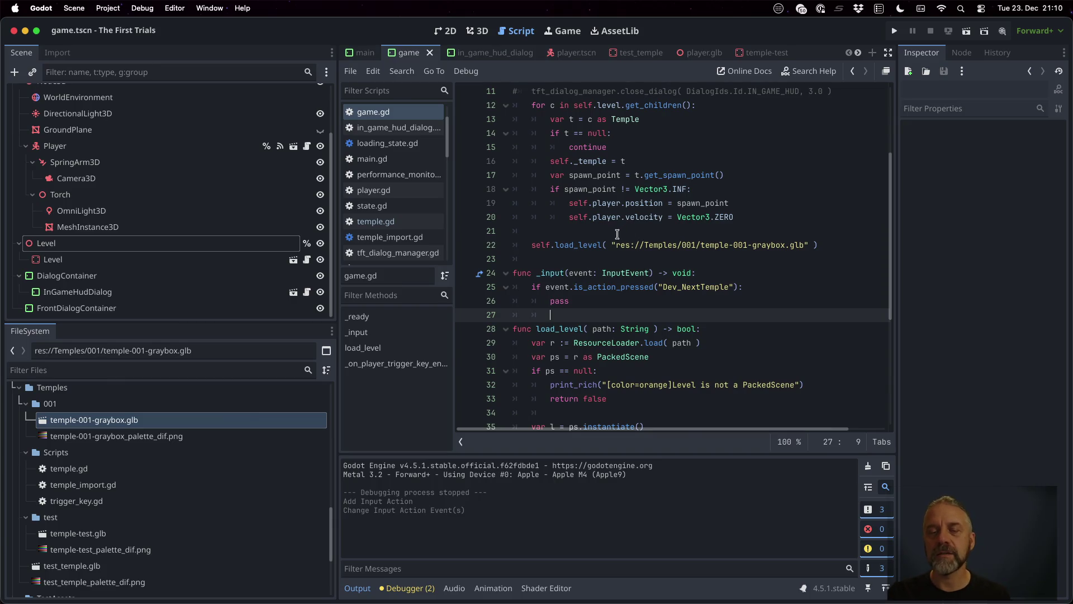
# Select the temple-001 graybox path on line 22, then move to the declarations at the top.
pyautogui.click(614, 244)
pyautogui.hotkey('shift', 'End')
pyautogui.hotkey('shift', 'Left')
pyautogui.hotkey('shift', 'Left')
pyautogui.press('super+c')
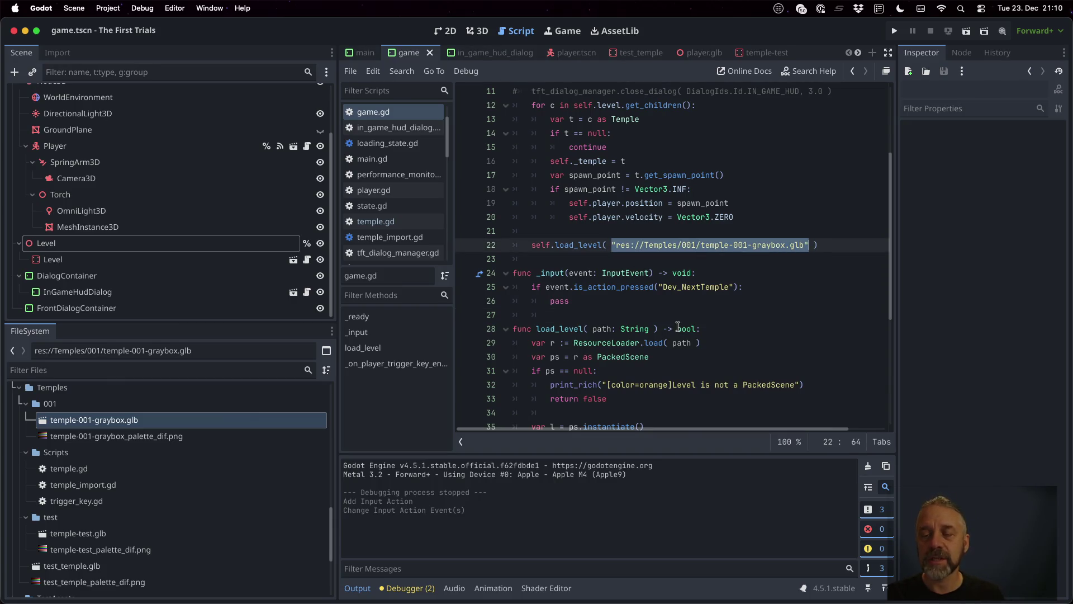
pyautogui.scroll(4, 553, 276)
pyautogui.click(531, 162)
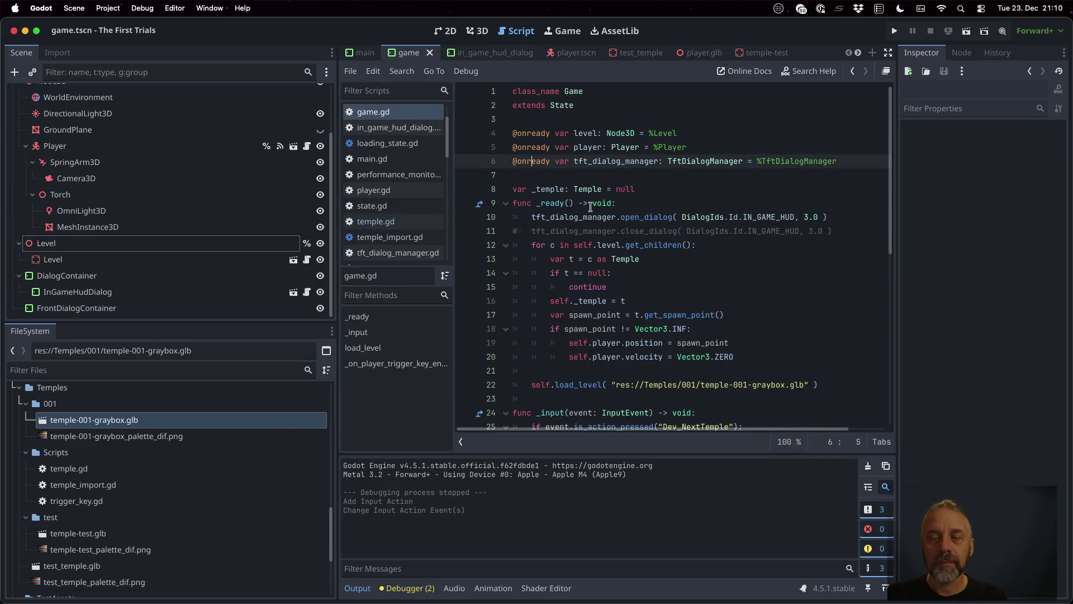
# Declare a new constant TEMPLES typed Array[String] below the existing declarations.
pyautogui.press('Down')
pyautogui.press('Return')
pyautogui.write('const ')
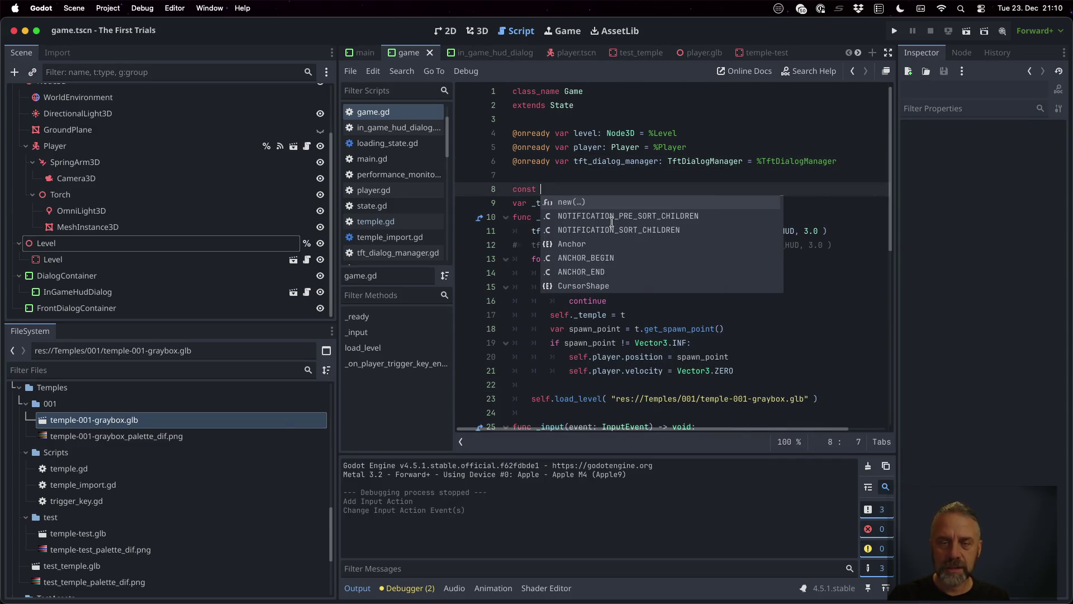
pyautogui.write('TEMPLES =')
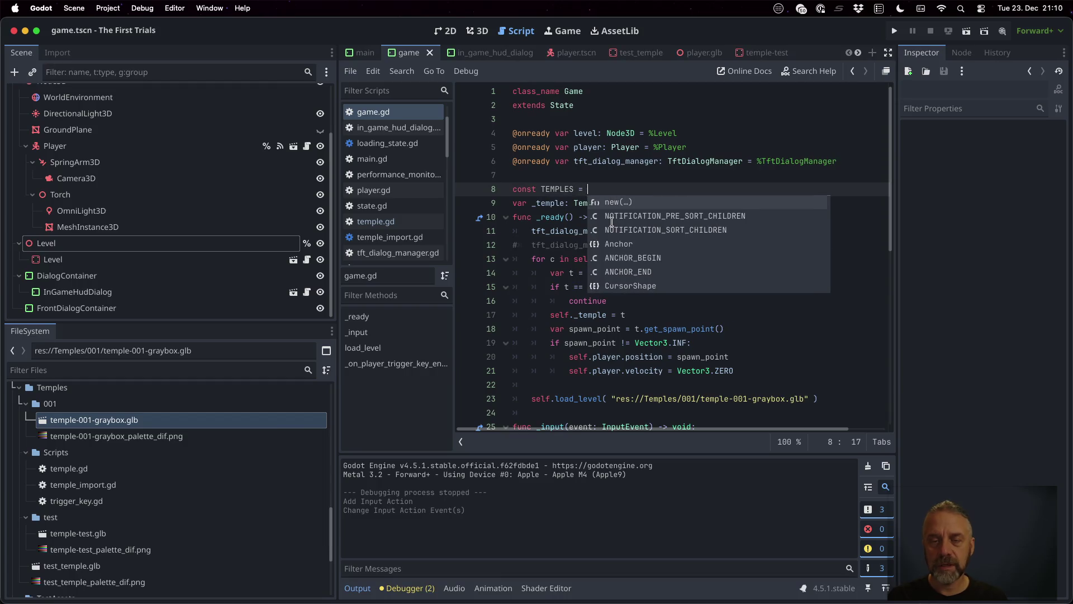
pyautogui.press('BackSpace')
pyautogui.press('BackSpace')
pyautogui.press('BackSpace')
pyautogui.write(': Arrauy')
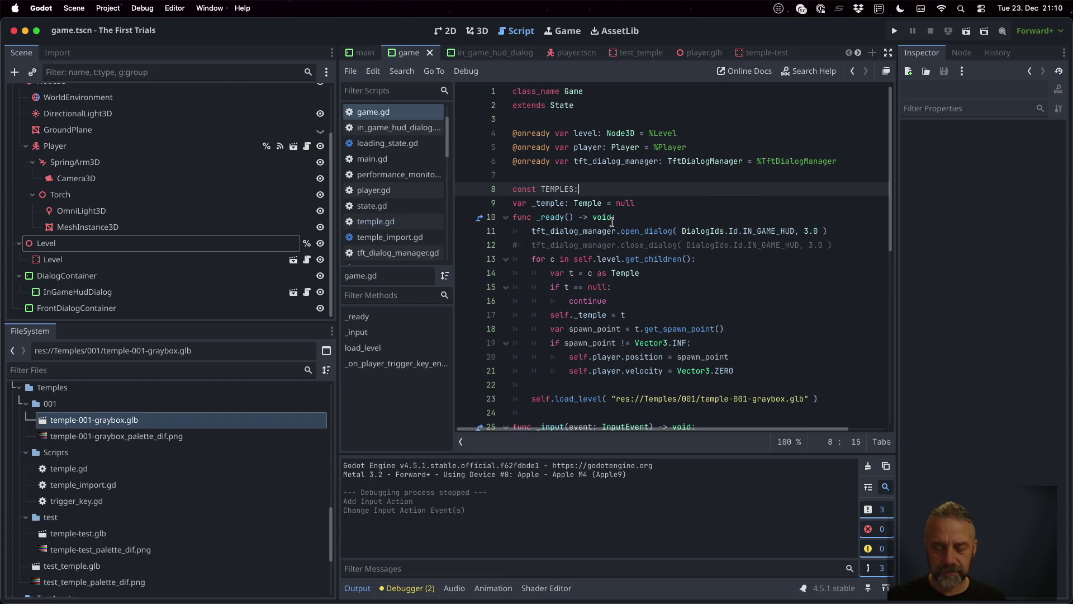
pyautogui.press('BackSpace')
pyautogui.press('BackSpace')
pyautogui.write('[ String ] = ')
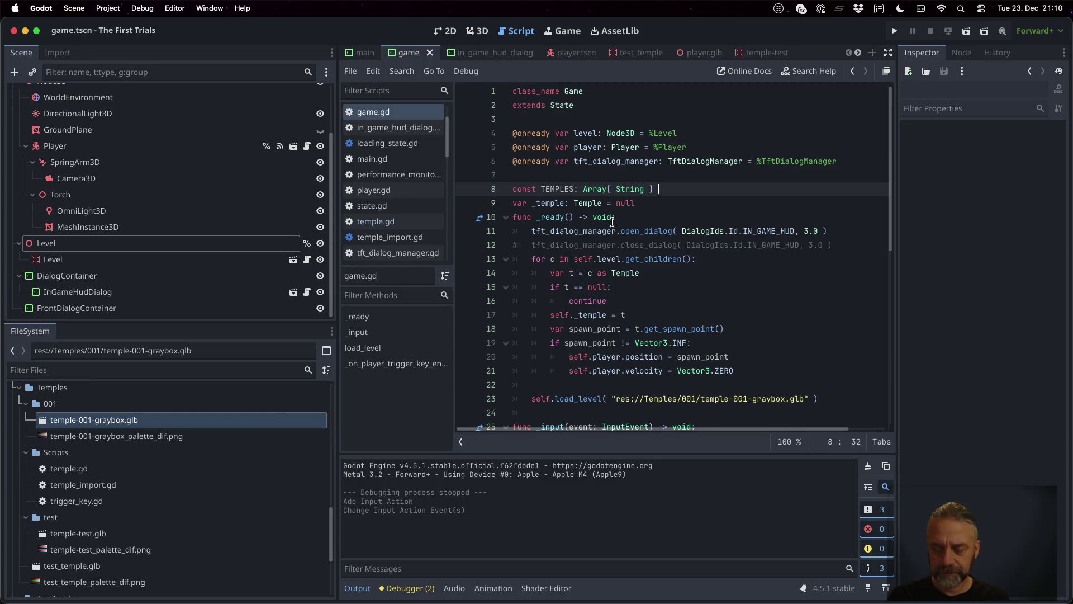
pyautogui.write('{')
pyautogui.press('Return')
# Fill the list with the temple-001-graybox.glb path and the dragged-in temple-test.glb path.
pyautogui.press('super+v')
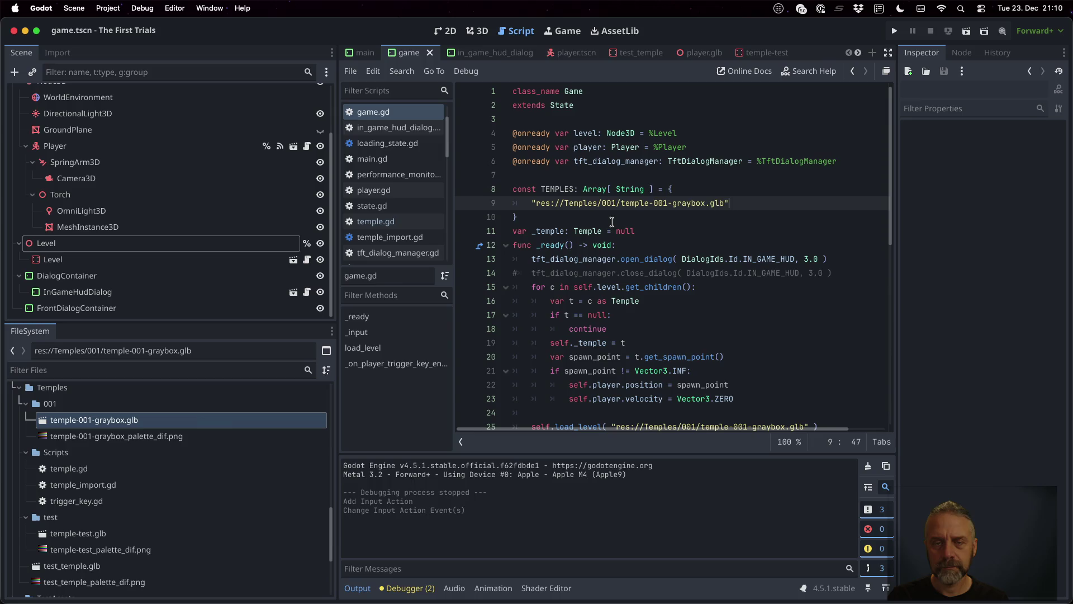
pyautogui.write(',')
pyautogui.press('Return')
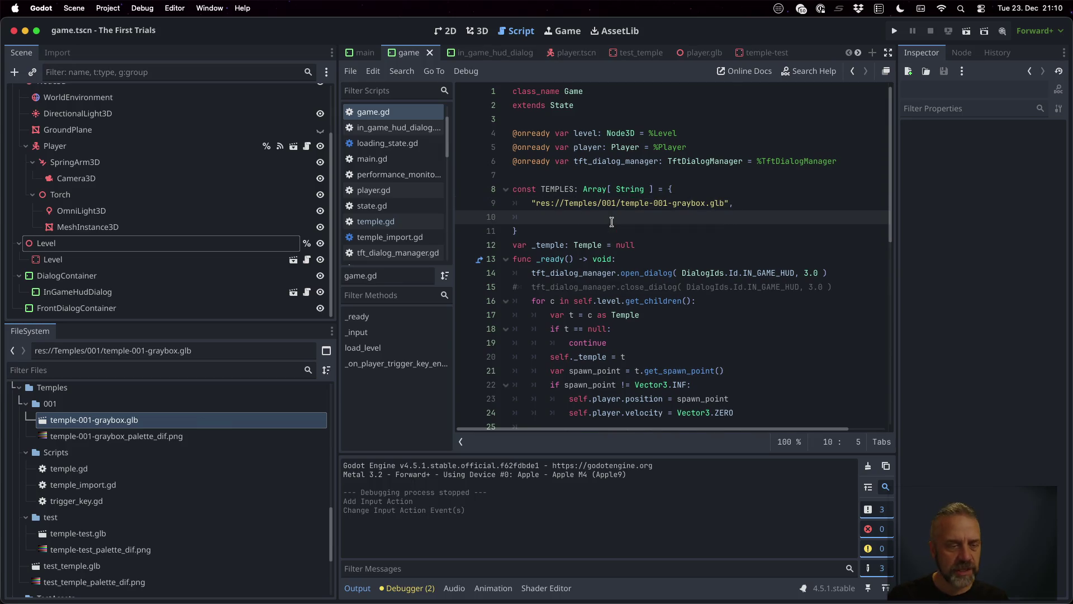
pyautogui.moveTo(128, 532)
pyautogui.mouseDown()
pyautogui.moveTo(249, 469)
pyautogui.moveTo(554, 235)
pyautogui.moveTo(553, 218)
pyautogui.mouseUp()
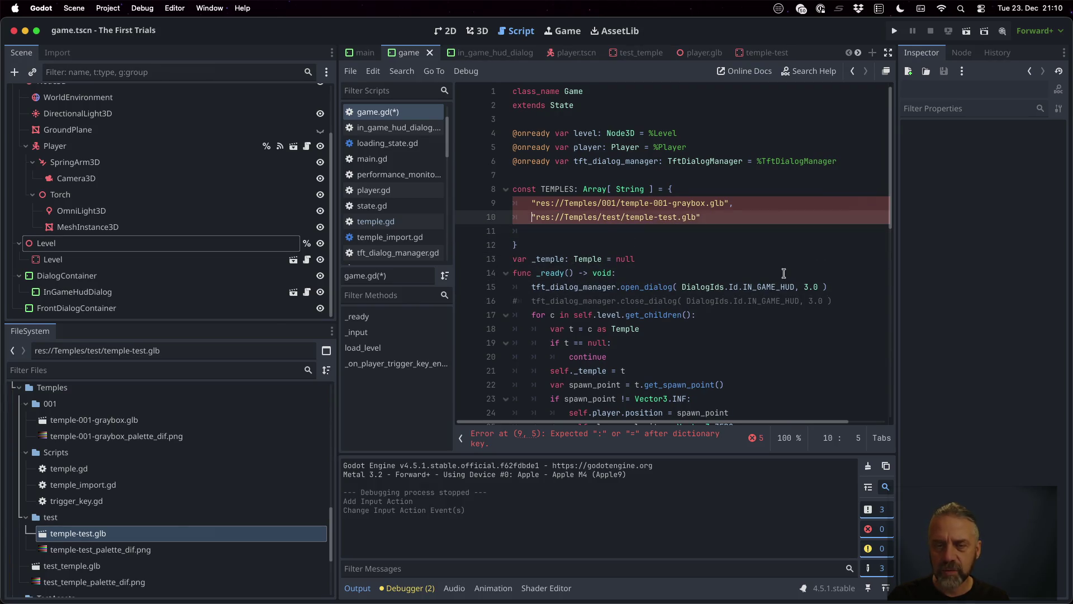
pyautogui.press('Escape')
pyautogui.press('Down')
pyautogui.press('BackSpace')
pyautogui.press('BackSpace')
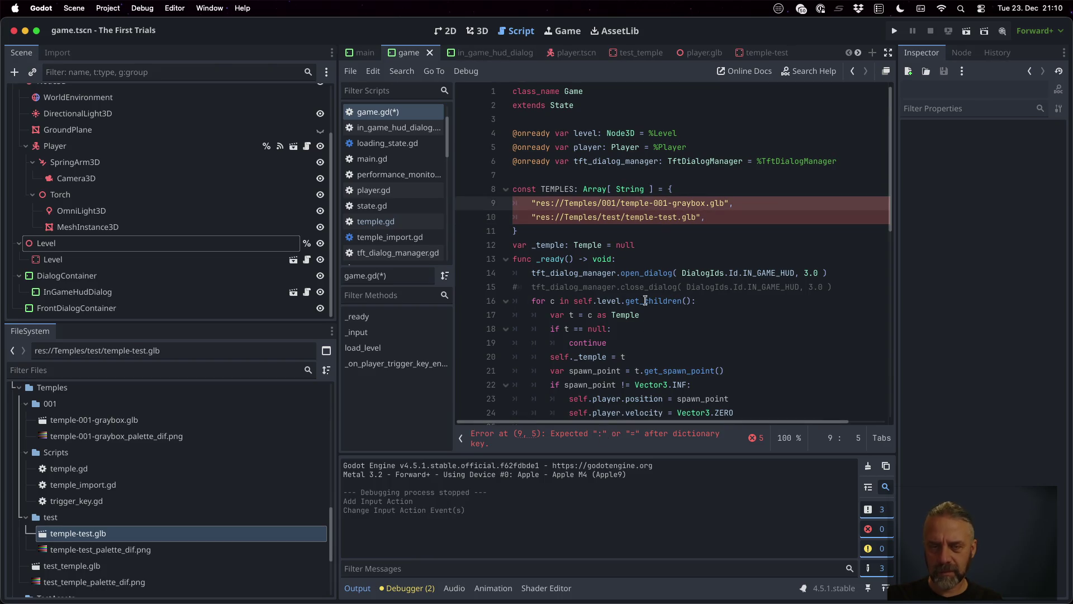
# Replace the list's curly braces with square brackets and save game.gd.
pyautogui.click(632, 231)
pyautogui.press('Return')
pyautogui.press('cmd+s')
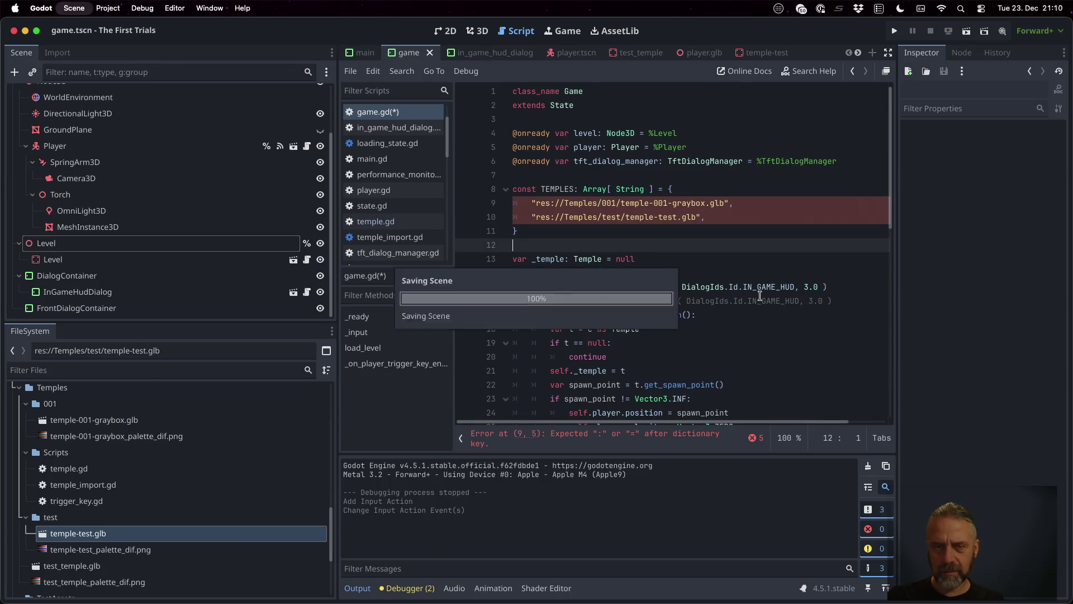
pyautogui.click(677, 186)
pyautogui.press('BackSpace')
pyautogui.write('[')
pyautogui.press('Down')
pyautogui.press('Down')
pyautogui.press('Down')
pyautogui.press('BackSpace')
pyautogui.write(']')
pyautogui.press('cmd+s')
# Move the caret to the empty line below the TEMPLES list.
pyautogui.click(737, 251)
pyautogui.scroll(-5, 737, 251)
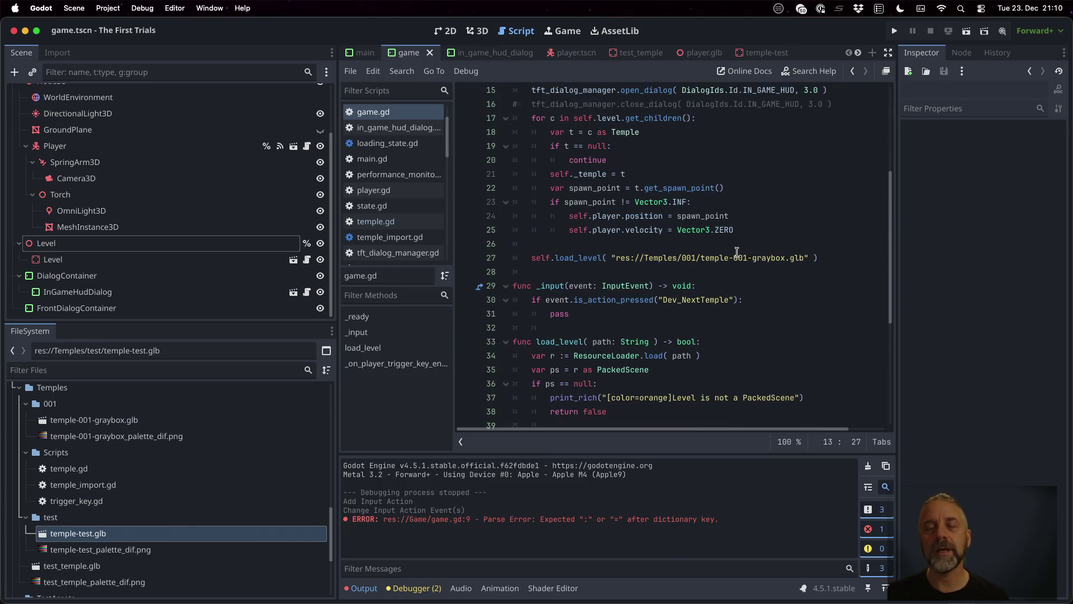
pyautogui.scroll(5, 736, 251)
pyautogui.click(616, 204)
pyautogui.press('Down')
pyautogui.press('Down')
pyautogui.press('Down')
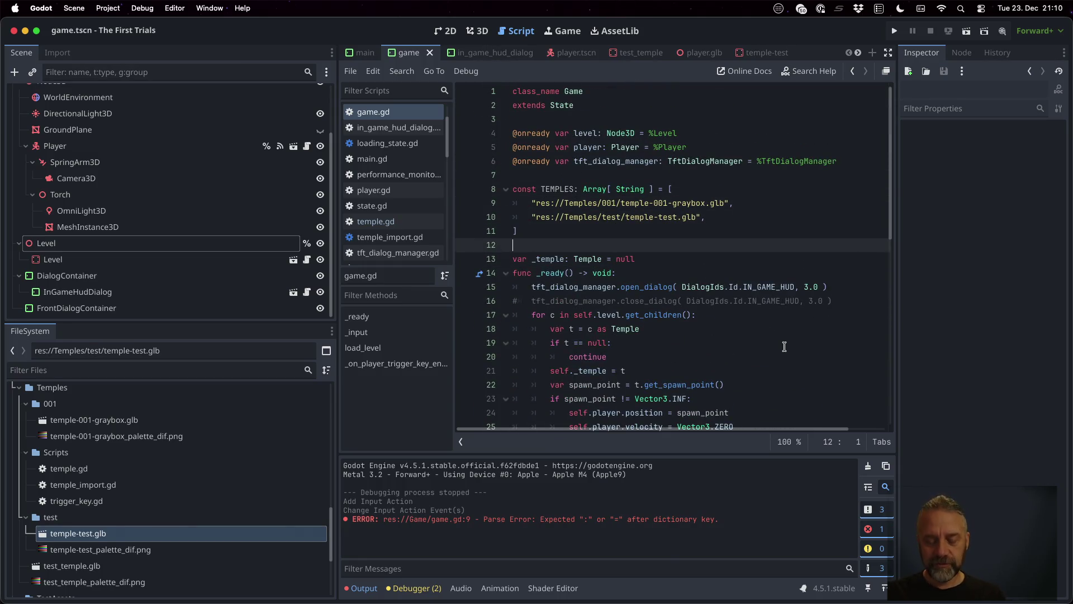
# Declare var _temple_index: int and save the script.
pyautogui.press('Return')
pyautogui.write('var _')
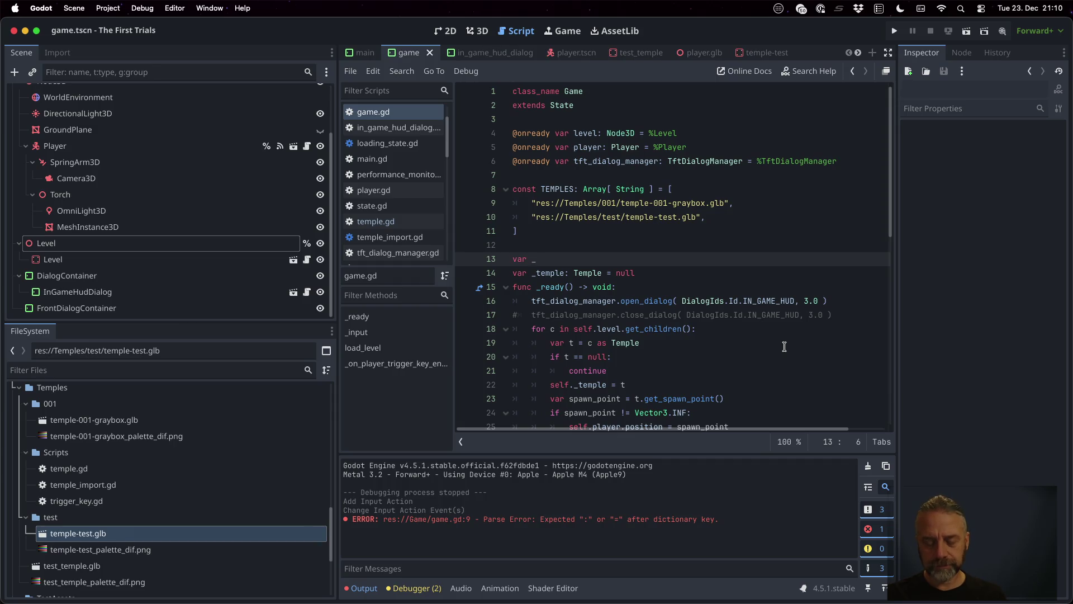
pyautogui.write('templed')
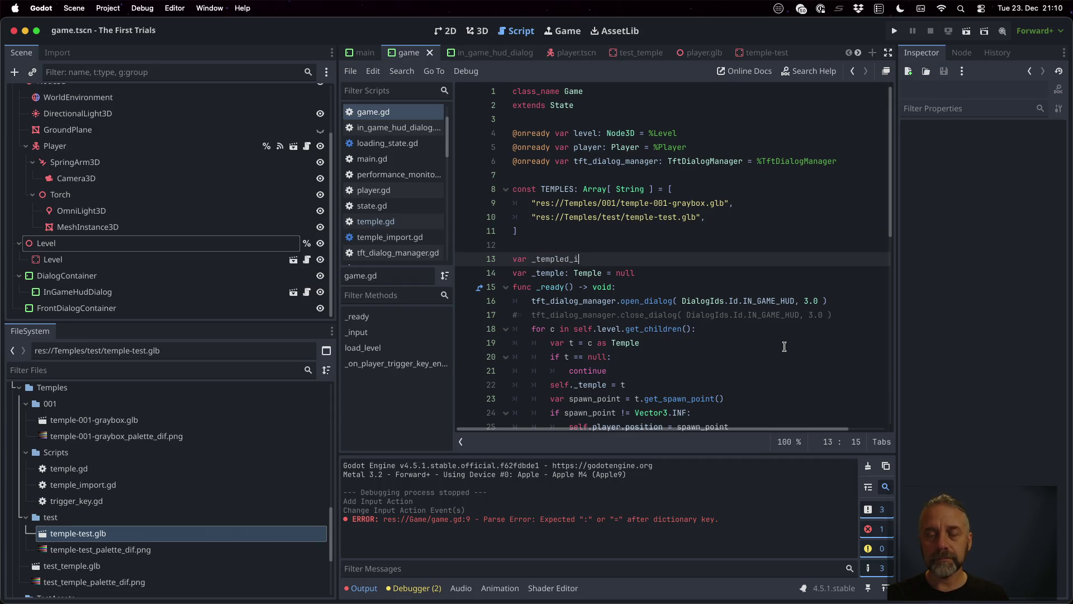
pyautogui.press('BackSpace')
pyautogui.write('_index: i')
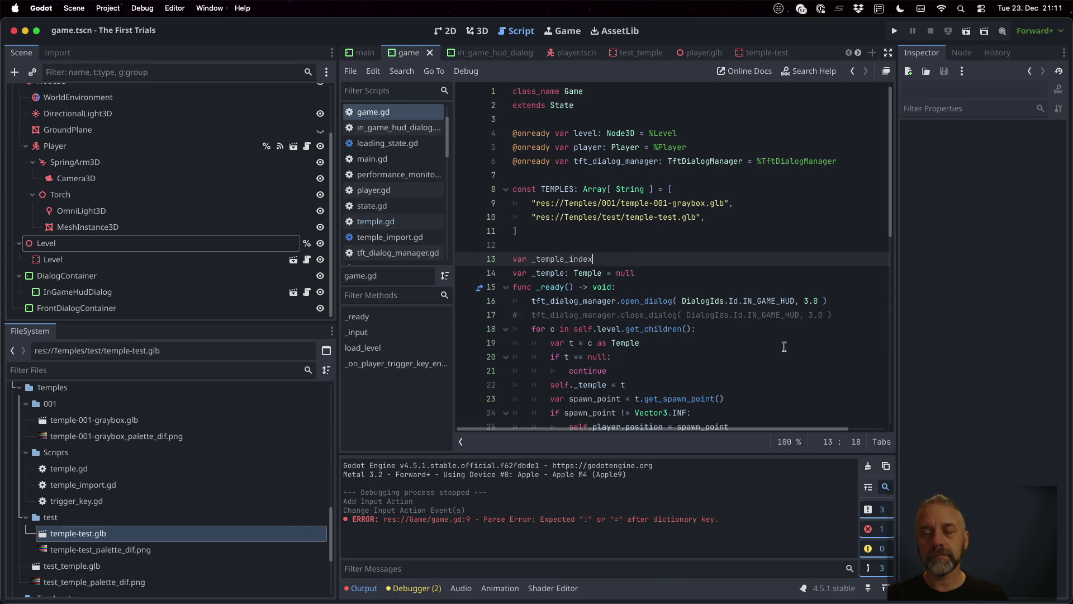
pyautogui.write('nt = 0')
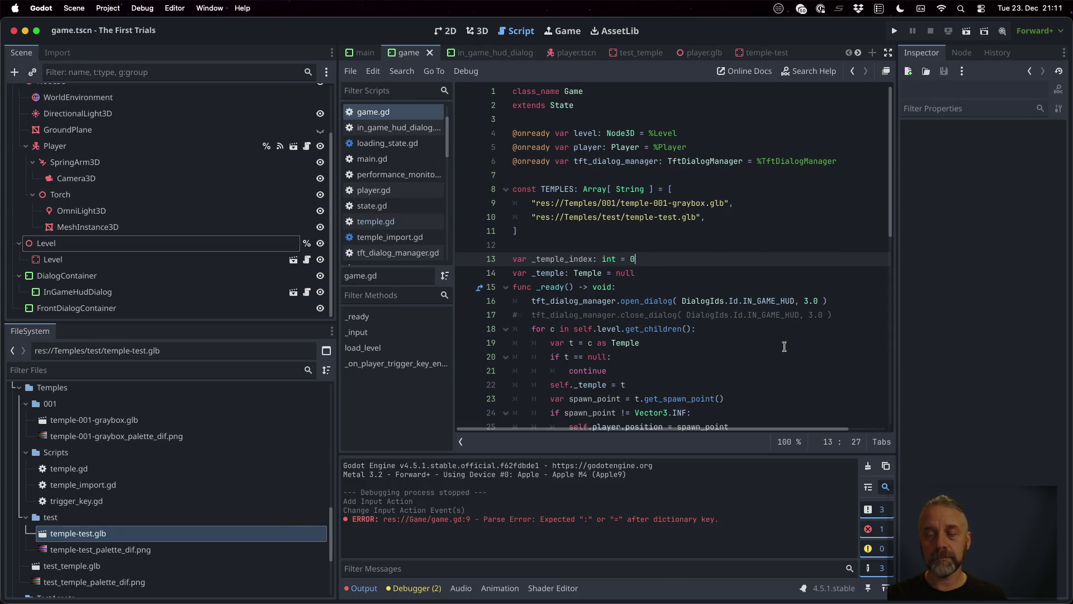
pyautogui.press('Down')
pyautogui.press('Down')
pyautogui.press('Up')
pyautogui.press('Up')
# Tidy the blank lines around the input handler.
pyautogui.press('Down')
pyautogui.press('Return')
pyautogui.hotkey('ctrl', 's')
pyautogui.press('Down')
pyautogui.press('Down')
pyautogui.press('Down')
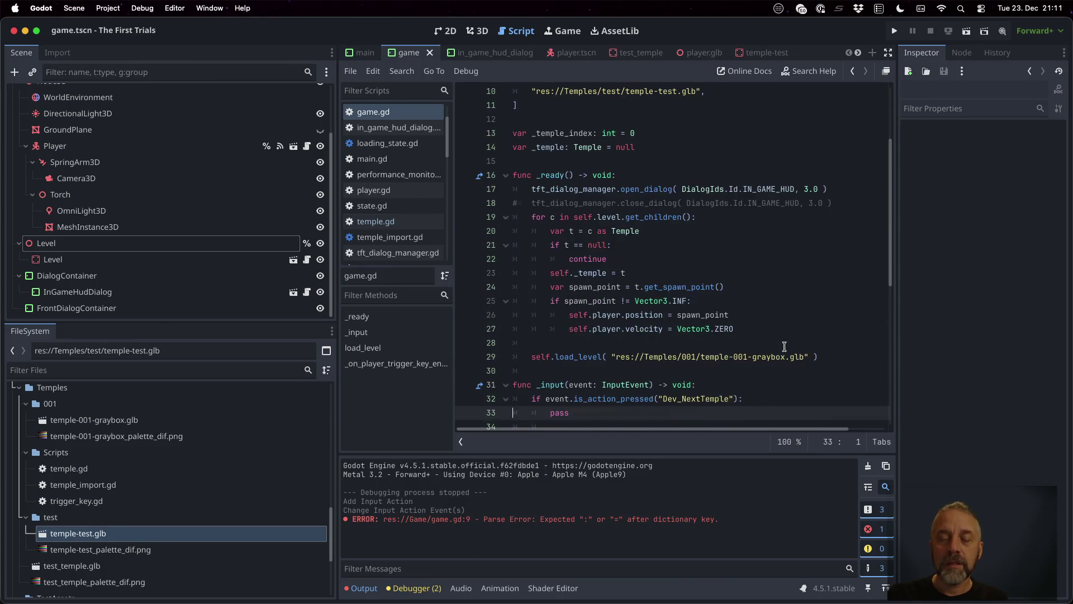
pyautogui.press('Up')
pyautogui.press('Up')
pyautogui.press('Return')
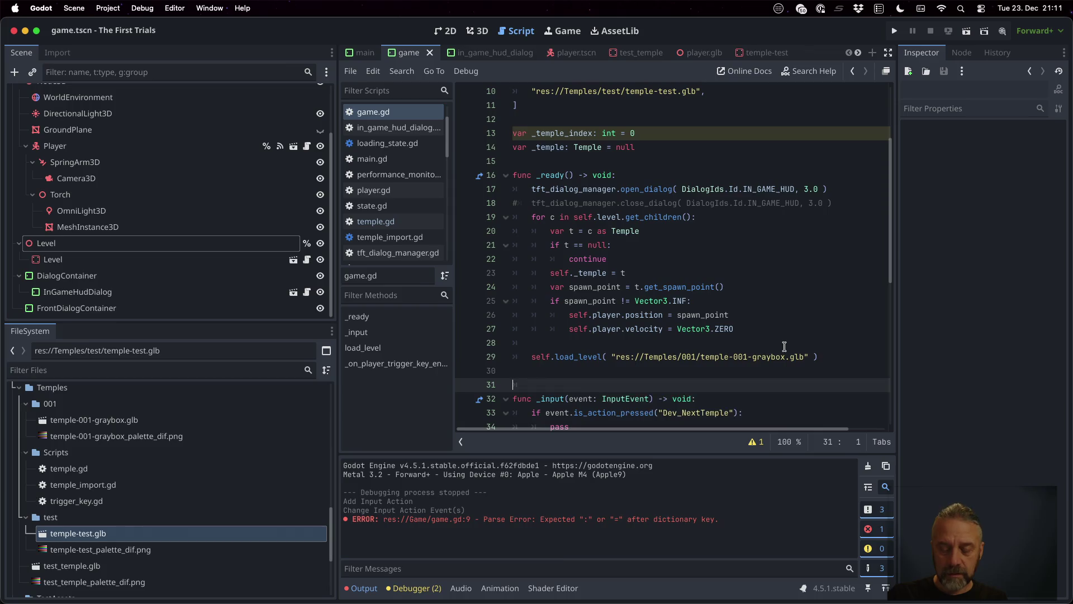
pyautogui.press('BackSpace')
pyautogui.press('BackSpace')
pyautogui.press('Down')
pyautogui.press('Down')
pyautogui.press('Down')
pyautogui.scroll(-4, 785, 347)
# Add a func load_next_temple() -> void: stub with a pass placeholder.
pyautogui.press('Return')
pyautogui.write('func load_next_')
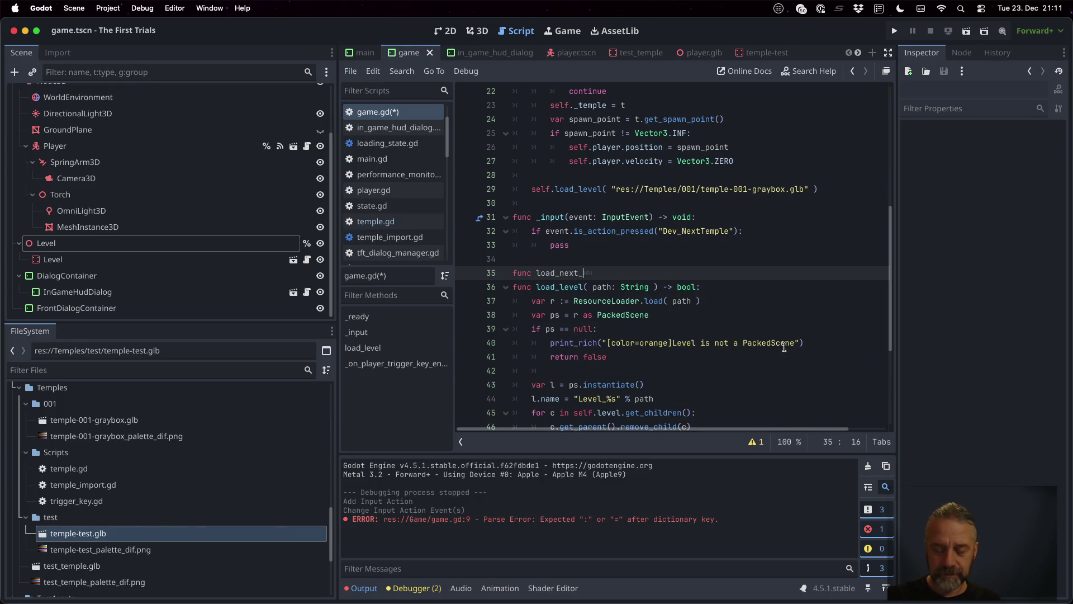
pyautogui.write('temple() -')
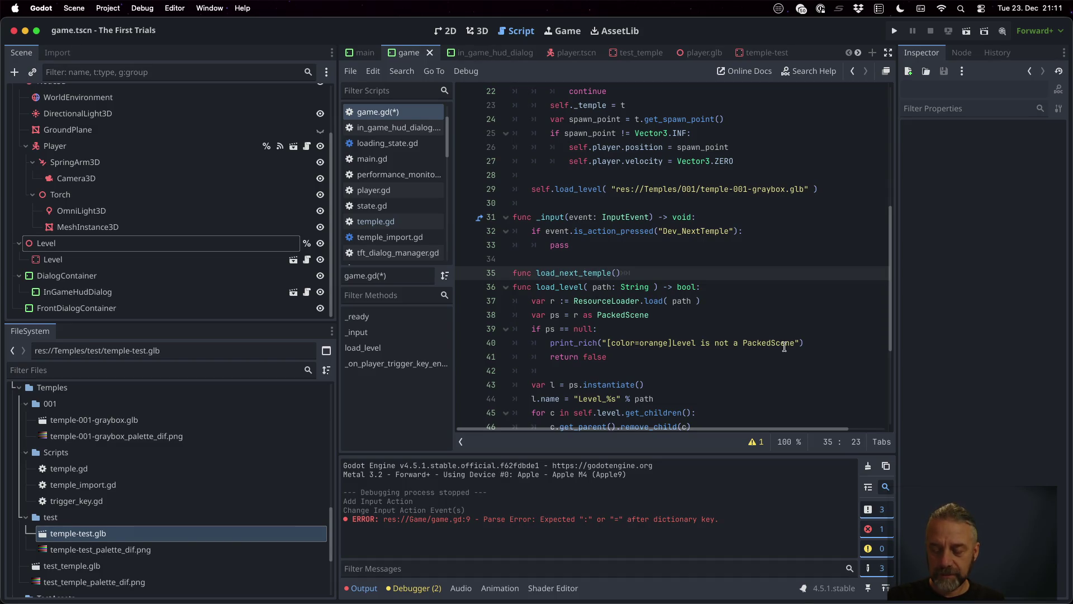
pyautogui.write('> void:')
pyautogui.press('Return')
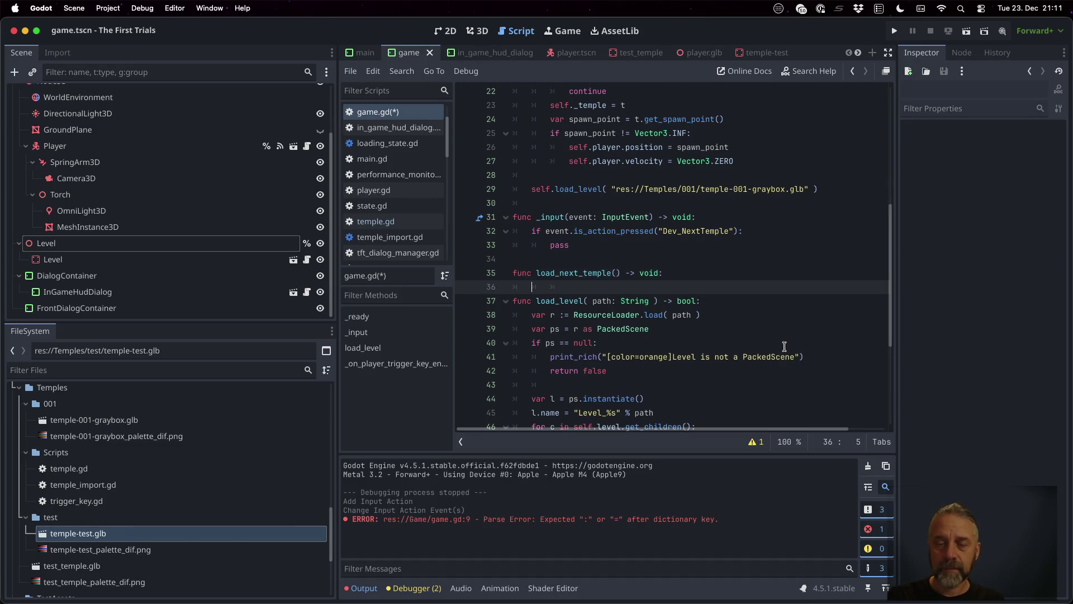
pyautogui.write('pass')
pyautogui.press('super+shift+Return')
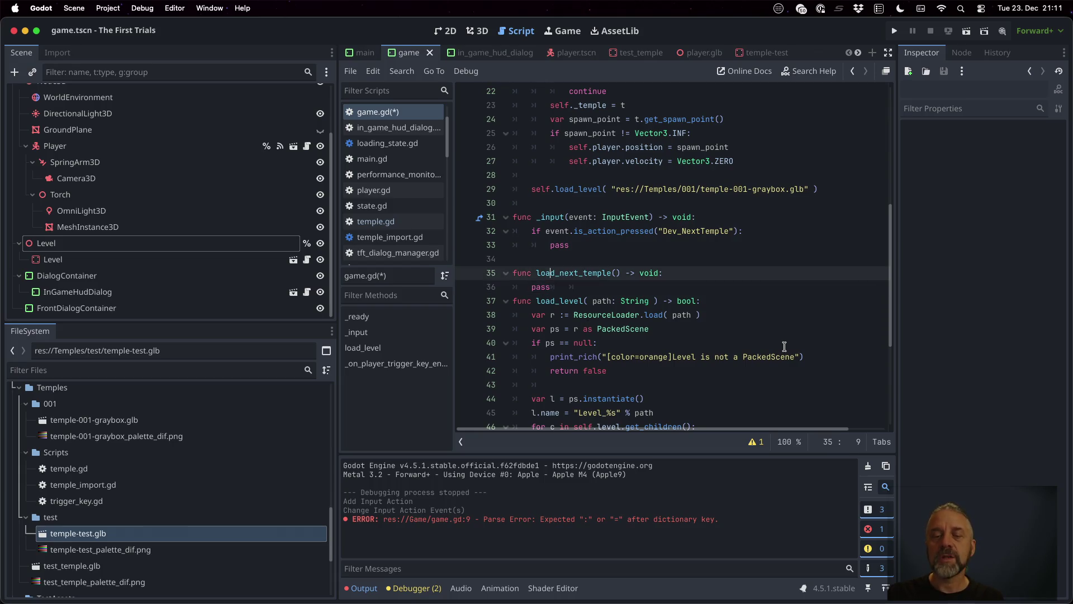
pyautogui.scroll(5, 784, 346)
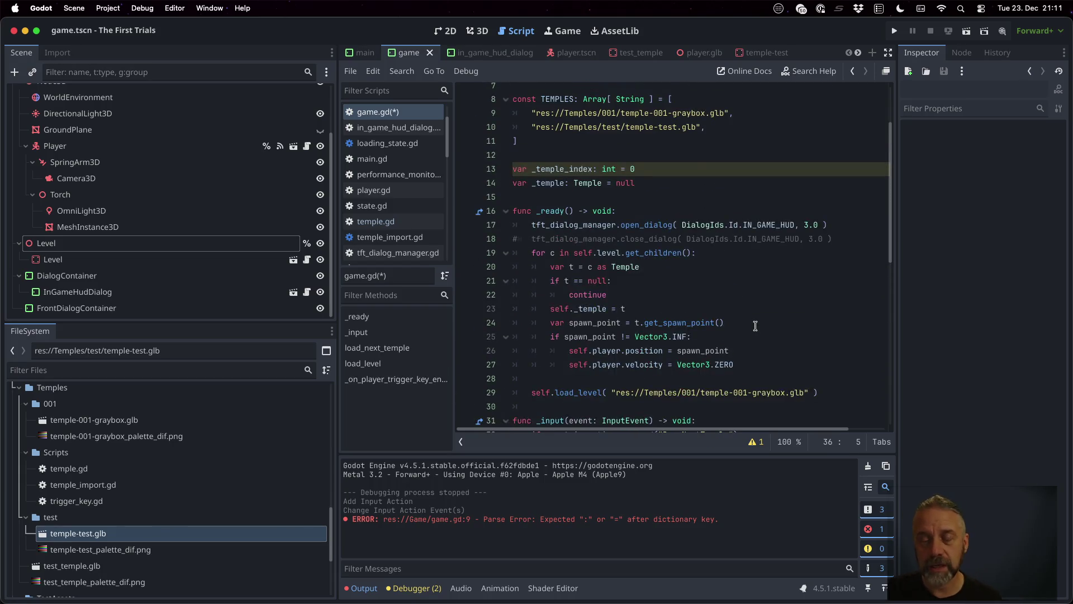
# Begin the index update line assigning to self._temple_index.
pyautogui.write('self')
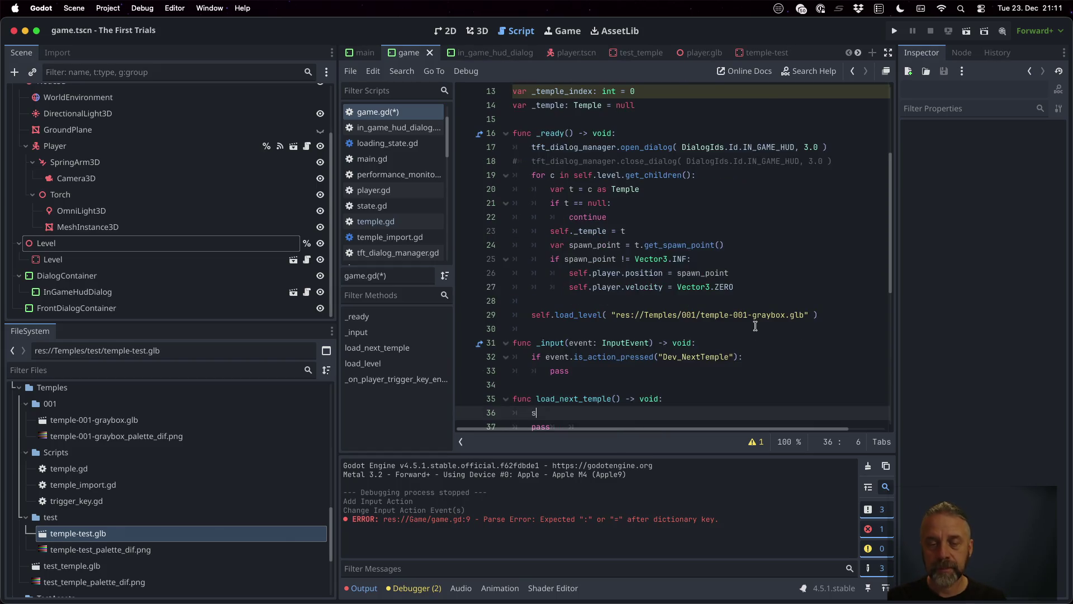
pyautogui.press('BackSpace')
pyautogui.press('BackSpace')
pyautogui.press('BackSpace')
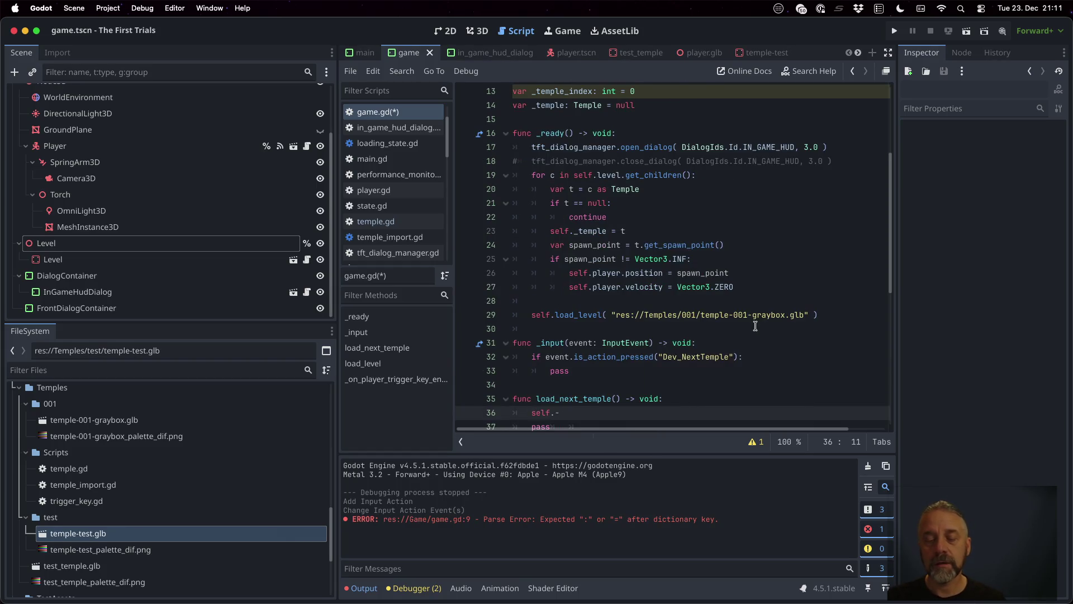
pyautogui.press('BackSpace')
pyautogui.write('tem')
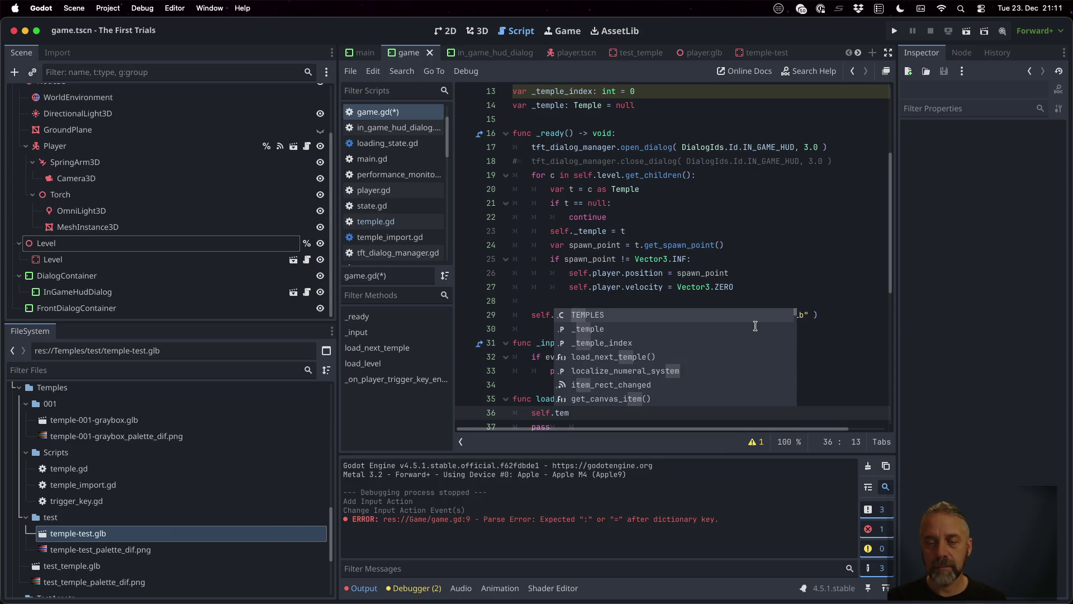
pyautogui.press('Down')
pyautogui.press('Down')
pyautogui.press('Return')
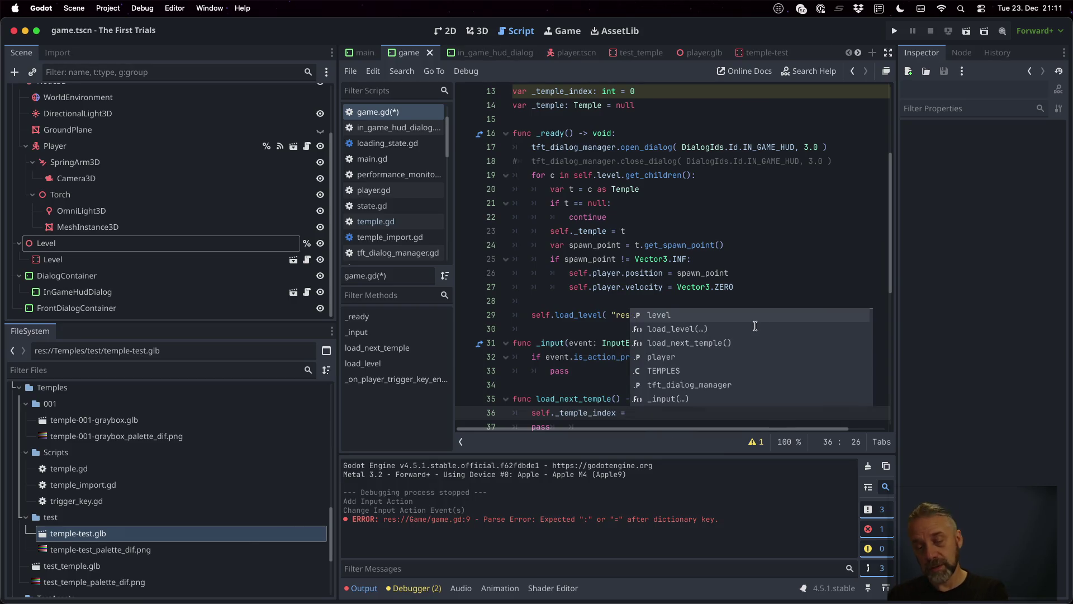
pyautogui.write('mod')
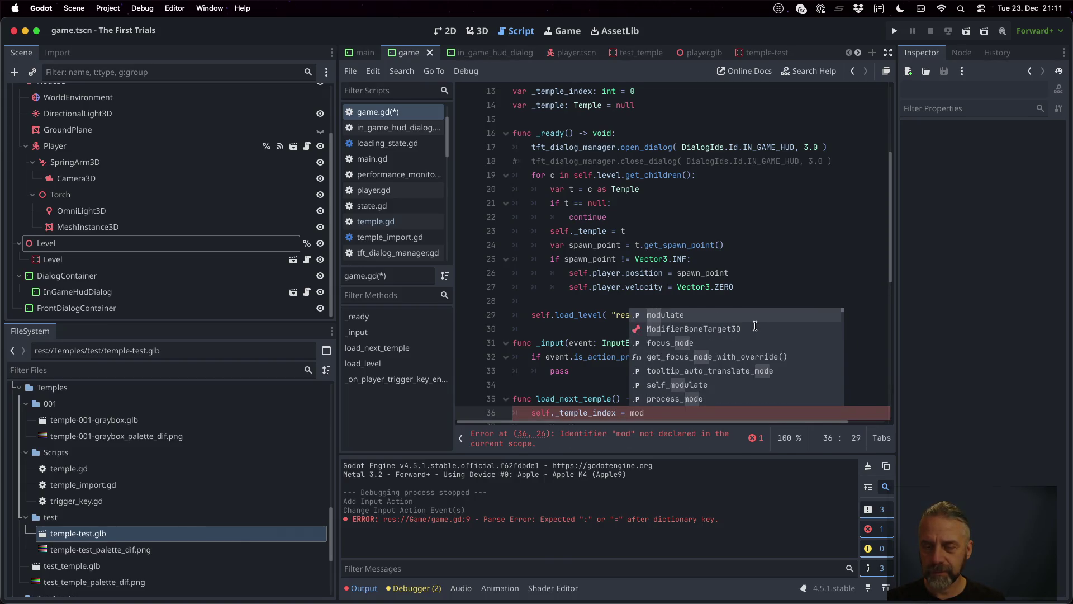
pyautogui.write('f')
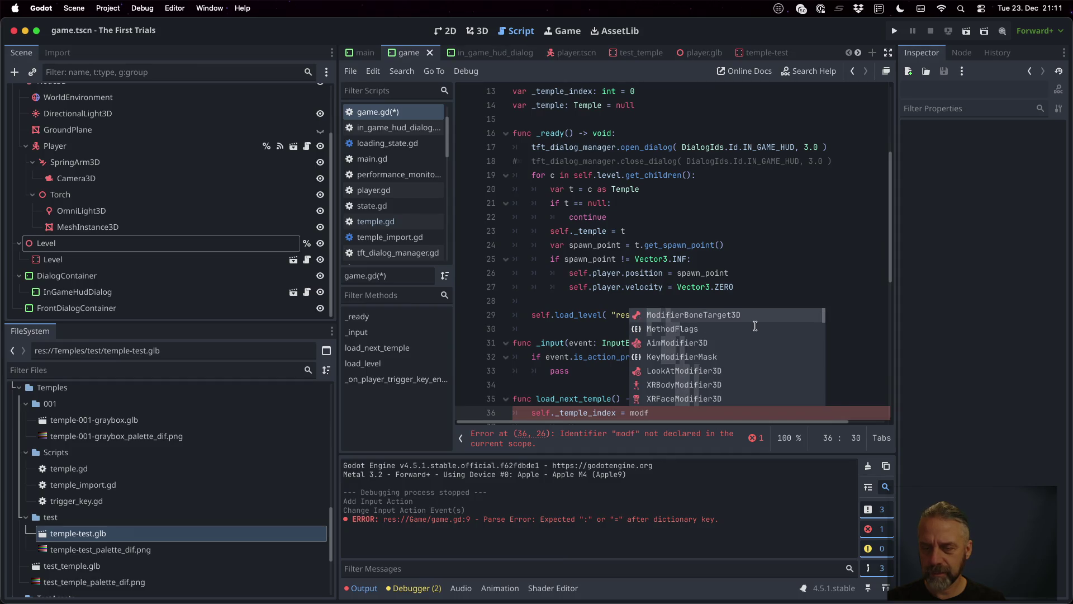
pyautogui.press('BackSpace')
pyautogui.press('BackSpace')
pyautogui.press('BackSpace')
pyautogui.write('r')
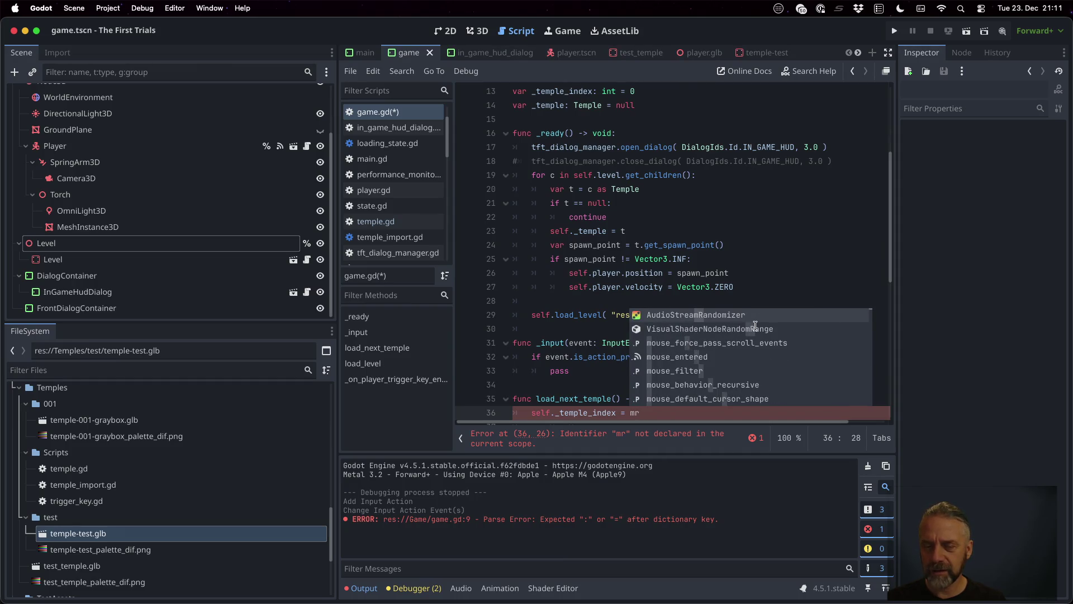
pyautogui.press('BackSpace')
pyautogui.press('BackSpace')
pyautogui.write('re')
pyautogui.press('BackSpace')
pyautogui.press('BackSpace')
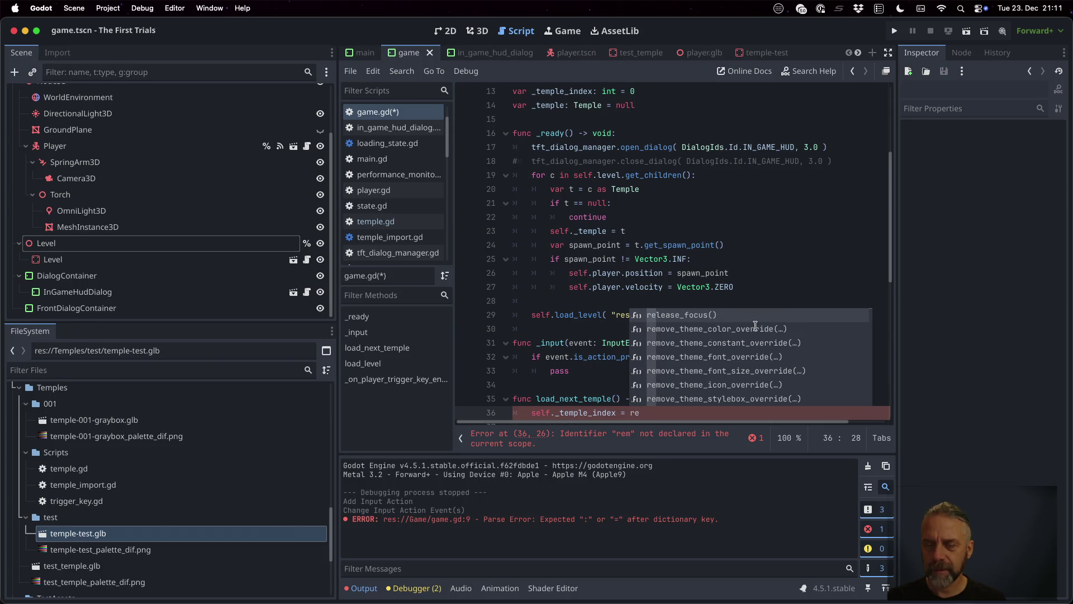
# Set the new index to (self._temple_index + 1) % TEMPLES.size().
pyautogui.write('( self.tem')
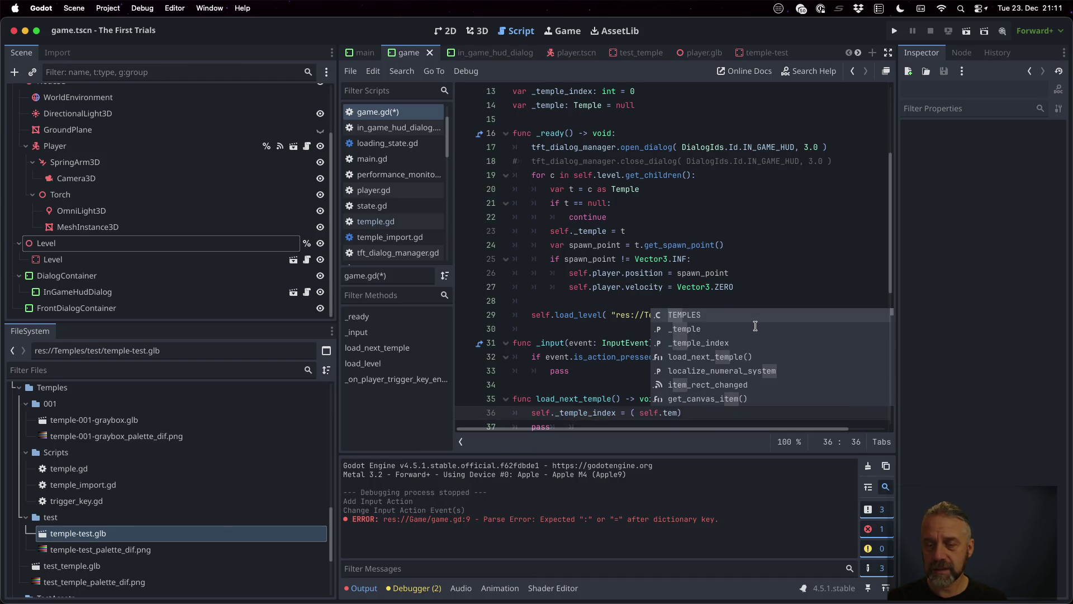
pyautogui.press('Down')
pyautogui.press('Down')
pyautogui.press('Return')
pyautogui.write('+ 1')
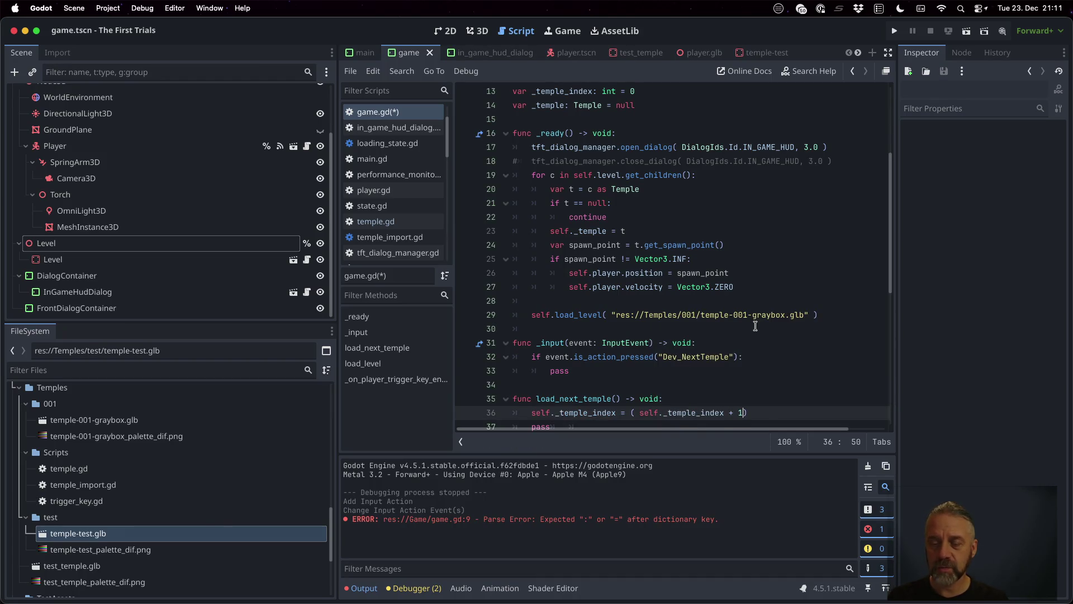
pyautogui.write('%')
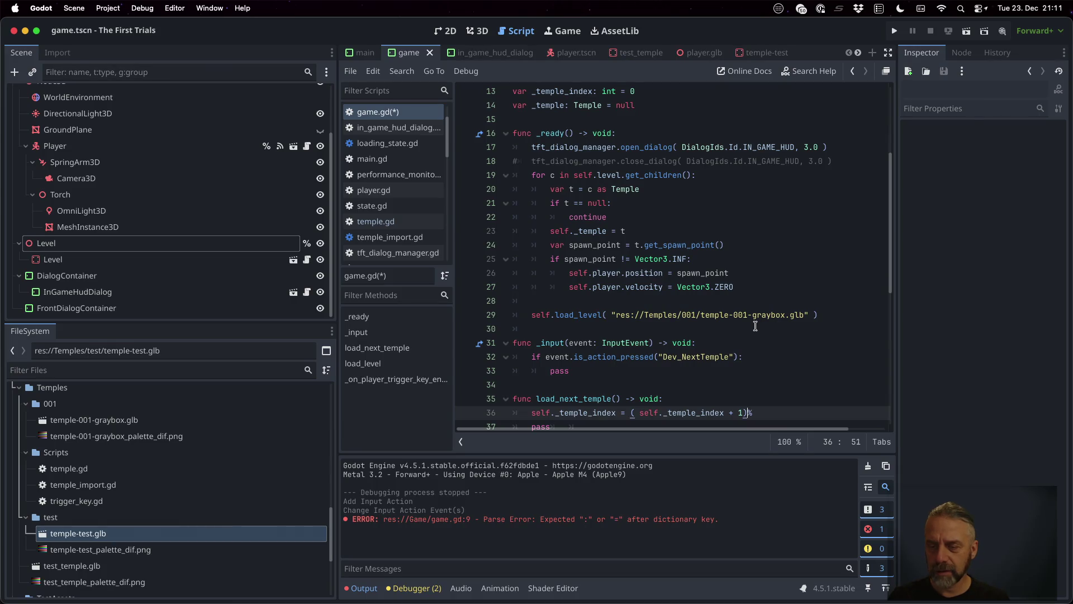
pyautogui.press('Left')
pyautogui.press('Left')
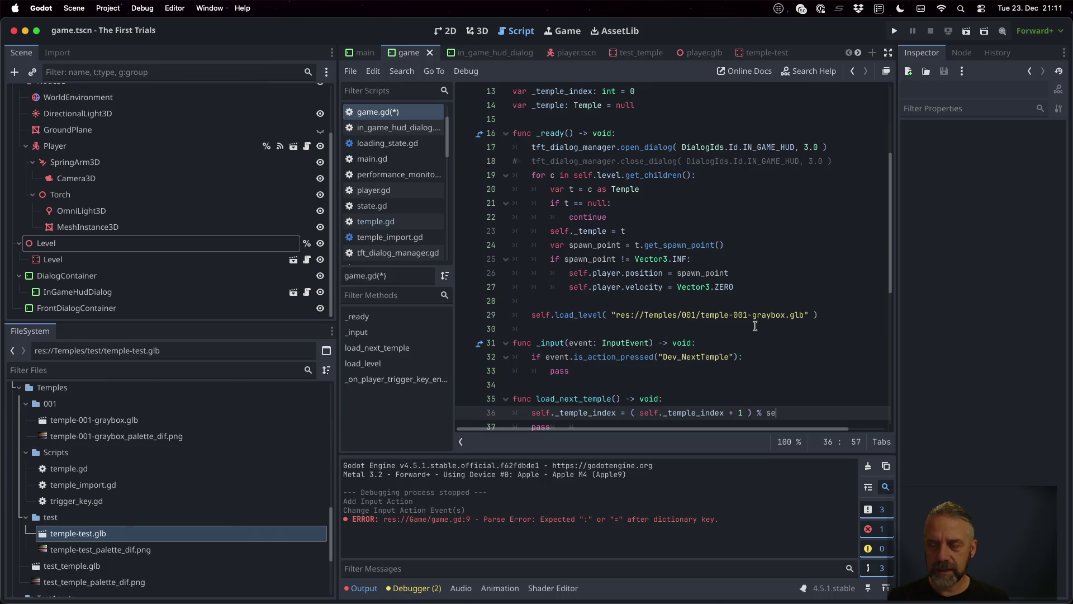
pyautogui.write('TEMPLS.')
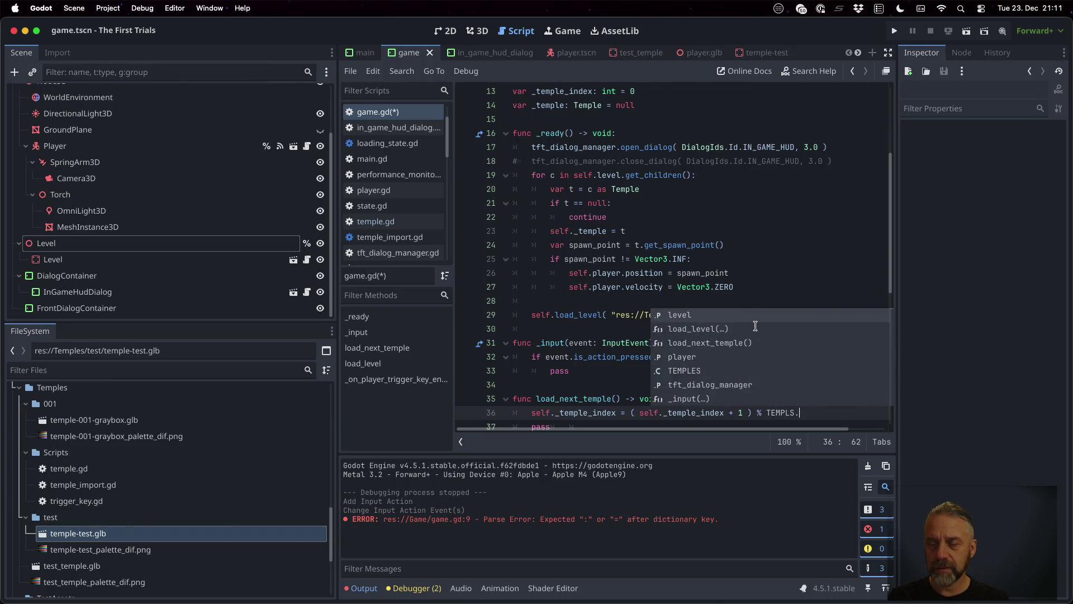
pyautogui.press('Escape')
pyautogui.write('ES.si')
pyautogui.press('Return')
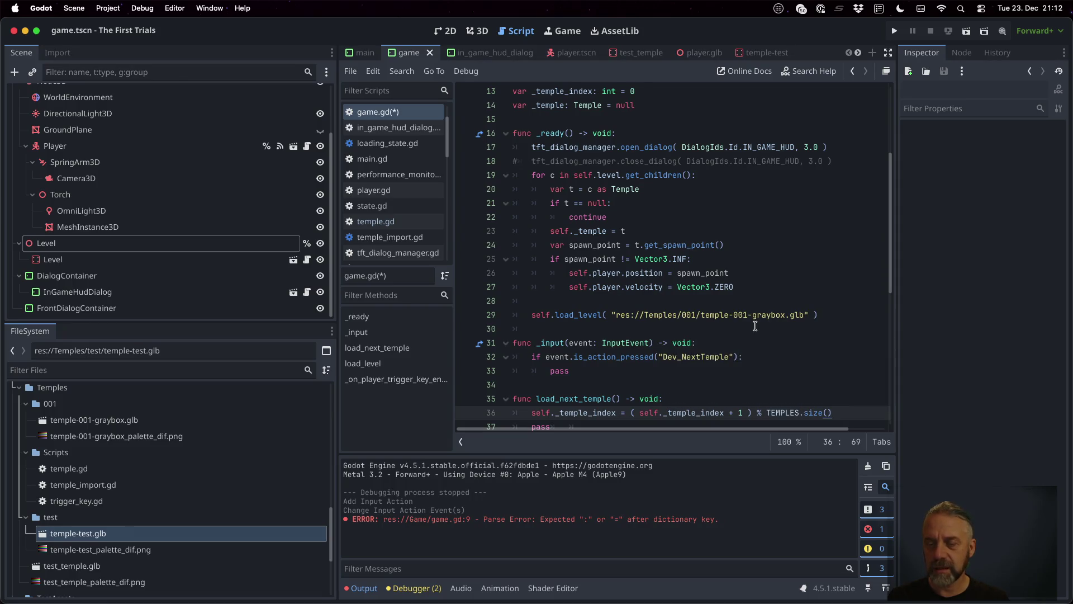
pyautogui.scroll(-3, 755, 326)
# Add var p = TEMPLES[self._temple_index] to pick the temple path.
pyautogui.press('Return')
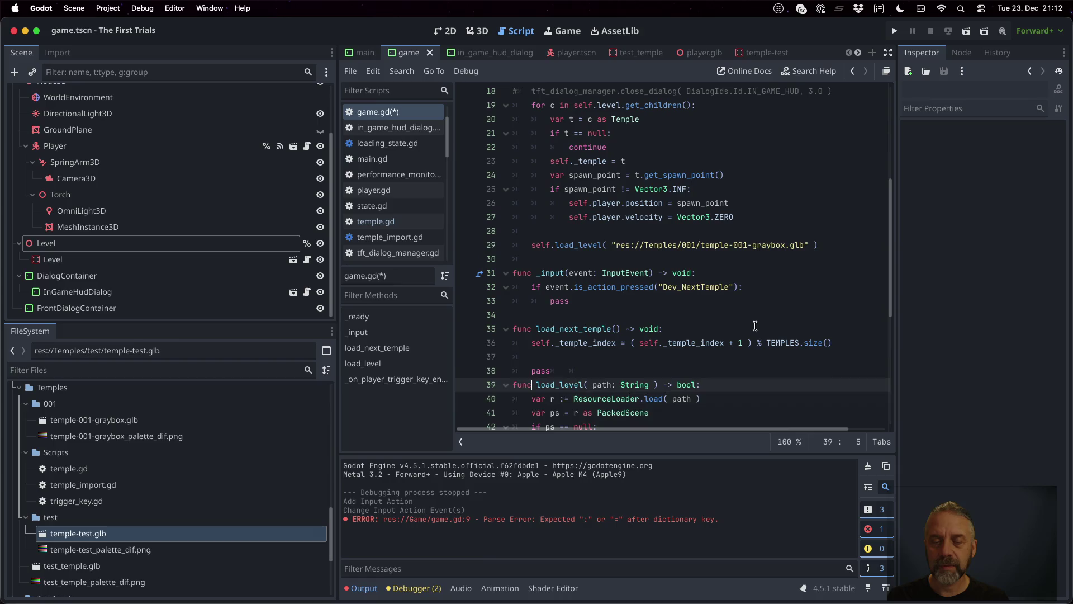
pyautogui.write('var ')
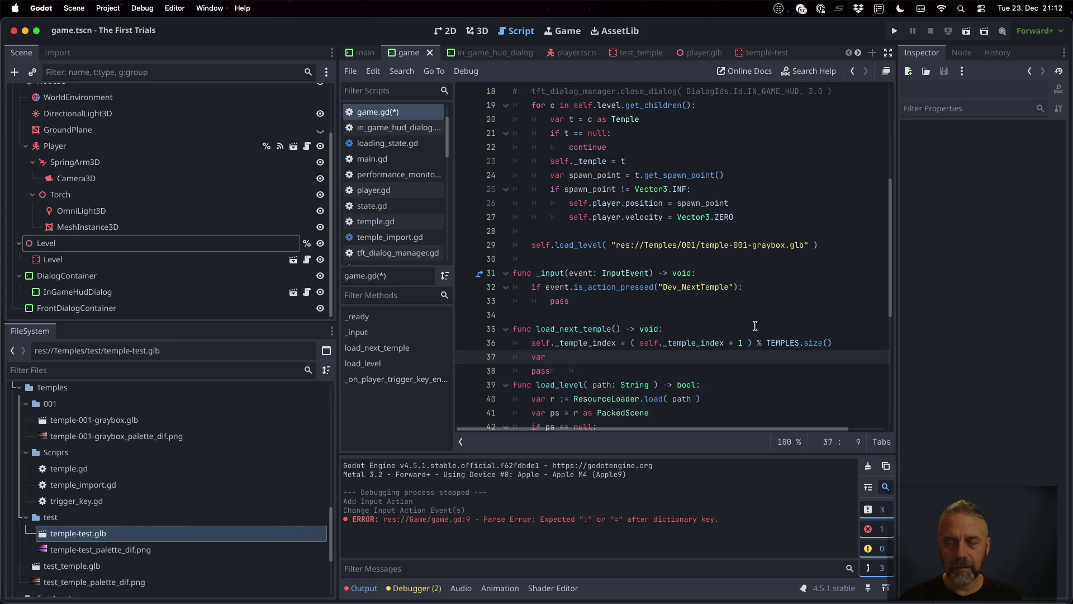
pyautogui.write('p = self._')
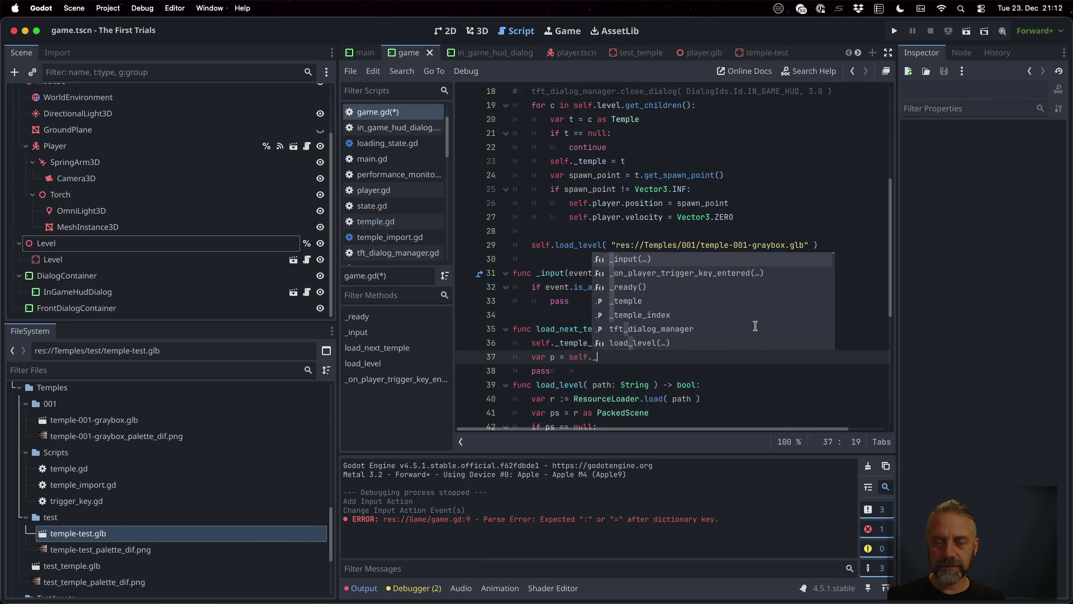
pyautogui.press('BackSpace')
pyautogui.press('BackSpace')
pyautogui.press('BackSpace')
pyautogui.write('TEMPL')
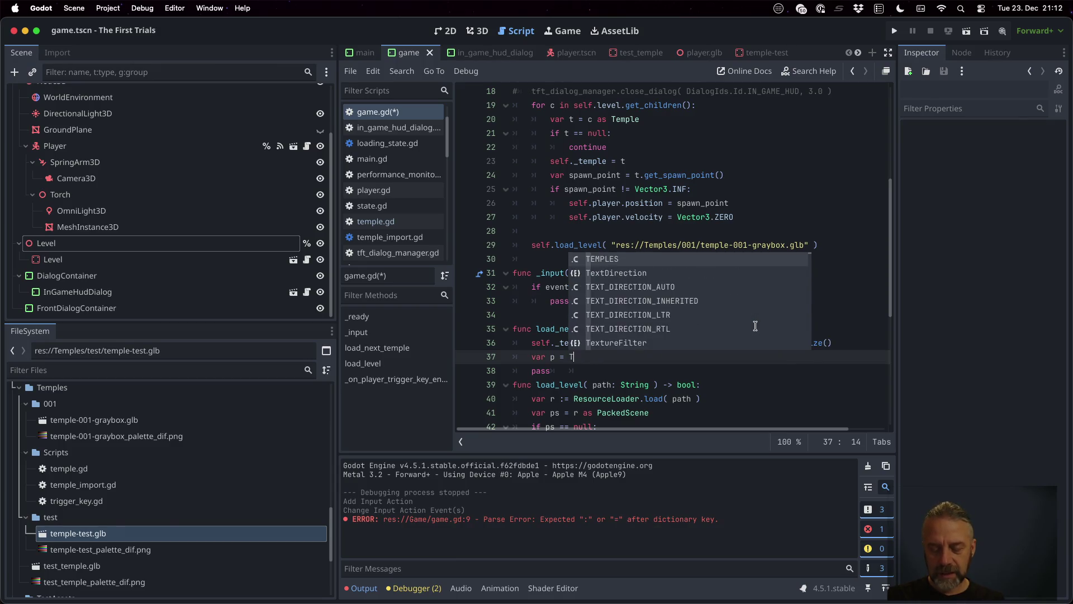
pyautogui.press('Return')
pyautogui.write('[ self._')
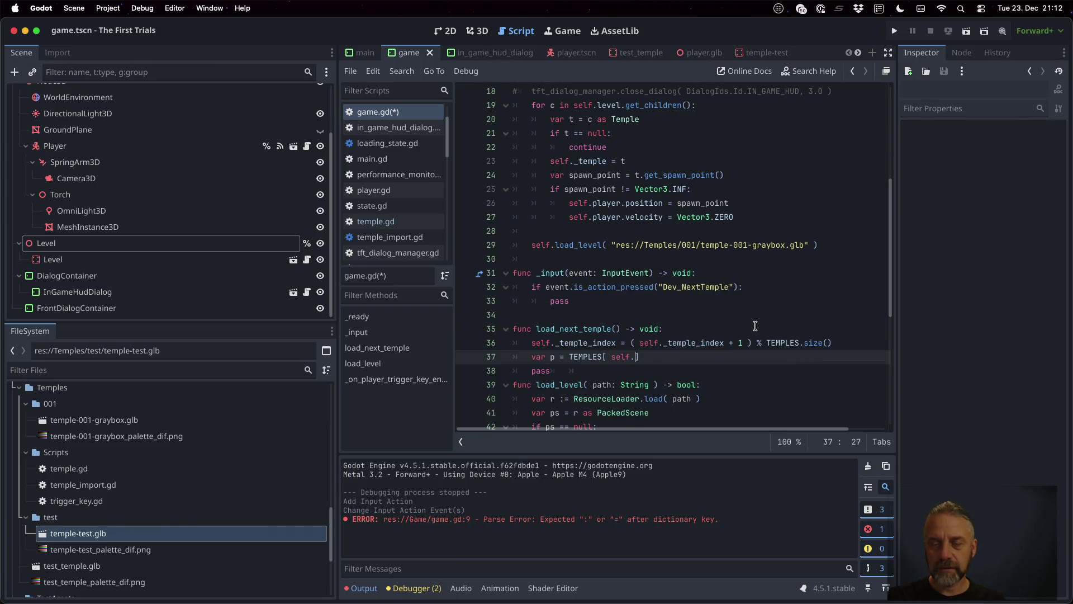
pyautogui.press('Return')
pyautogui.write(']')
# Call self.load_level(p) with the chosen path.
pyautogui.press('Return')
pyautogui.write('lf.la')
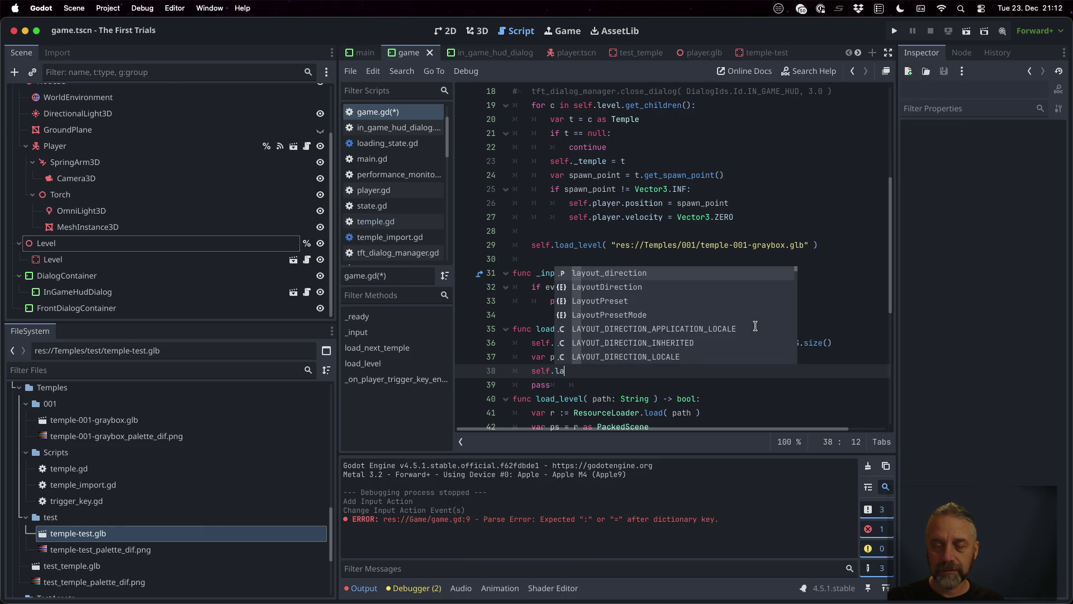
pyautogui.press('BackSpace')
pyautogui.write('o')
pyautogui.press('Return')
pyautogui.write('p')
# Remove the pass placeholder, return load_level's result, and change the return type to bool.
pyautogui.press('Down')
pyautogui.press('Home')
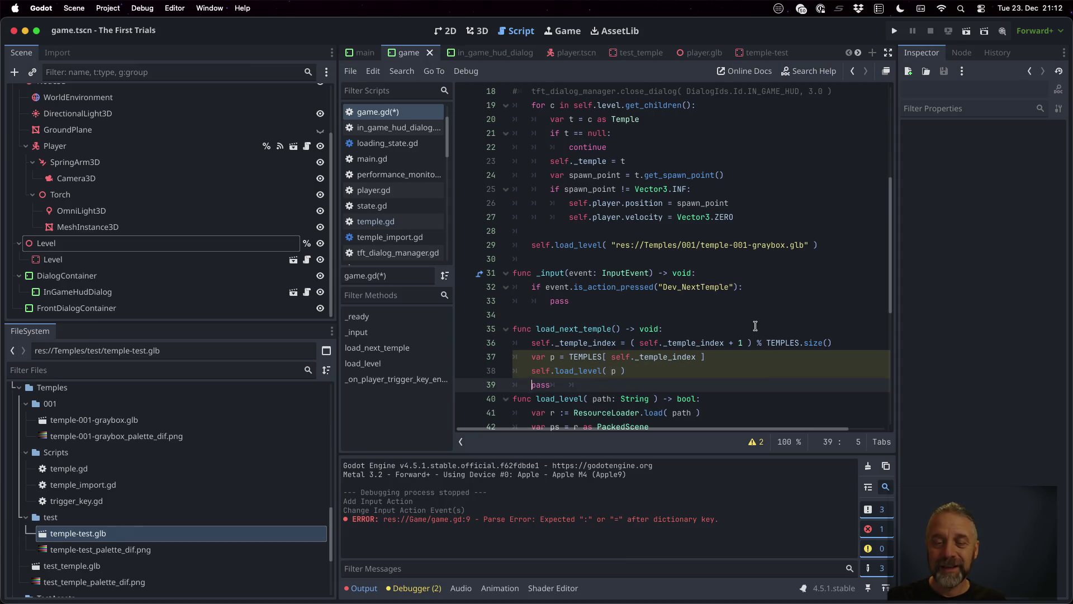
pyautogui.press('super+shift+k')
pyautogui.press('Return')
pyautogui.press('Up')
pyautogui.write('return')
pyautogui.press('Up')
pyautogui.press('Up')
pyautogui.press('Up')
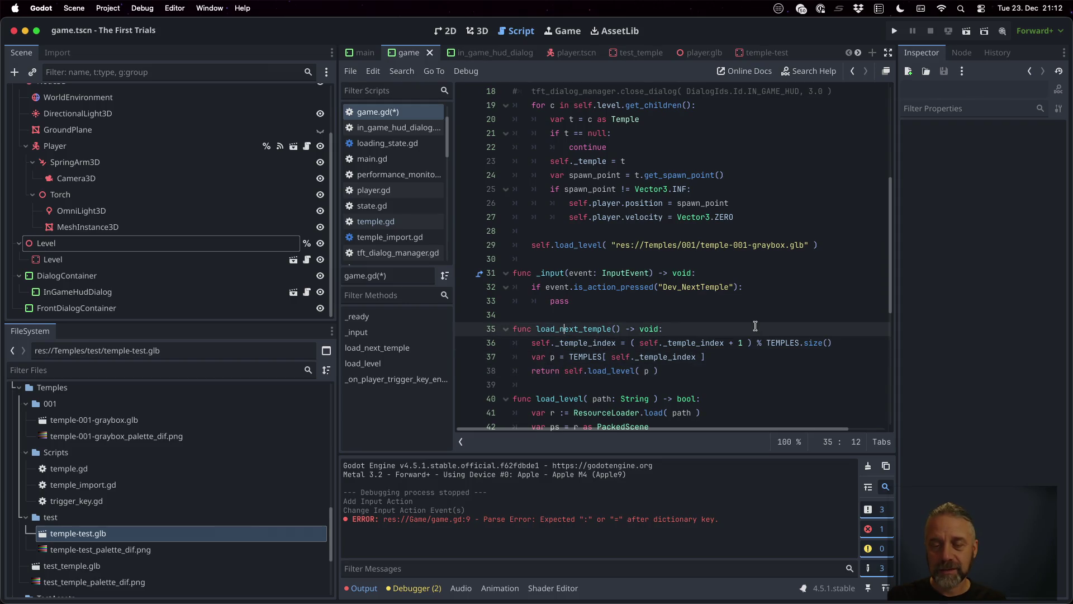
pyautogui.hotkey('shift', 'Right')
pyautogui.hotkey('shift', 'Right')
pyautogui.hotkey('shift', 'Right')
pyautogui.write('bool')
pyautogui.press('Escape')
pyautogui.press('Up')
pyautogui.press('Up')
pyautogui.press('Up')
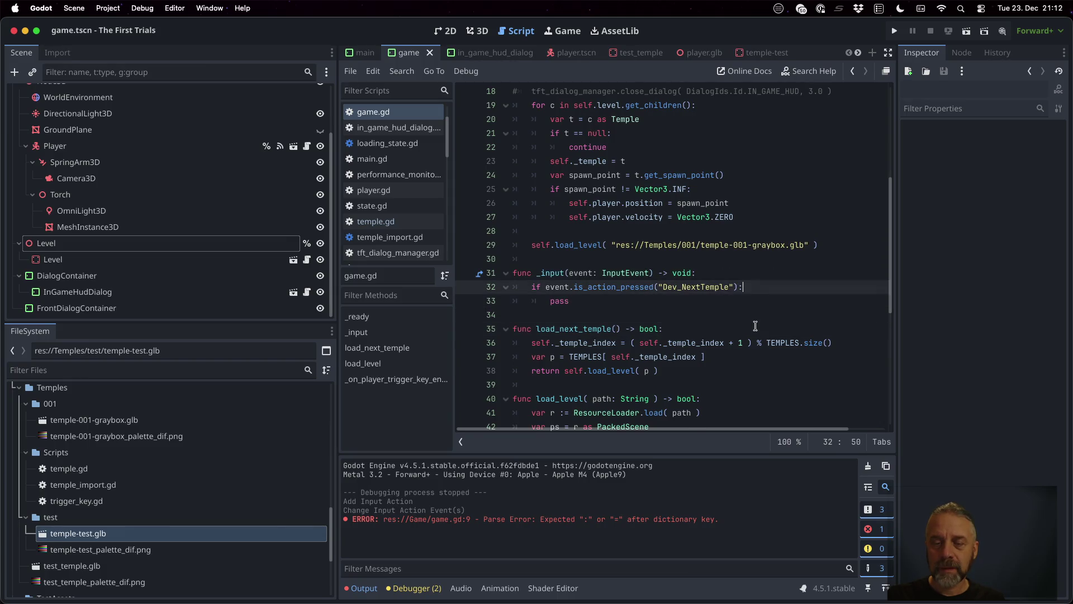
# Call self.load_next_temple() under the Dev_NextTemple check and delete the leftover pass.
pyautogui.press('End')
pyautogui.press('Return')
pyautogui.write('self.loa')
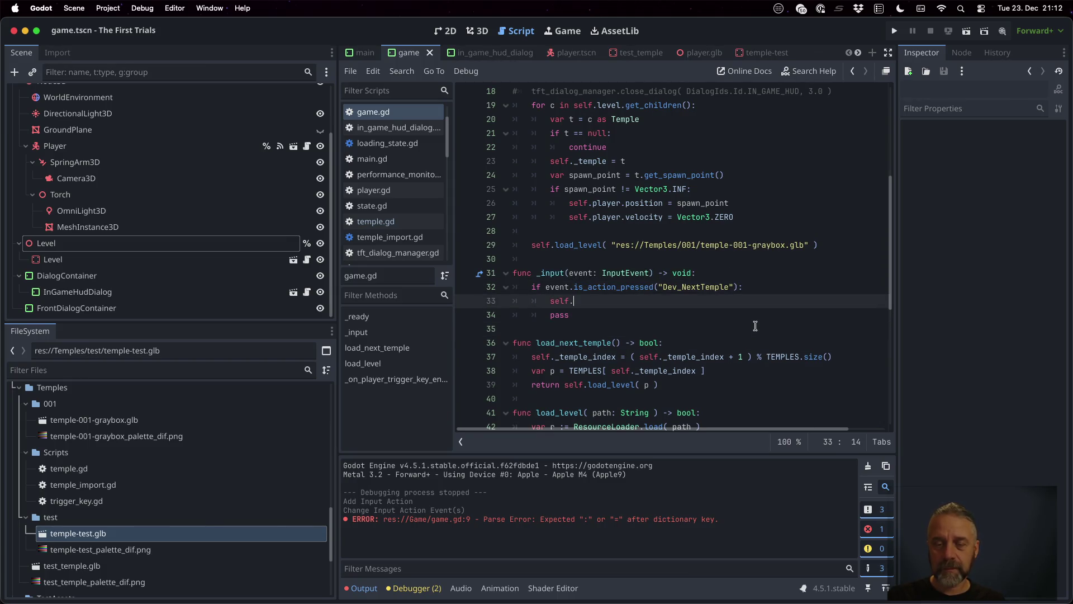
pyautogui.press('Down')
pyautogui.press('Return')
pyautogui.press('Down')
pyautogui.hotkey('ctrl', 'shift', 'k')
pyautogui.click(755, 326)
# Run the game to test temple switching, stop it, and review game.gd.
pyautogui.click(895, 32)
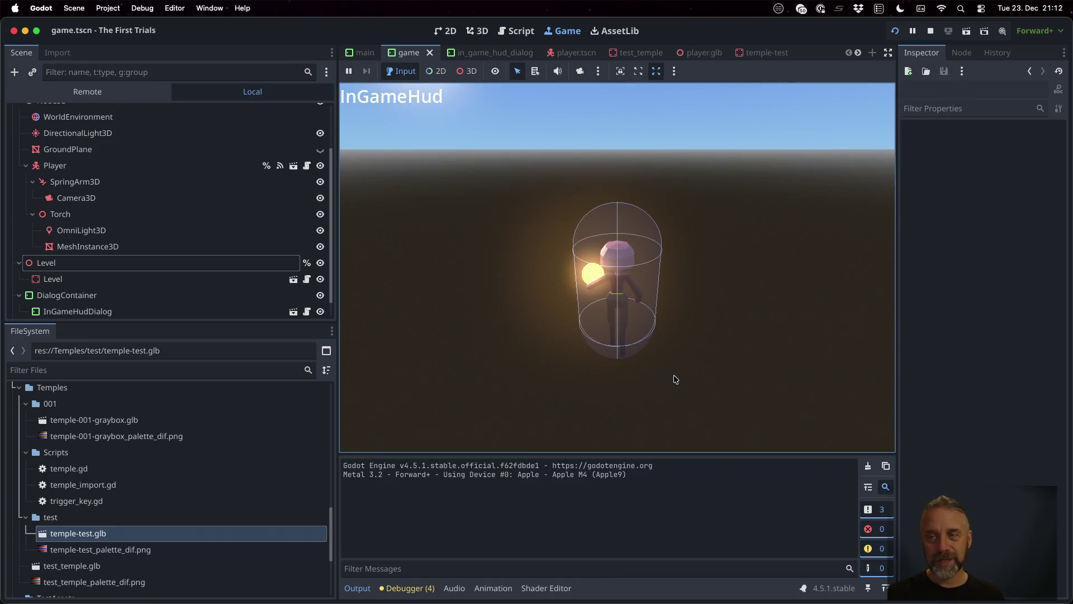
pyautogui.click(932, 32)
pyautogui.scroll(-5, 695, 344)
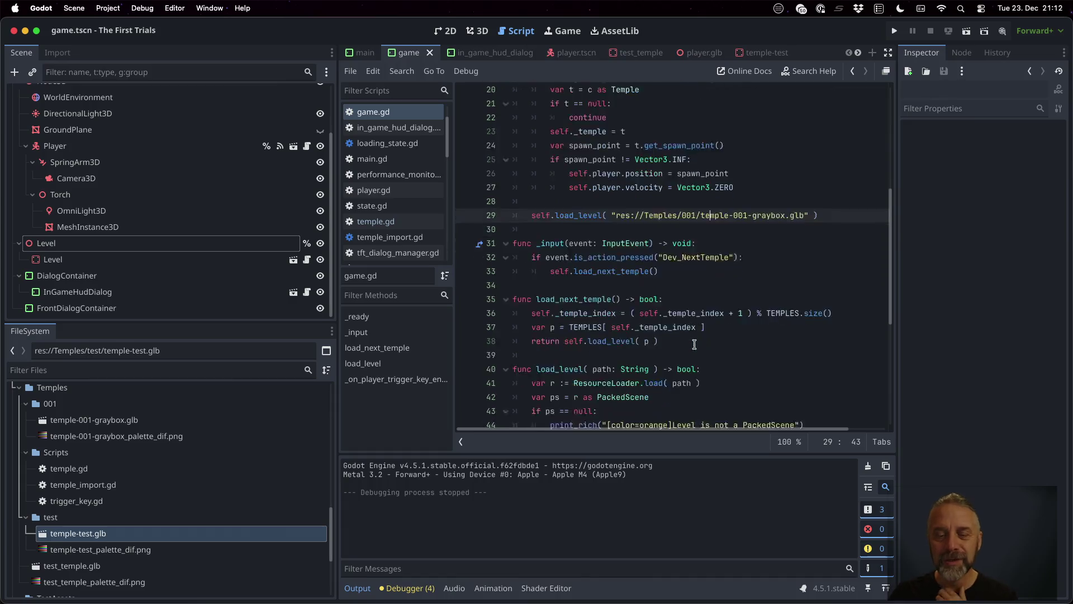
pyautogui.click(678, 300)
pyautogui.scroll(10, 680, 301)
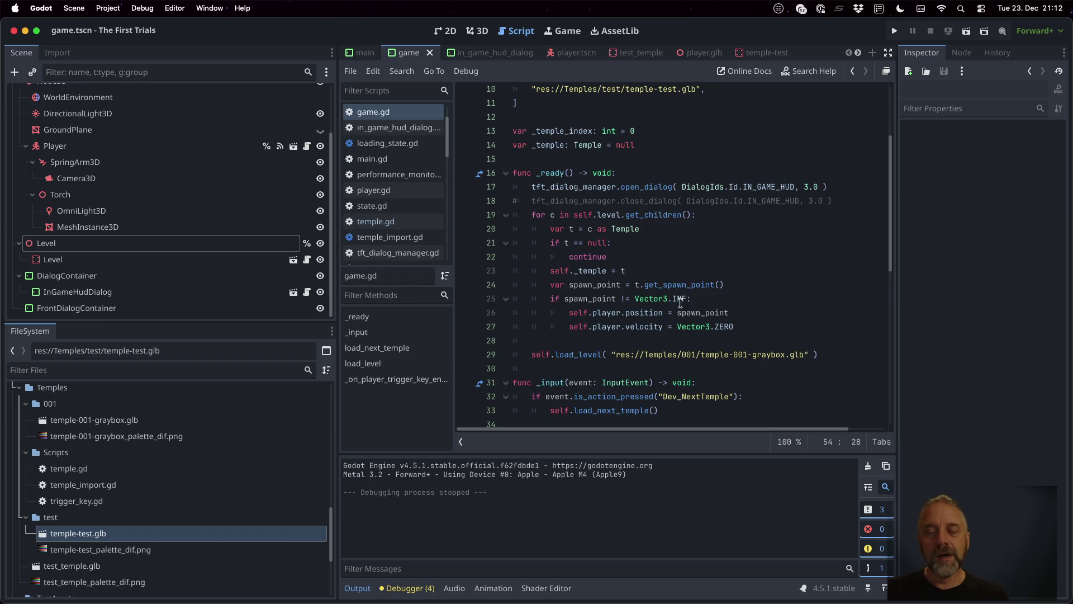
pyautogui.click(612, 368)
pyautogui.click(673, 270)
pyautogui.press('Down')
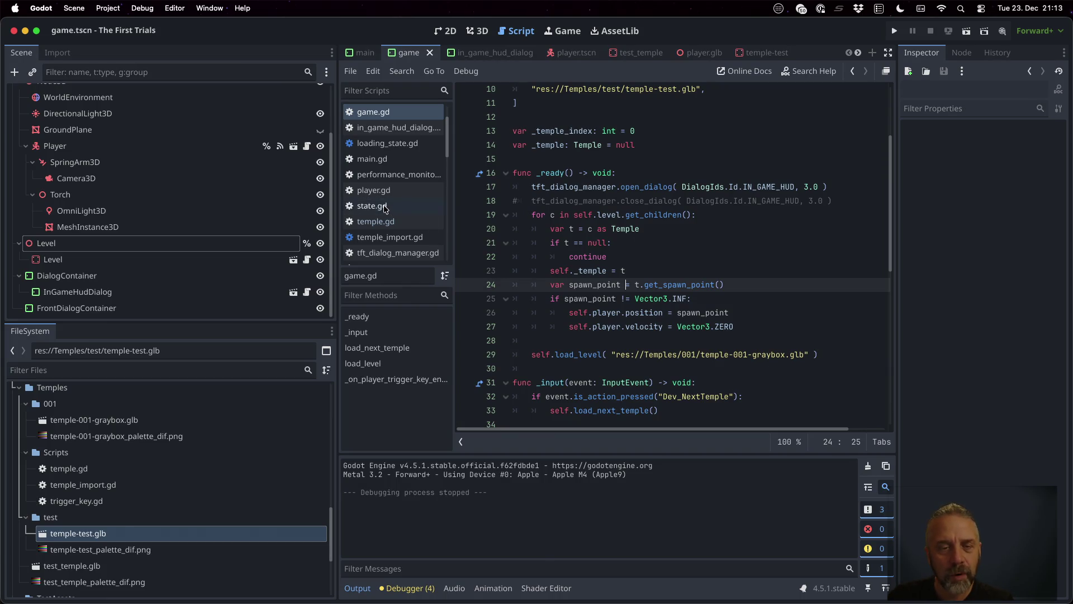
# Check get_spawn_point in temple.gd, then add a 'func respawn() -> void' header after _input in game.gd.
pyautogui.click(386, 221)
pyautogui.scroll(2, 678, 347)
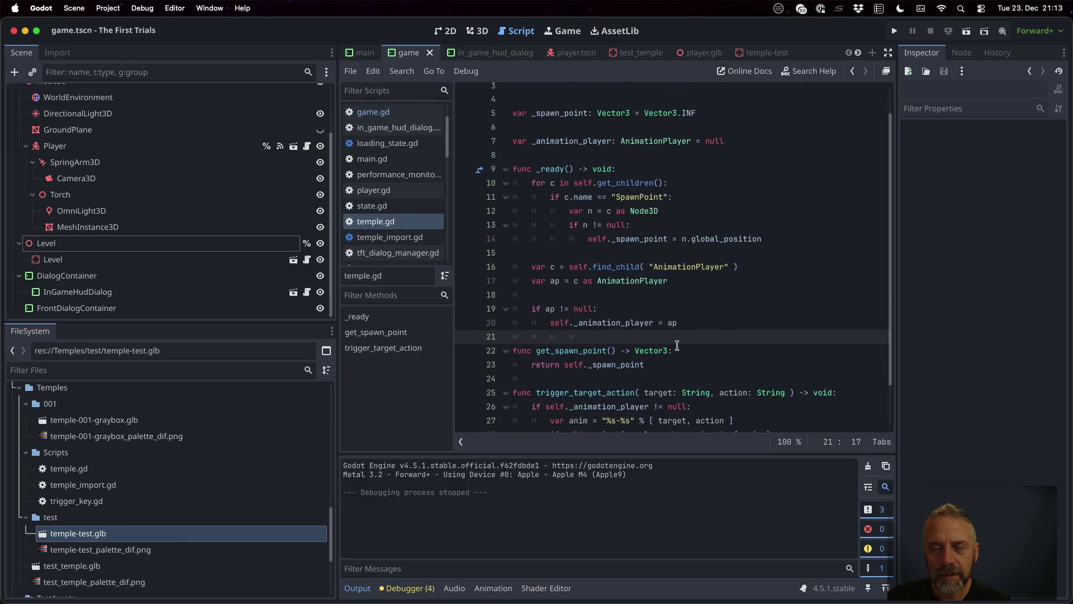
pyautogui.doubleClick(590, 352)
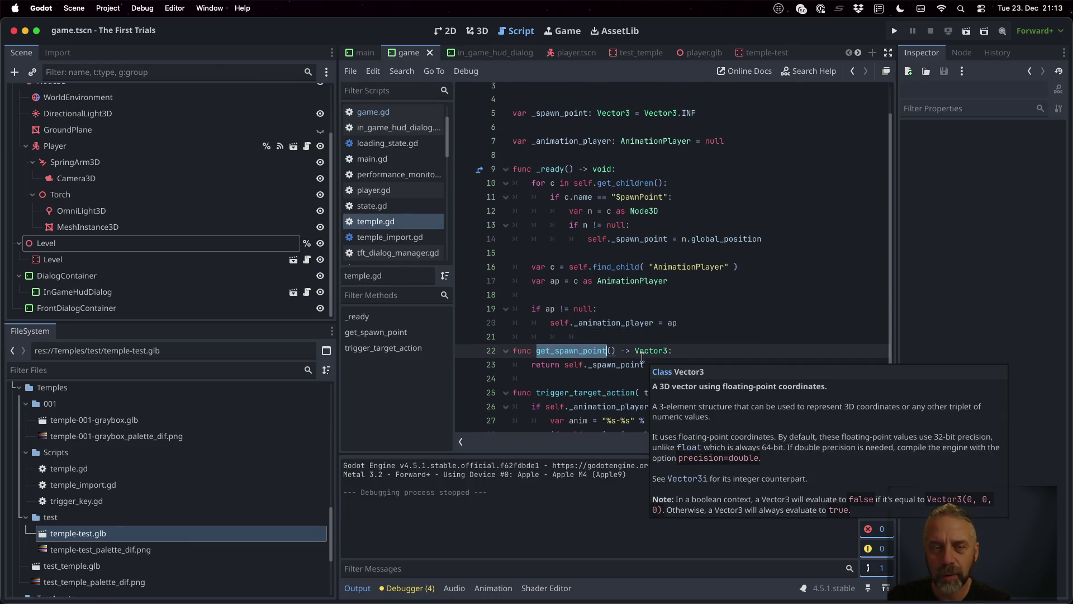
pyautogui.click(404, 115)
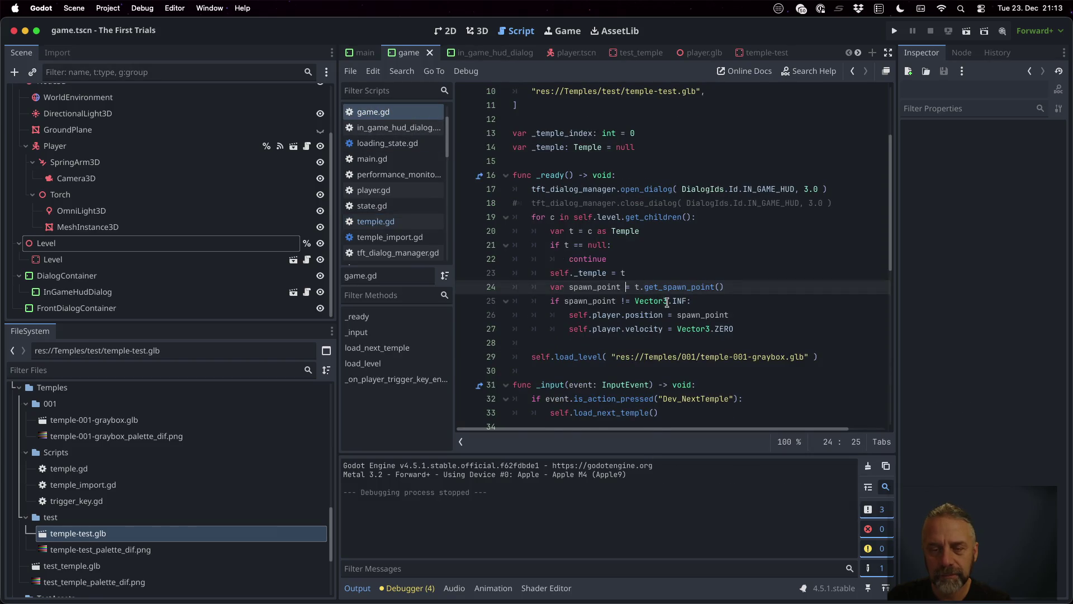
pyautogui.scroll(-2, 634, 313)
pyautogui.scroll(-4, 635, 329)
pyautogui.click(554, 196)
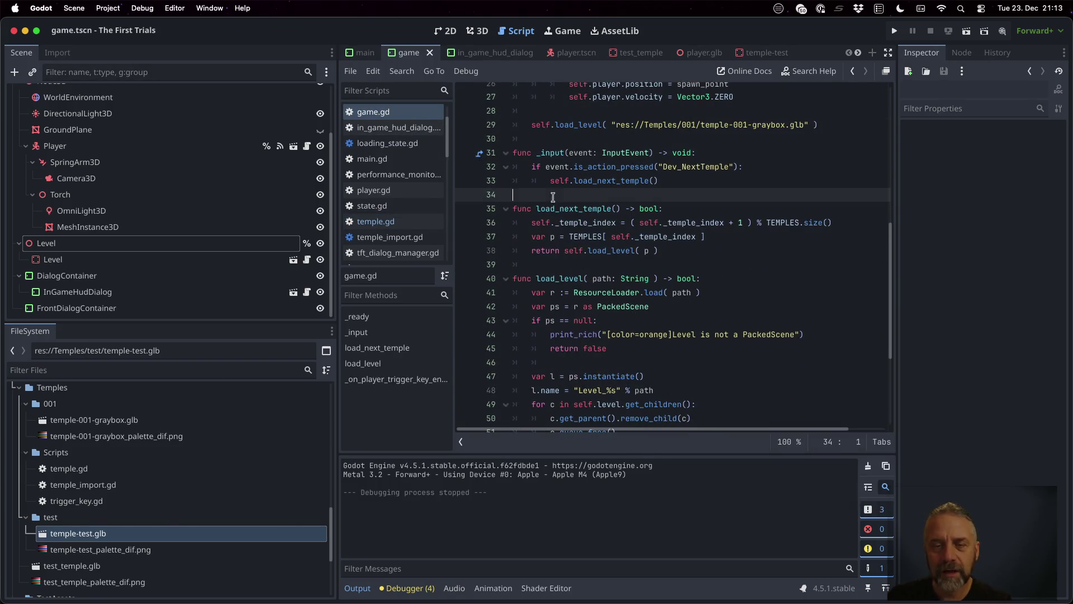
pyautogui.press('Return')
pyautogui.write('func respawn() -> ')
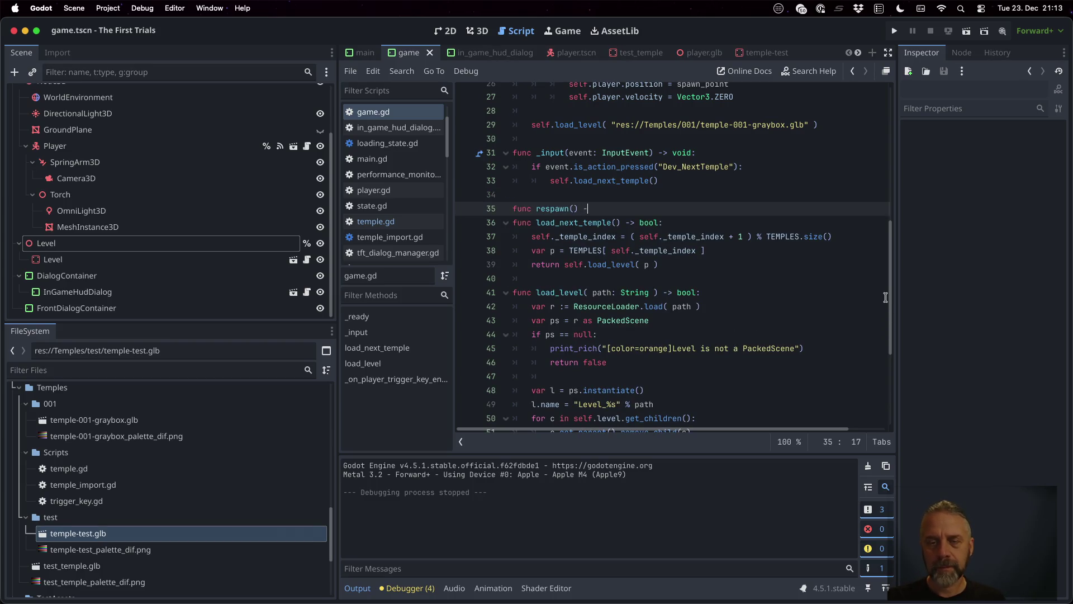
pyautogui.write('void')
pyautogui.press('Return')
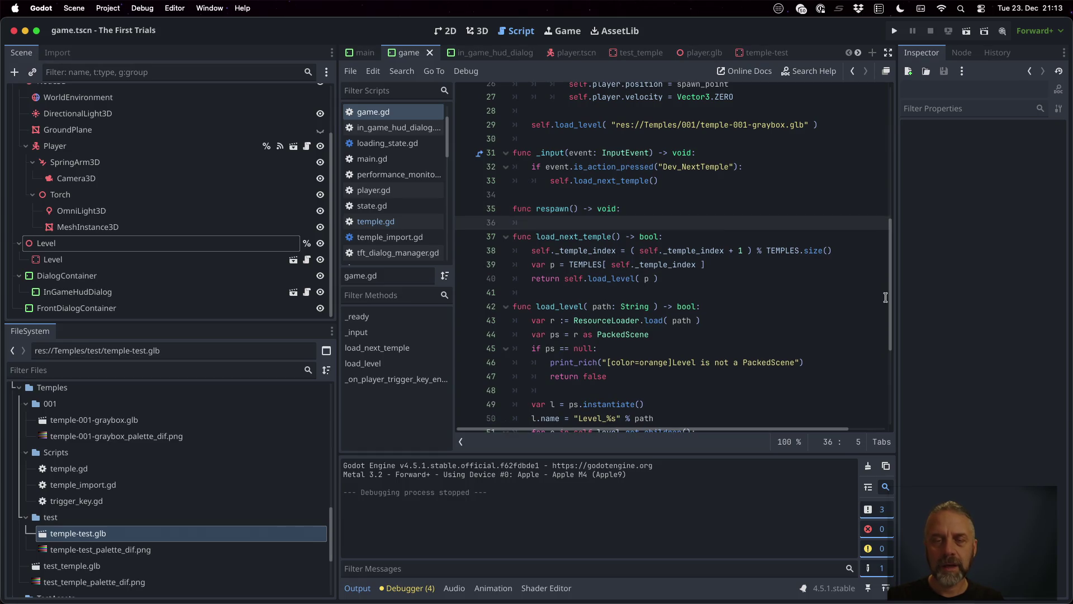
# Copy the spawn-point lines from _ready into respawn and unindent them one level.
pyautogui.scroll(4, 885, 297)
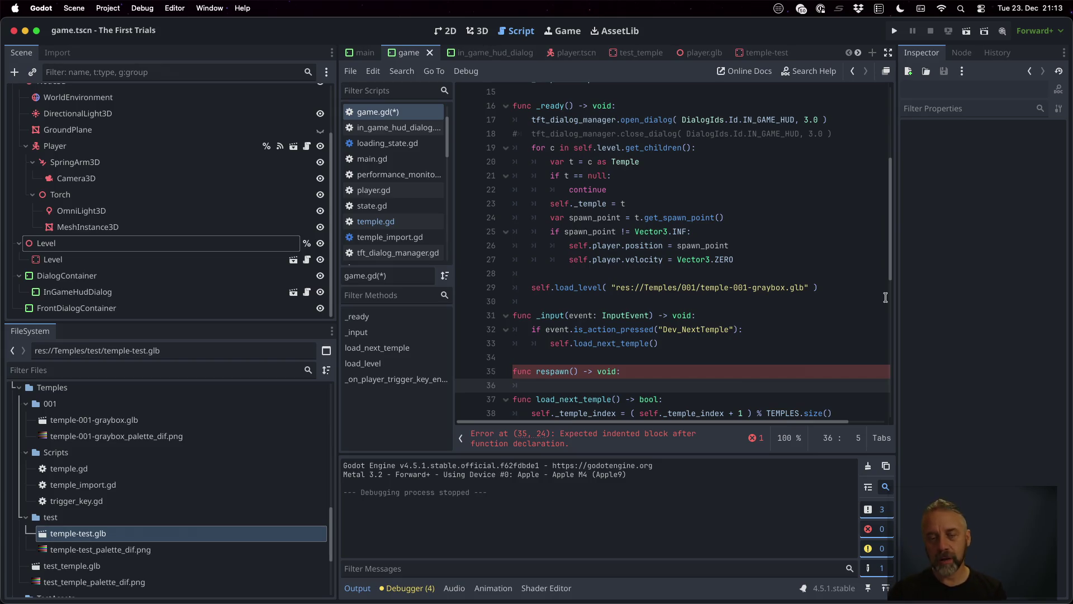
pyautogui.click(732, 201)
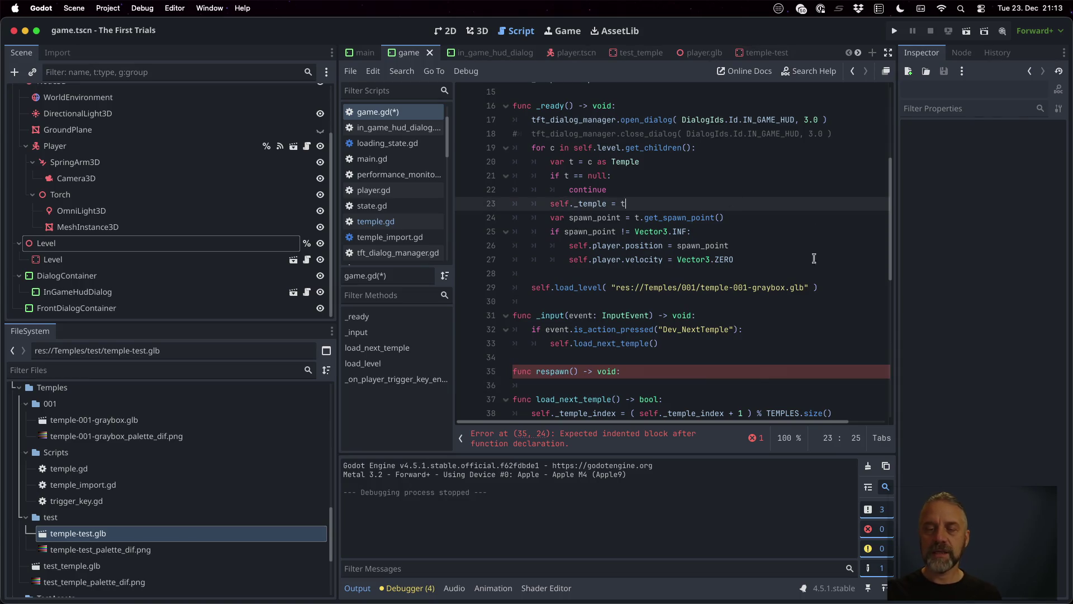
pyautogui.press('Down')
pyautogui.press('Left')
pyautogui.press('Left')
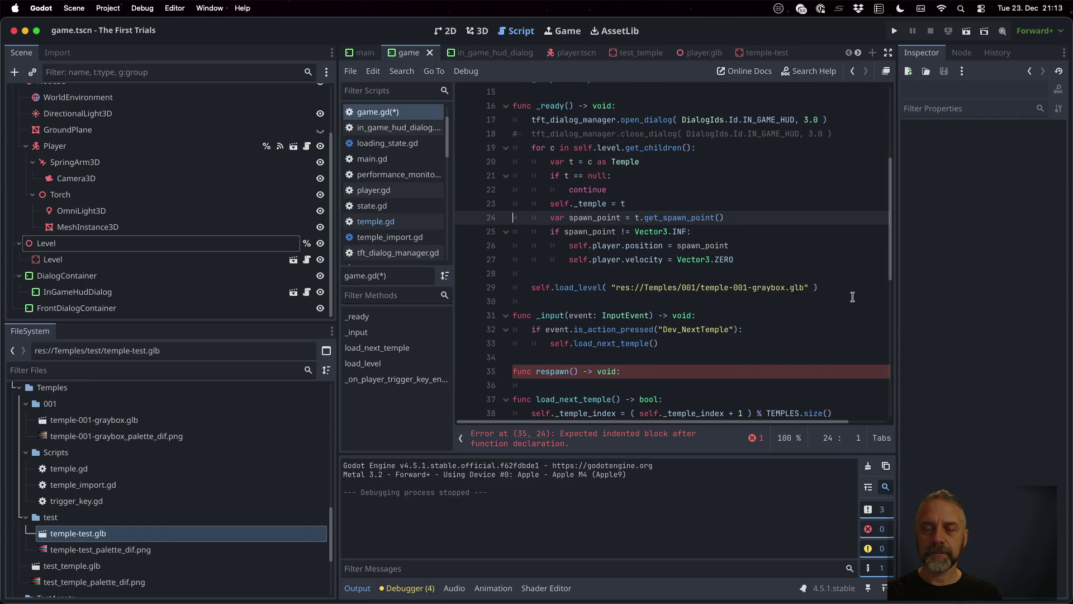
pyautogui.hotkey('shift', 'Down')
pyautogui.hotkey('shift', 'Down')
pyautogui.hotkey('shift', 'Down')
pyautogui.hotkey('ctrl', 'c')
pyautogui.press('Down')
pyautogui.press('Down')
pyautogui.press('Down')
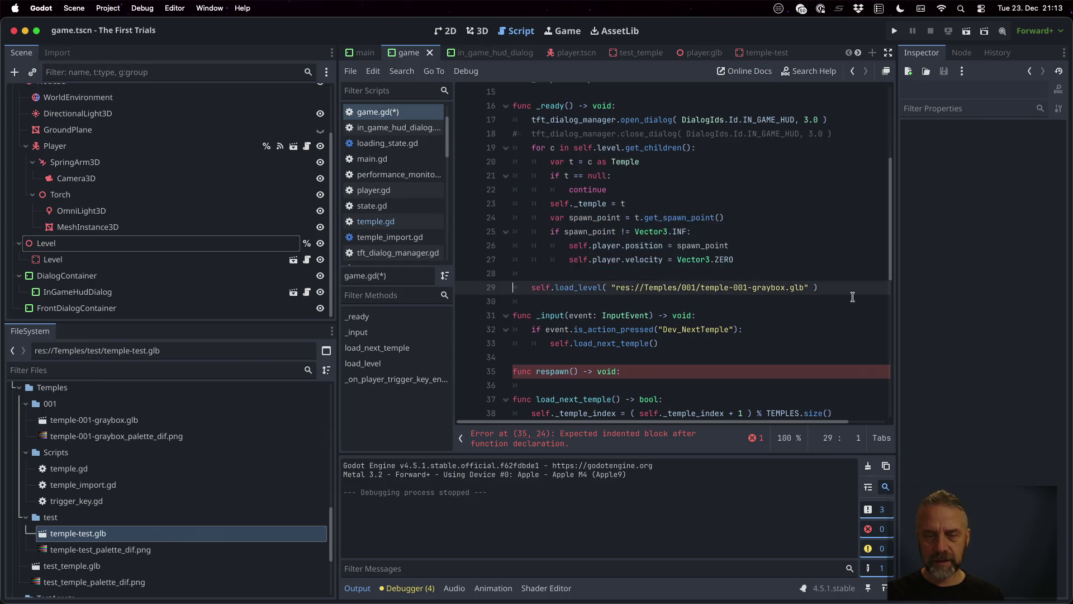
pyautogui.press('Down')
pyautogui.press('Down')
pyautogui.hotkey('ctrl', 'v')
pyautogui.hotkey('shift', 'Up')
pyautogui.hotkey('shift', 'Up')
pyautogui.hotkey('shift', 'Up')
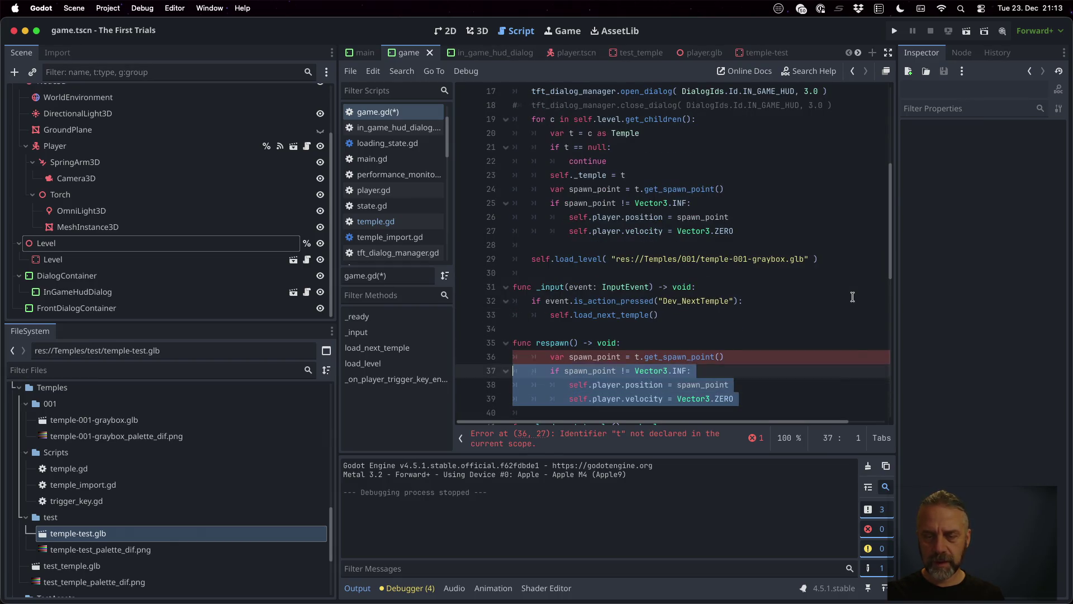
pyautogui.hotkey('shift', 'Tab')
# Make the pasted get_spawn_point call reference self._temple.
pyautogui.press('Up')
pyautogui.press('Down')
pyautogui.press('Left')
pyautogui.write('self.')
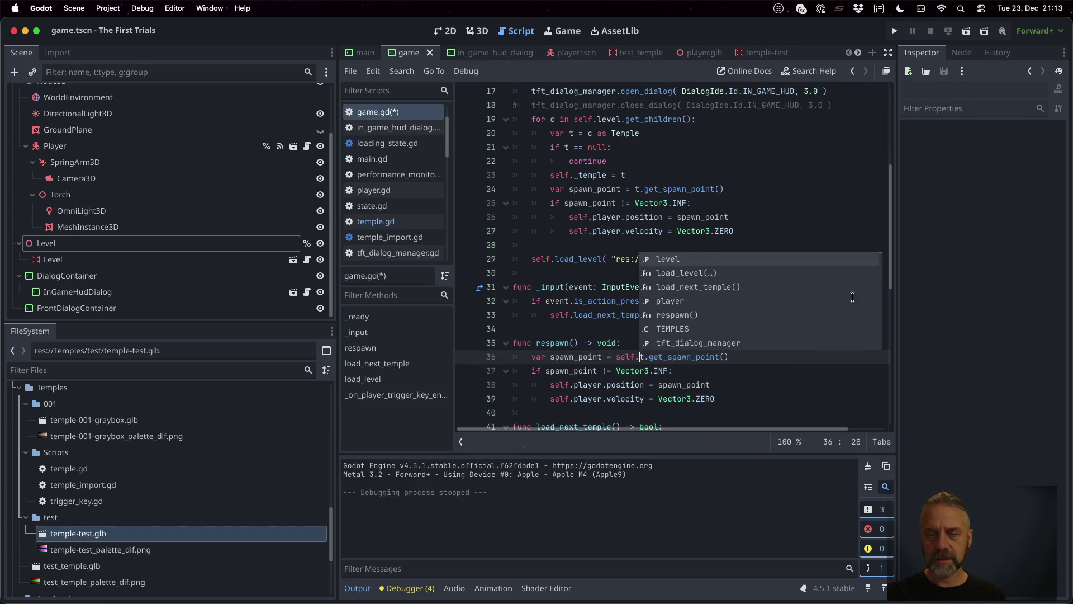
pyautogui.write('templet')
pyautogui.press('Return')
pyautogui.write('_')
pyautogui.press('Escape')
# Add a null check at the top of respawn that returns when self._temple is null.
pyautogui.click(852, 287)
pyautogui.click(661, 341)
pyautogui.press('Return')
pyautogui.write('if self._t')
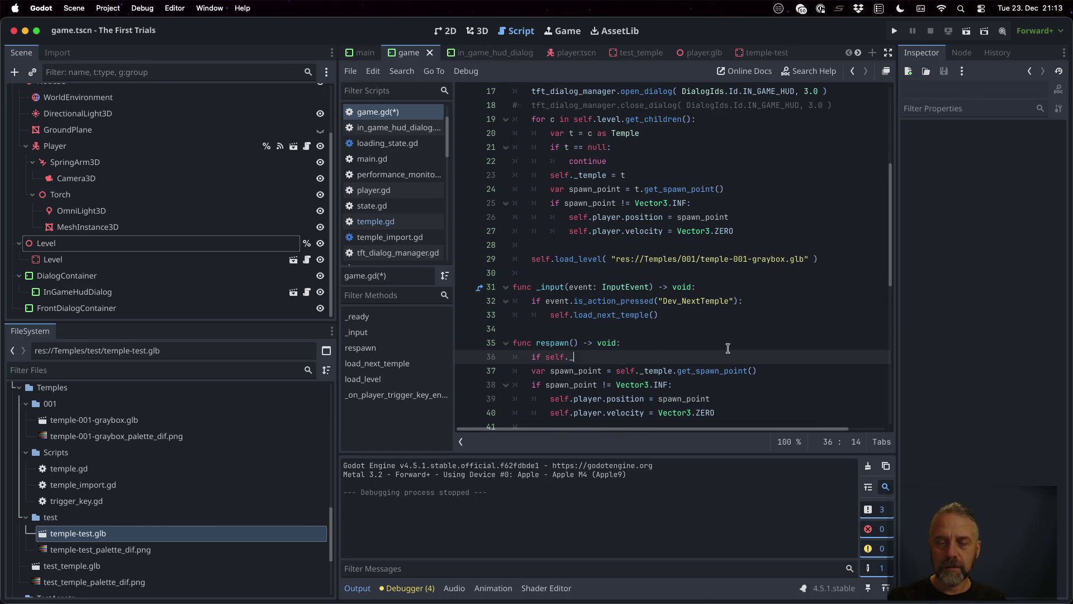
pyautogui.press('Return')
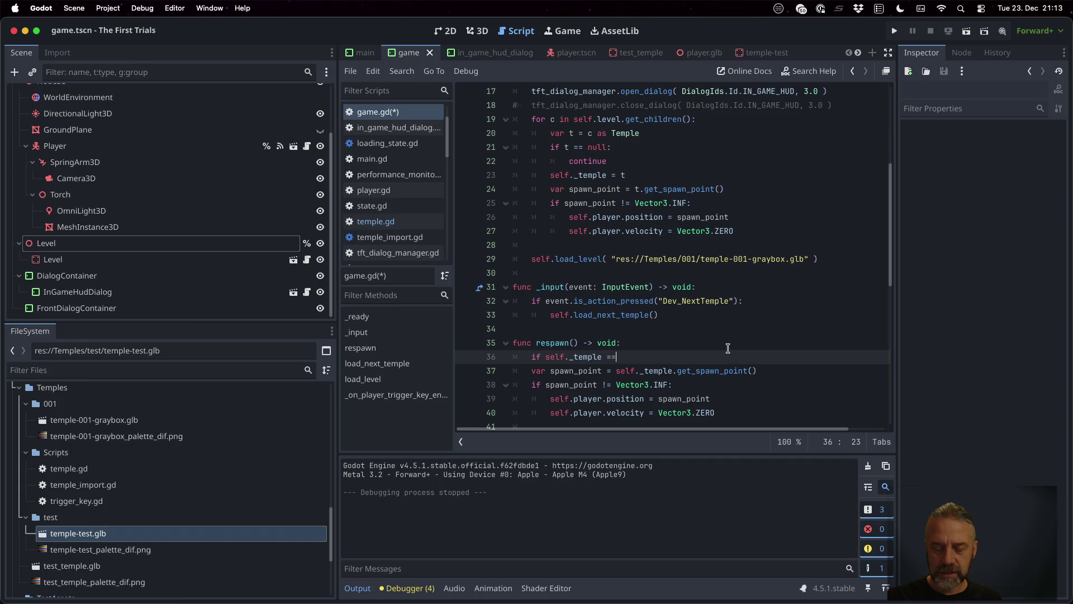
pyautogui.write(' null:')
pyautogui.press('Return')
pyautogui.write('return')
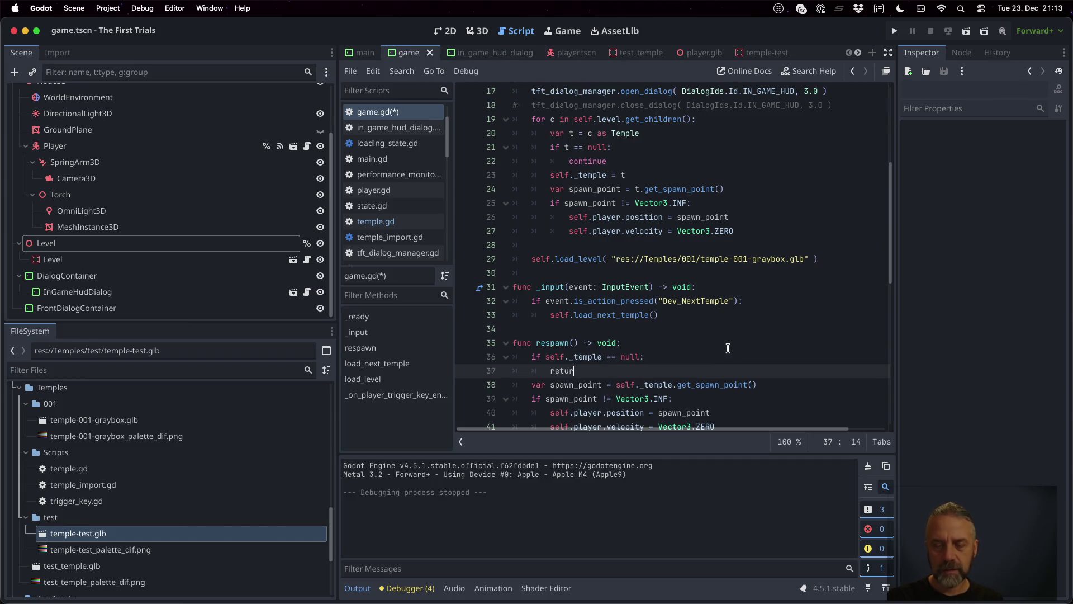
# Insert a self.respawn() call in _ready after the spawn code.
pyautogui.click(663, 189)
pyautogui.scroll(1, 666, 212)
pyautogui.press('Up')
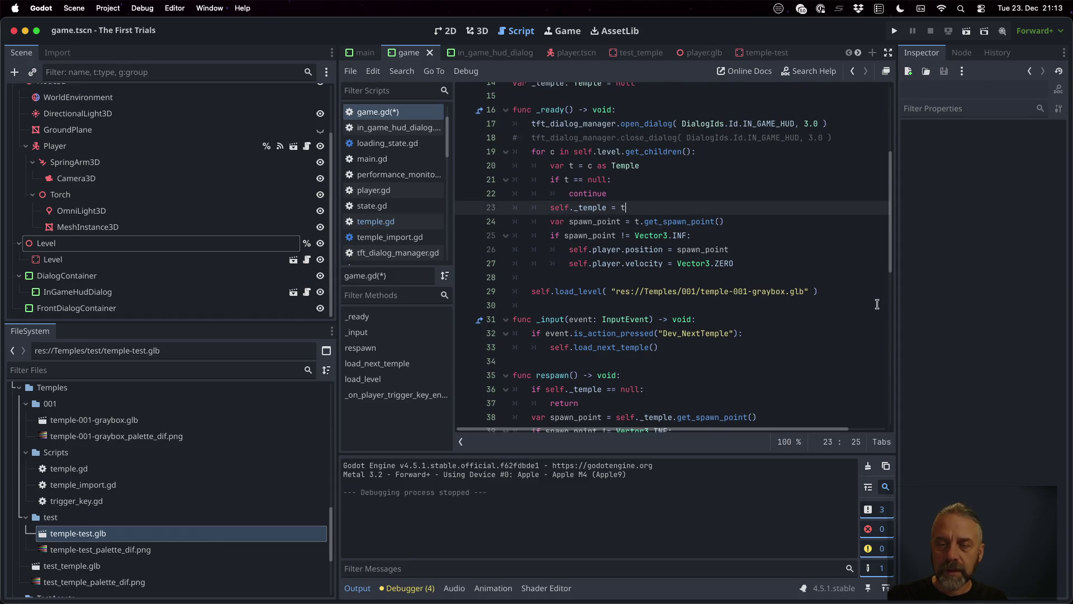
pyautogui.press('Down')
pyautogui.press('Down')
pyautogui.press('Down')
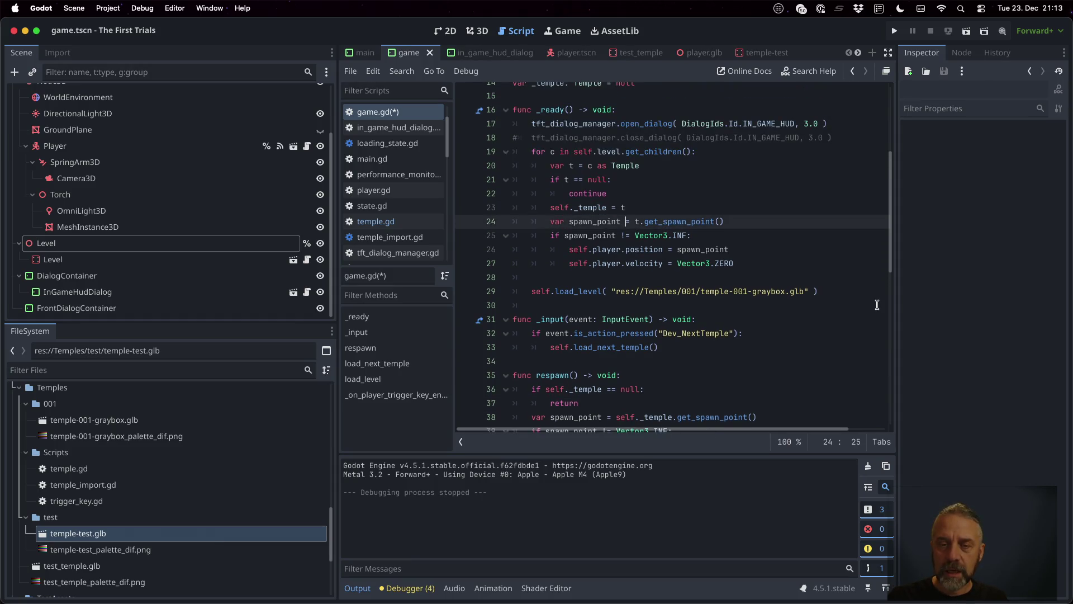
pyautogui.press('Up')
pyautogui.press('Return')
pyautogui.write('elf.re')
pyautogui.press('Return')
# Comment out the four old spawn_point, check, position and velocity lines in _ready, and save.
pyautogui.press('Up')
pyautogui.press('Up')
pyautogui.press('Up')
pyautogui.press('Home')
pyautogui.hotkey('ctrl', 'k')
pyautogui.press('Down')
pyautogui.hotkey('ctrl', 'k')
pyautogui.press('Down')
pyautogui.hotkey('ctrl', 'k')
pyautogui.press('Down')
pyautogui.hotkey('ctrl', 'k')
pyautogui.hotkey('ctrl', 's')
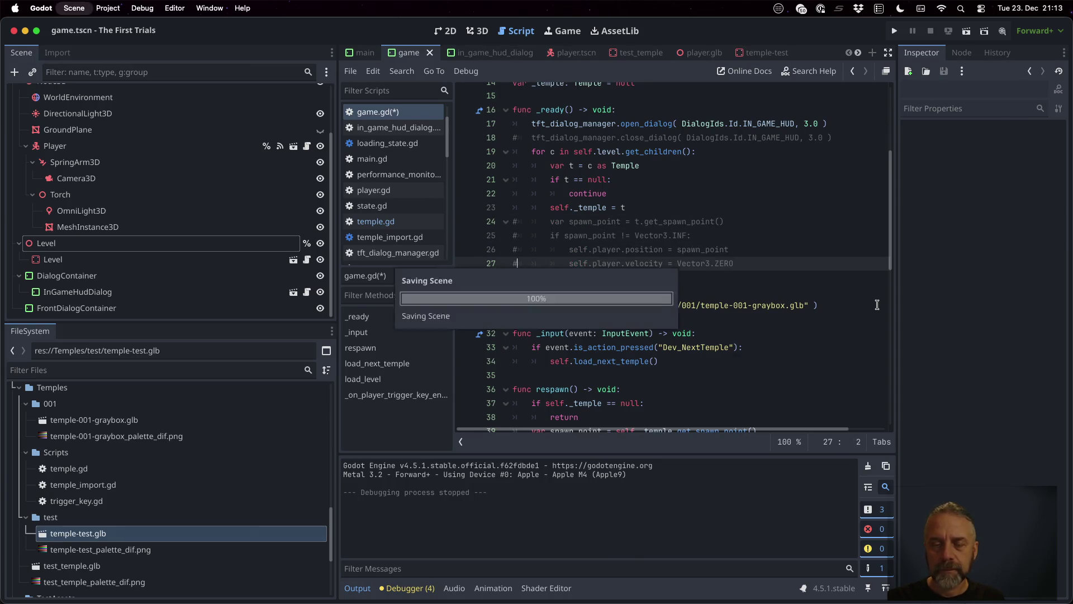
# Copy the temple-finding loop from _ready and return to the blank line after _input.
pyautogui.click(793, 266)
pyautogui.scroll(1, 786, 272)
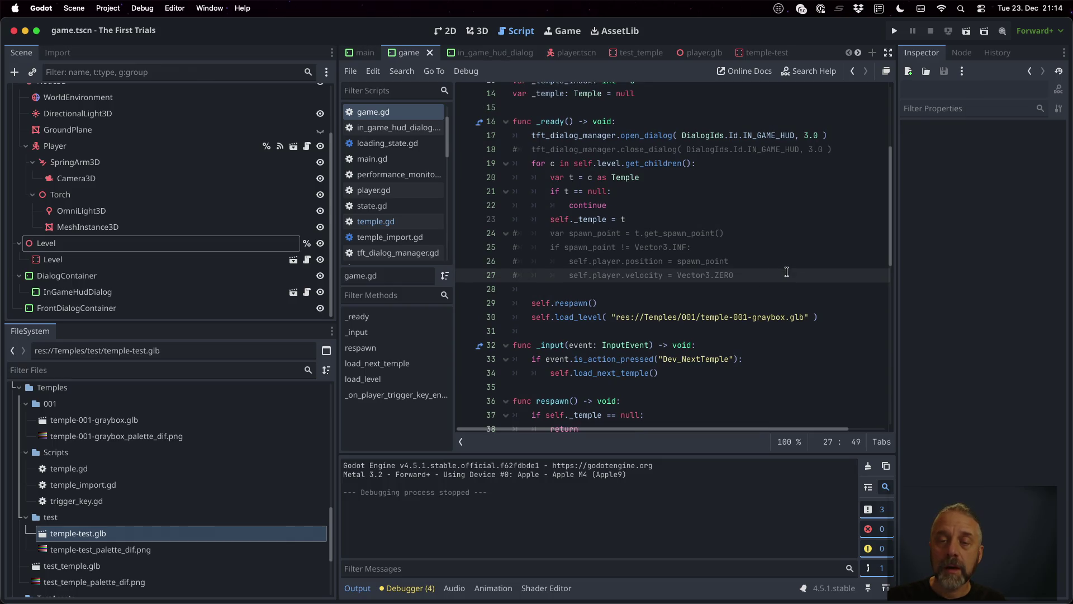
pyautogui.click(663, 163)
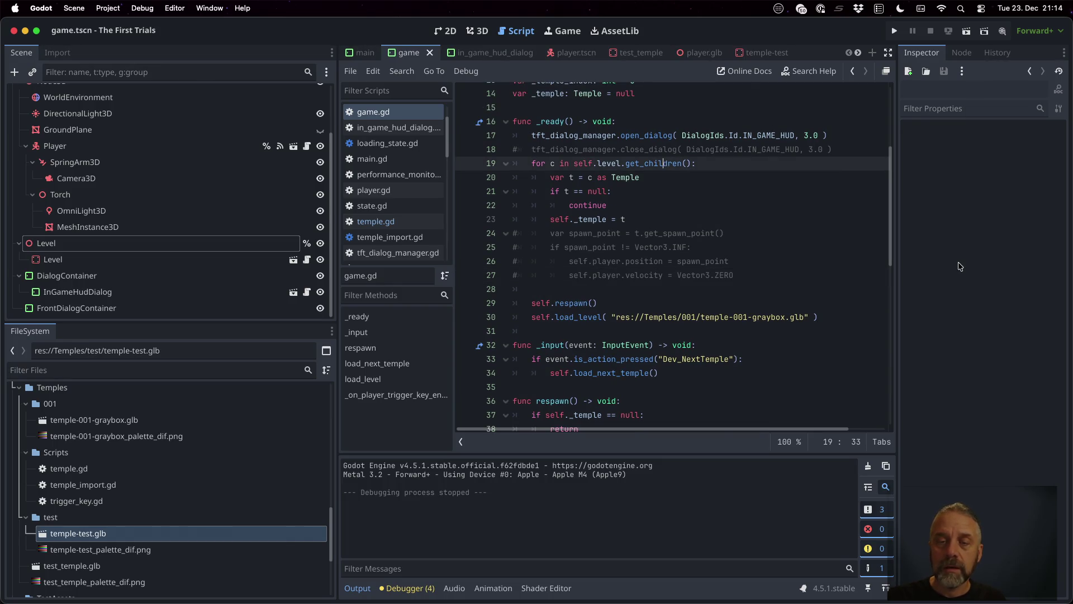
pyautogui.press('Home')
pyautogui.hotkey('shift', 'Down')
pyautogui.hotkey('shift', 'Down')
pyautogui.hotkey('shift', 'Down')
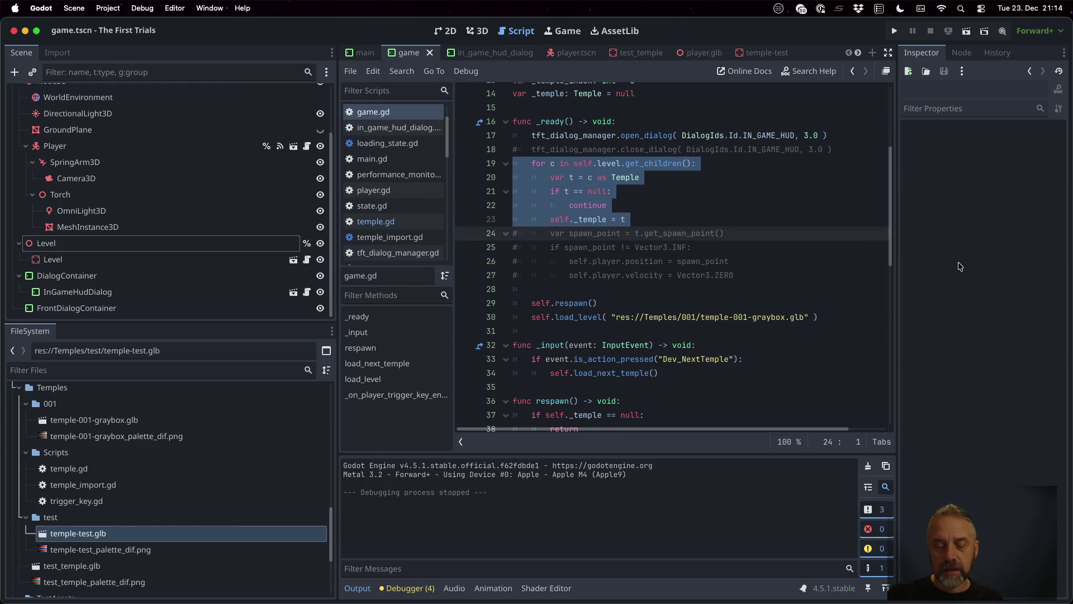
pyautogui.scroll(-1, 637, 336)
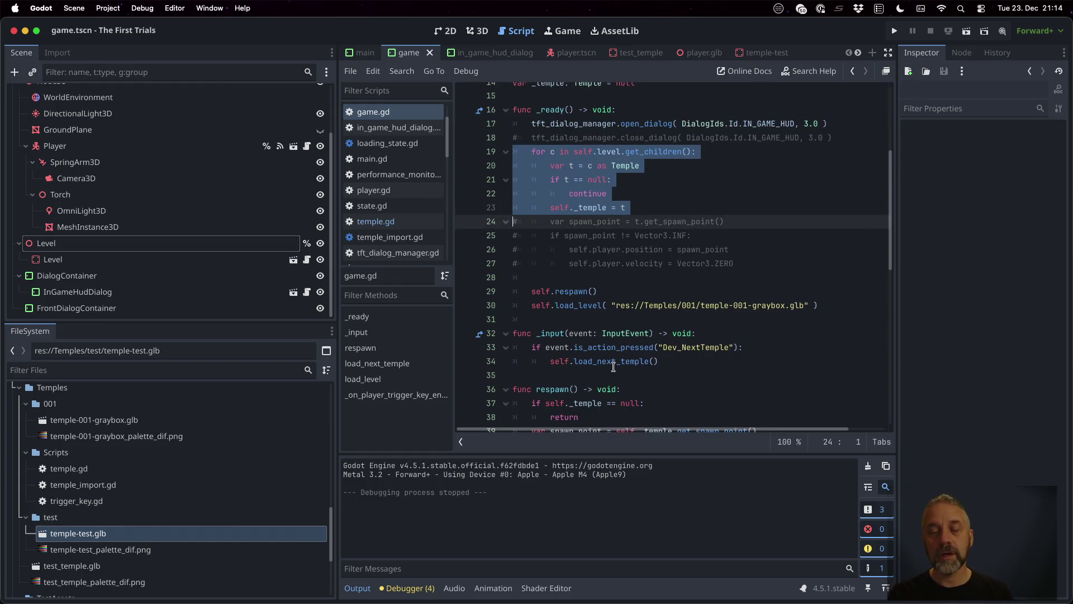
pyautogui.click(607, 379)
# Create a _scan_level() -> void function containing the pasted temple-finding loop.
pyautogui.press('Return')
pyautogui.write('func ')
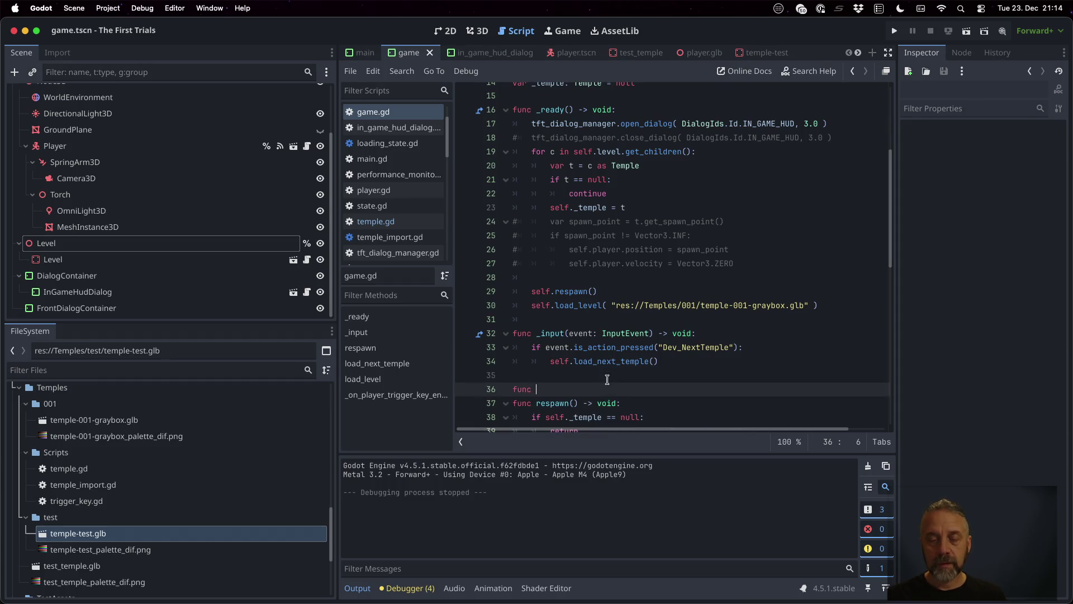
pyautogui.write('_find_')
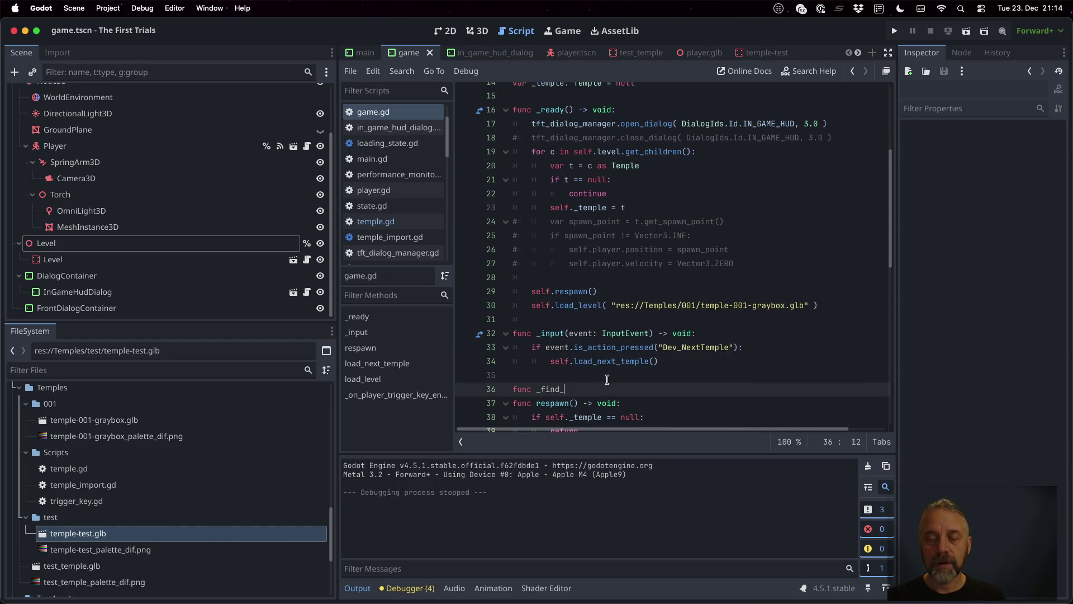
pyautogui.press('BackSpace')
pyautogui.press('BackSpace')
pyautogui.press('BackSpace')
pyautogui.write('an')
pyautogui.write('el(')
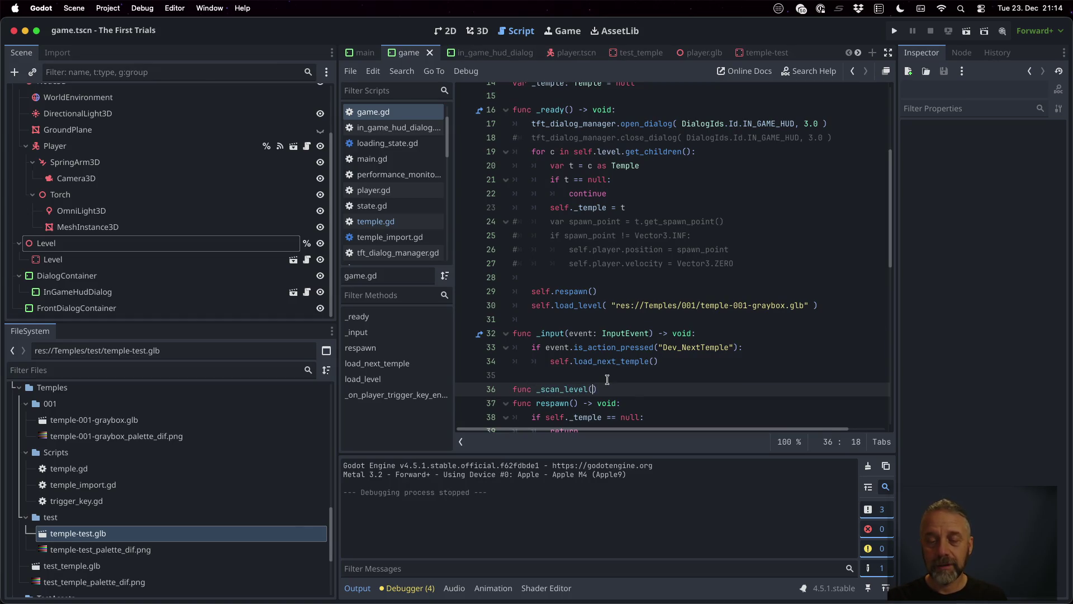
pyautogui.write('void:')
pyautogui.press('Return')
pyautogui.write('for c in self.level.get_children(): \t\tvar t = c as Temple \t\tif t == null: \t\t\tcontinue \t\tself._temple = t')
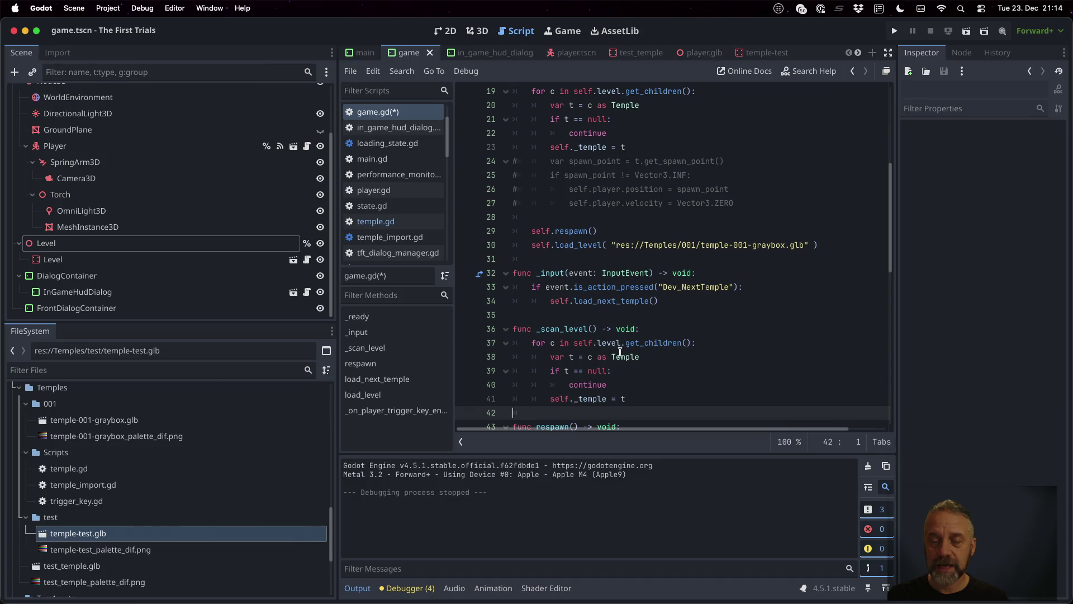
# Insert a self._scan_level() call in _ready before respawn.
pyautogui.scroll(1, 609, 296)
pyautogui.click(585, 237)
pyautogui.write('_s')
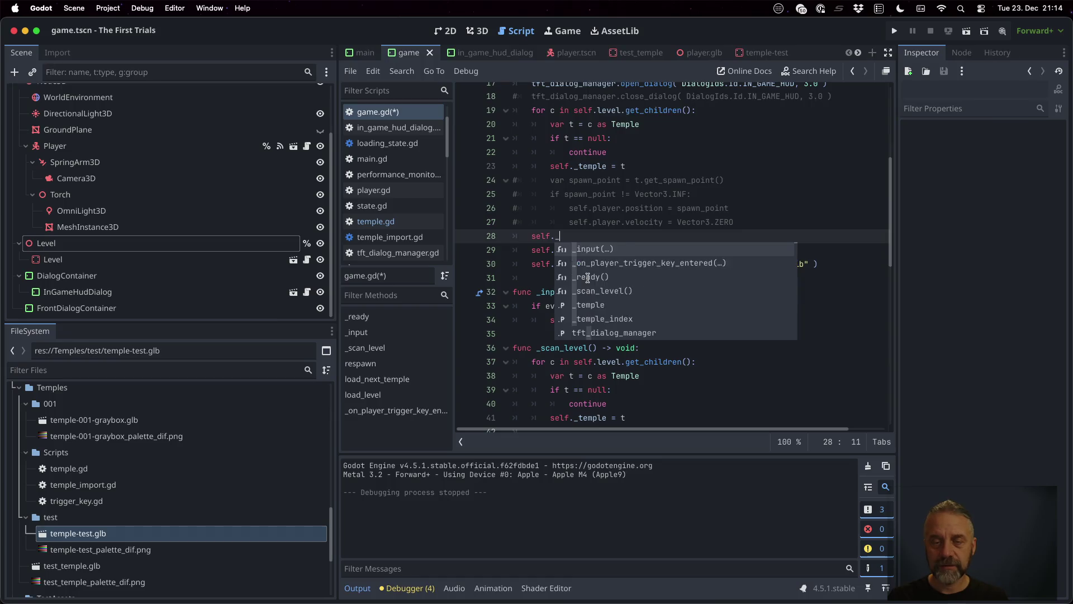
pyautogui.press('Return')
# Comment out the original five loop lines in _ready, save, and run the game.
pyautogui.press('Up')
pyautogui.press('Up')
pyautogui.press('Up')
pyautogui.press('Up')
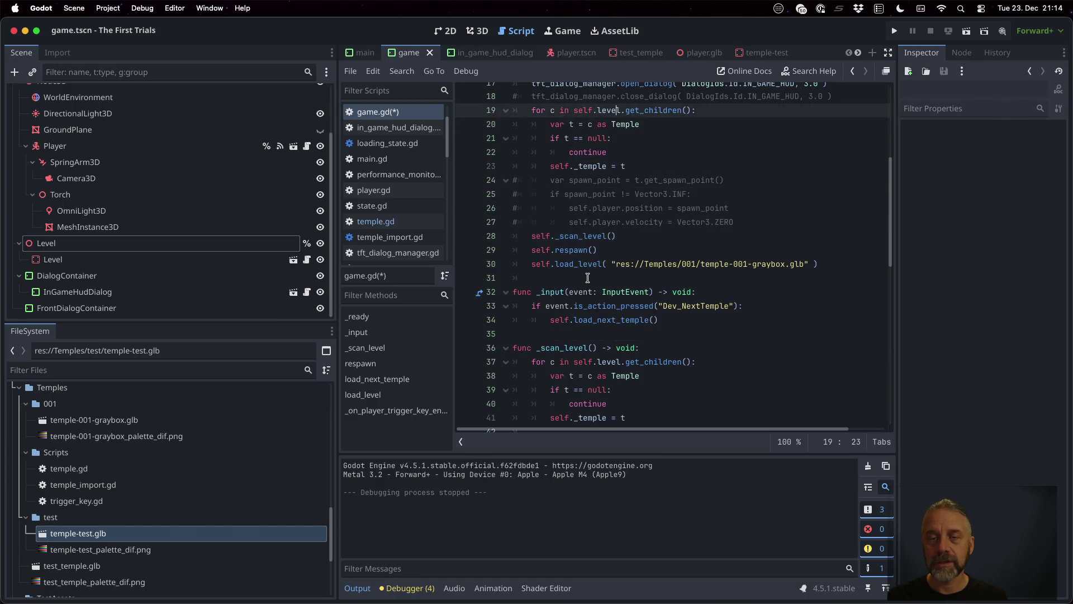
pyautogui.press('super+k')
pyautogui.press('Down')
pyautogui.press('super+k')
pyautogui.press('Down')
pyautogui.press('super+k')
pyautogui.press('Down')
pyautogui.press('super+k')
pyautogui.press('Down')
pyautogui.press('super+k')
pyautogui.press('super+s')
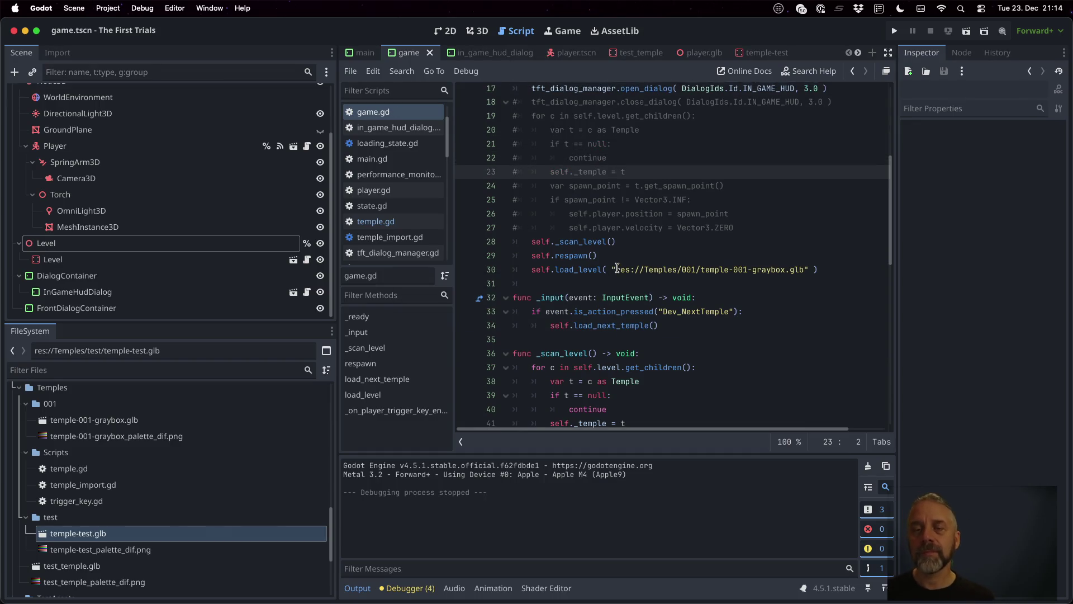
pyautogui.click(967, 31)
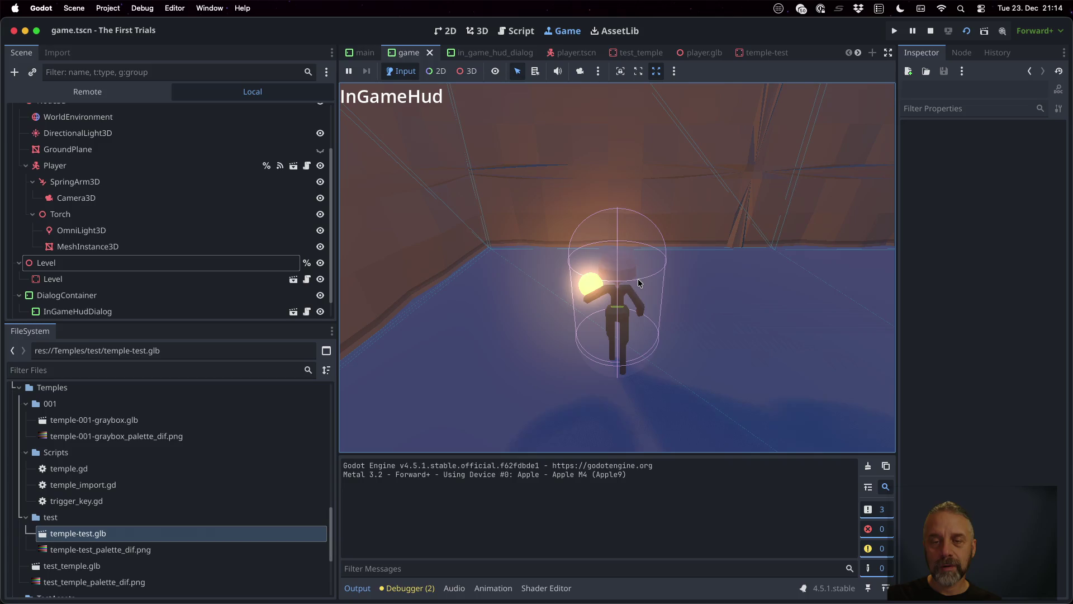
# Stop the game and add self._scan_level() and self.respawn() after add_child(l) in load_level.
pyautogui.click(931, 30)
pyautogui.scroll(-5, 600, 268)
pyautogui.scroll(-6, 601, 268)
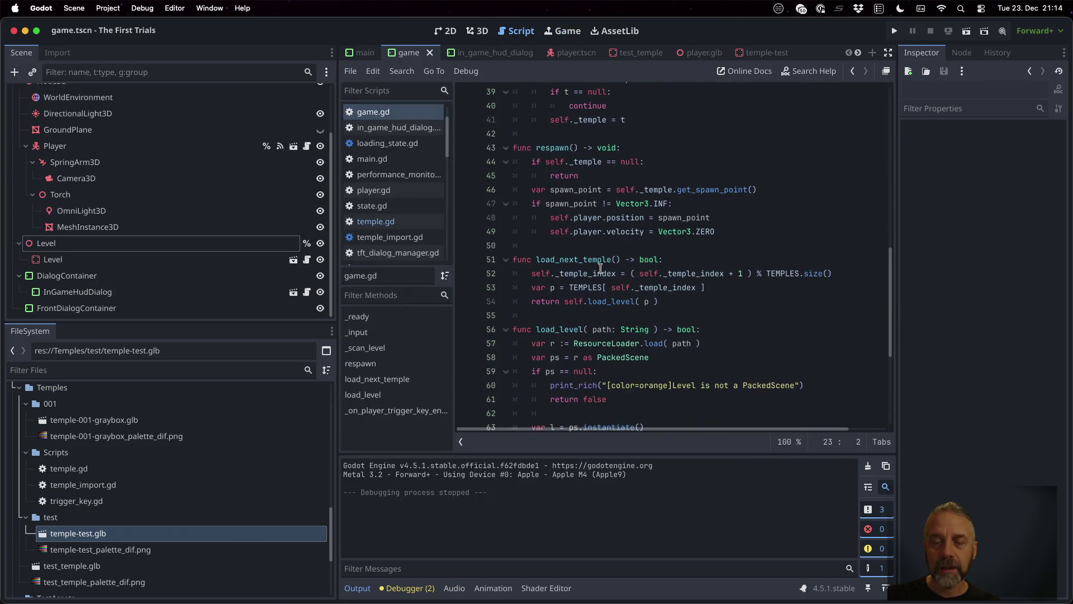
pyautogui.click(670, 377)
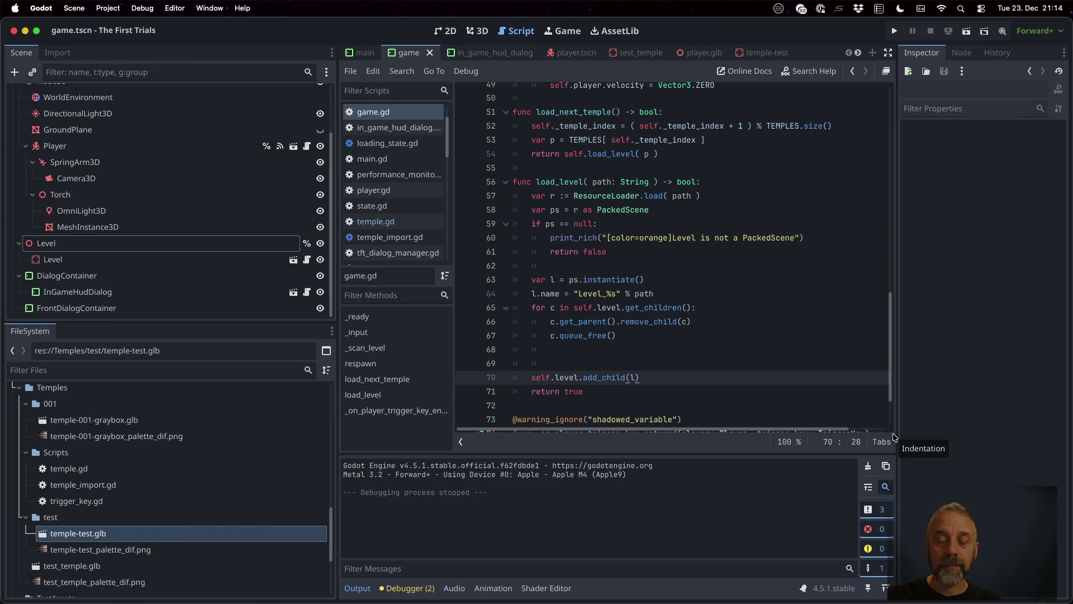
pyautogui.press('Return')
pyautogui.press('Return')
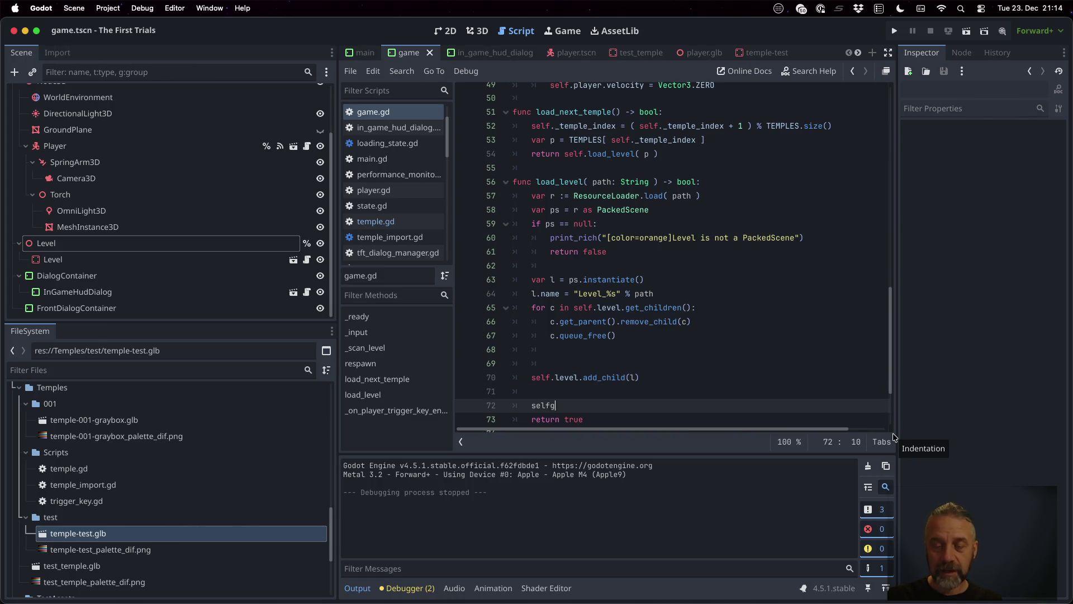
pyautogui.press('BackSpace')
pyautogui.write('._sc')
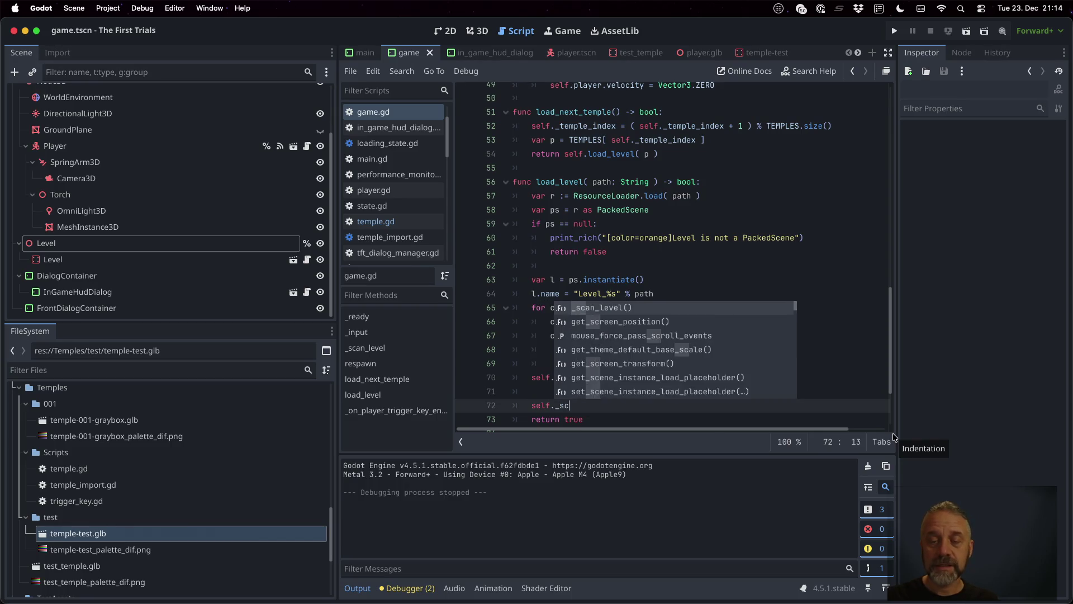
pyautogui.press('Return')
pyautogui.press('Return')
pyautogui.write('scan_level(')
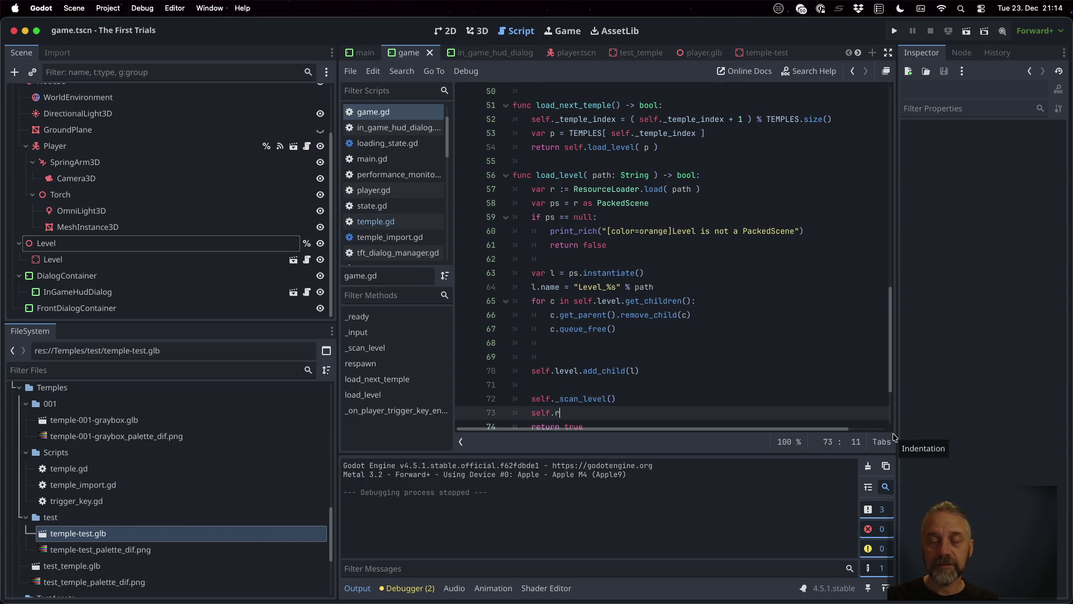
pyautogui.write('e')
pyautogui.press('Return')
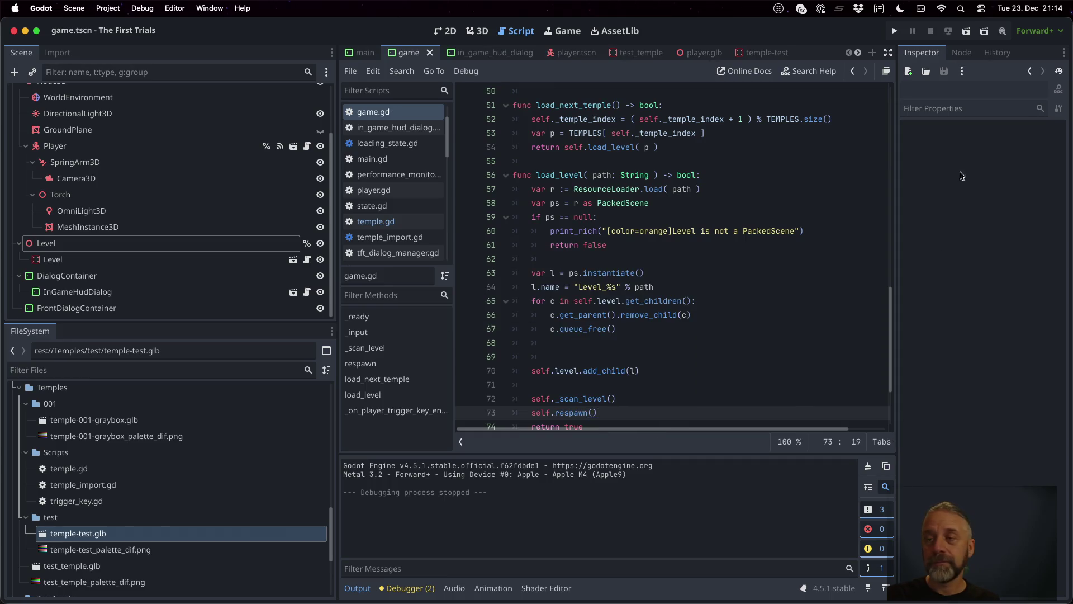
# Comment out the earlier _scan_level and respawn calls in _ready, save, and run the current scene.
pyautogui.scroll(10, 588, 180)
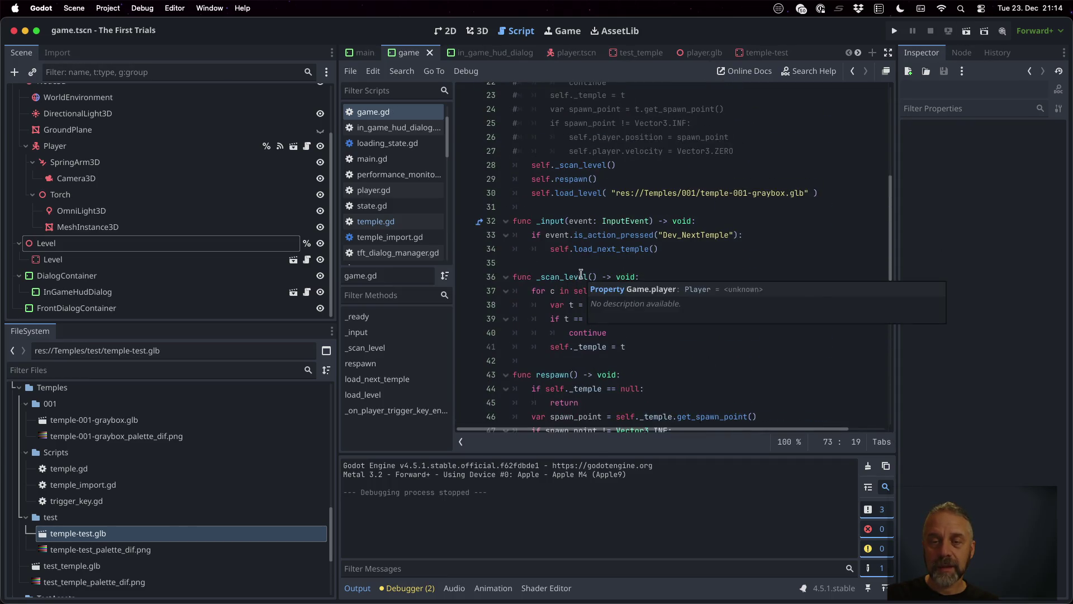
pyautogui.click(583, 165)
pyautogui.press('Down')
pyautogui.press('super+k')
pyautogui.press('super+s')
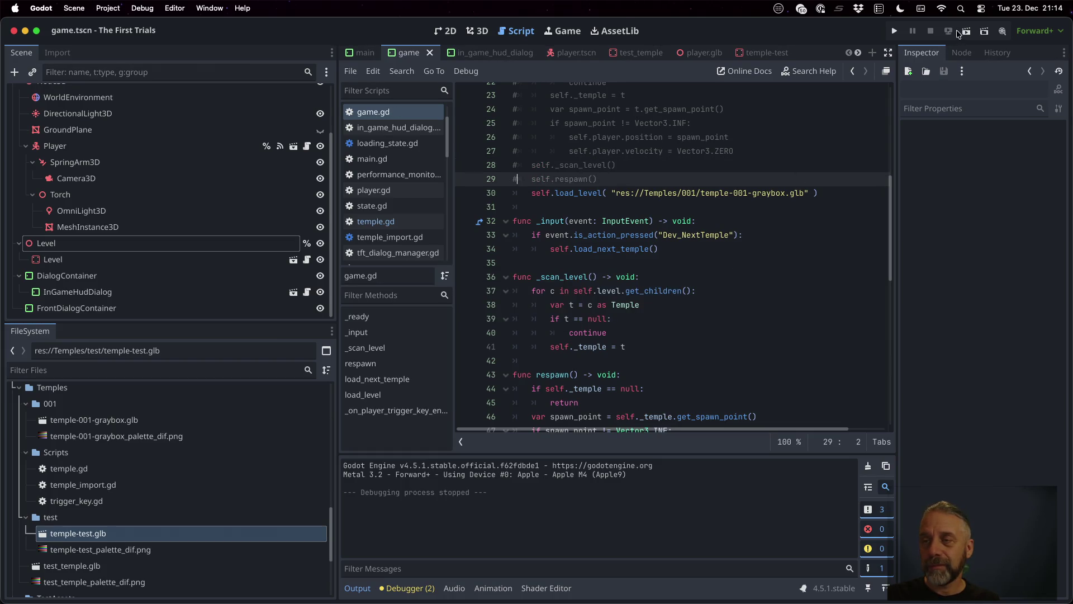
pyautogui.press('super+r')
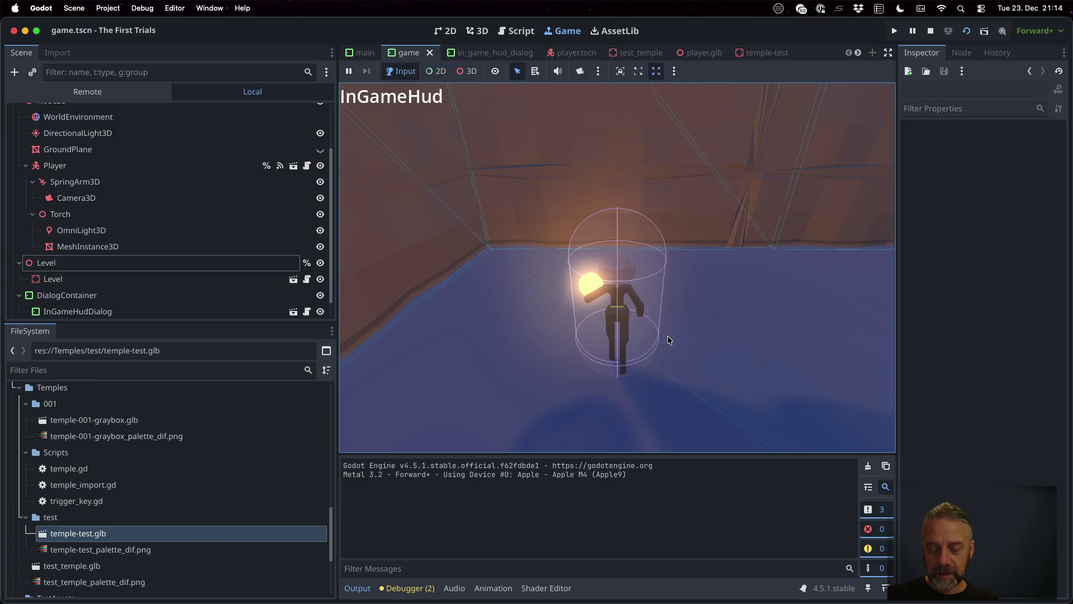
# Walk the player in and out of the teal trigger box to toggle TestBarrier1, looking around.
pyautogui.press('Left')
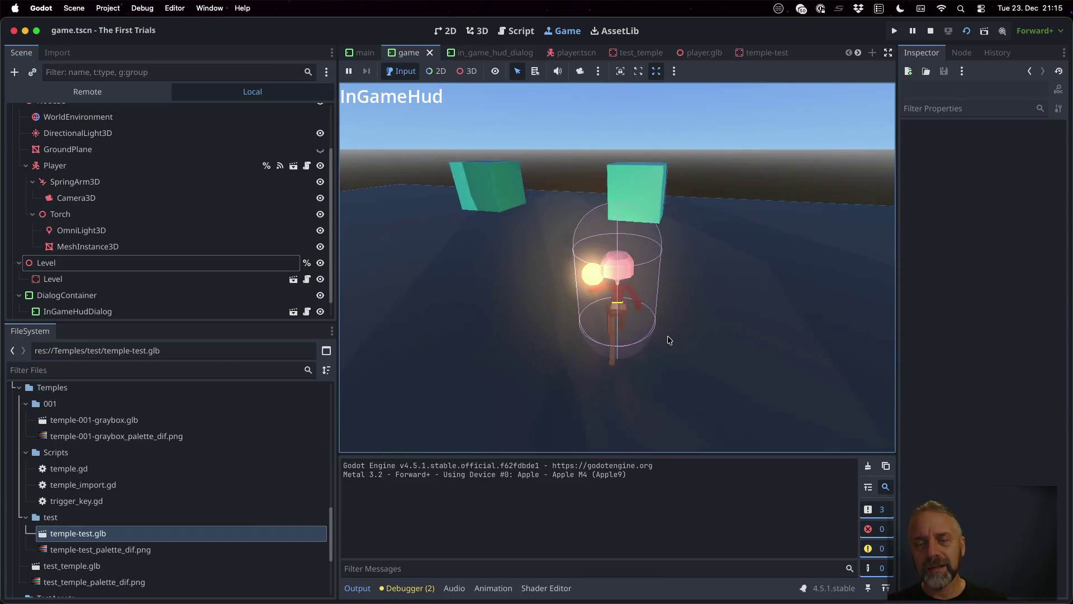
pyautogui.press('d')
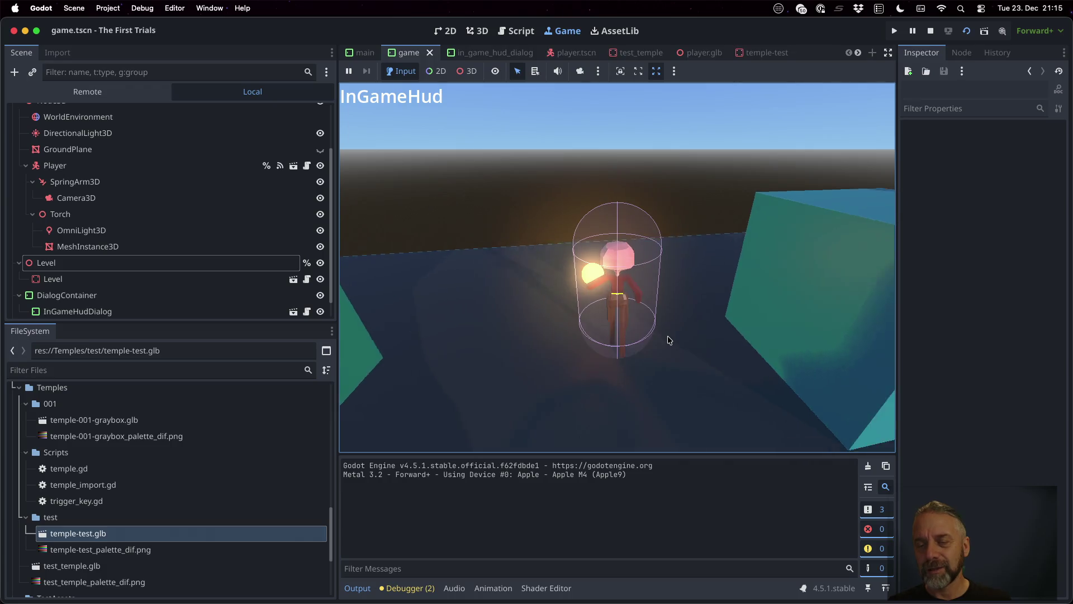
pyautogui.press('w')
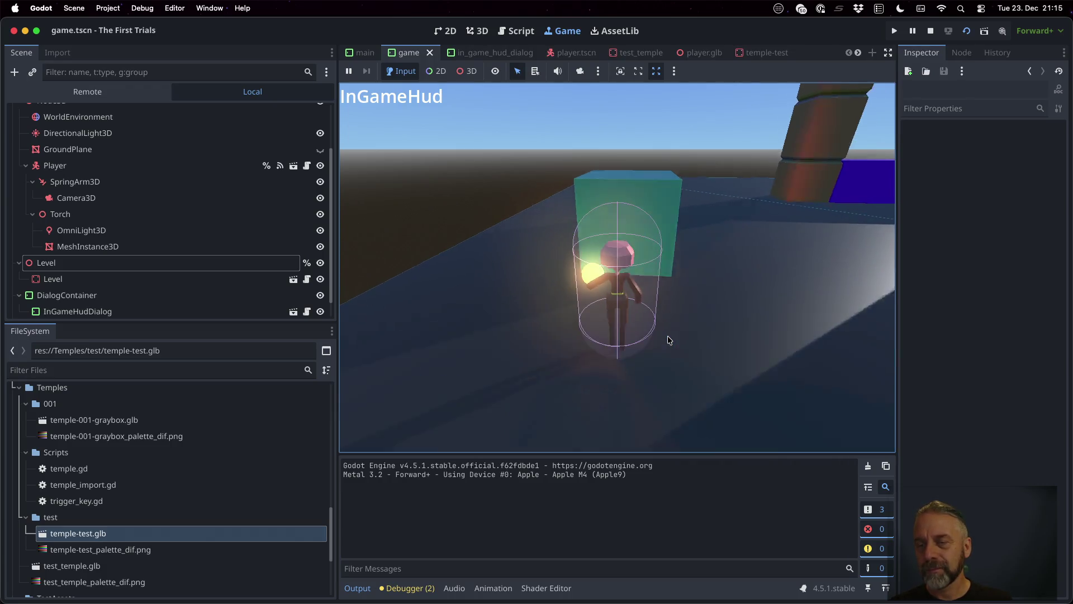
pyautogui.press('s')
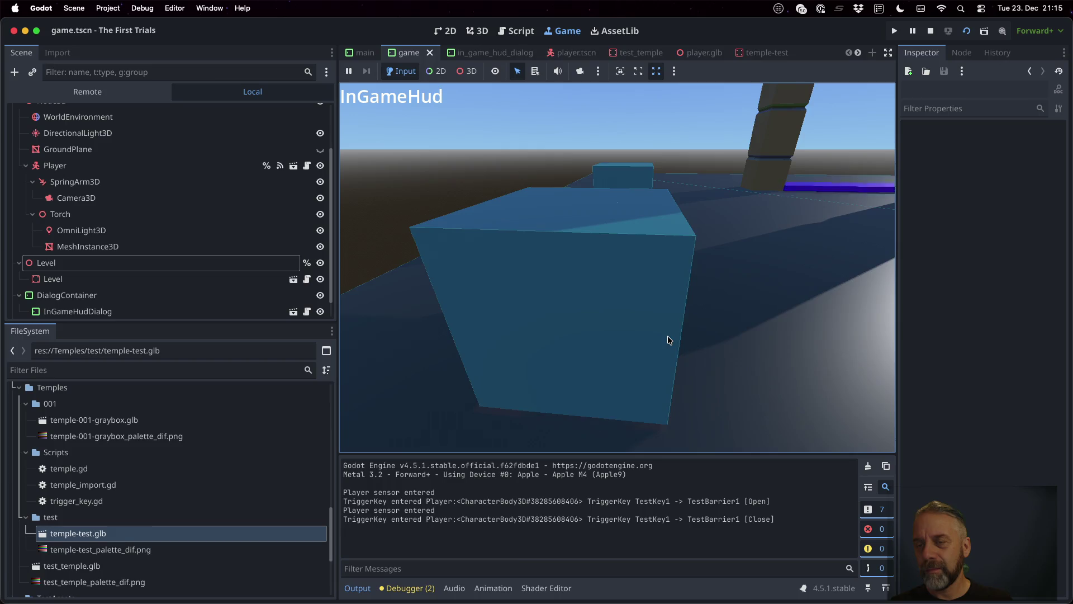
pyautogui.press('w')
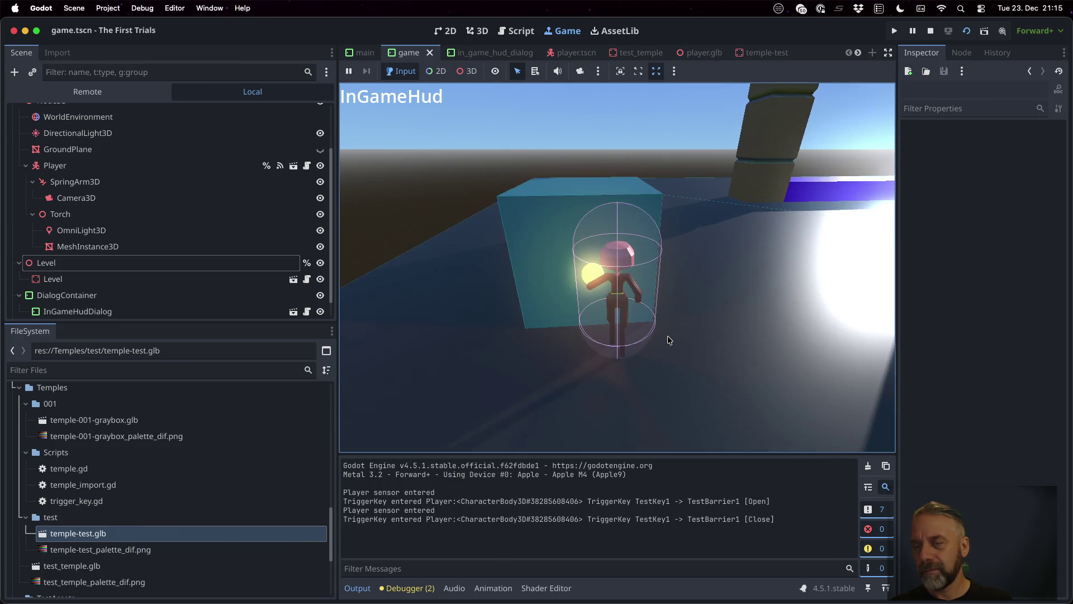
pyautogui.press('w')
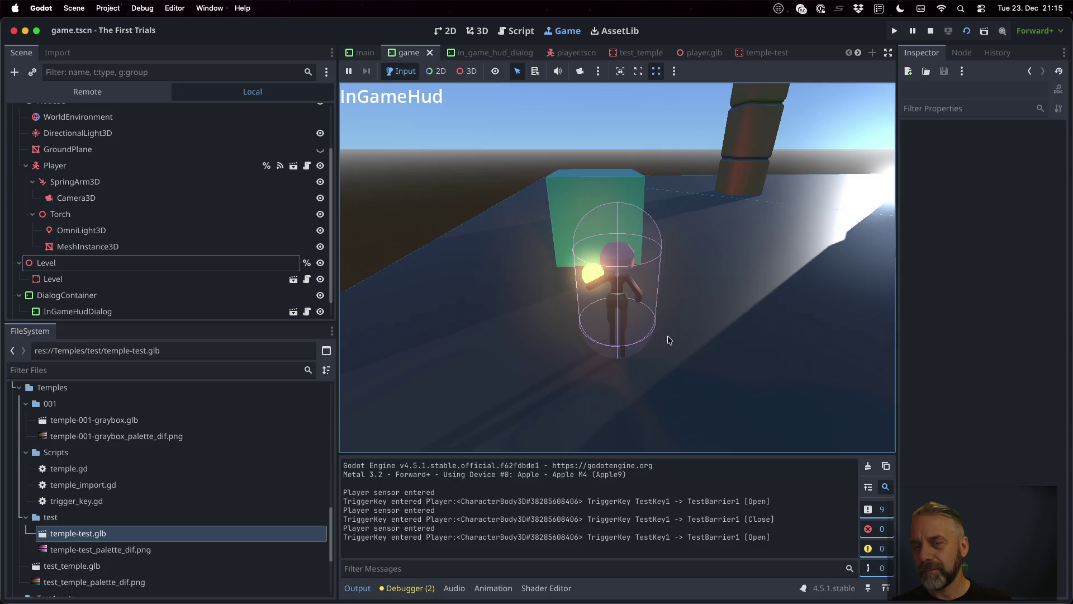
pyautogui.press('w')
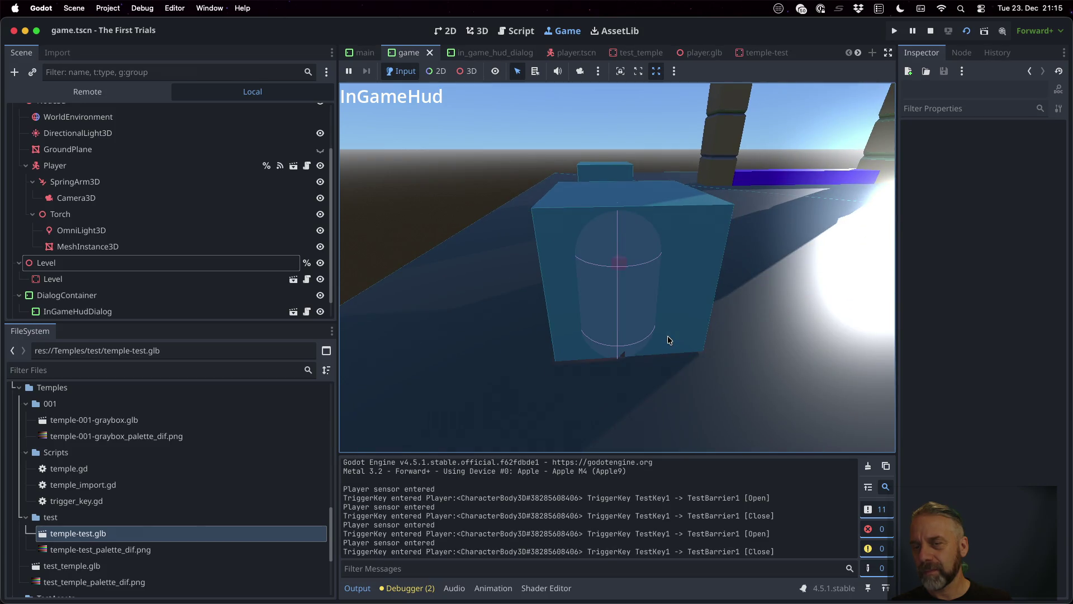
pyautogui.press('s')
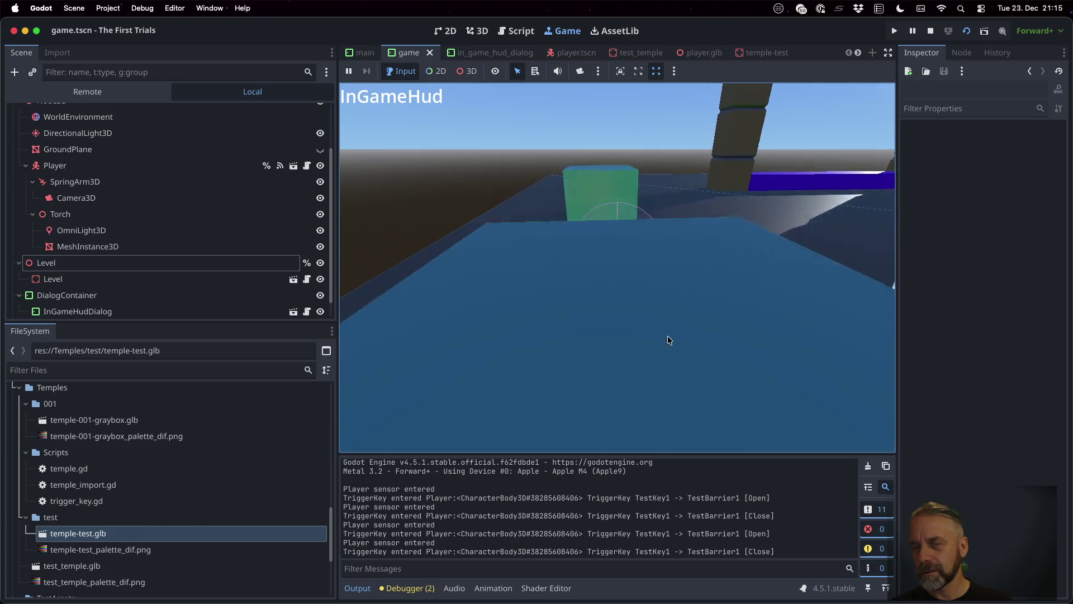
pyautogui.press('w')
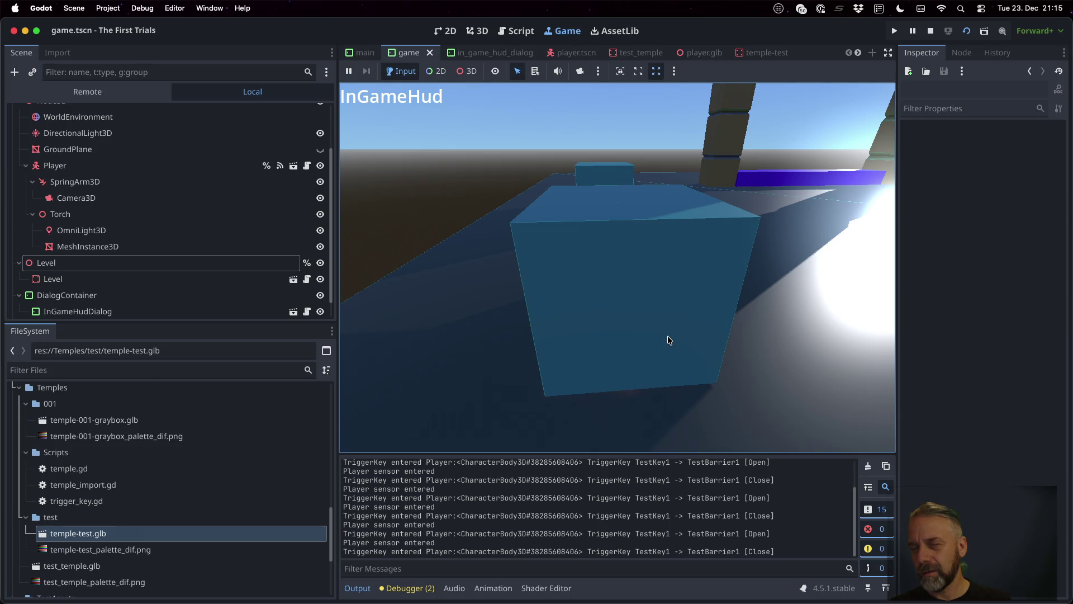
pyautogui.press('d')
pyautogui.press('a')
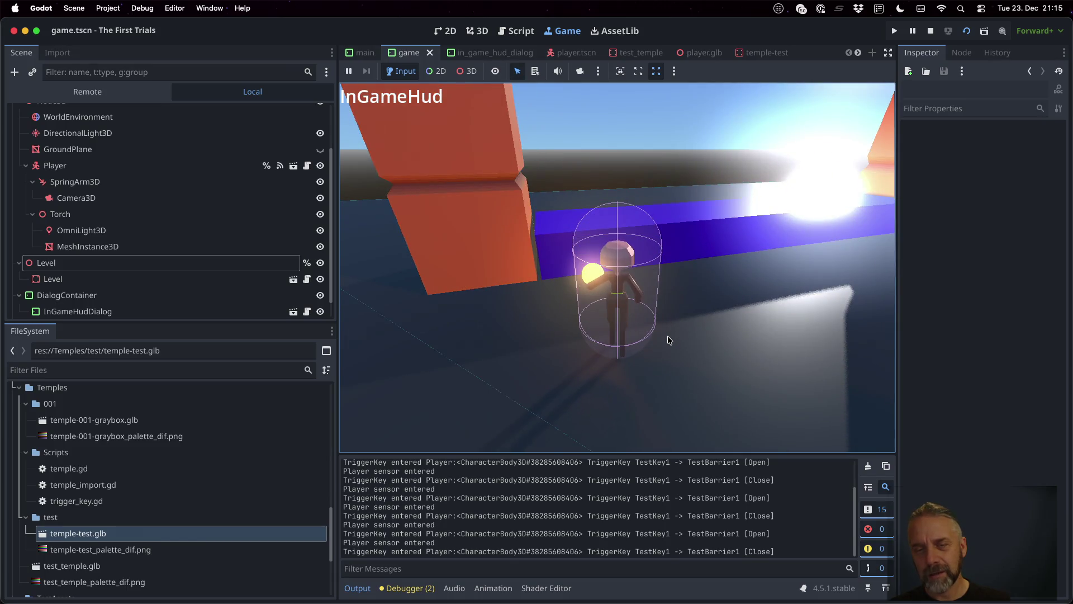
pyautogui.press('d')
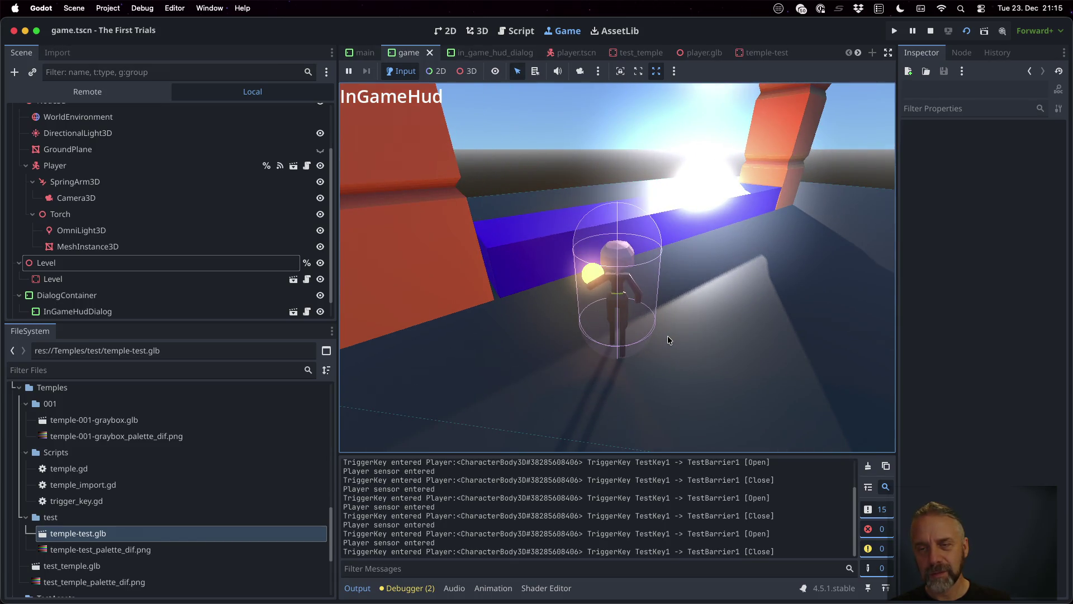
pyautogui.press('a')
pyautogui.press('a')
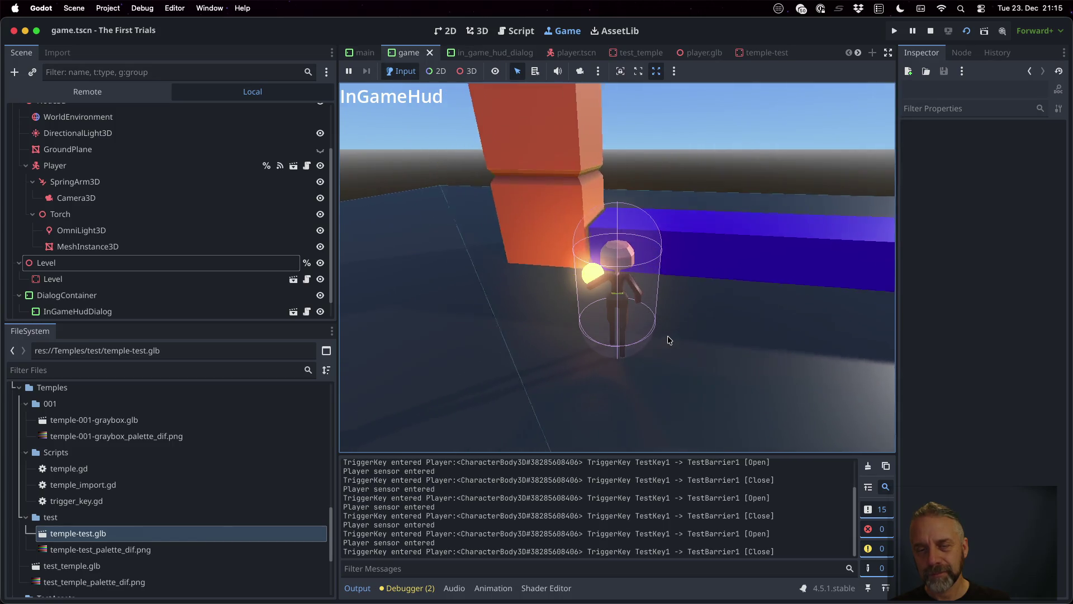
pyautogui.press('d')
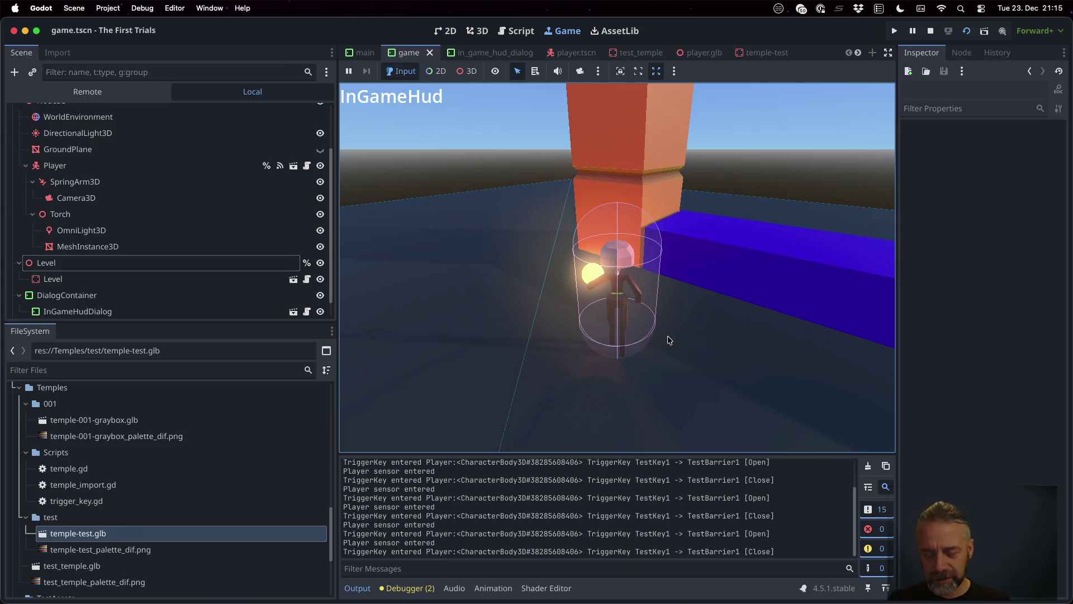
# Walk through the brown-walled interior onto the BossKey trigger, then around and into the teal cubes.
pyautogui.press('w')
pyautogui.press('w')
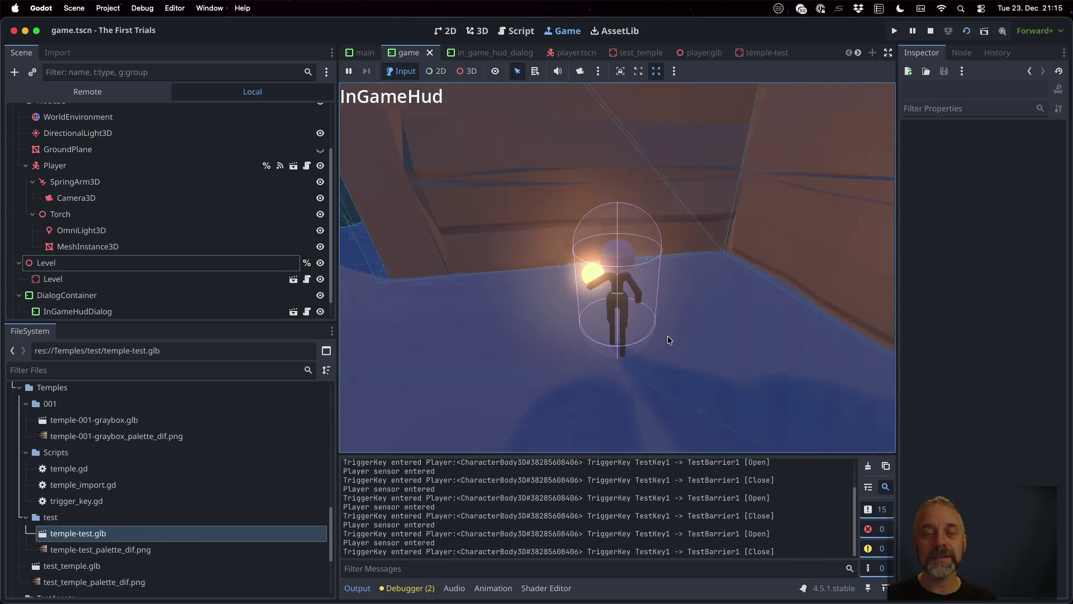
pyautogui.press('w')
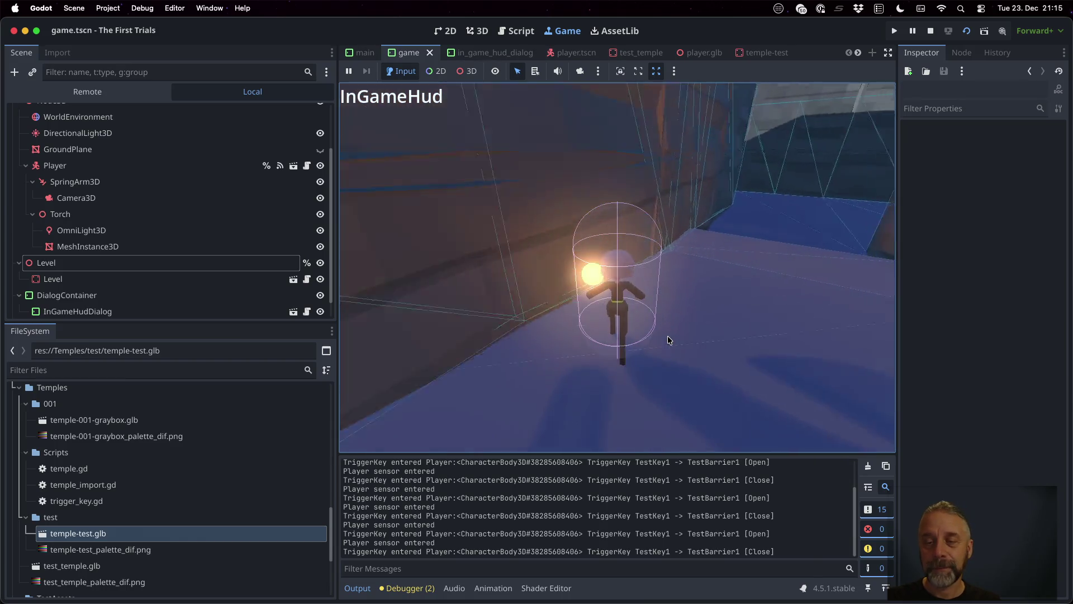
pyautogui.press('w')
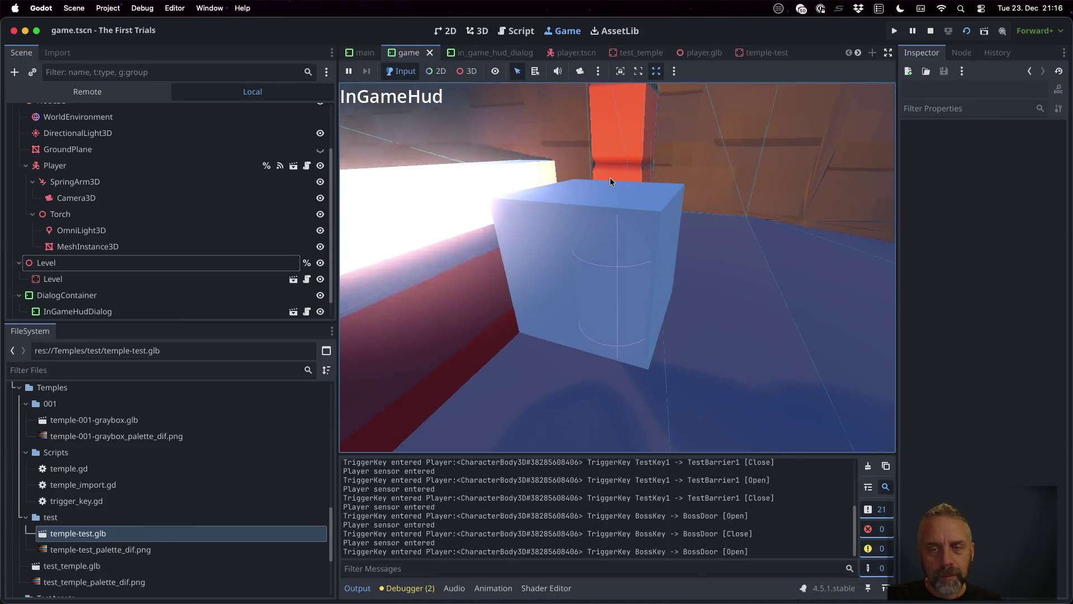
pyautogui.press('w')
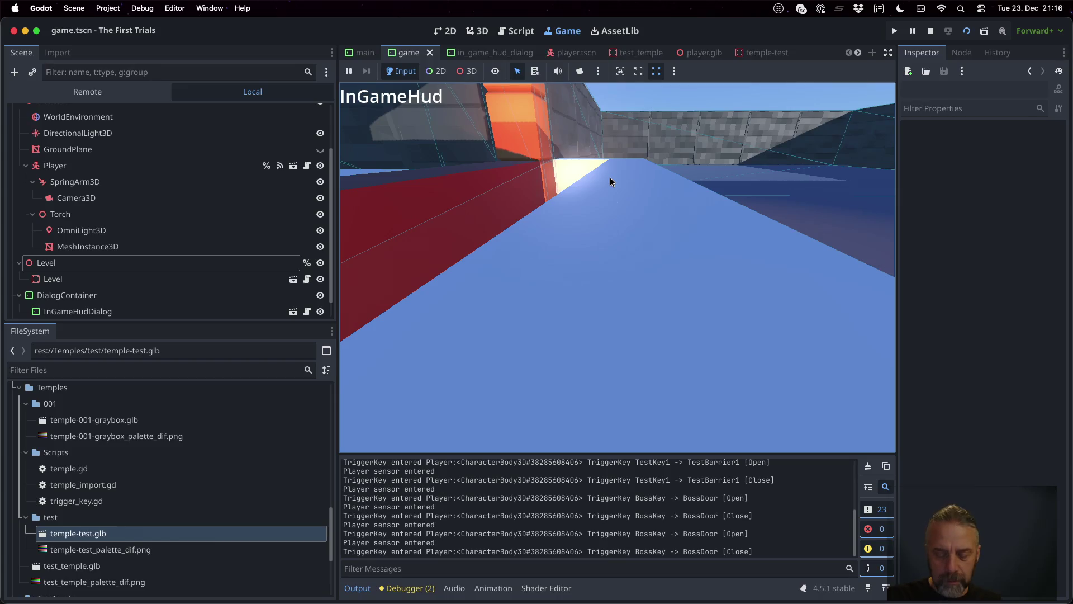
pyautogui.press('w')
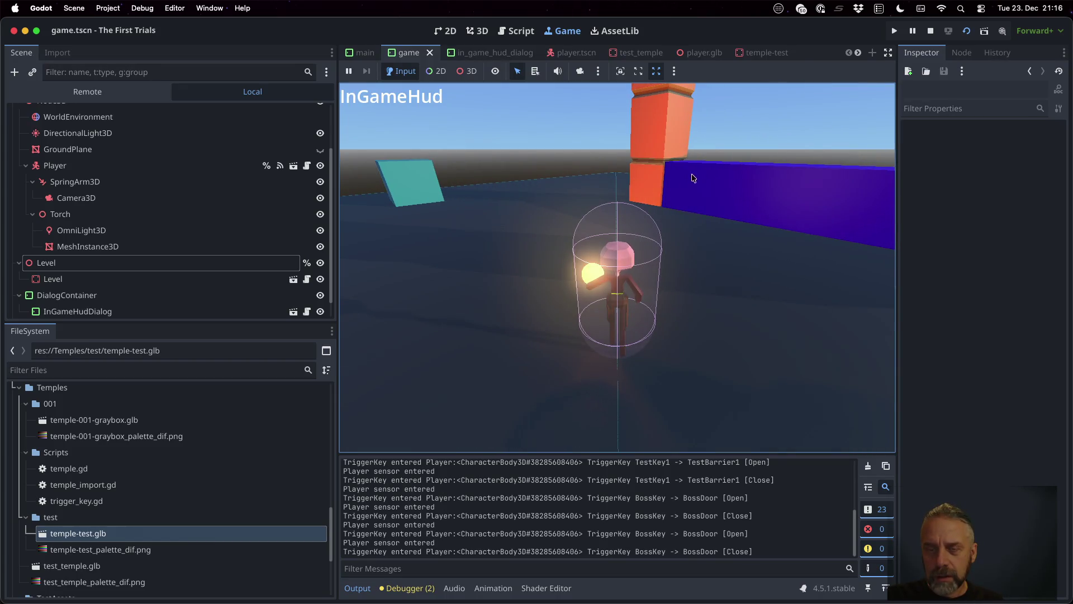
pyautogui.press('d')
pyautogui.press('w')
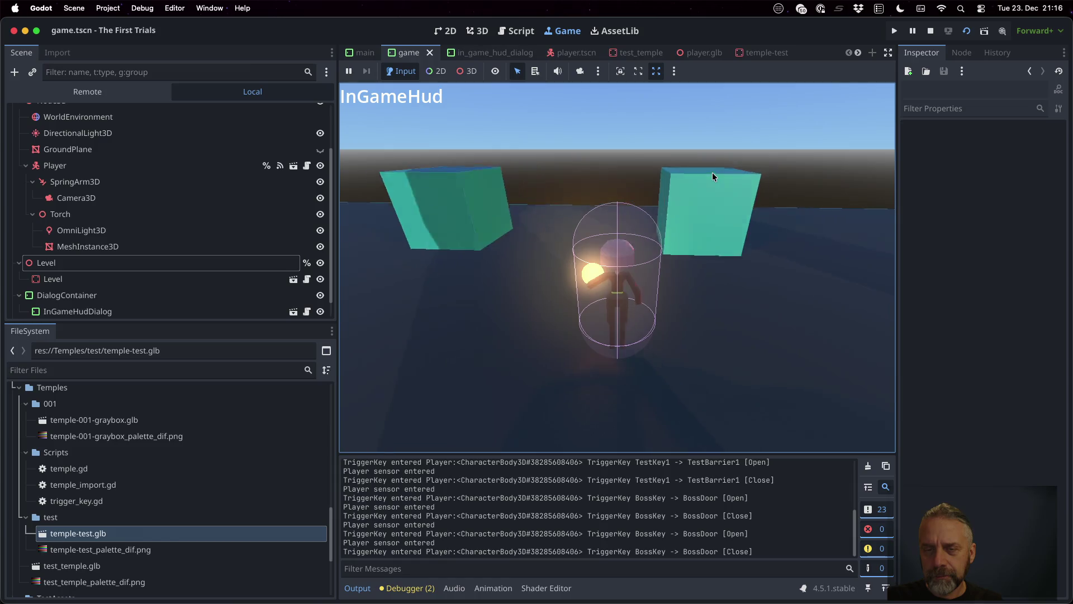
pyautogui.press('a')
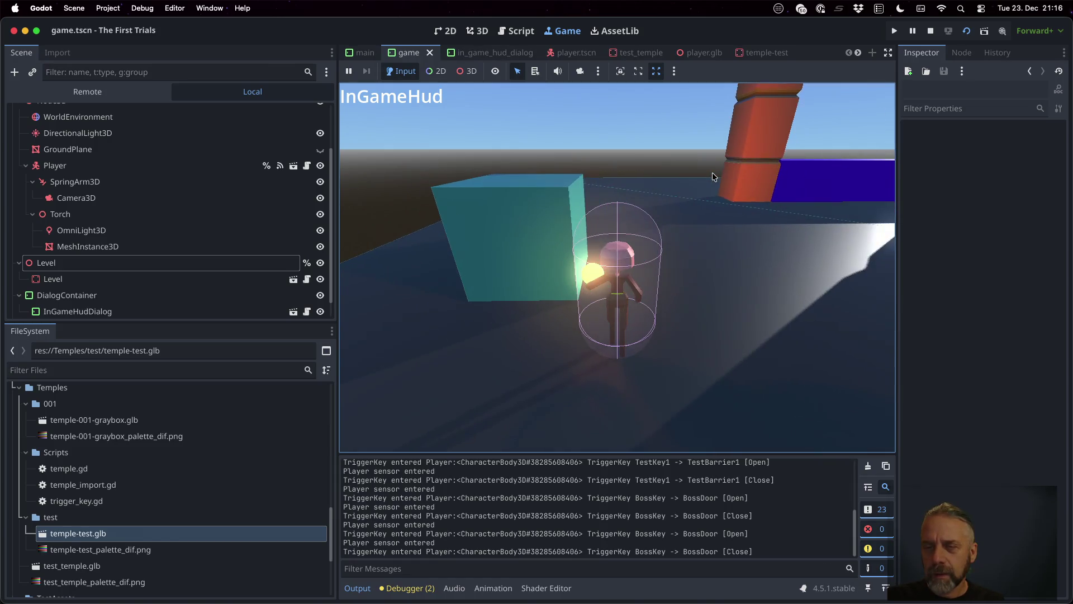
pyautogui.press('a')
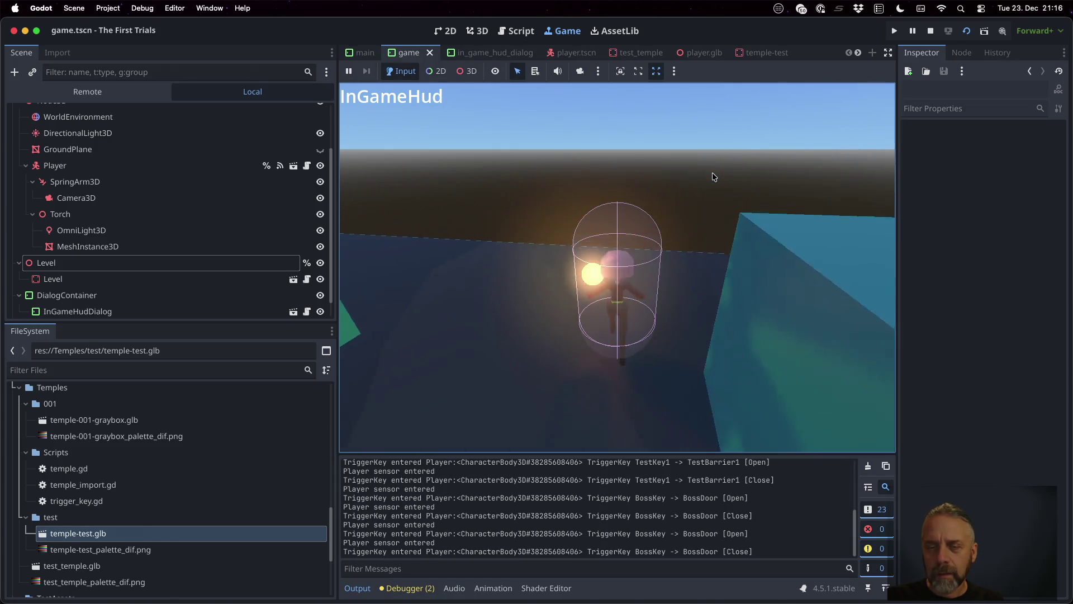
pyautogui.press('w')
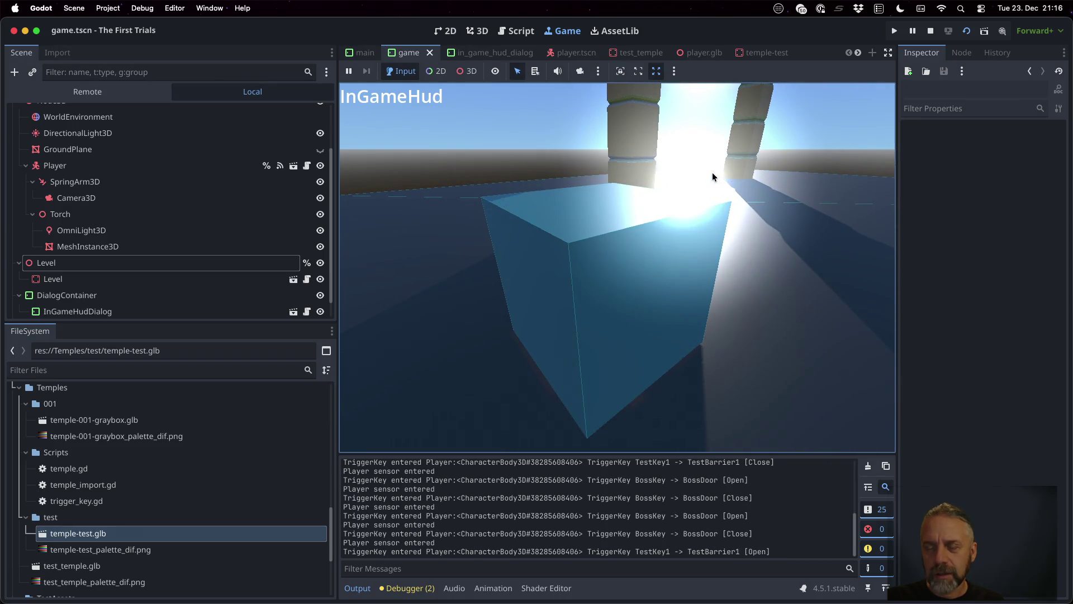
pyautogui.press('d')
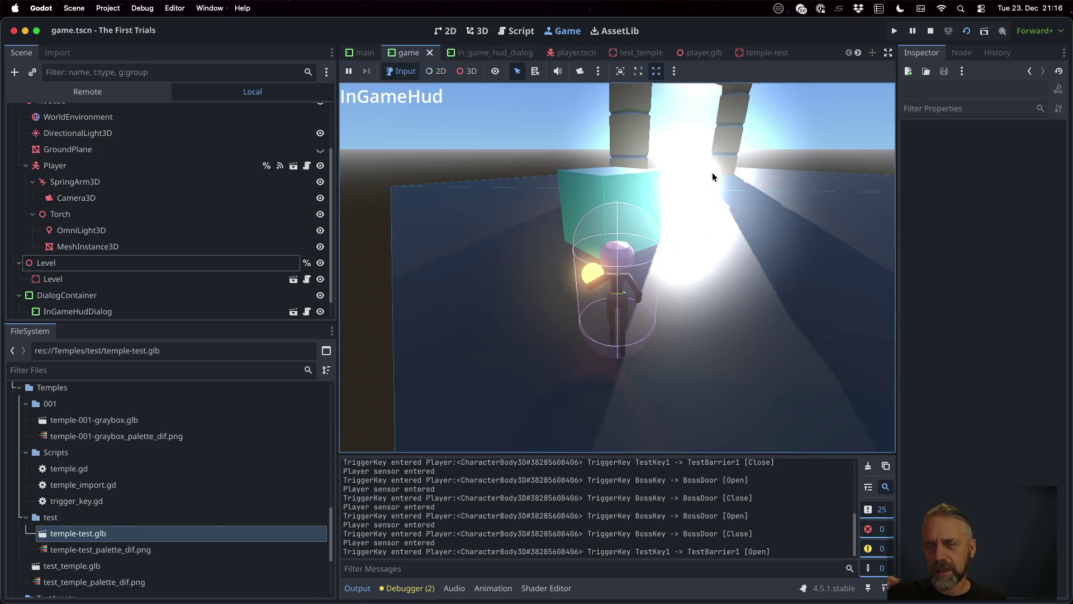
pyautogui.press('a')
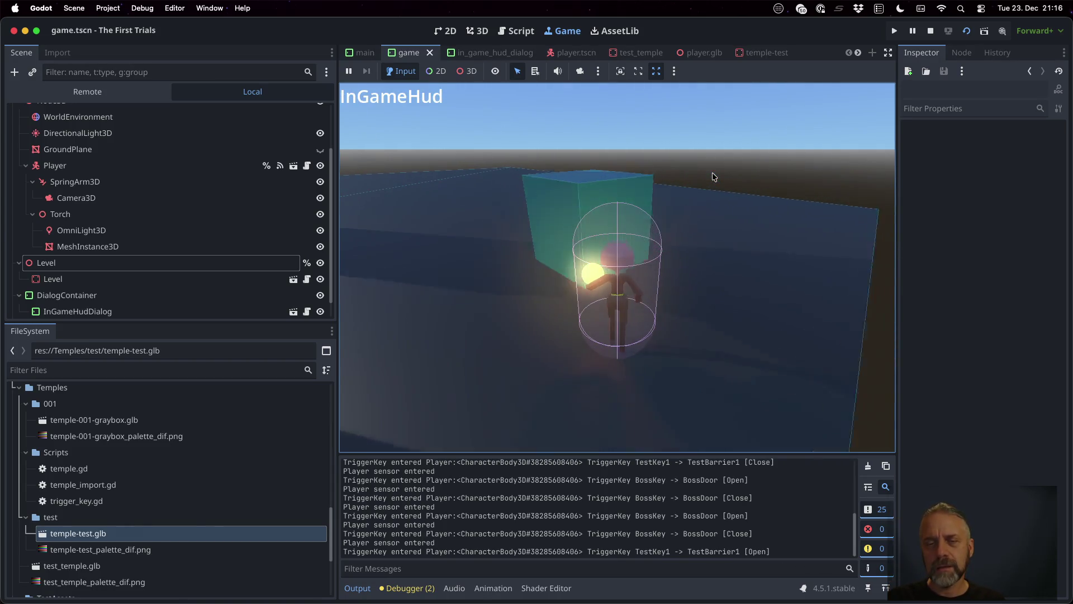
pyautogui.press('s')
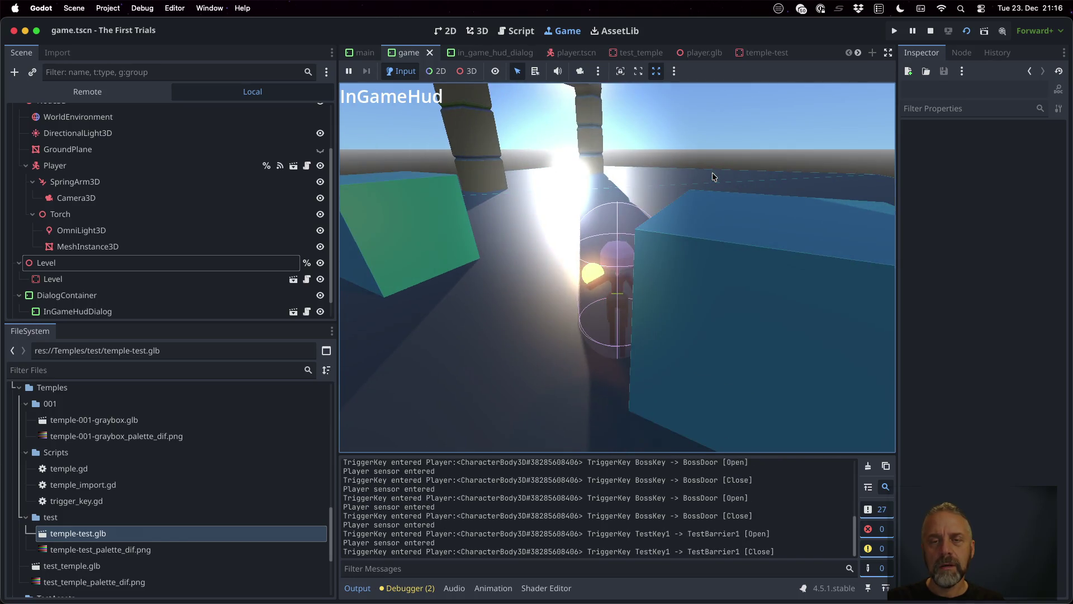
pyautogui.press('a')
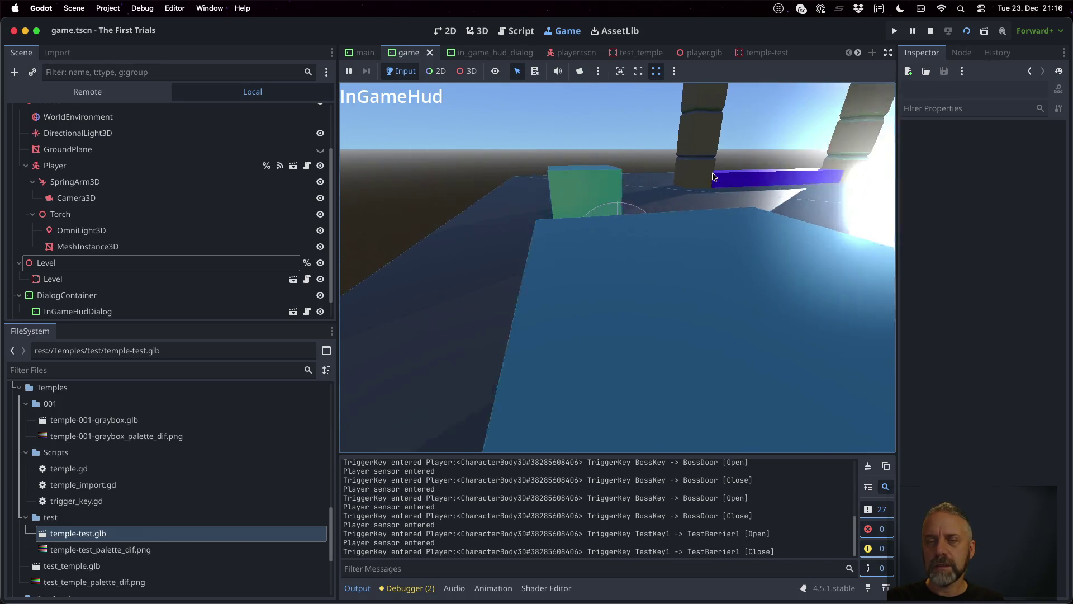
pyautogui.press('w')
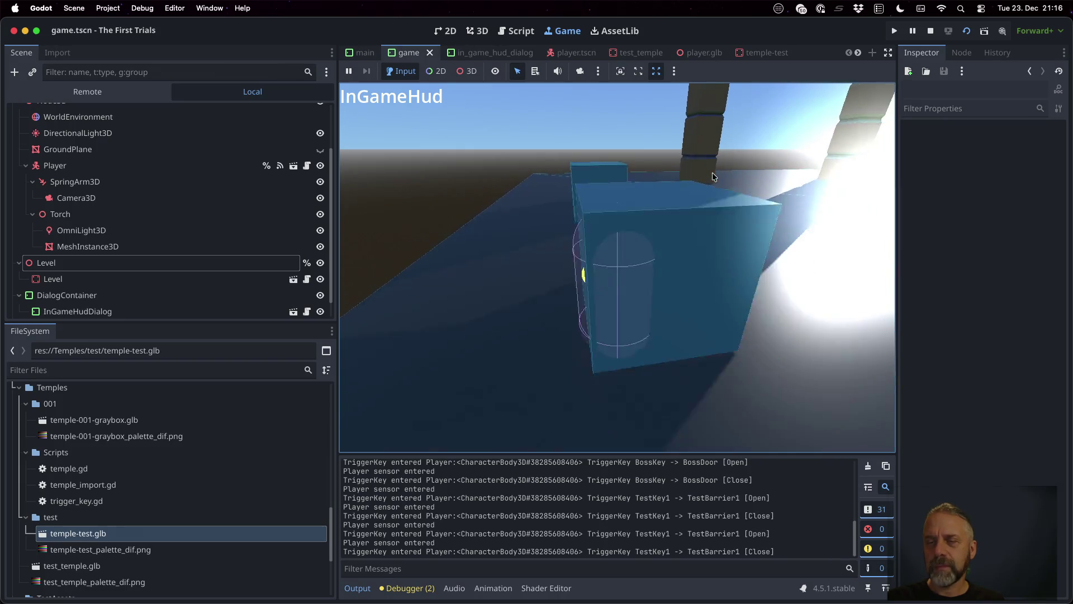
pyautogui.press('w')
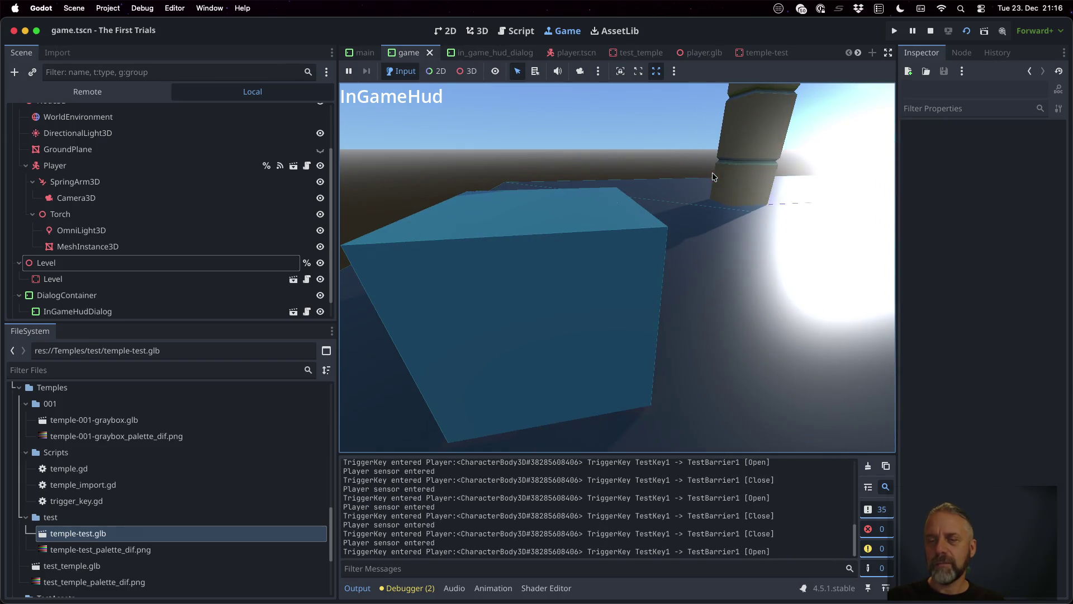
pyautogui.press('w')
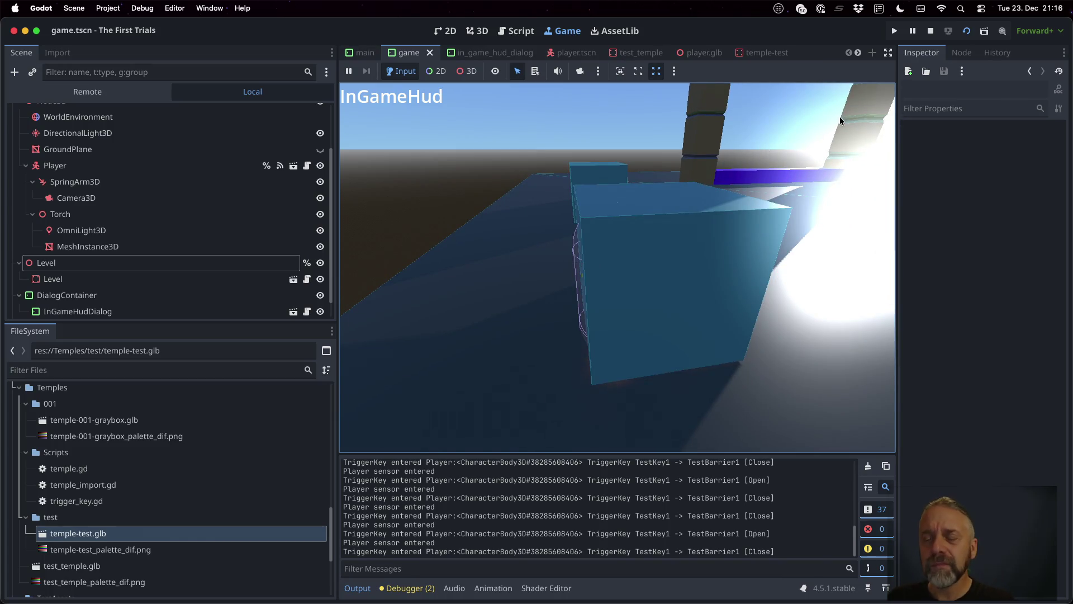
# Stop the running game and delete the commented-out lines 19–29 in game.gd.
pyautogui.click(930, 31)
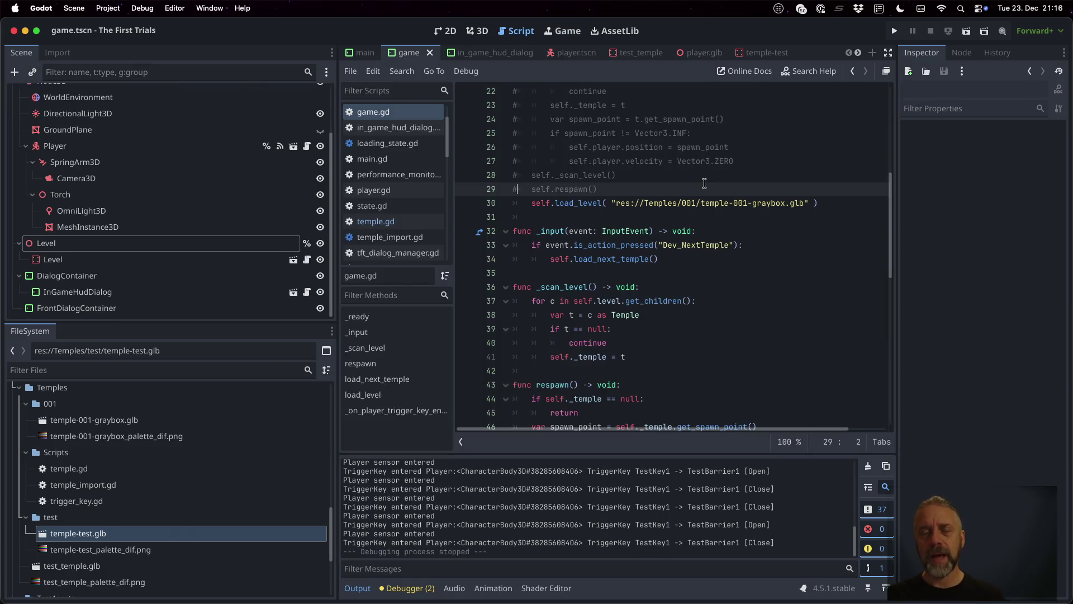
pyautogui.press('Up')
pyautogui.press('Up')
pyautogui.press('Up')
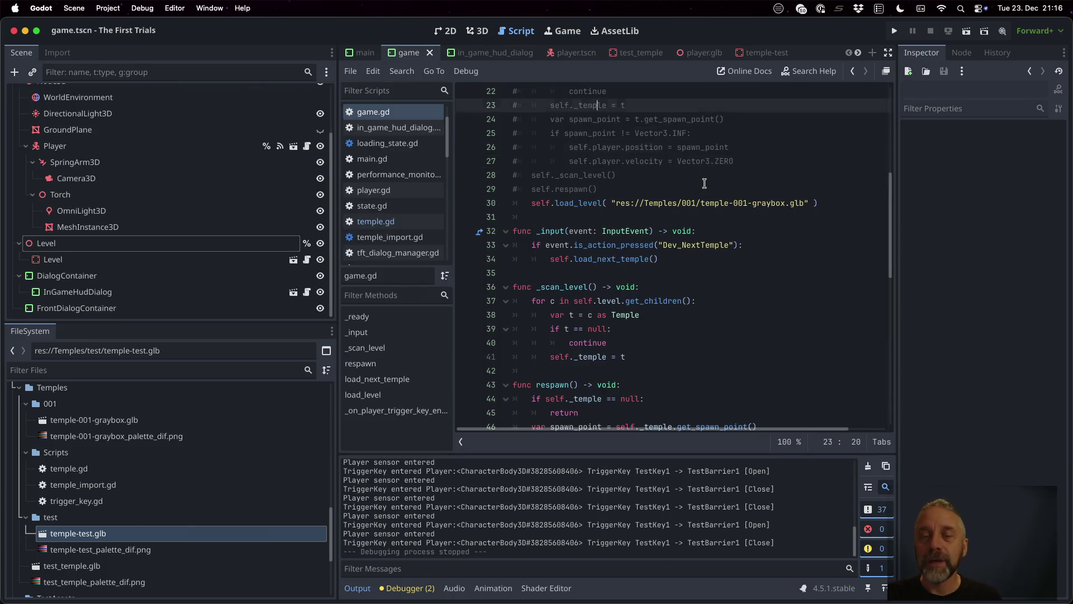
pyautogui.press('Up')
pyautogui.press('Home')
pyautogui.press('Down')
pyautogui.hotkey('shift', 'Down')
pyautogui.hotkey('shift', 'Down')
pyautogui.hotkey('shift', 'Down')
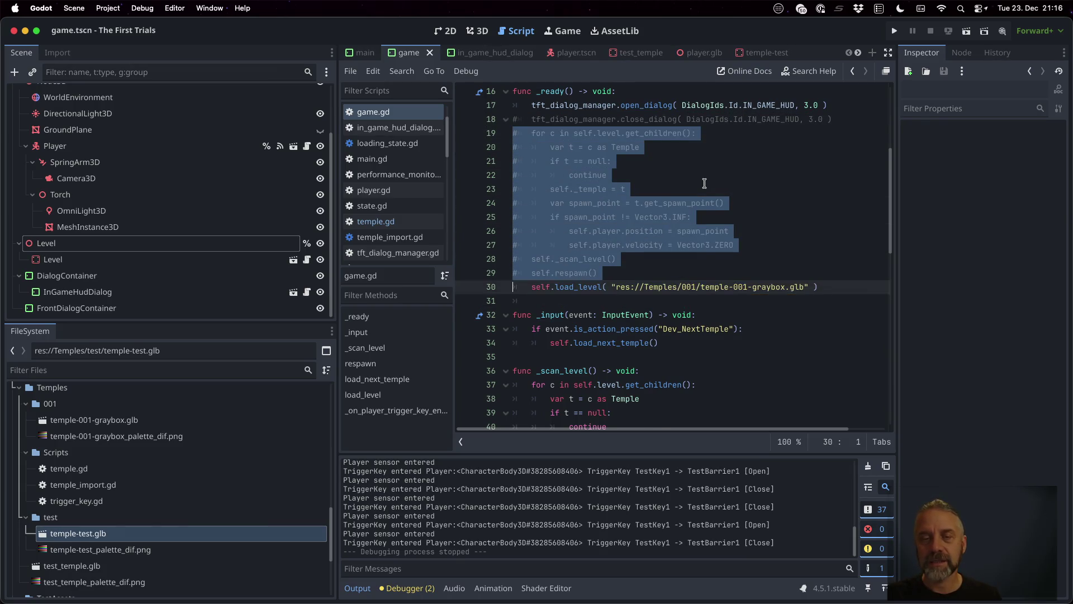
pyautogui.press('Delete')
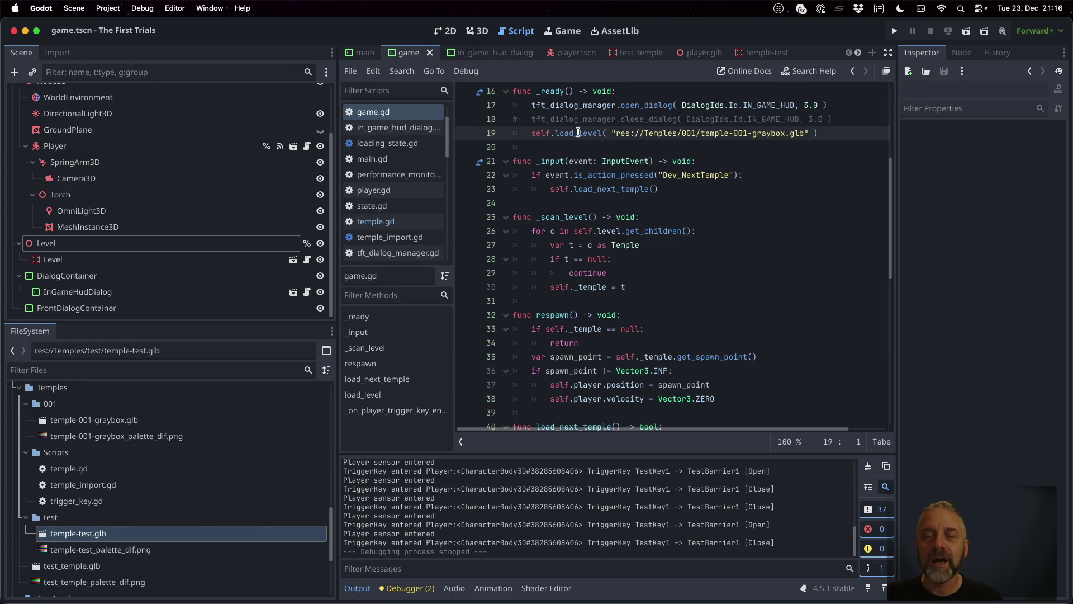
# Rename load_level to load_temple in both the call and the function definition.
pyautogui.hotkey('shift', 'Right')
pyautogui.hotkey('shift', 'Right')
pyautogui.hotkey('shift', 'Right')
pyautogui.write('templer')
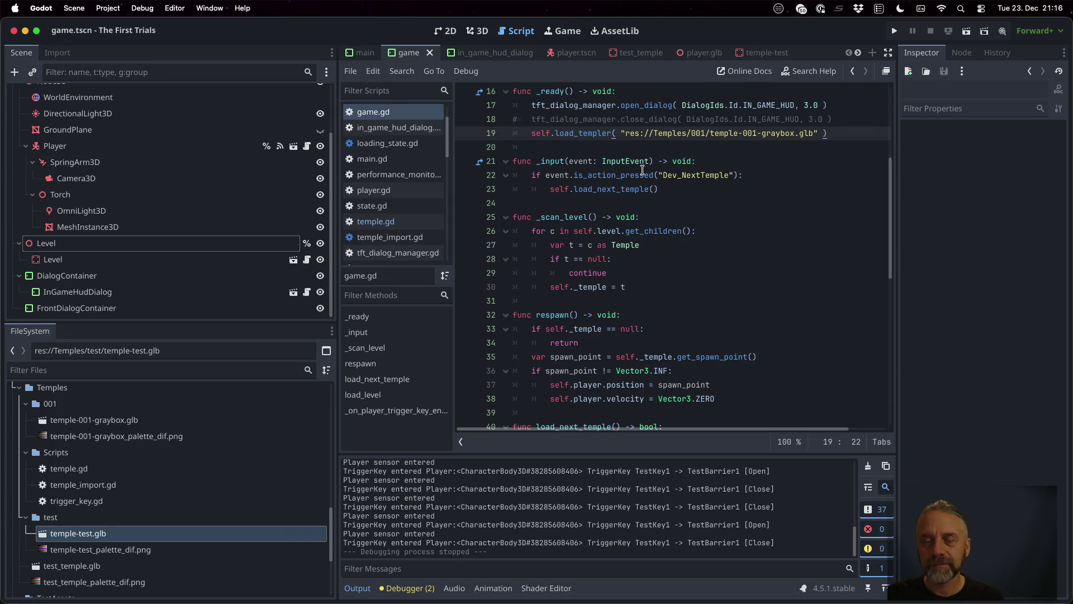
pyautogui.press('BackSpace')
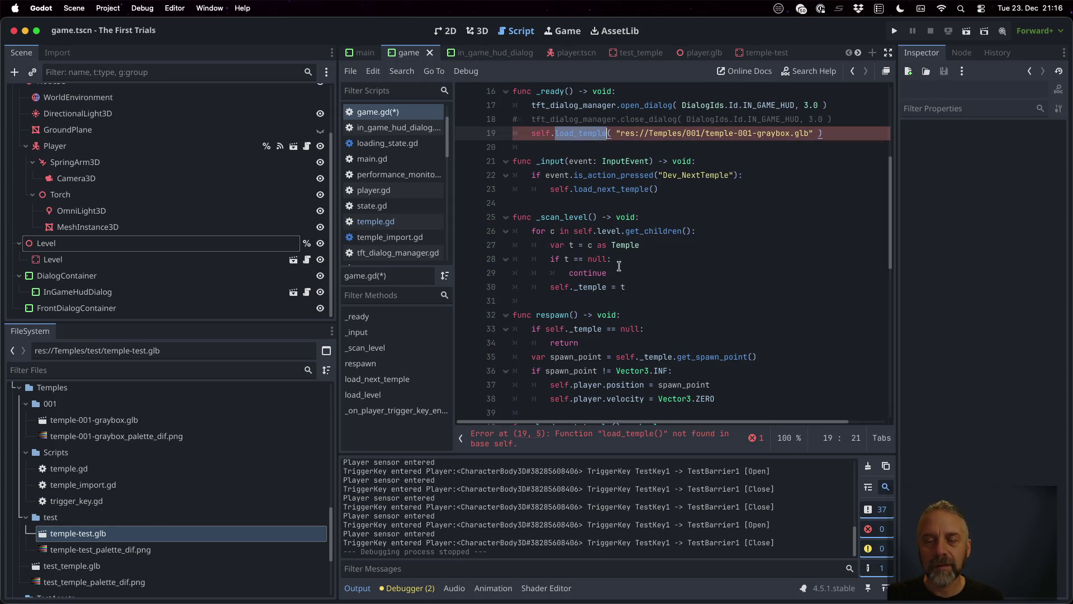
pyautogui.scroll(-5, 610, 291)
pyautogui.doubleClick(573, 270)
pyautogui.write('load_temple')
pyautogui.doubleClick(620, 242)
pyautogui.write('load_temple')
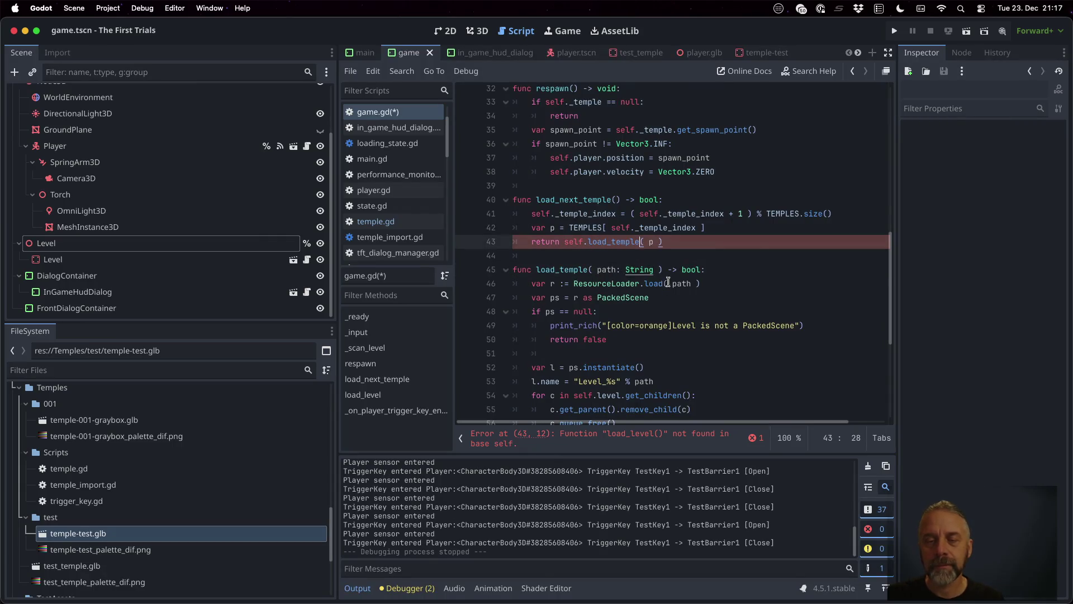
# Leave the _scan_level call unchanged and save game.gd.
pyautogui.scroll(-2, 676, 321)
pyautogui.scroll(-1, 677, 324)
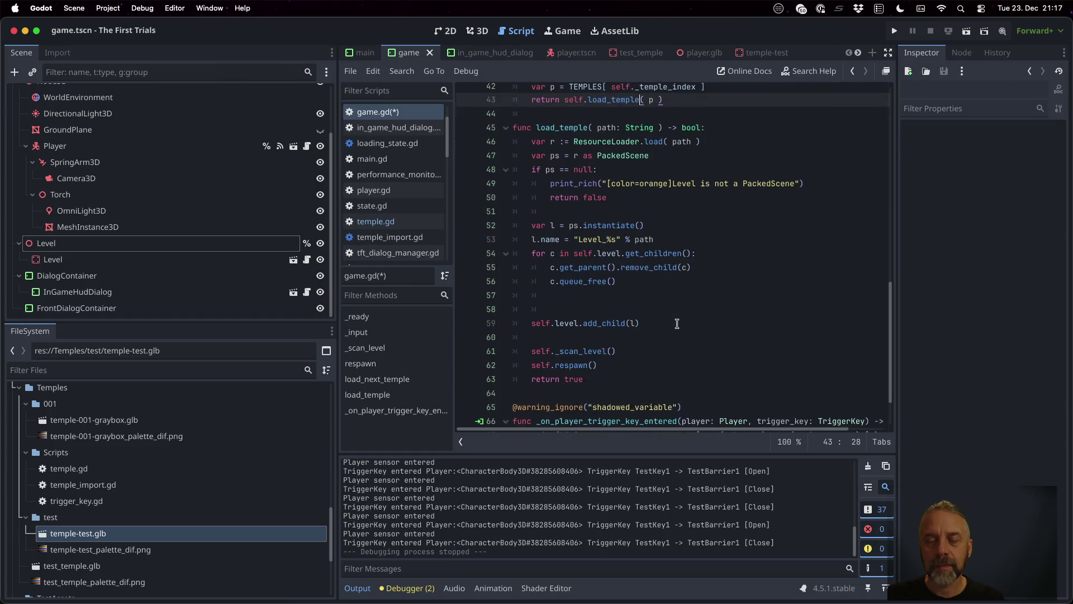
pyautogui.click(587, 351)
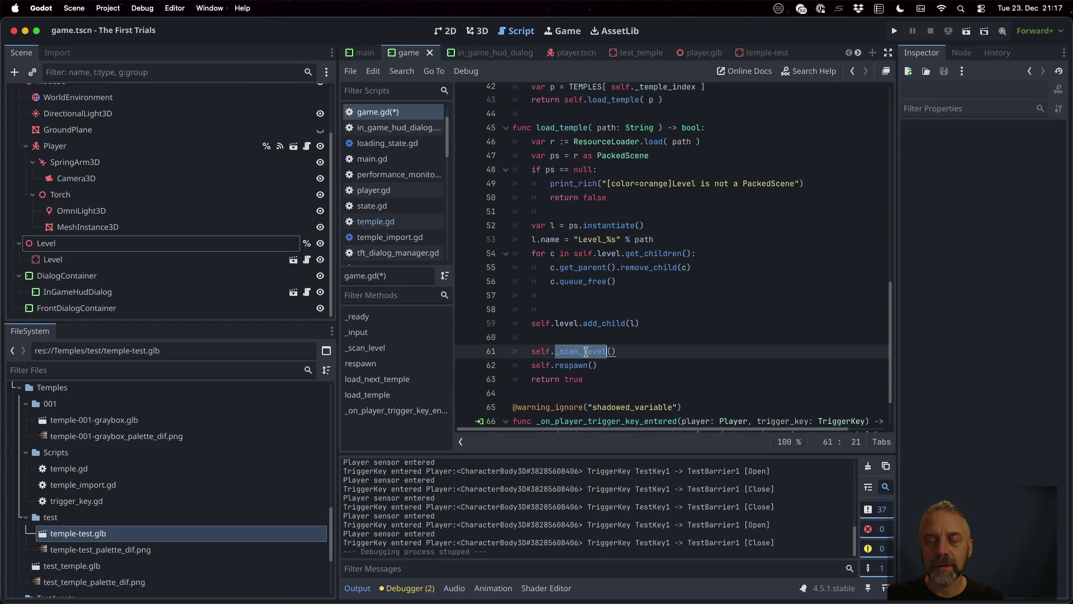
pyautogui.hotkey('shift', 'Right')
pyautogui.hotkey('shift', 'Right')
pyautogui.hotkey('shift', 'Right')
pyautogui.write('t')
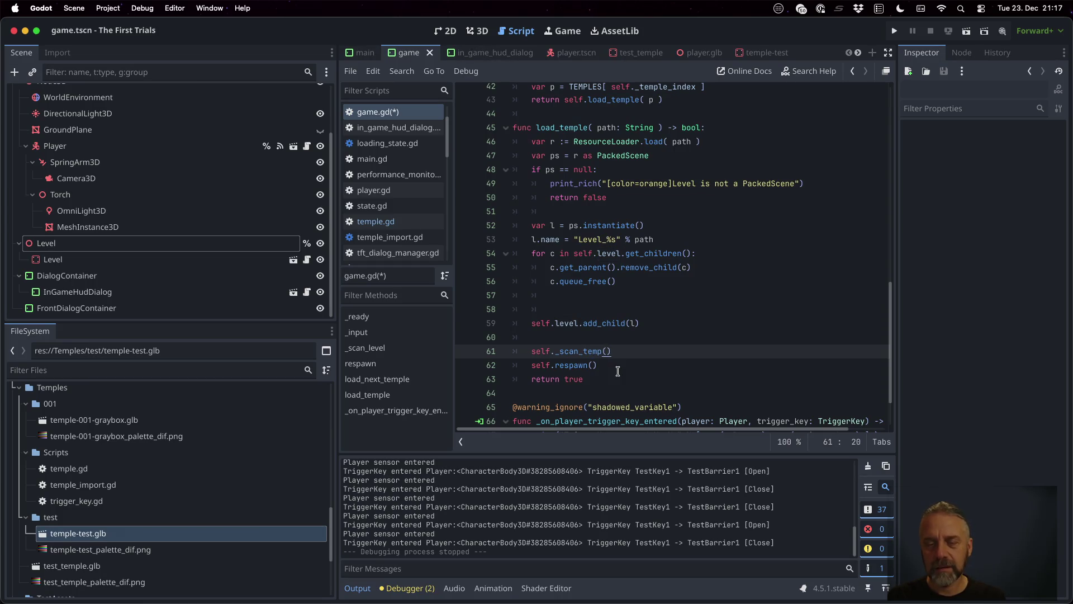
pyautogui.press('super+z')
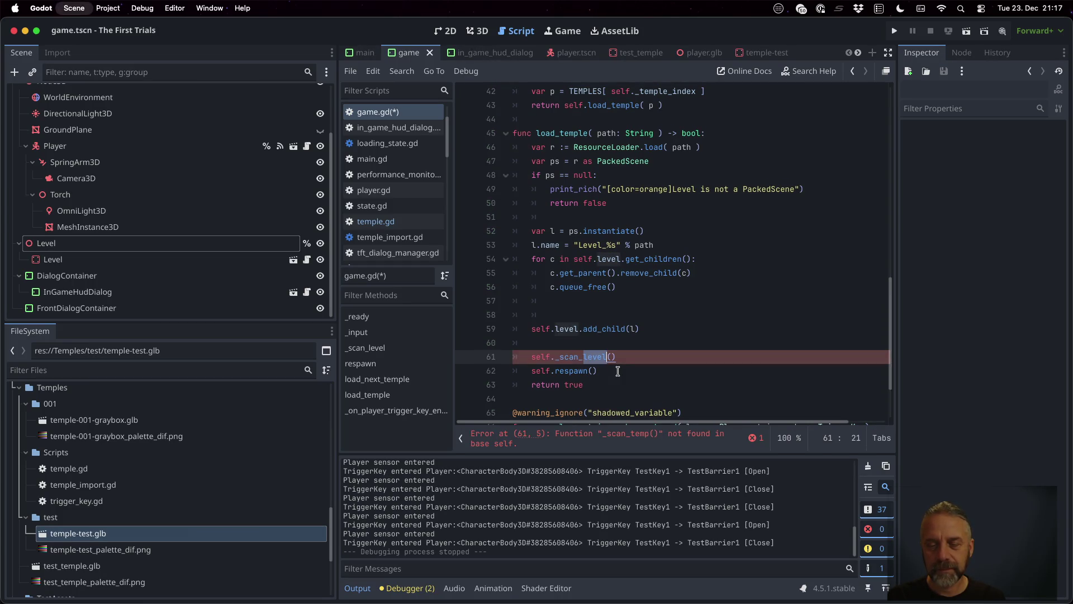
pyautogui.press('super+s')
# Run the project to test temple loading, then stop it.
pyautogui.click(665, 328)
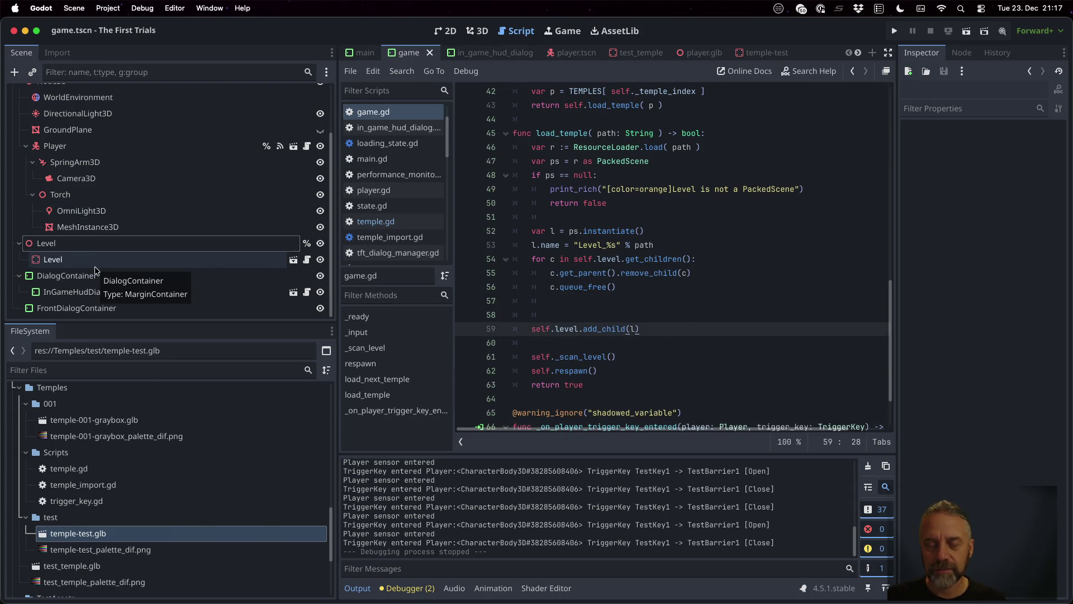
pyautogui.click(594, 261)
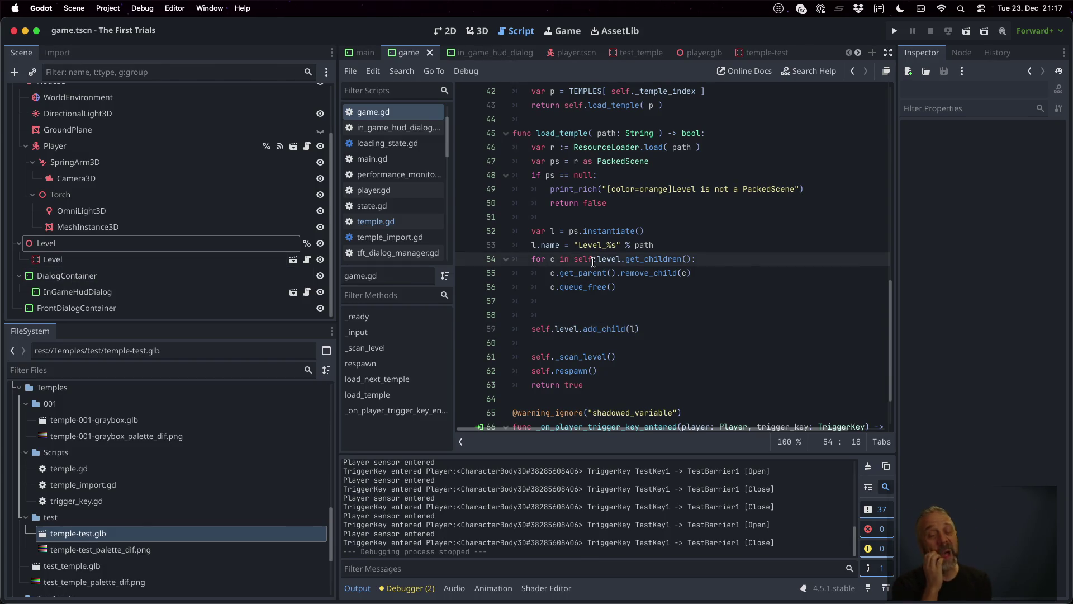
pyautogui.click(895, 31)
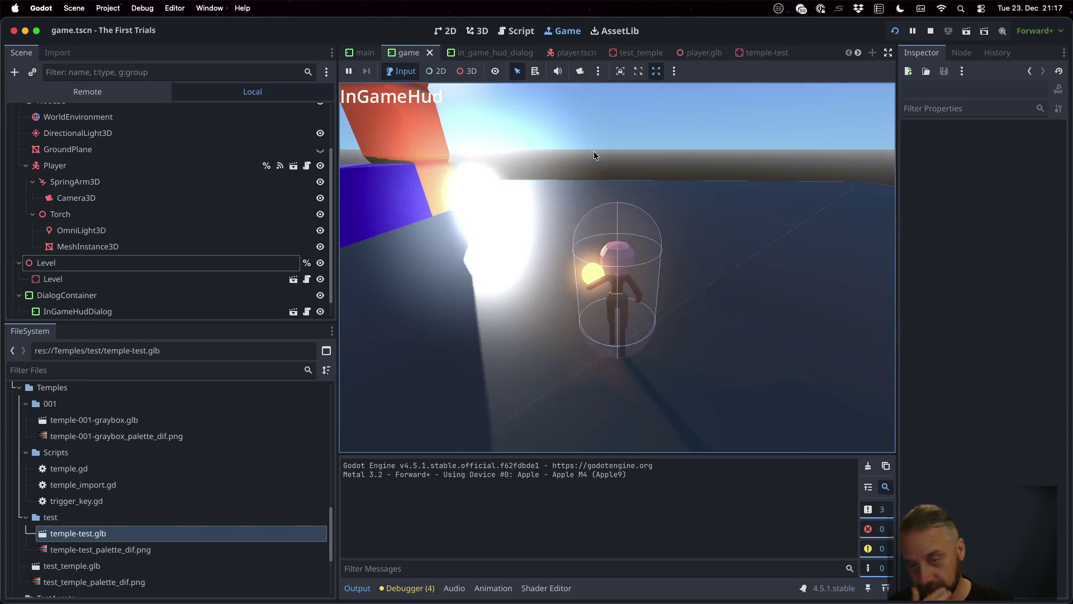
pyautogui.click(931, 30)
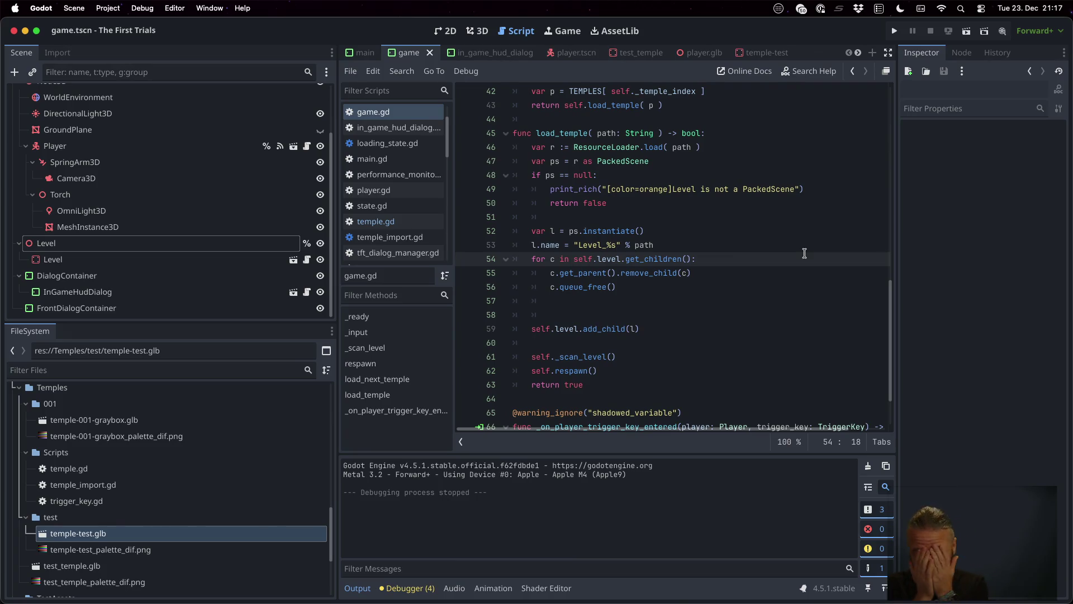
pyautogui.hotkey('ctrl', 'Up')
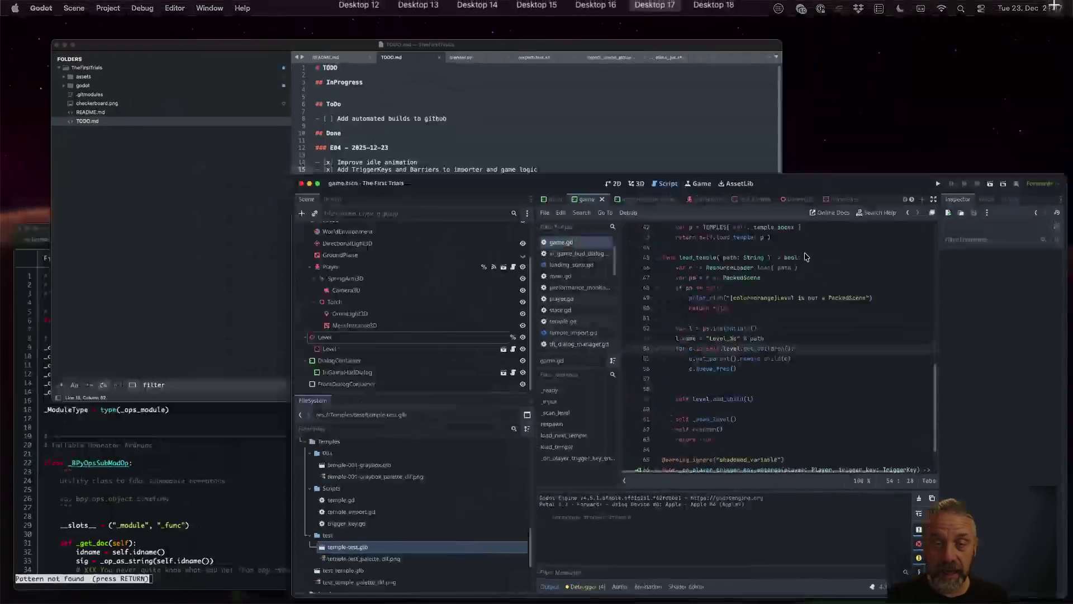
# Add the checked item '- [x] Add temple switching via F6' under E04 in TODO.md and save.
pyautogui.press('Down')
pyautogui.press('Down')
pyautogui.press('Down')
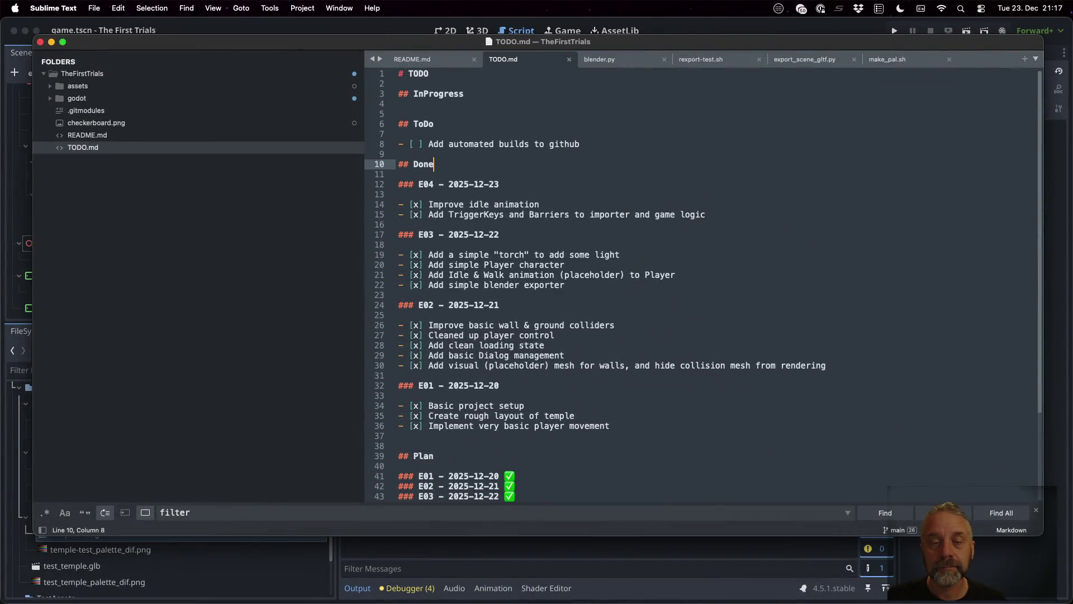
pyautogui.press('super+Return')
pyautogui.write('- [x] Add level swi')
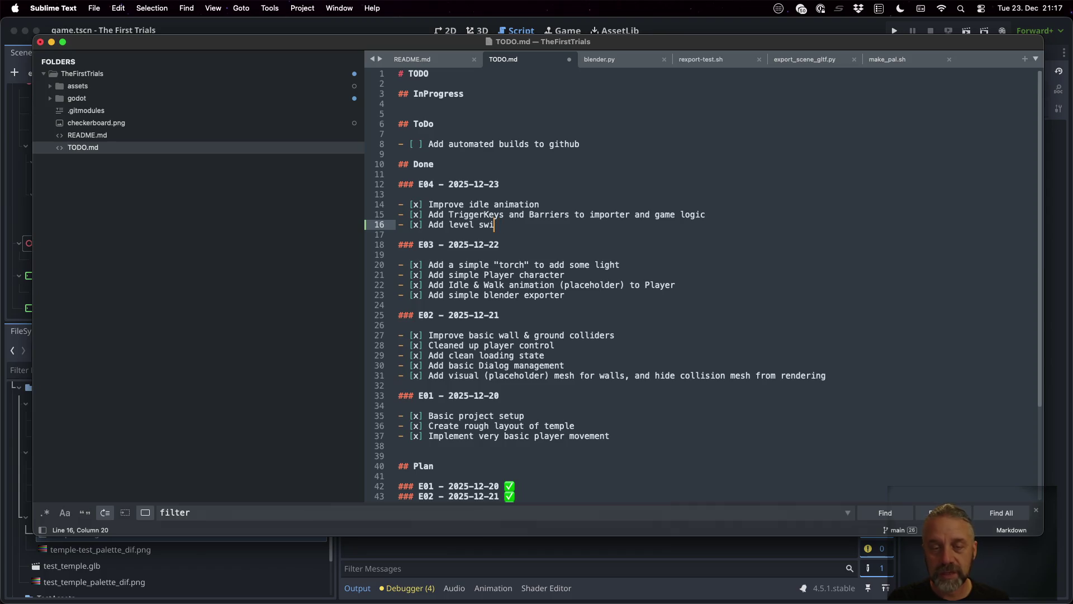
pyautogui.press('BackSpace')
pyautogui.press('BackSpace')
pyautogui.press('BackSpace')
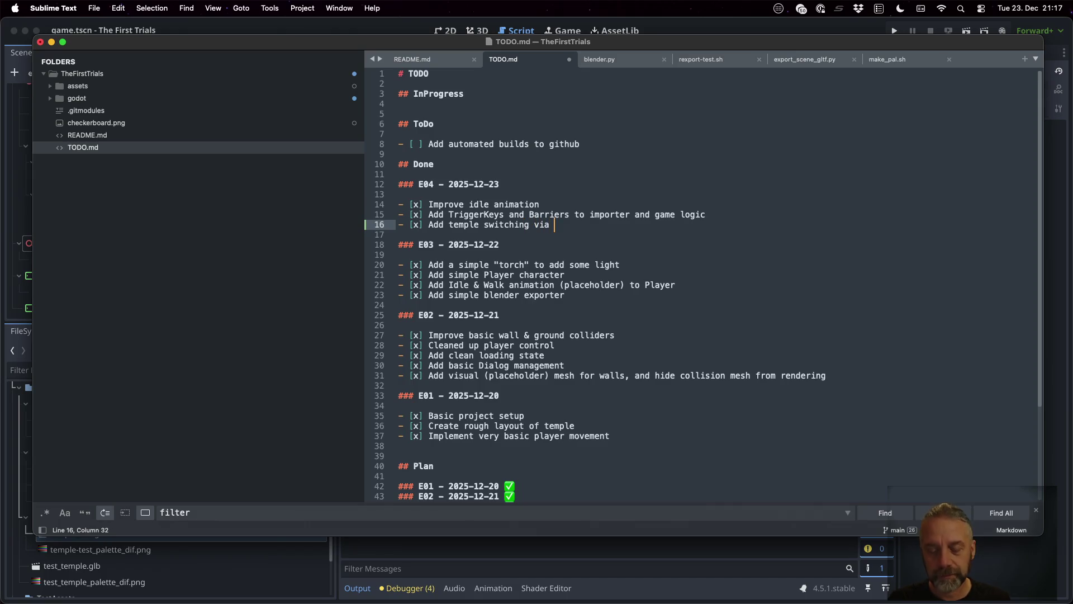
pyautogui.press('super+s')
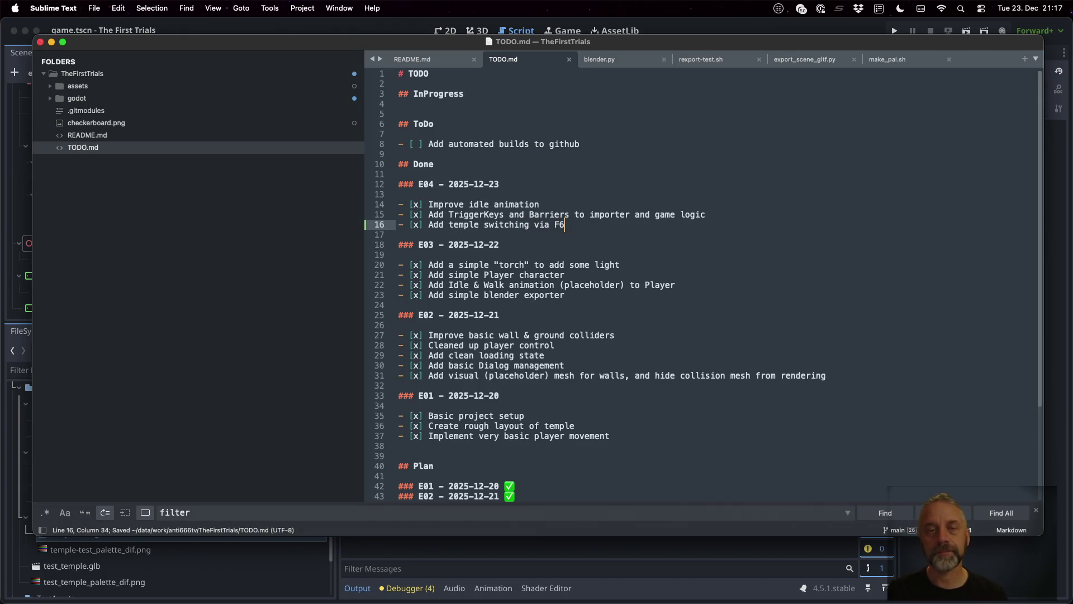
pyautogui.press('super+Tab')
pyautogui.hotkey('ctrl', 'Up')
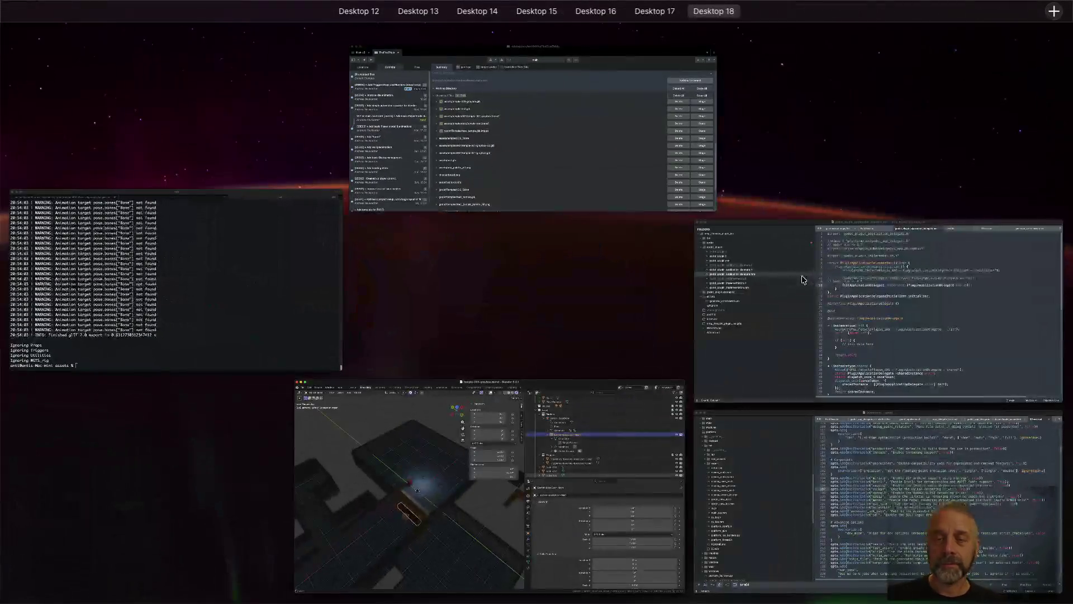
# Write the commit summary '[25E04] + Add temple switching' in Sublime Merge.
pyautogui.click(545, 134)
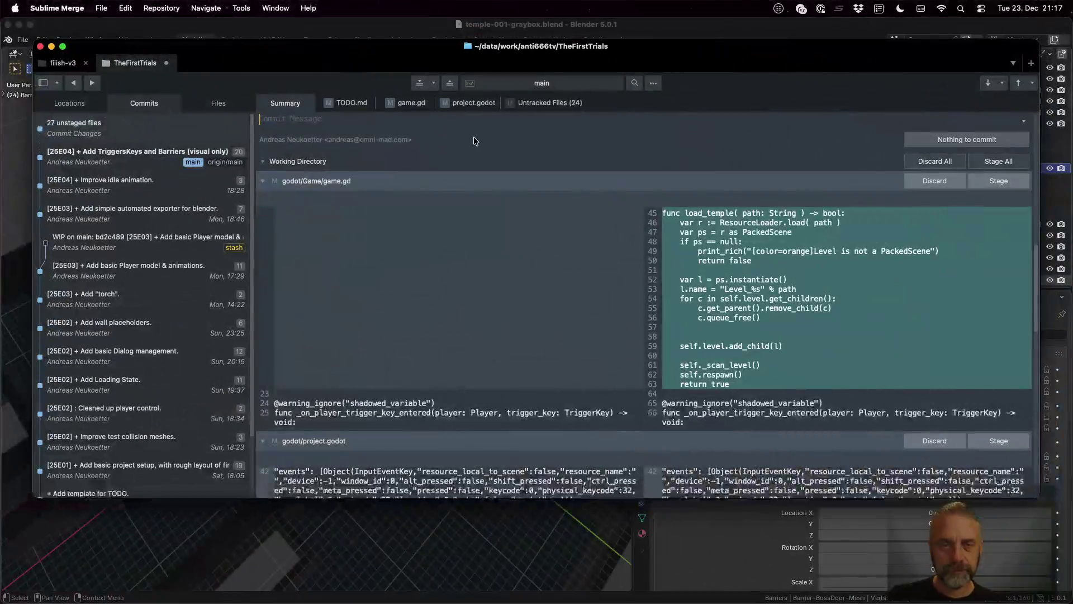
pyautogui.write('[25E08]')
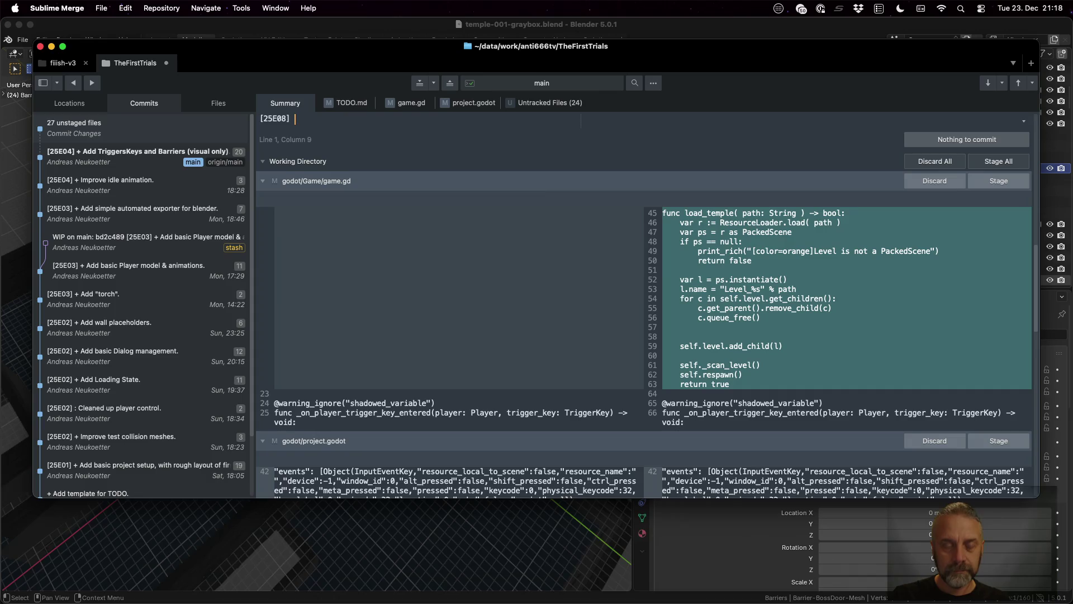
pyautogui.press('BackSpace')
pyautogui.press('BackSpace')
pyautogui.press('BackSpace')
pyautogui.write('4] ')
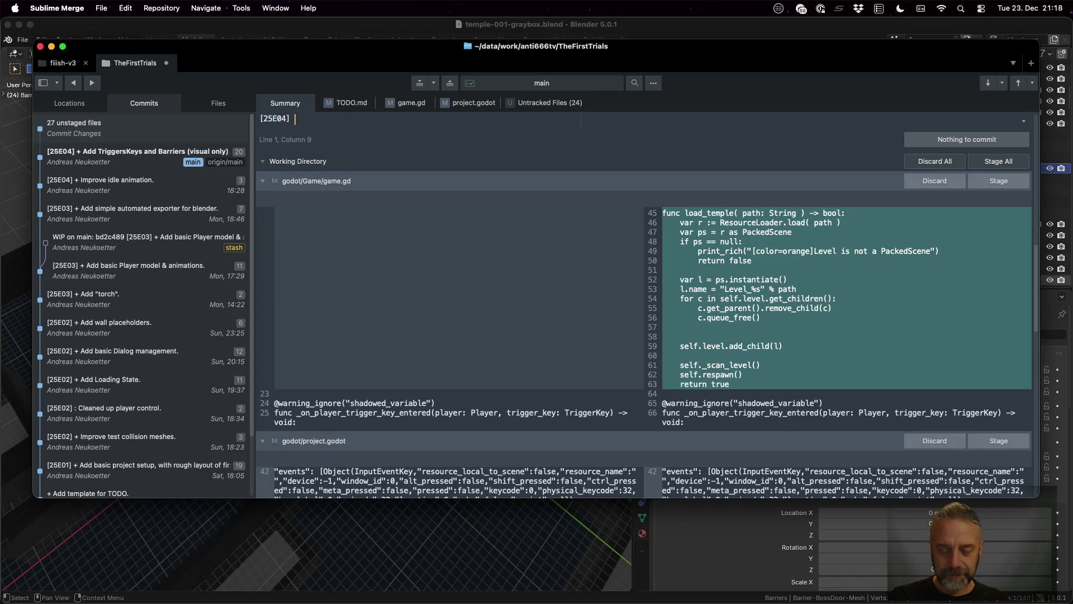
pyautogui.write('+ Add temple swit')
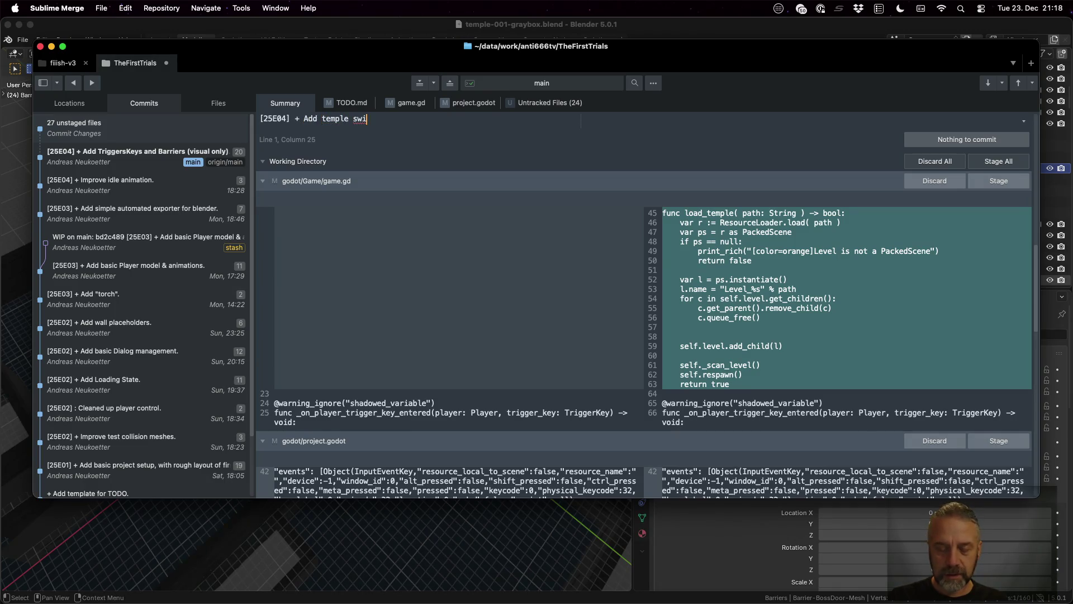
pyautogui.write('ching.')
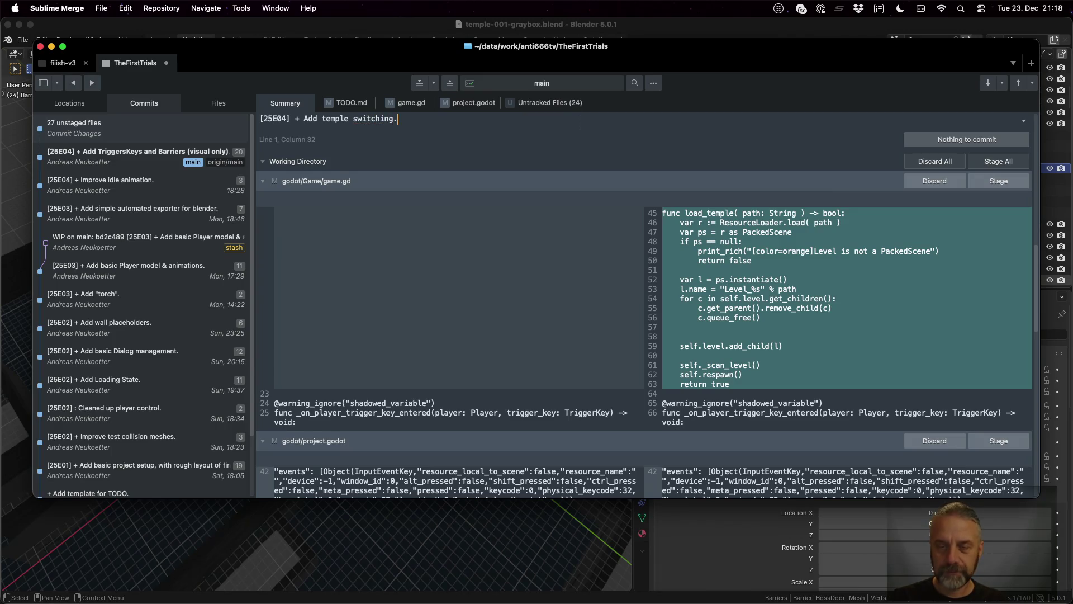
# Stage game.gd, TODO.md and project.godot, review the game.gd diff, and commit the three files.
pyautogui.click(998, 182)
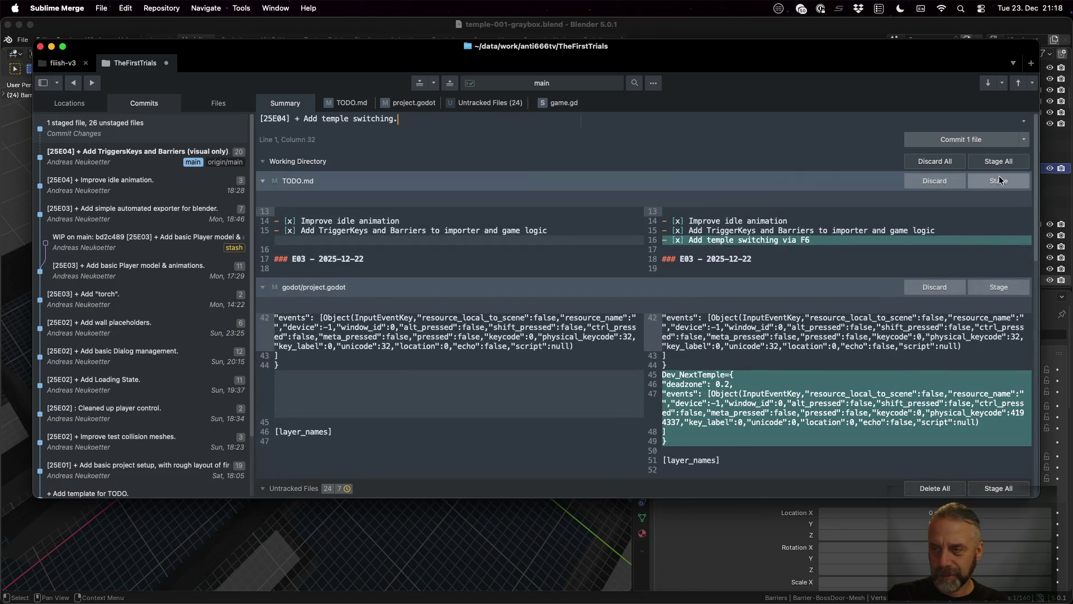
pyautogui.click(1024, 183)
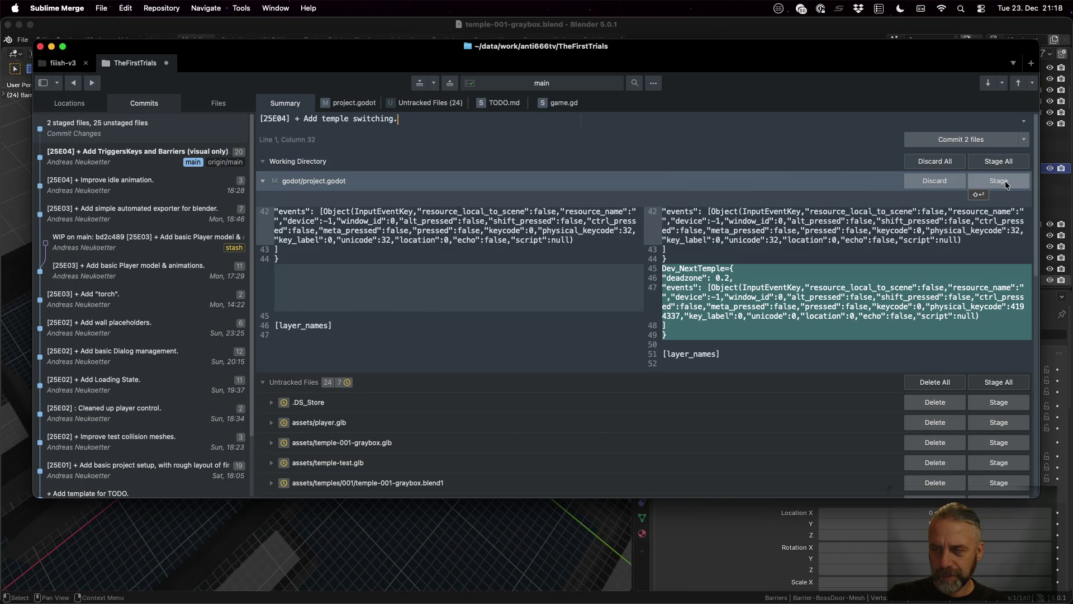
pyautogui.click(1000, 181)
pyautogui.scroll(-2, 702, 374)
pyautogui.scroll(-10, 702, 374)
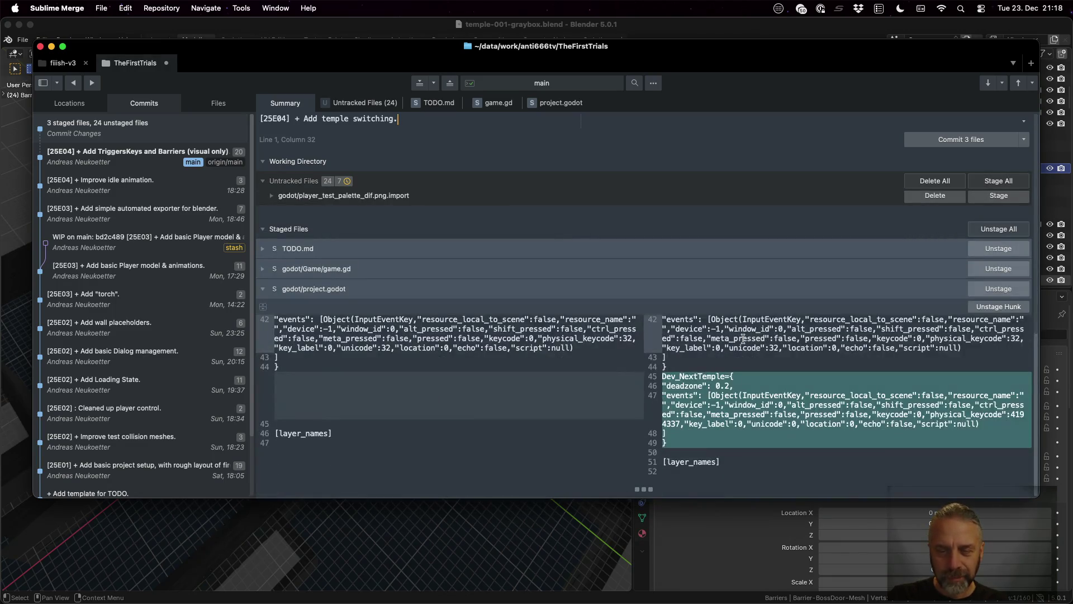
pyautogui.click(311, 269)
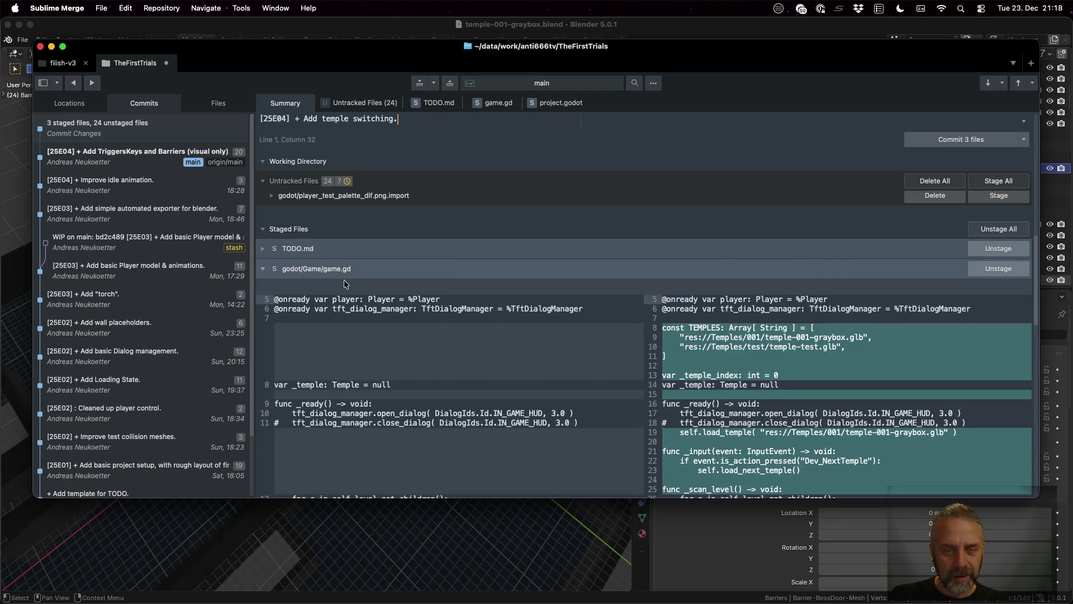
pyautogui.scroll(-15, 783, 378)
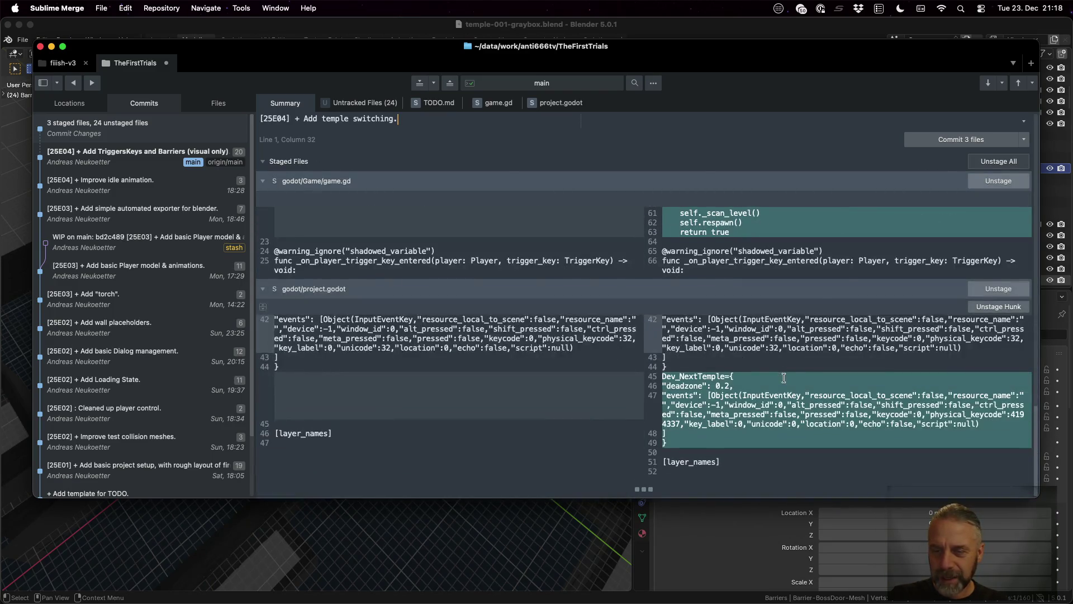
pyautogui.click(954, 137)
# Run a 'remote' command from the command palette, then return to Godot.
pyautogui.press('super+shift+p')
pyautogui.write('remote')
pyautogui.press('Return')
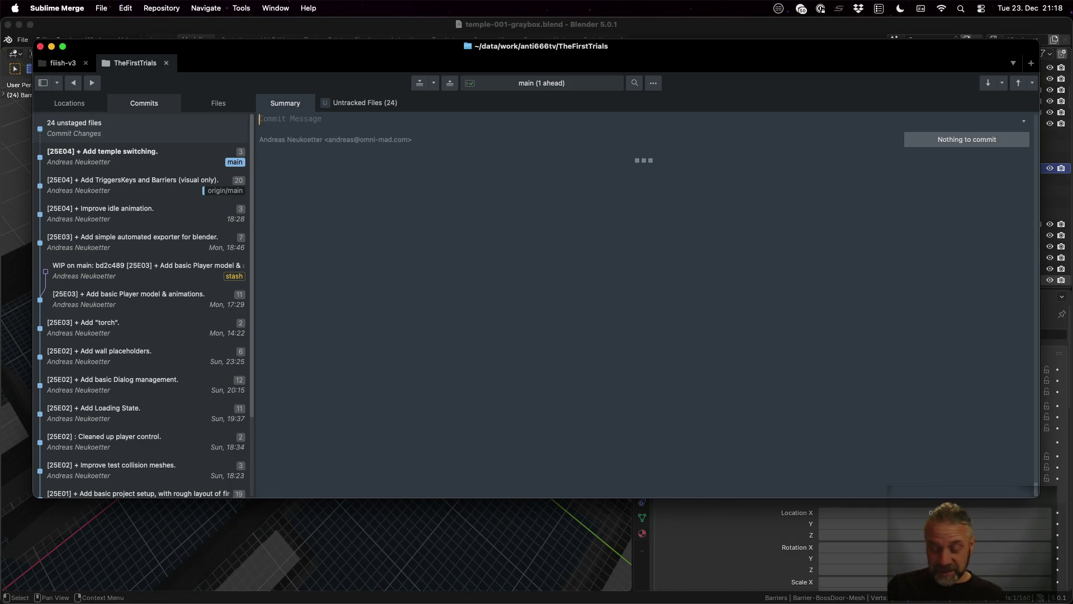
pyautogui.press('super+Tab')
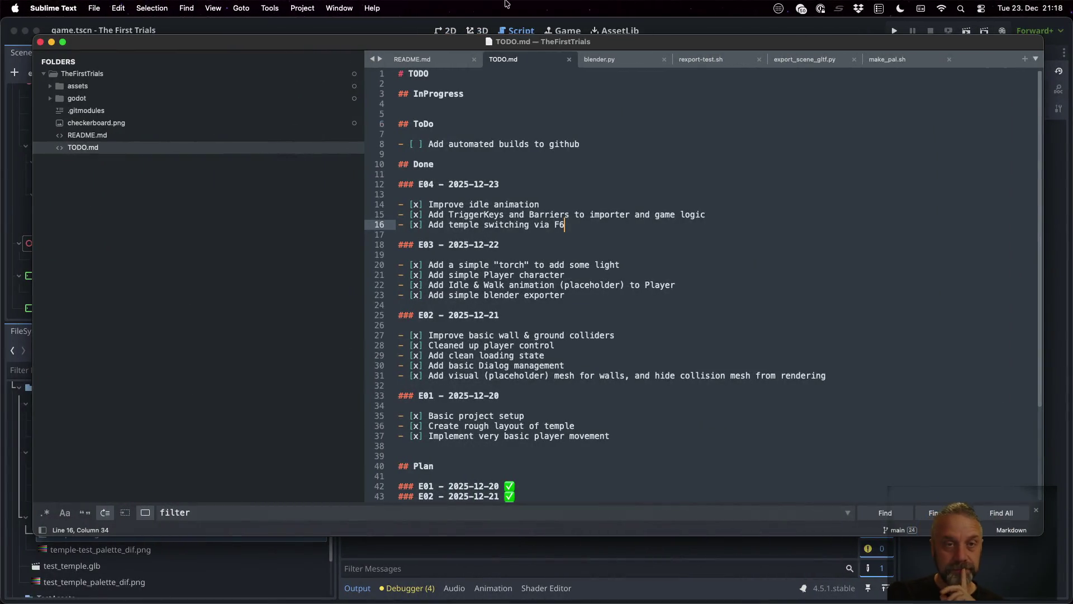
pyautogui.click(396, 26)
# Add a macOS export preset and name it macos-full.
pyautogui.click(111, 8)
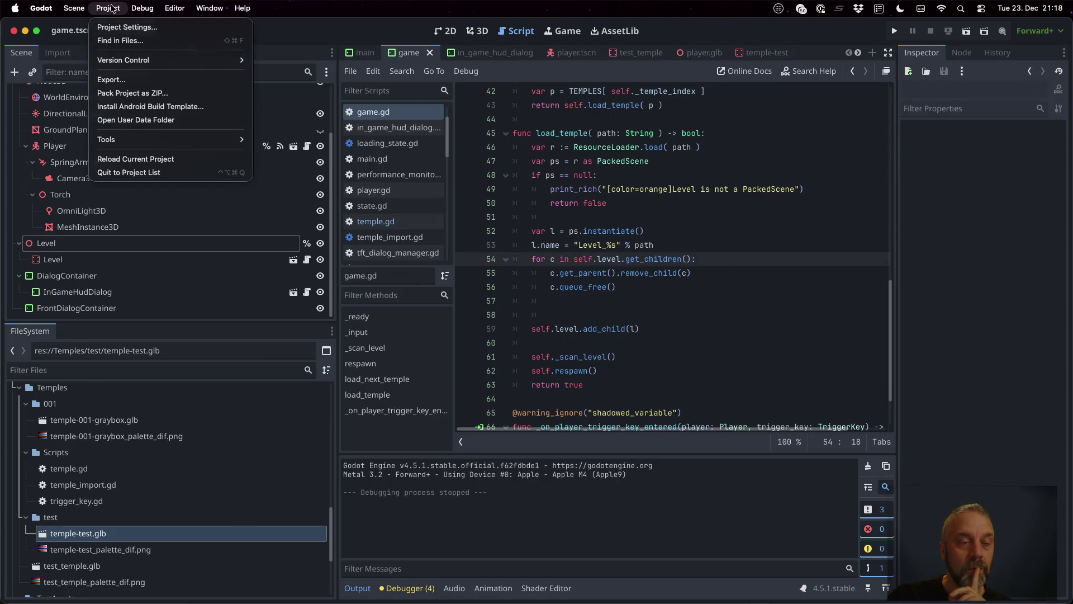
pyautogui.click(131, 78)
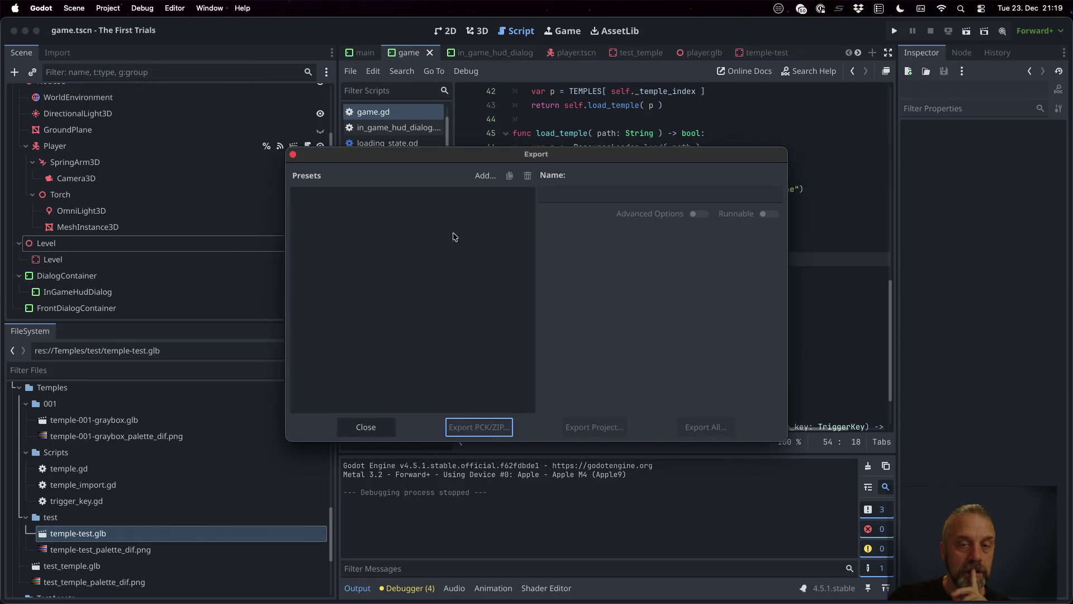
pyautogui.click(481, 177)
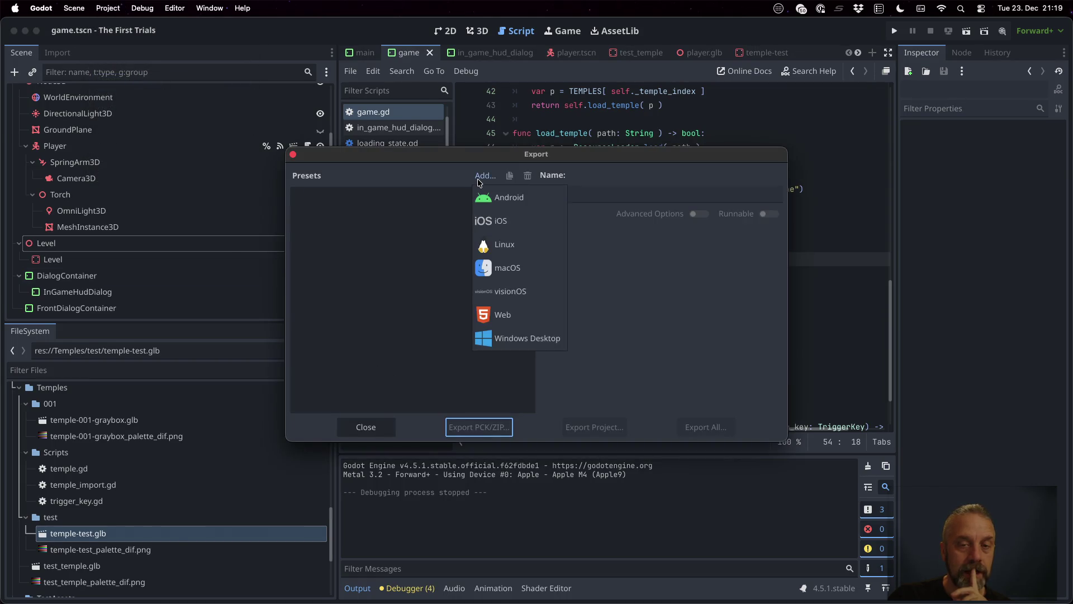
pyautogui.click(522, 268)
pyautogui.click(550, 197)
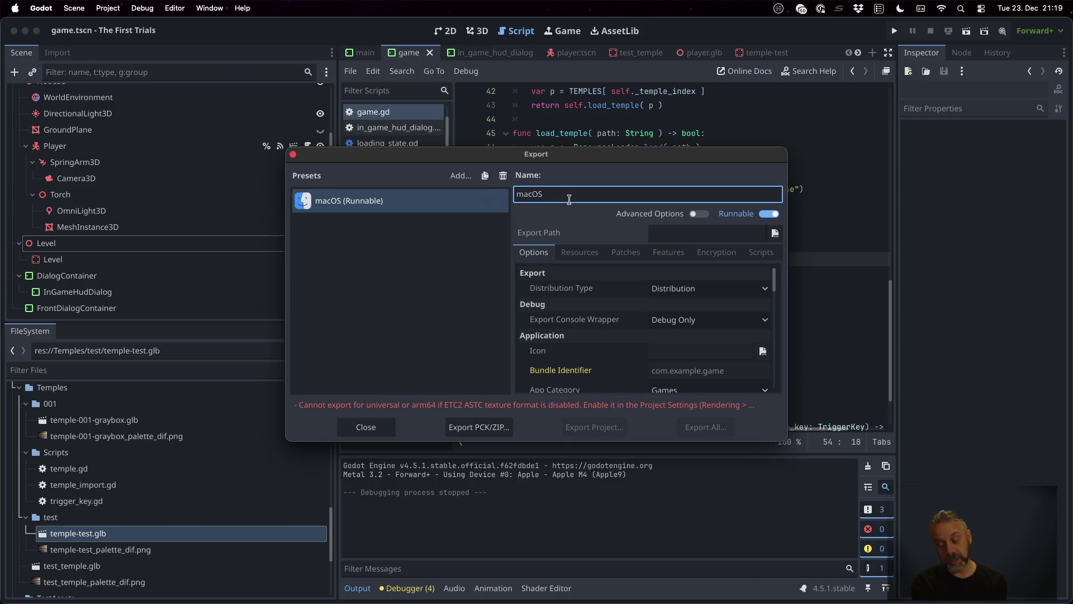
pyautogui.press('BackSpace')
pyautogui.press('BackSpace')
pyautogui.press('BackSpace')
pyautogui.write('macos')
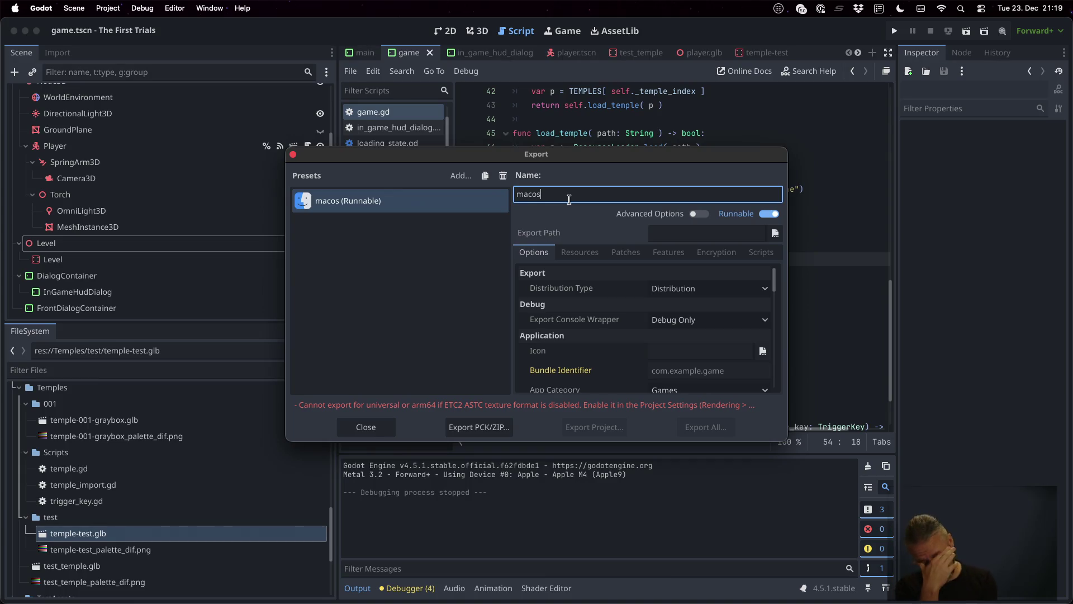
pyautogui.write('-full')
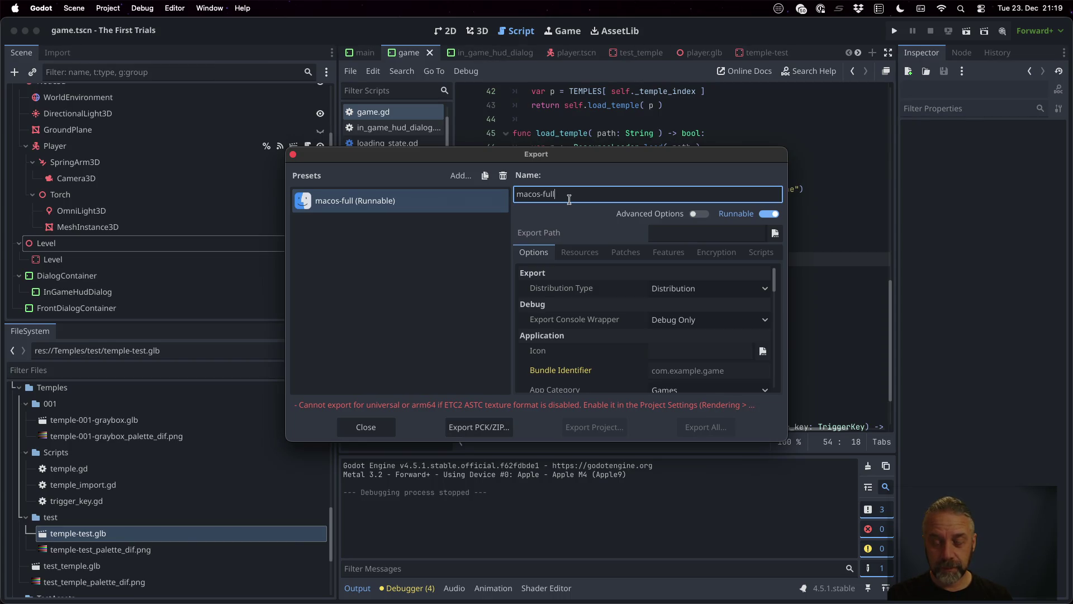
pyautogui.write('-debug')
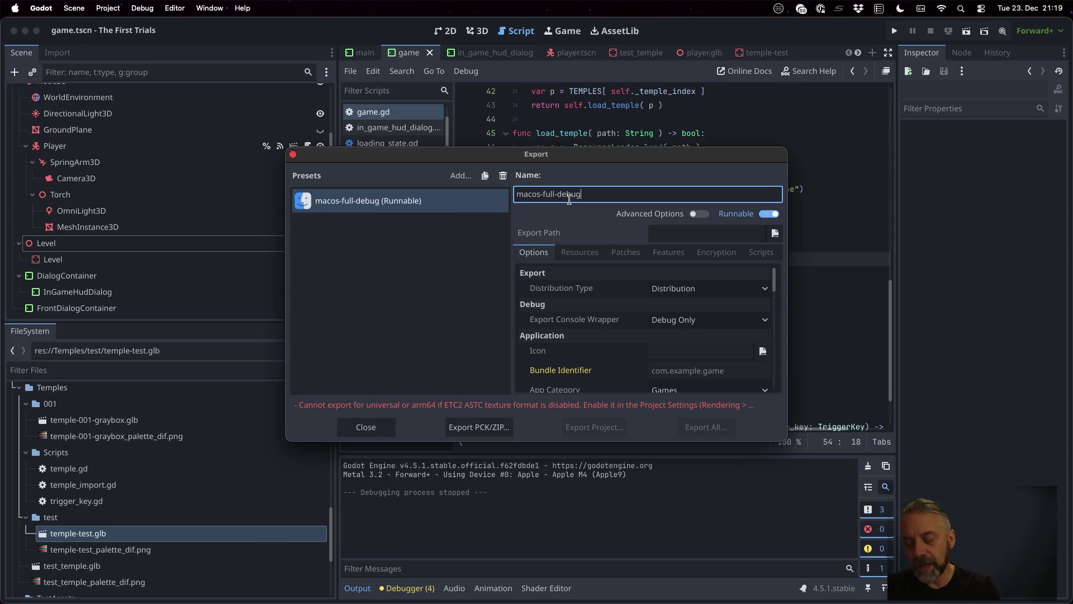
pyautogui.press('BackSpace')
pyautogui.press('BackSpace')
pyautogui.press('BackSpace')
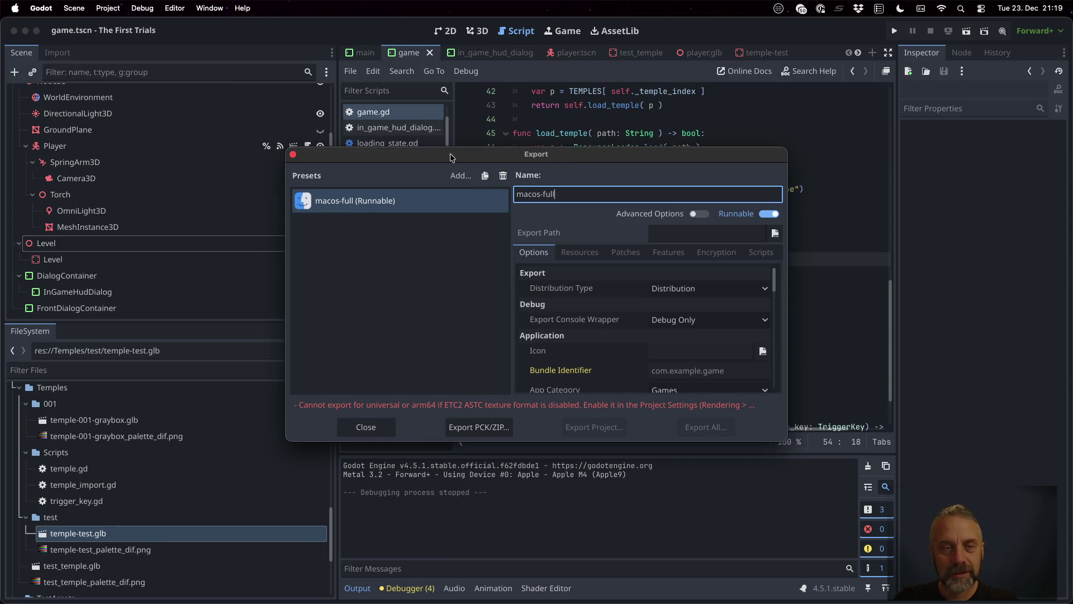
# Enlarge the export dialog to review the preset's options, then close it and open Project Settings.
pyautogui.moveTo(280, 146)
pyautogui.mouseDown()
pyautogui.moveTo(120, 7)
pyautogui.moveTo(69, 17)
pyautogui.mouseUp()
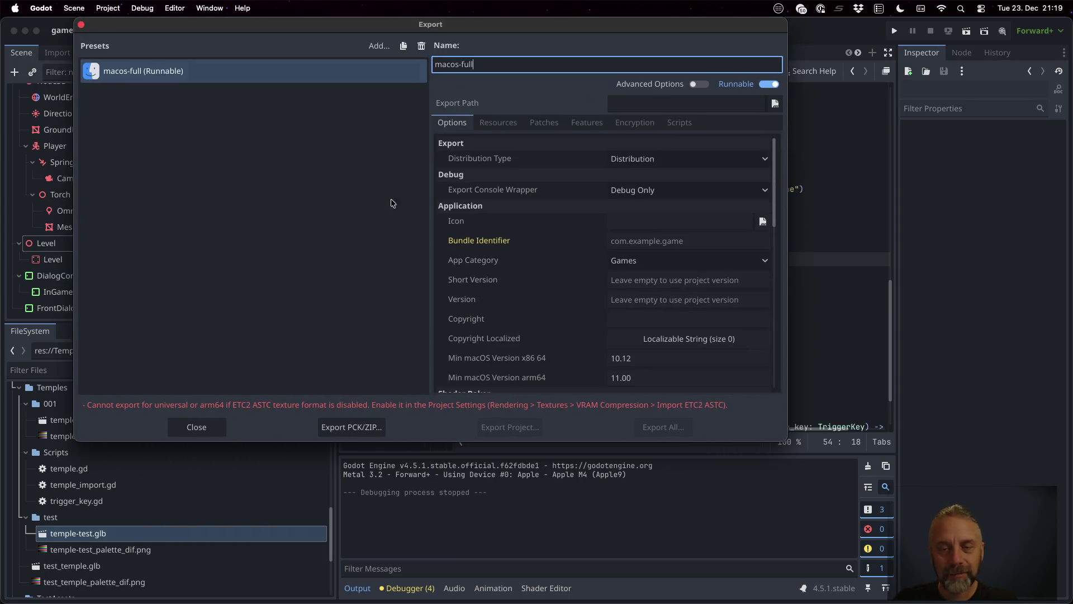
pyautogui.moveTo(780, 437)
pyautogui.mouseDown()
pyautogui.moveTo(917, 509)
pyautogui.moveTo(948, 554)
pyautogui.mouseUp()
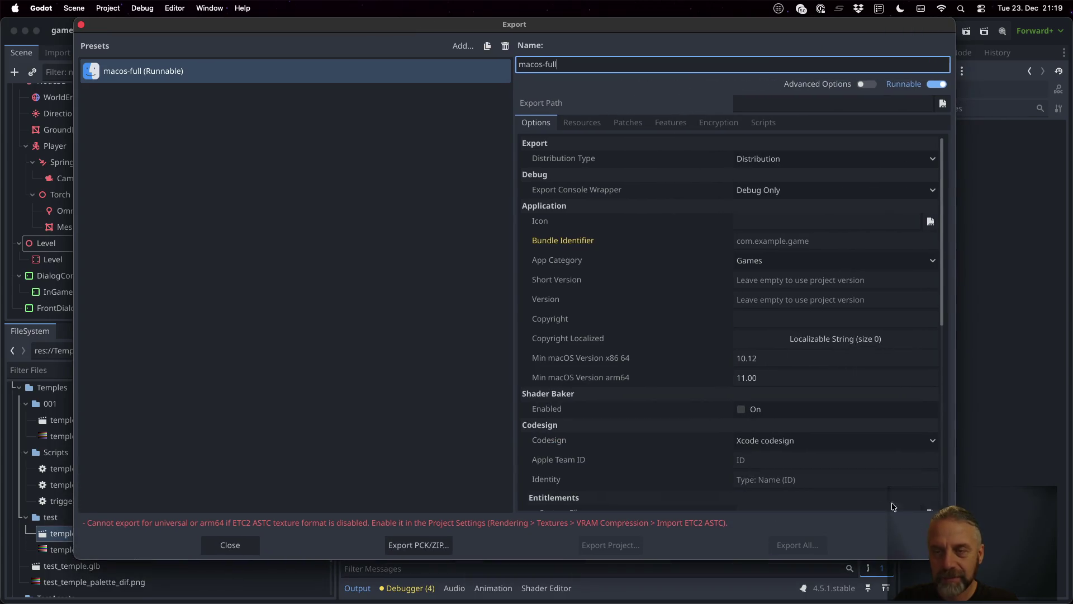
pyautogui.moveTo(549, 320)
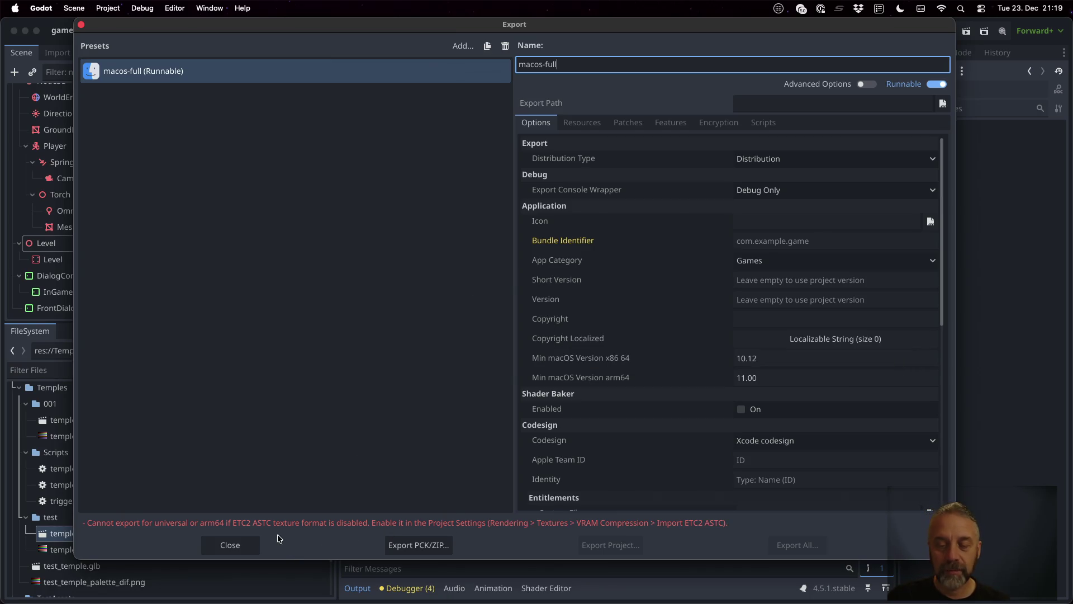
pyautogui.click(238, 545)
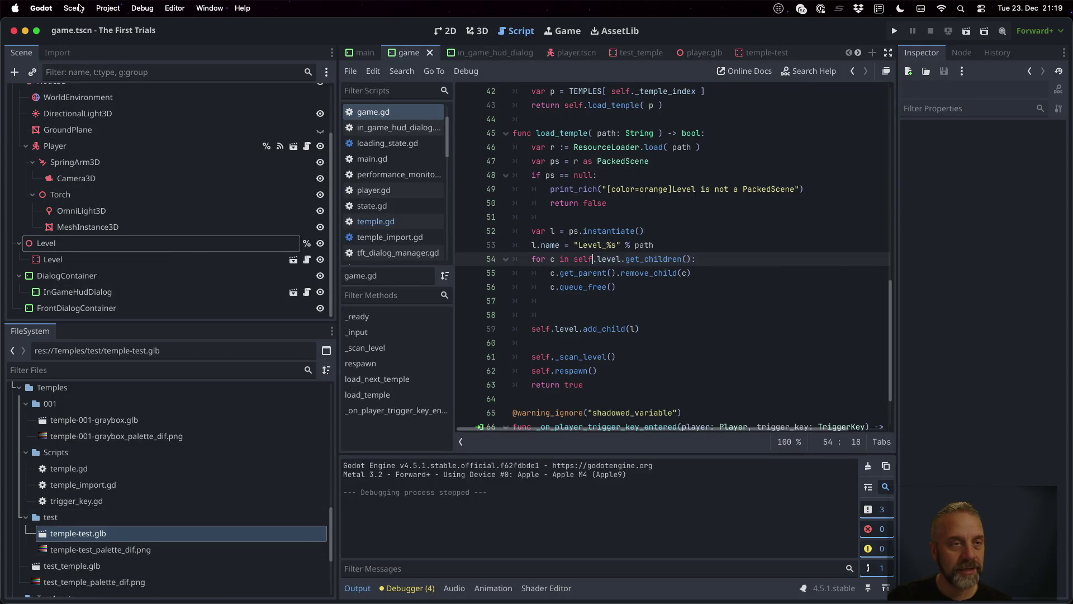
pyautogui.click(108, 8)
pyautogui.click(124, 27)
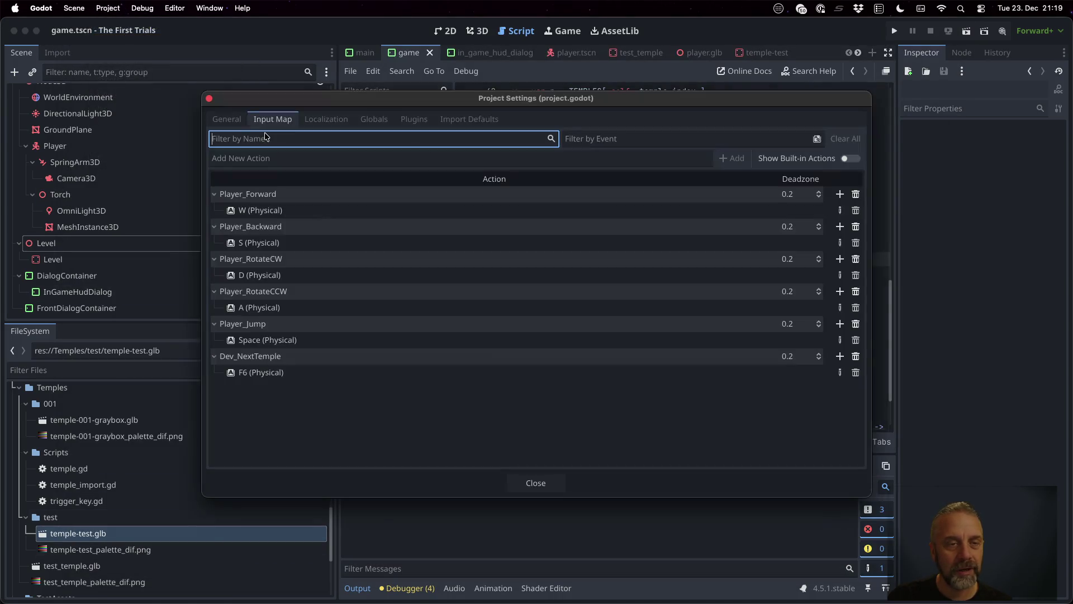
# Filter the project settings for 'etc' to find the texture compression format options.
pyautogui.click(227, 119)
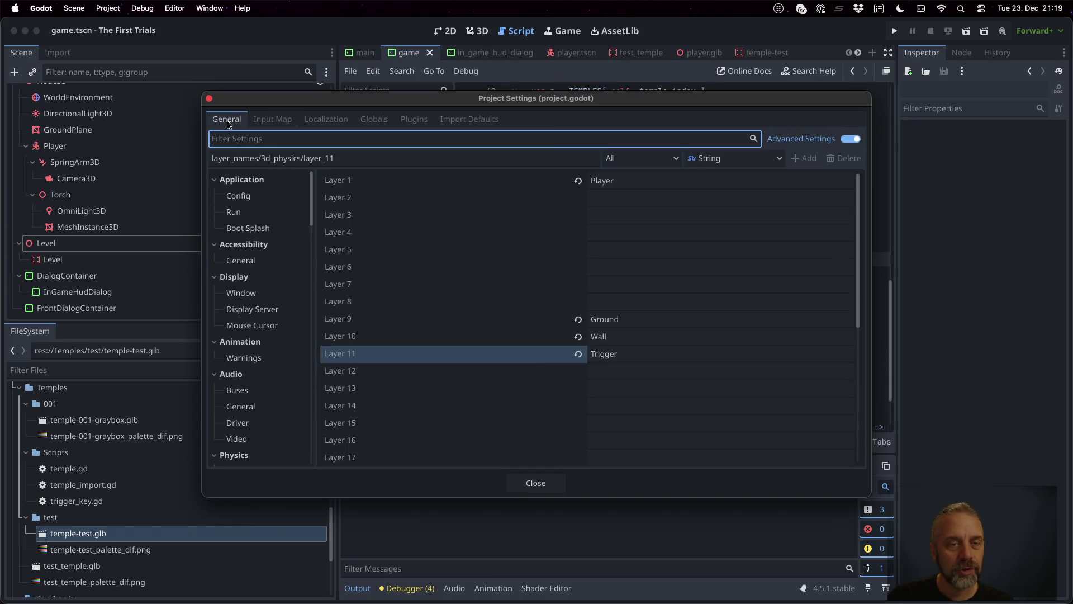
pyautogui.write('etc')
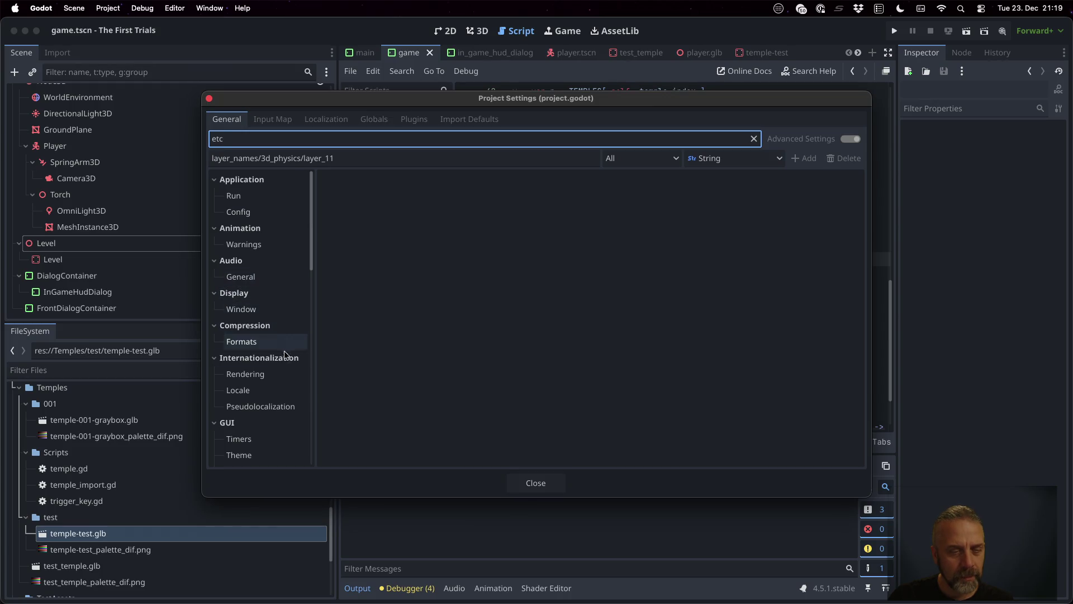
pyautogui.click(286, 374)
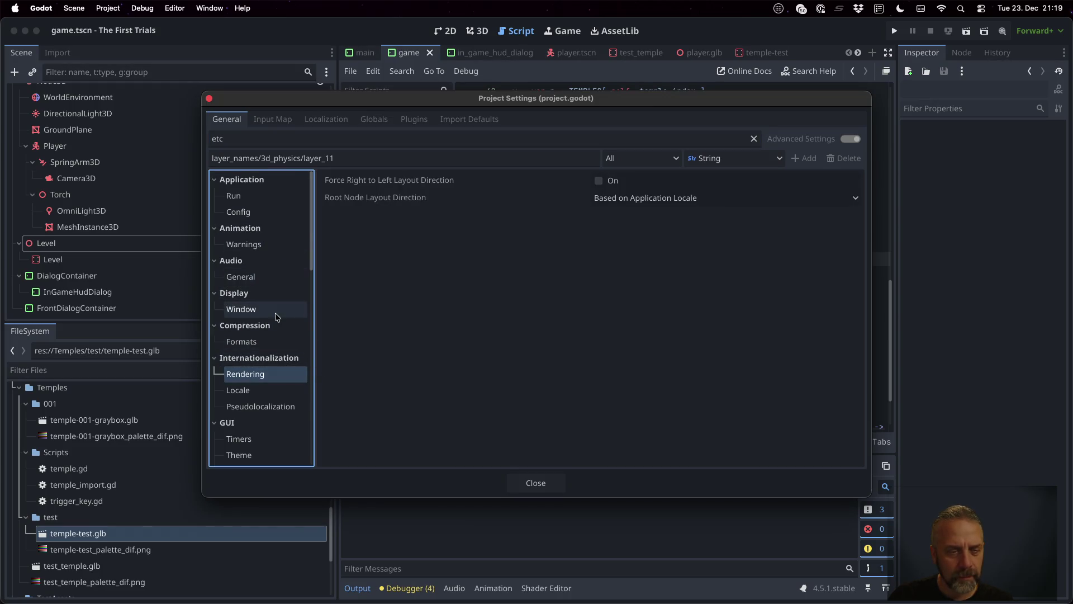
pyautogui.scroll(-3, 276, 317)
pyautogui.scroll(2, 276, 316)
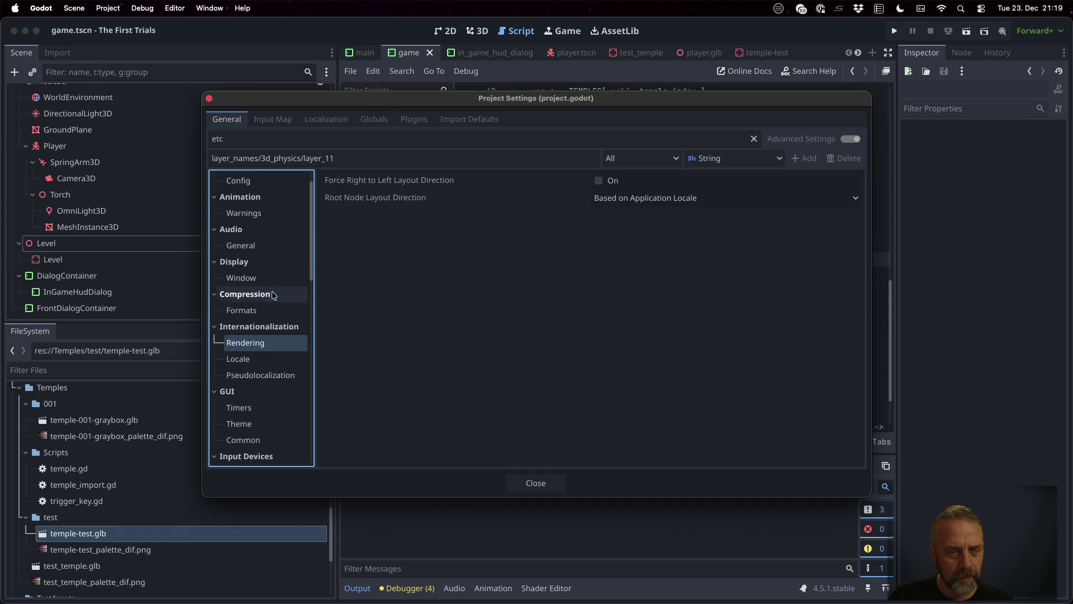
pyautogui.click(268, 311)
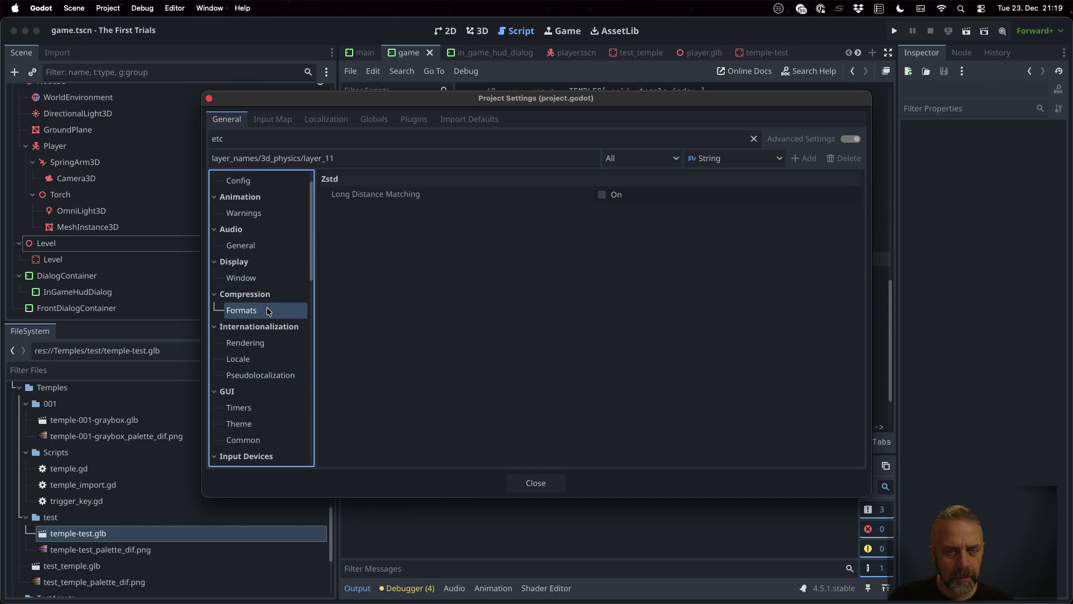
pyautogui.doubleClick(286, 138)
pyautogui.write('ats')
pyautogui.press('BackSpace')
pyautogui.press('BackSpace')
pyautogui.press('BackSpace')
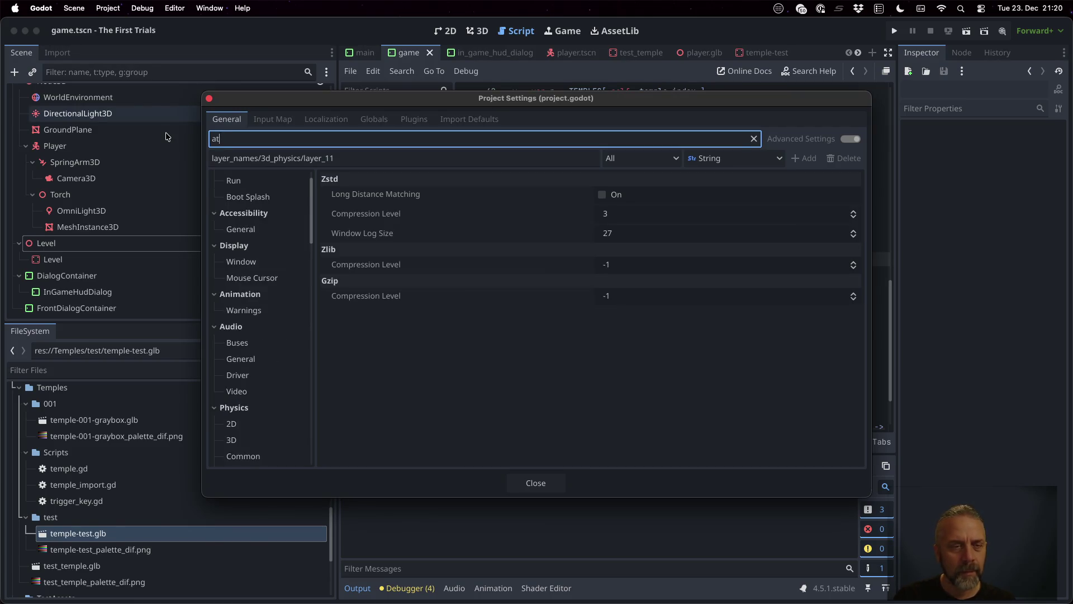
pyautogui.scroll(-6, 270, 330)
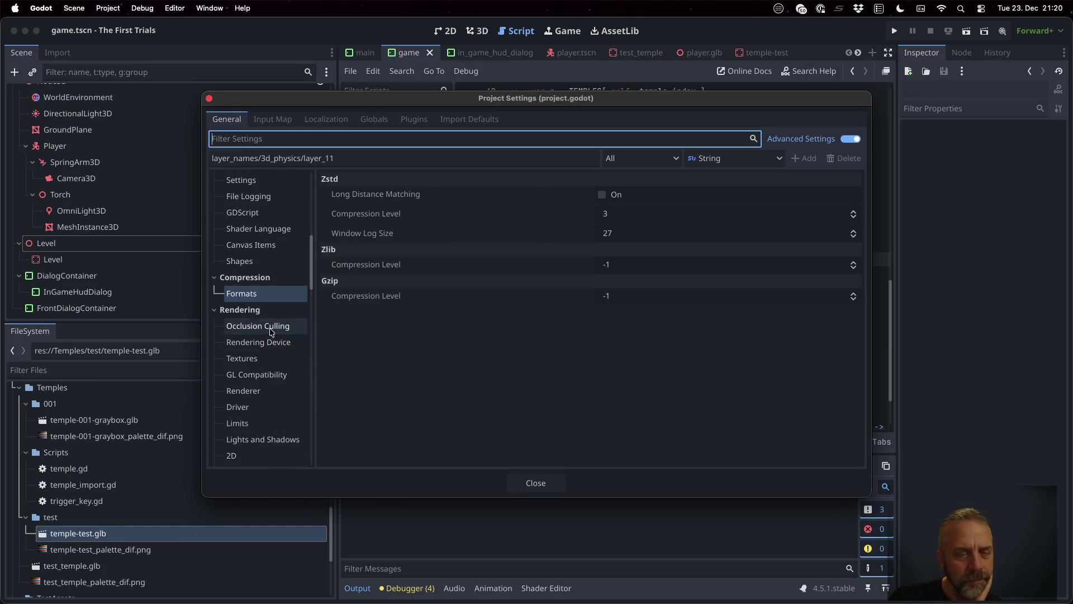
# Enable Import ETC2 ASTC under Rendering > Textures and close Project Settings.
pyautogui.click(259, 309)
pyautogui.click(258, 310)
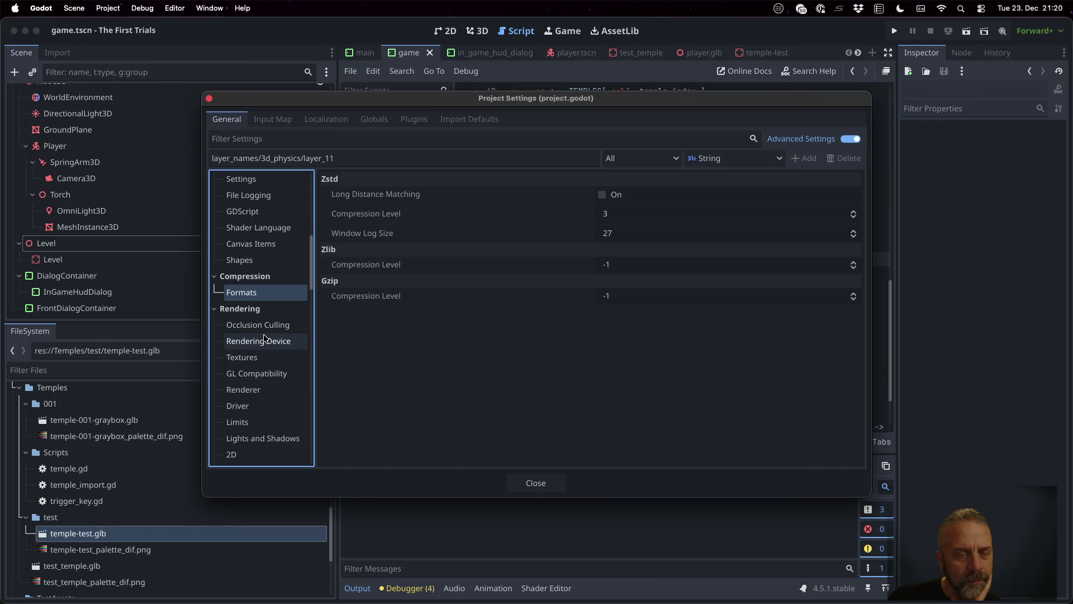
pyautogui.click(242, 357)
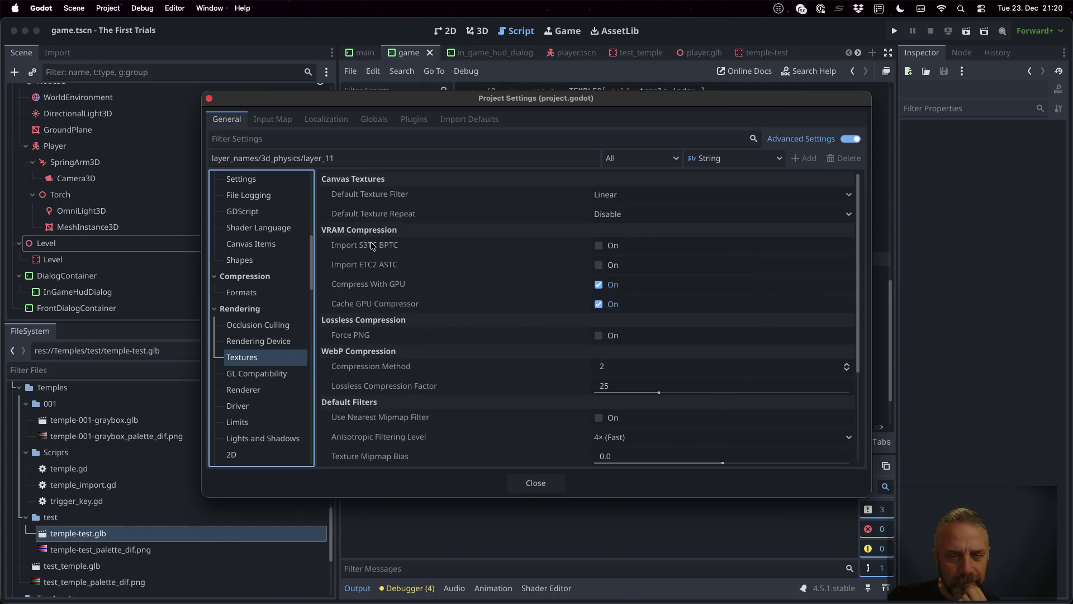
pyautogui.moveTo(372, 246)
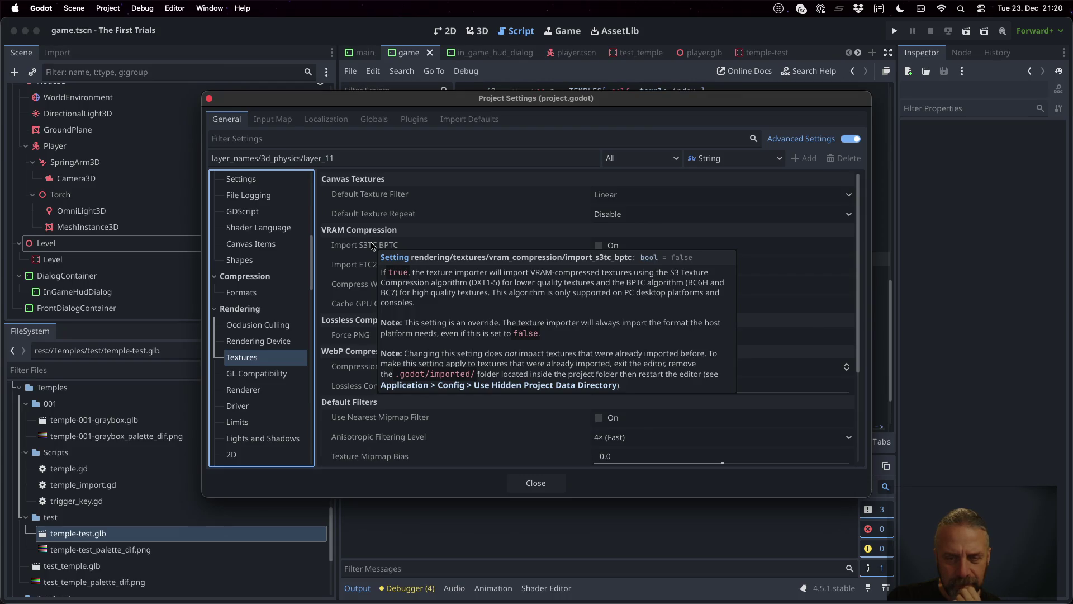
pyautogui.moveTo(360, 269)
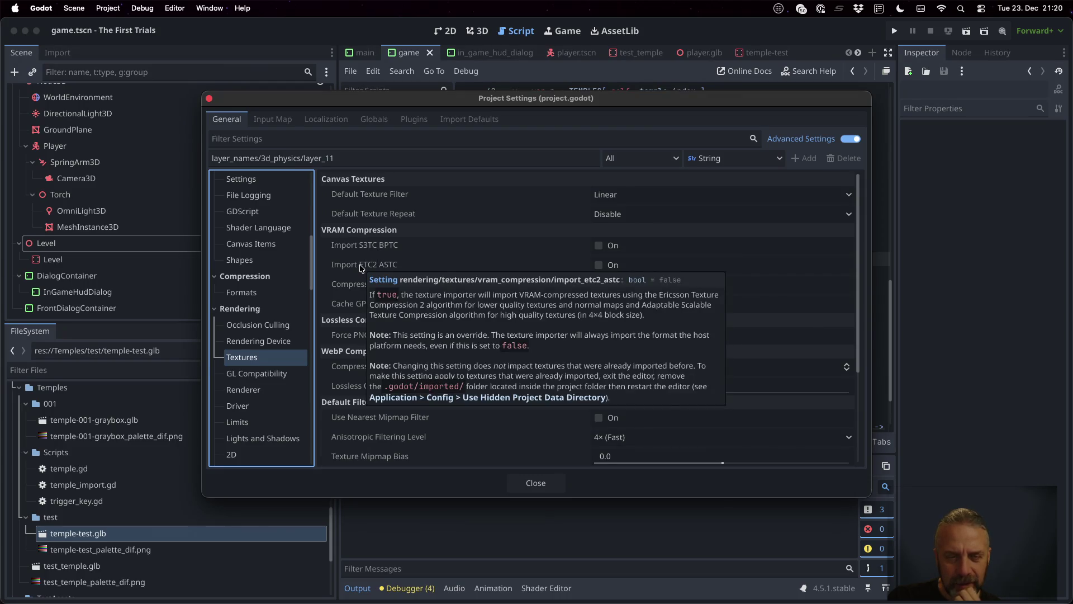
pyautogui.click(601, 265)
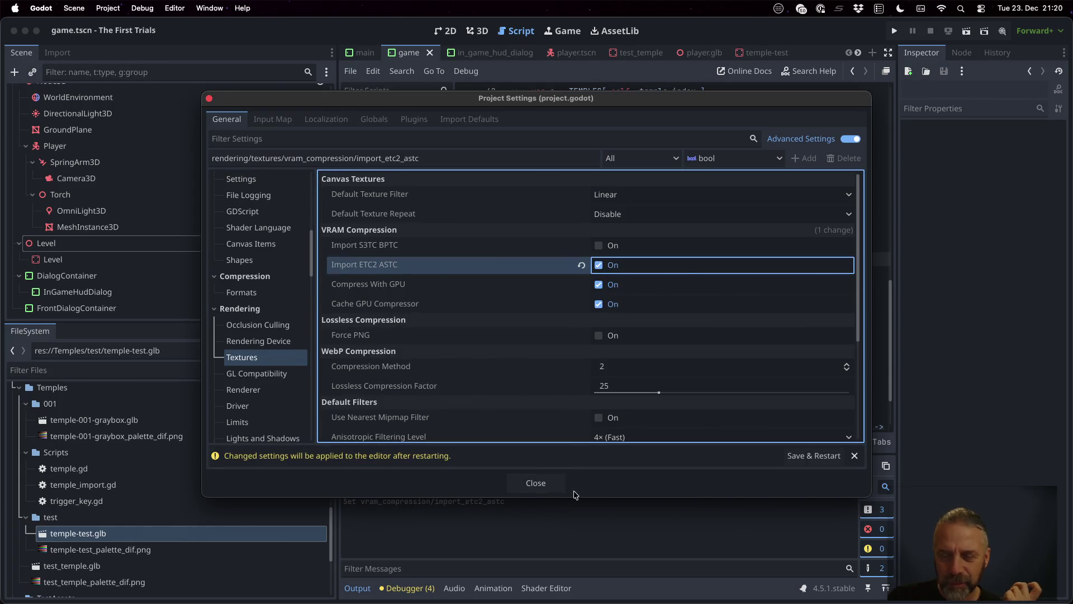
pyautogui.click(554, 486)
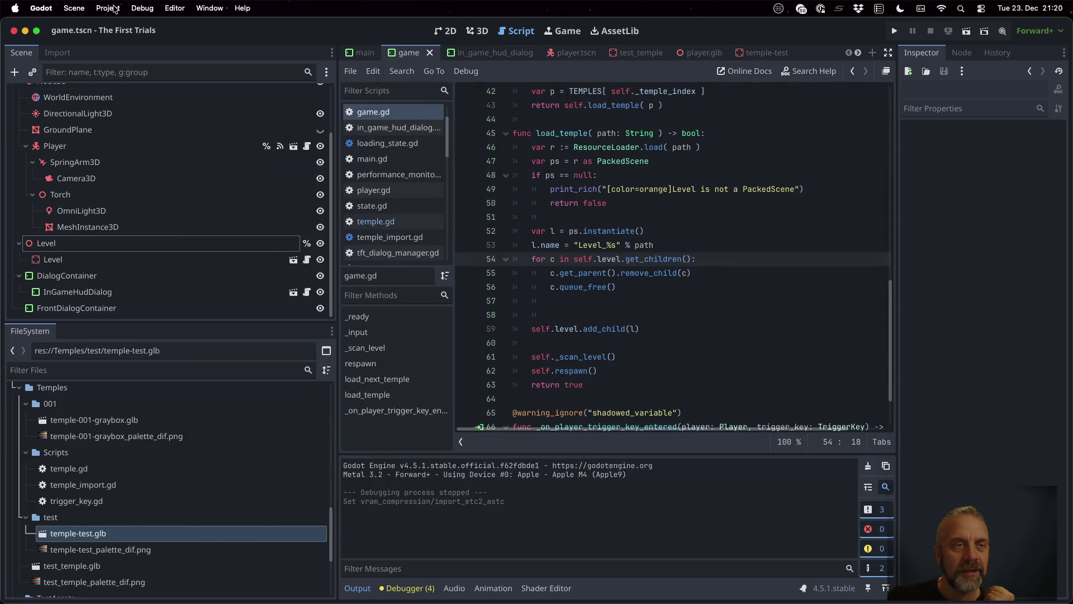
# Open the temple-001-graybox scene anyway and close its tab, leaving player.tscn showing.
pyautogui.click(108, 7)
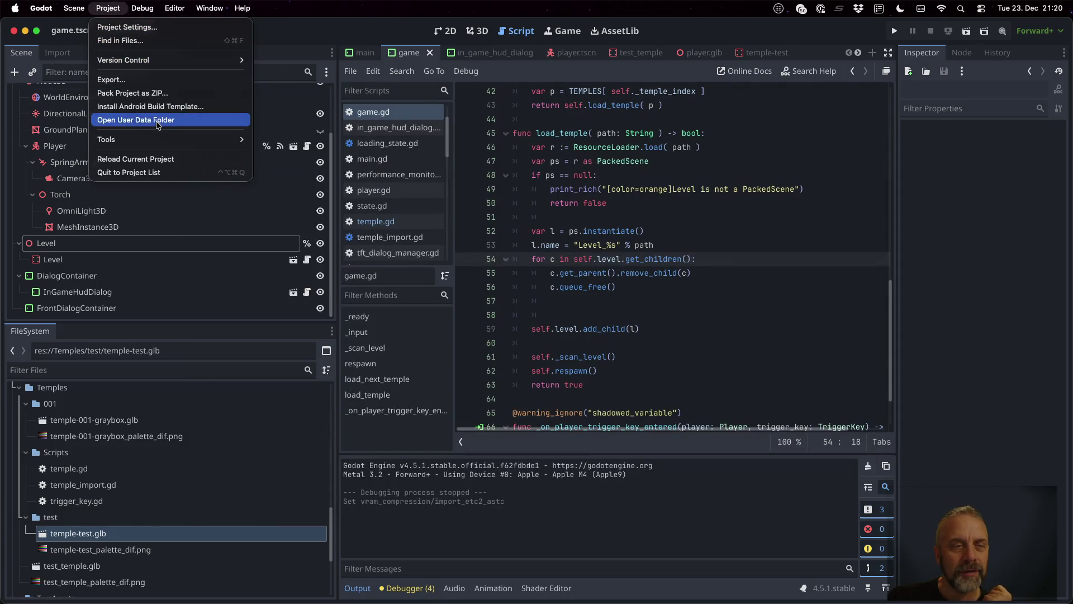
pyautogui.click(508, 175)
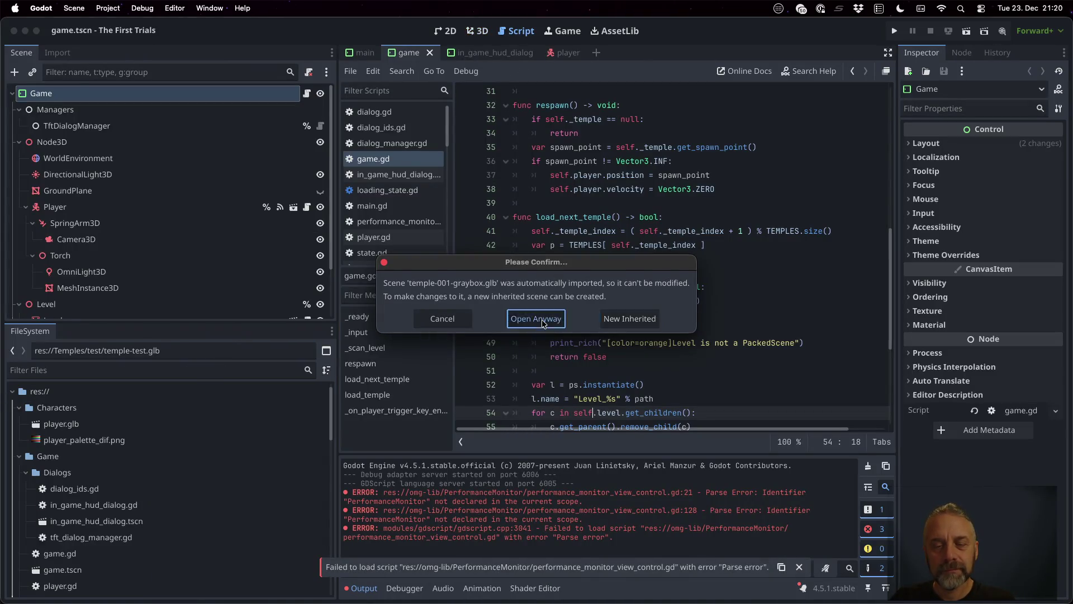
pyautogui.click(540, 319)
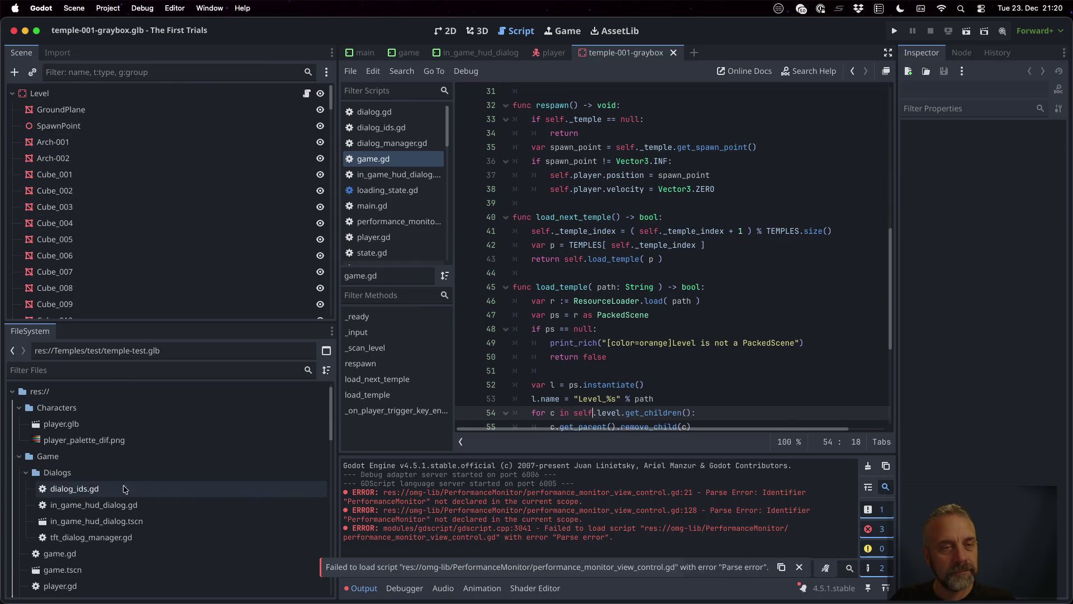
pyautogui.click(674, 52)
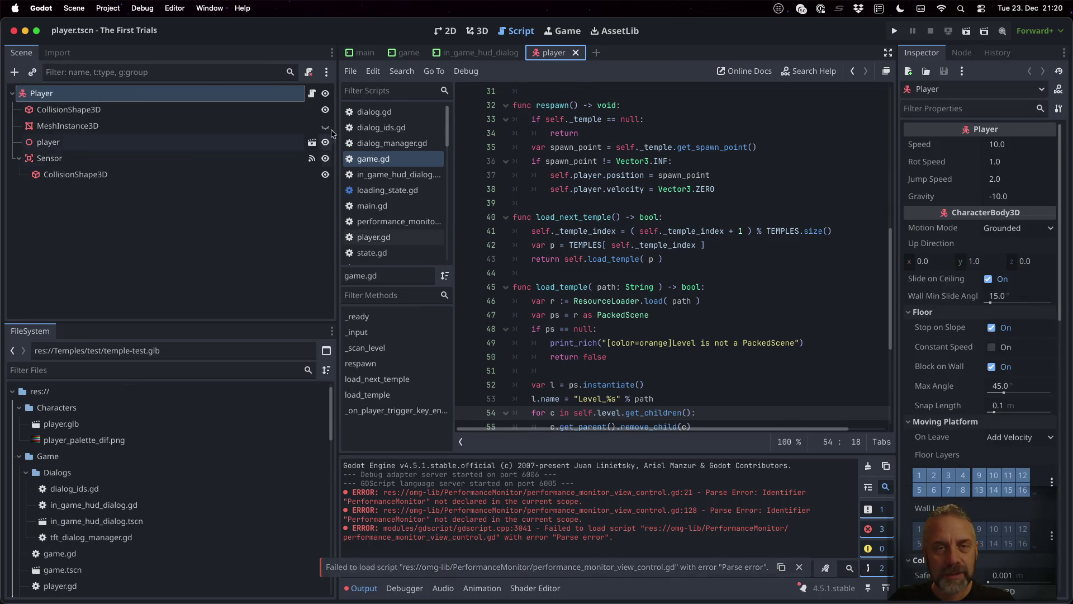
pyautogui.click(106, 8)
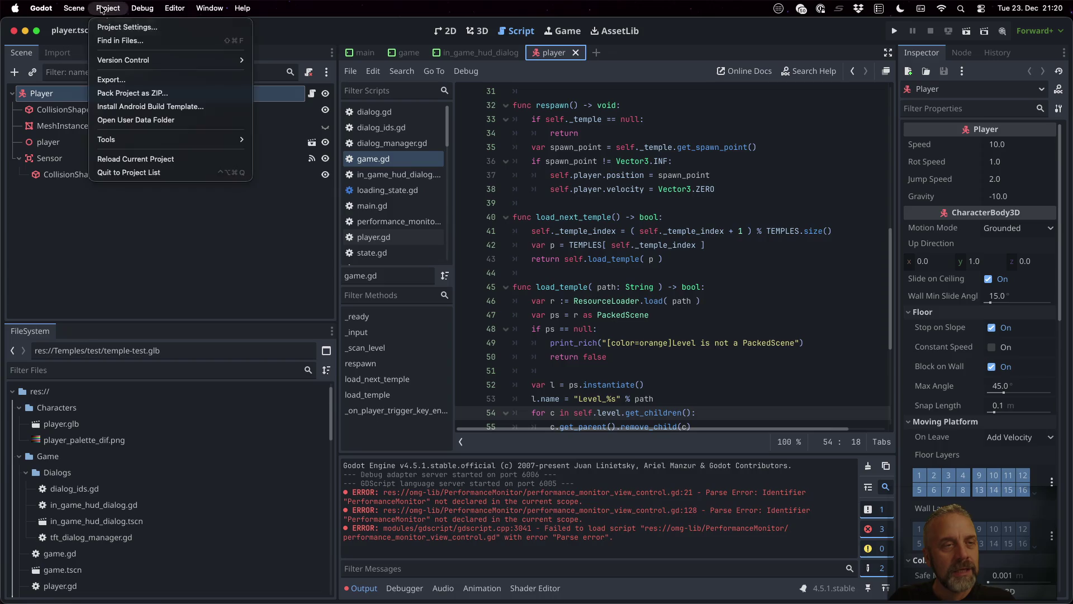
# Select the macos-full export preset and set its Distribution Type to Testing.
pyautogui.click(145, 79)
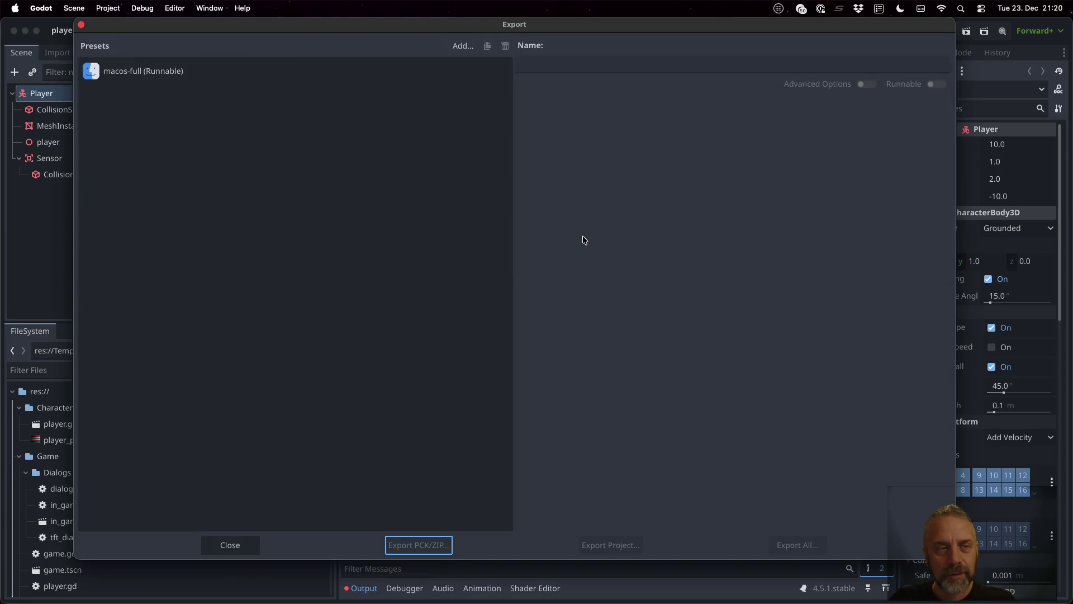
pyautogui.click(194, 67)
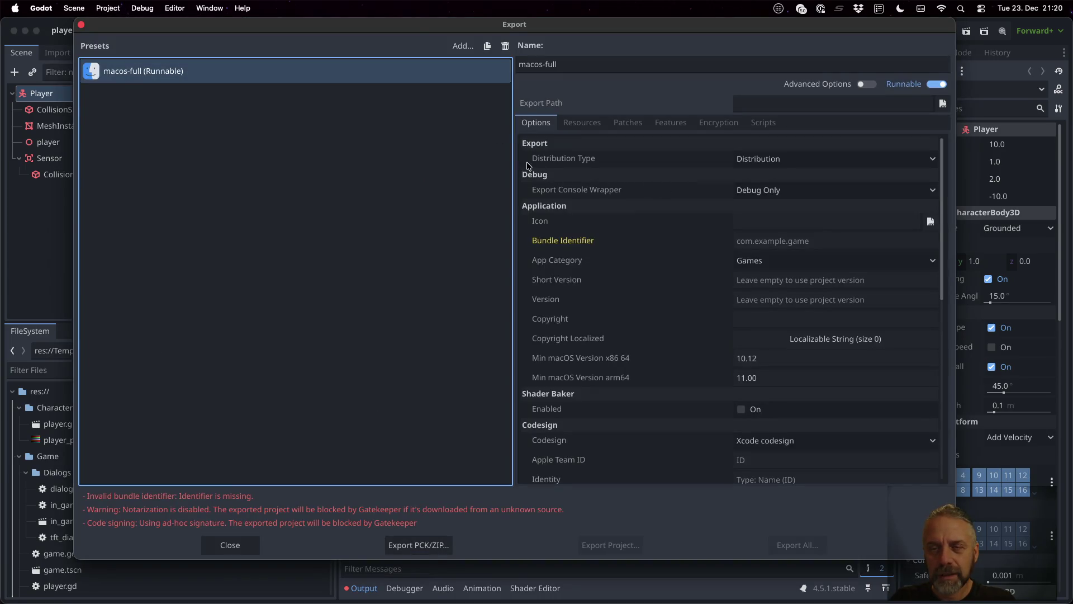
pyautogui.click(788, 158)
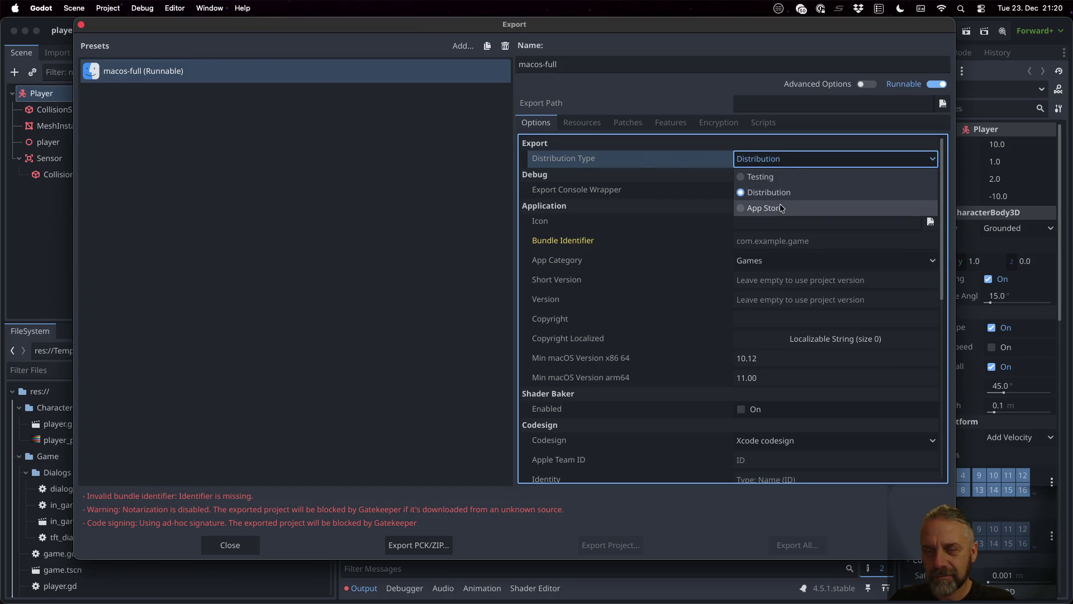
pyautogui.click(781, 208)
pyautogui.click(780, 162)
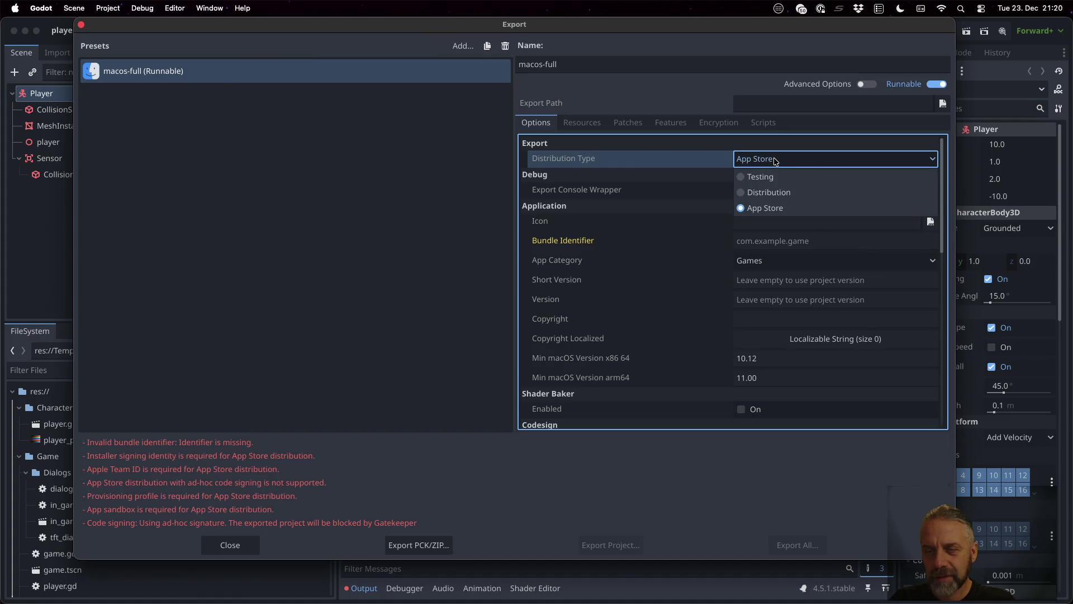
pyautogui.click(777, 177)
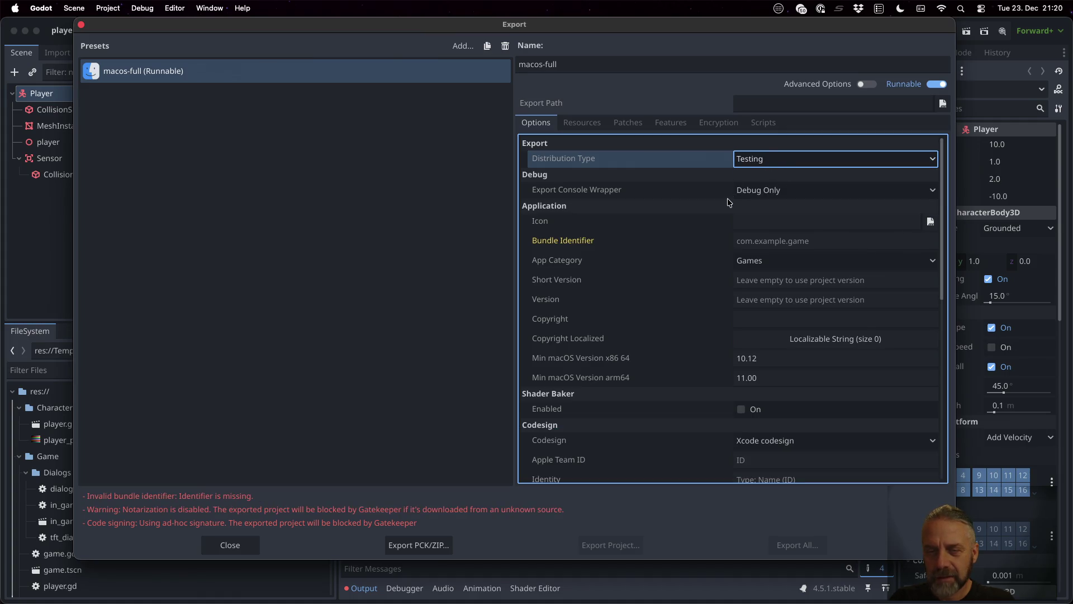
# Set bundle identifier net.omnimad.tft, enable Shader Baker, disable codesign, and show advanced options.
pyautogui.click(841, 241)
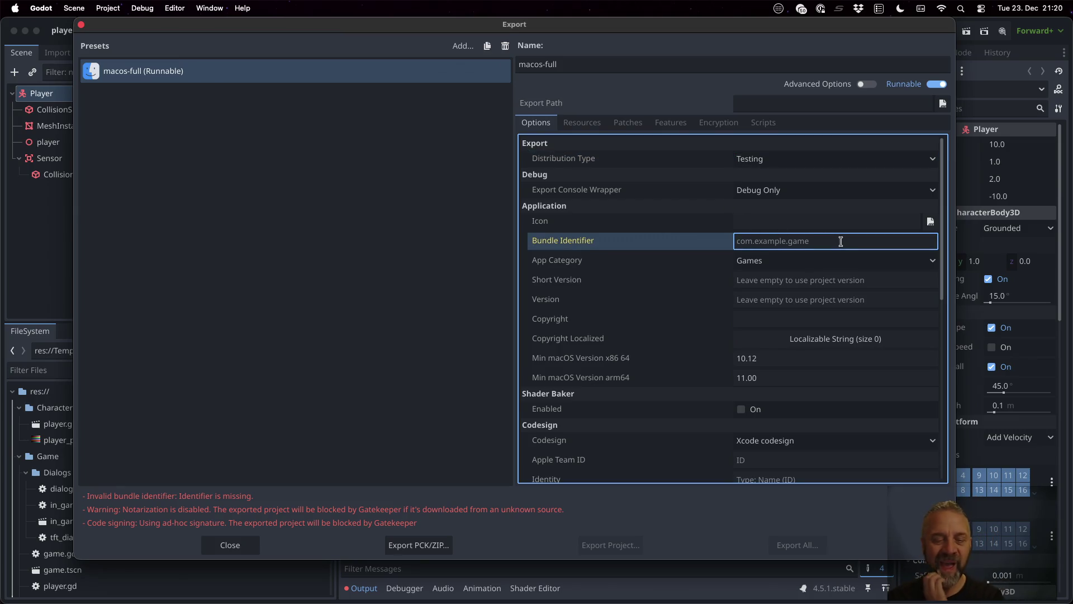
pyautogui.write('net')
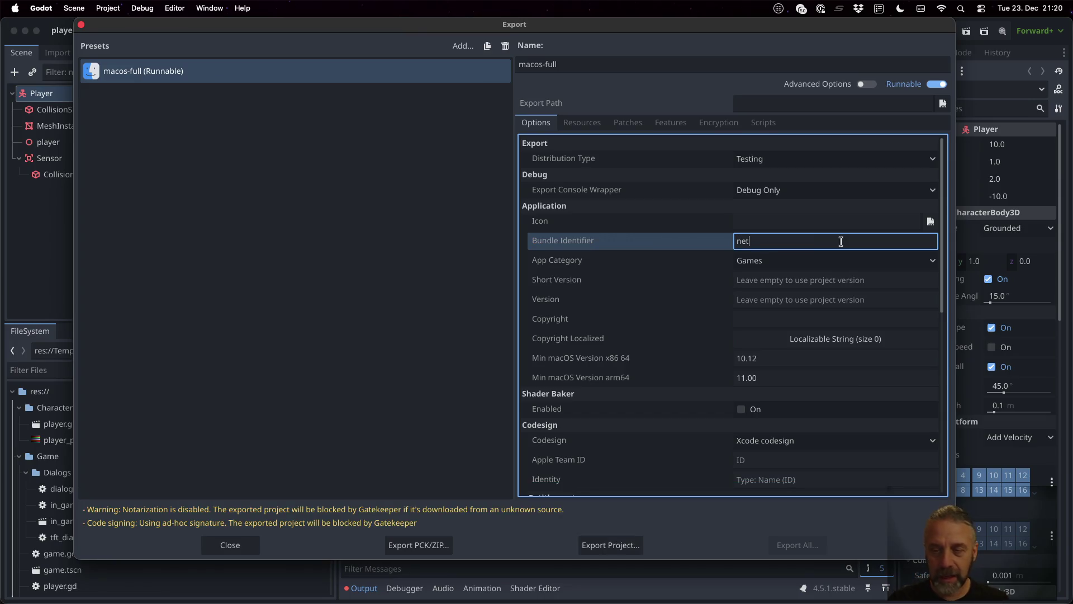
pyautogui.write('.omnimad.tft')
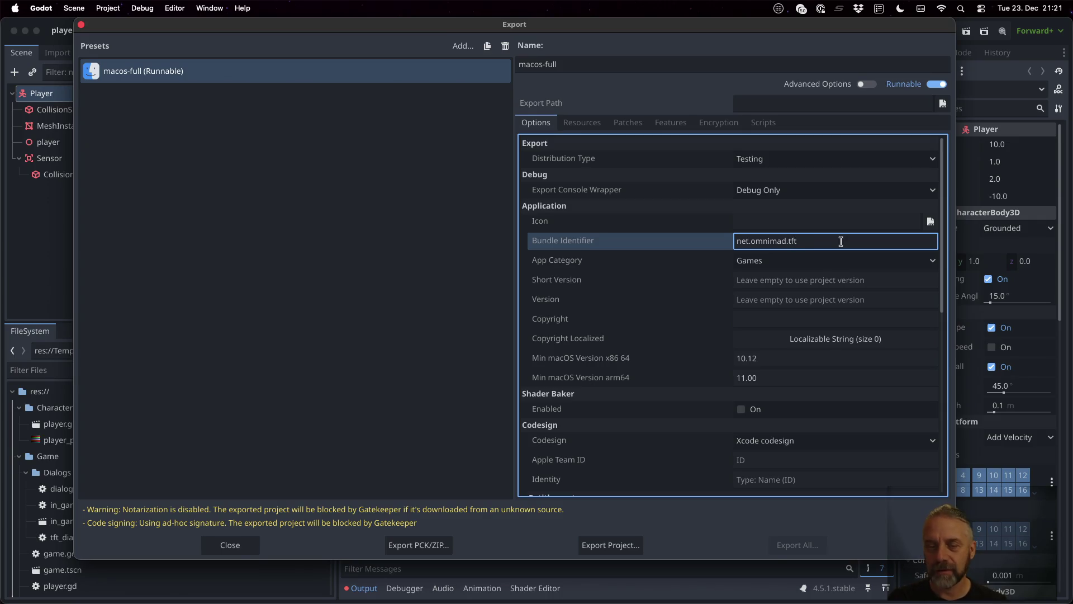
pyautogui.scroll(-3, 828, 279)
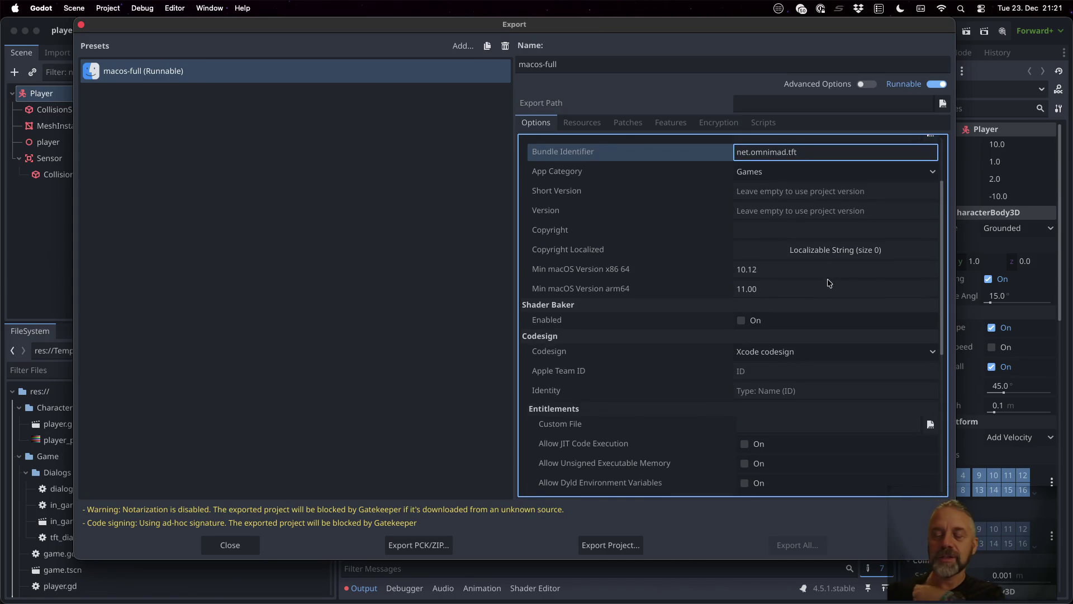
pyautogui.scroll(-1, 807, 330)
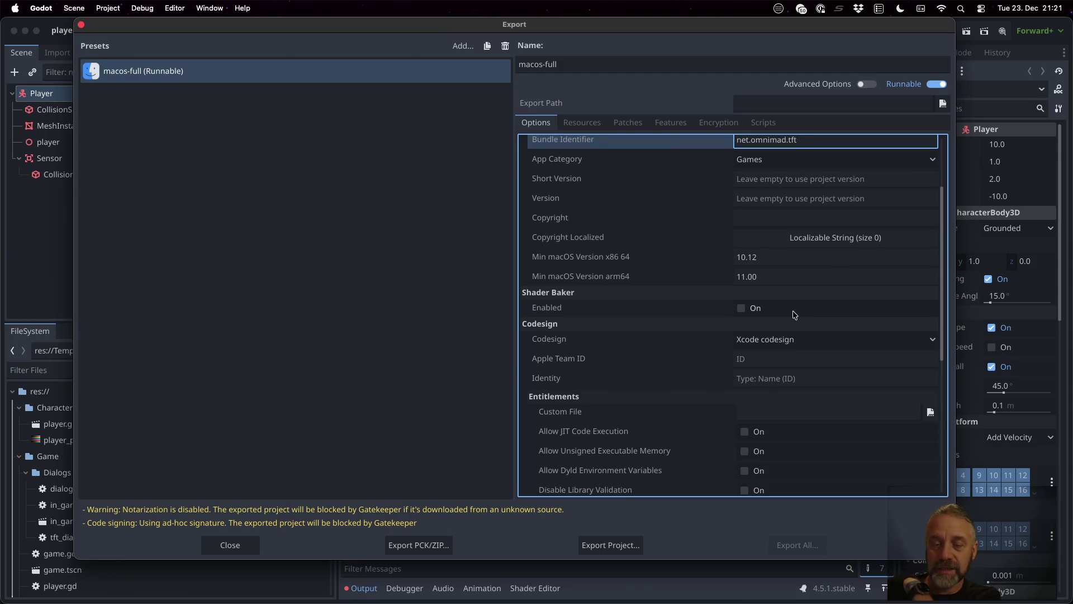
pyautogui.click(742, 309)
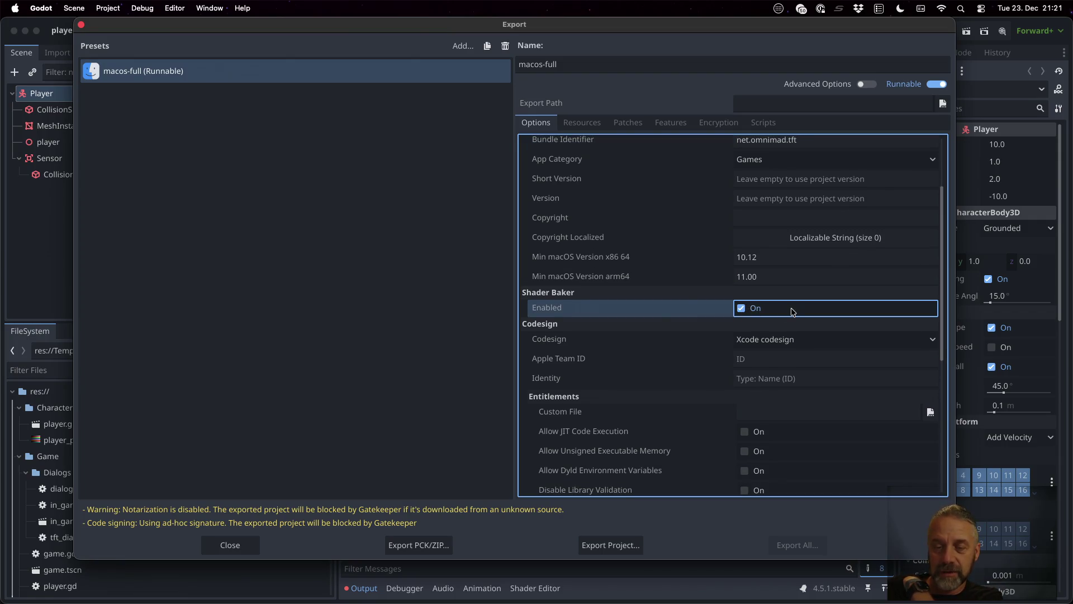
pyautogui.scroll(-2, 794, 312)
pyautogui.click(780, 286)
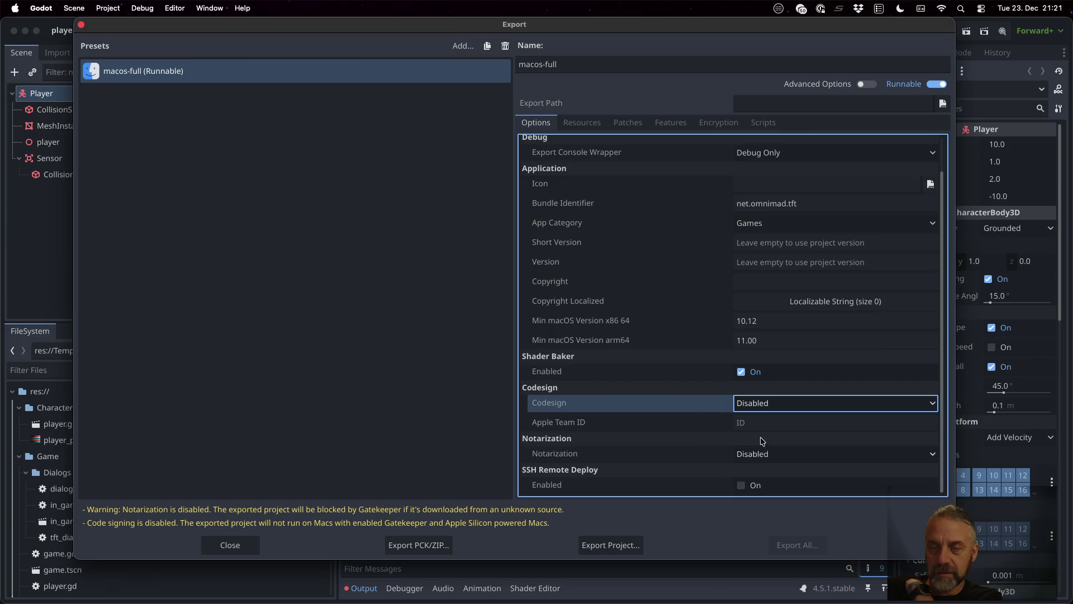
pyautogui.scroll(2, 696, 398)
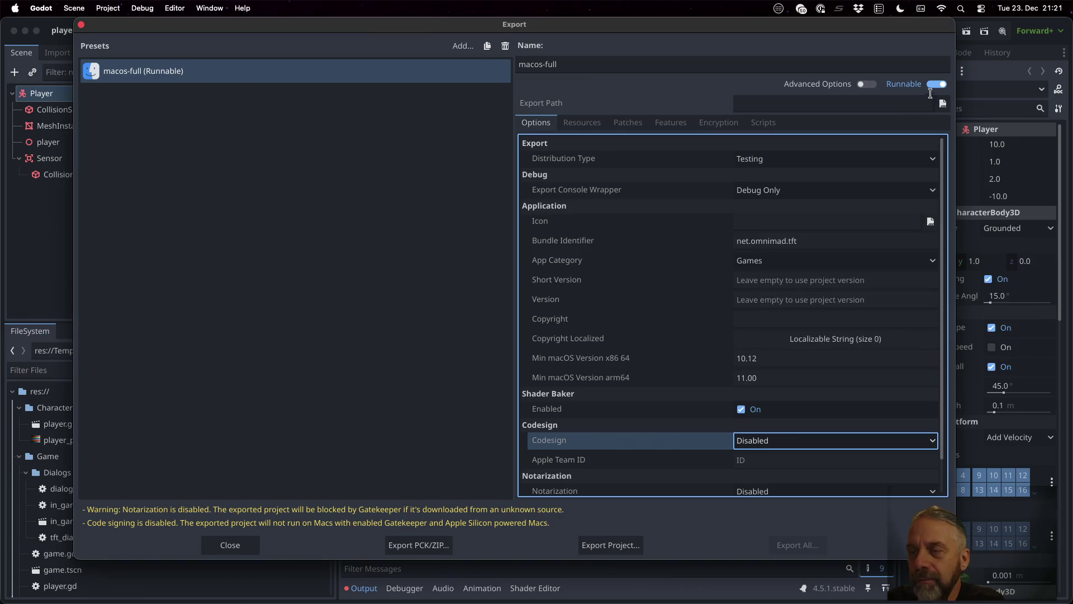
pyautogui.click(871, 86)
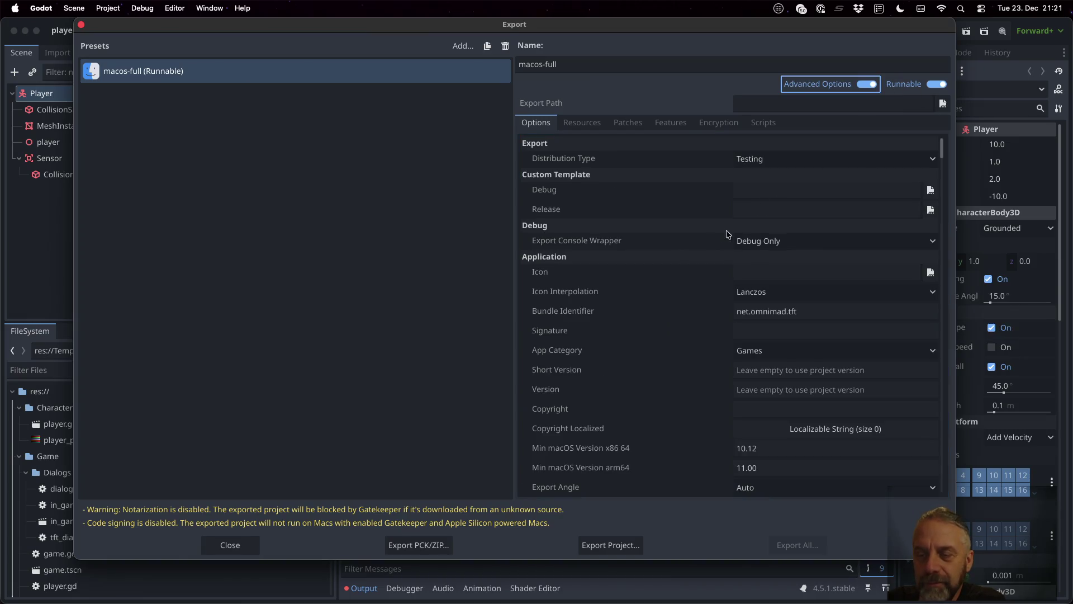
pyautogui.scroll(-4, 641, 228)
pyautogui.scroll(-10, 641, 228)
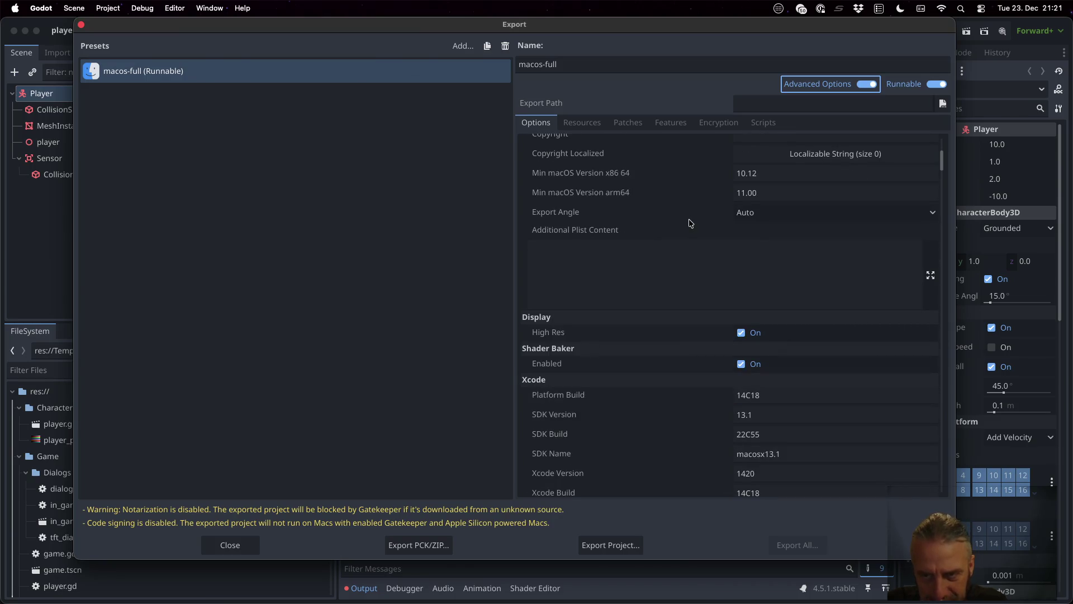
pyautogui.click(763, 213)
pyautogui.click(765, 215)
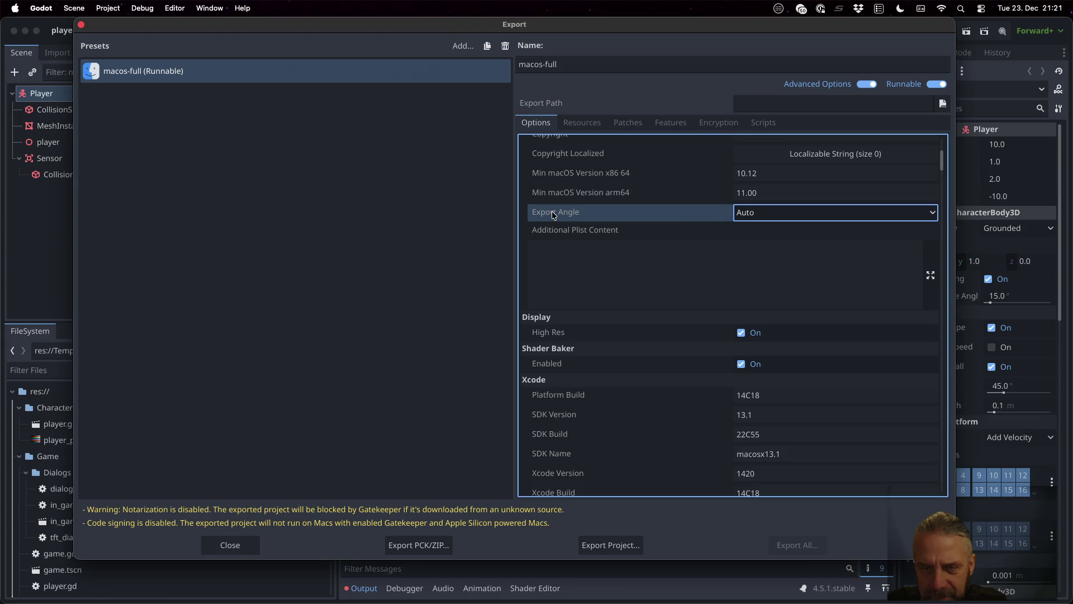
pyautogui.moveTo(553, 214)
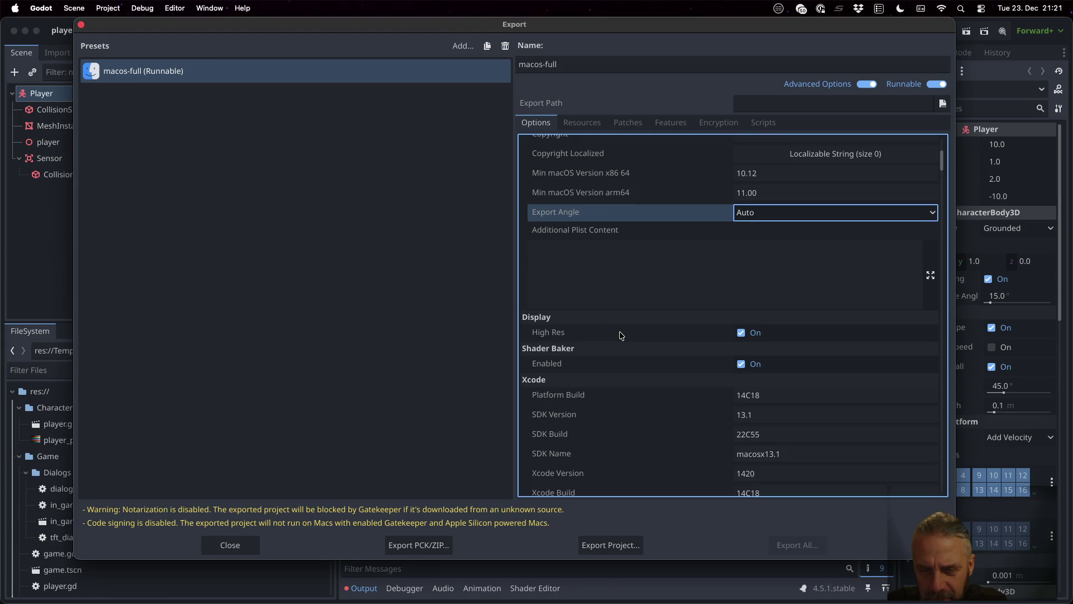
pyautogui.scroll(-2, 621, 334)
pyautogui.scroll(-6, 620, 334)
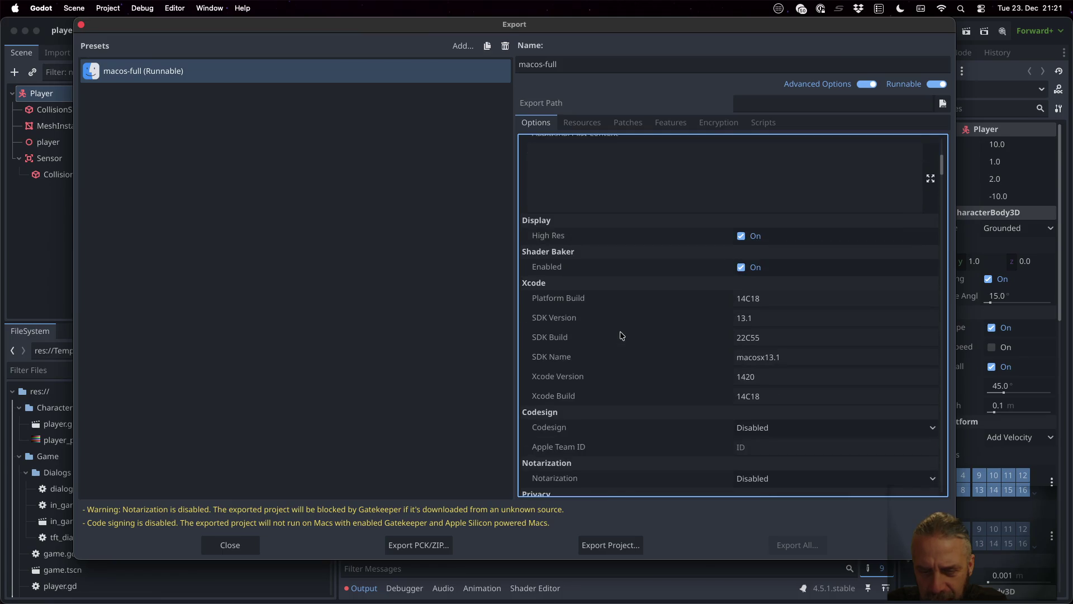
pyautogui.scroll(-12, 620, 335)
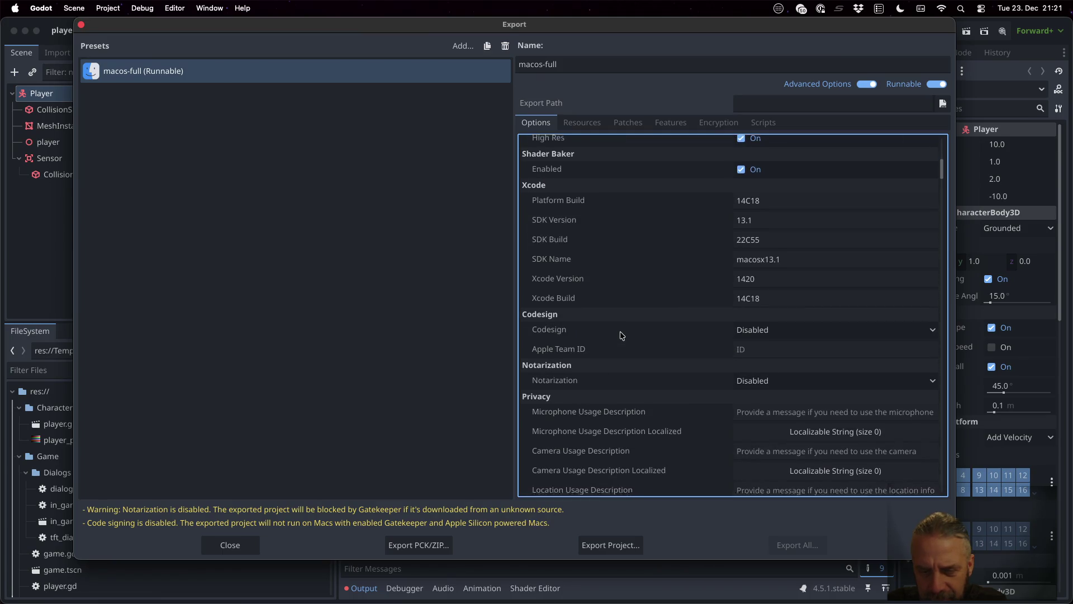
pyautogui.scroll(-20, 620, 334)
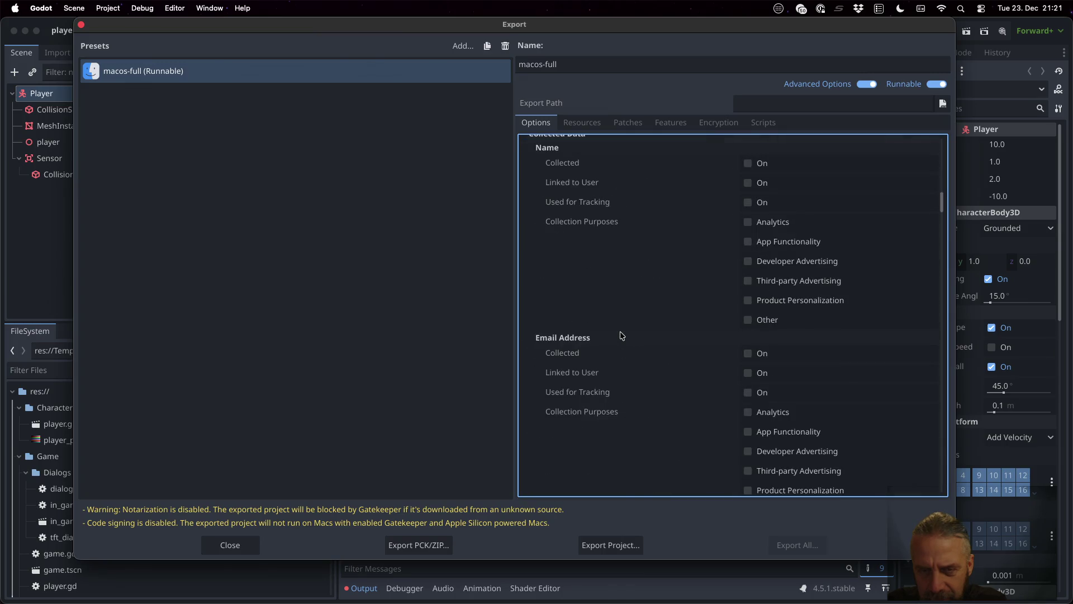
pyautogui.scroll(8, 620, 335)
pyautogui.scroll(-20, 620, 335)
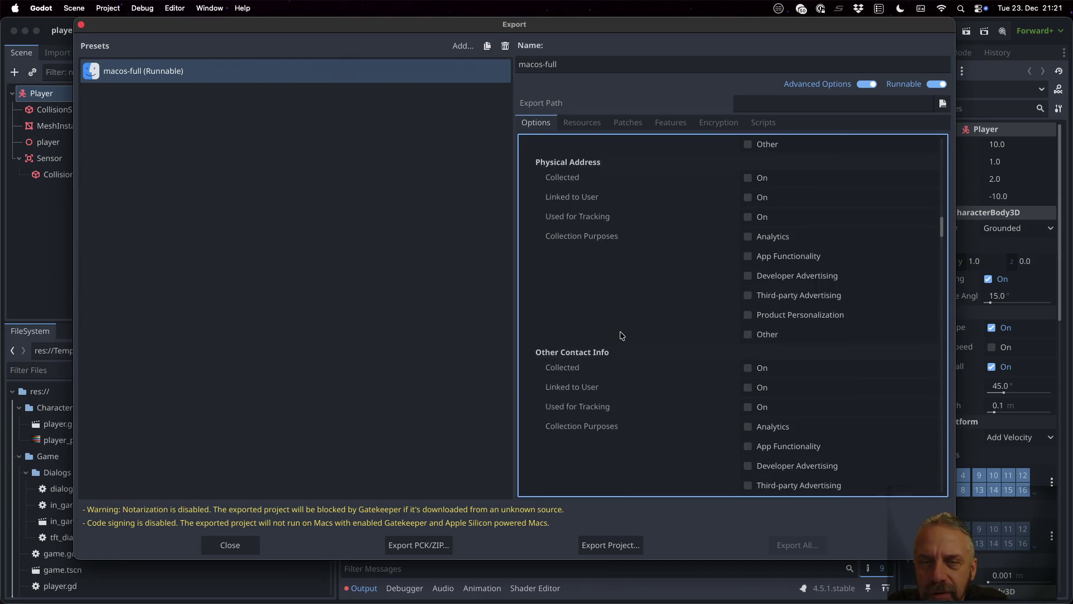
pyautogui.scroll(-20, 620, 334)
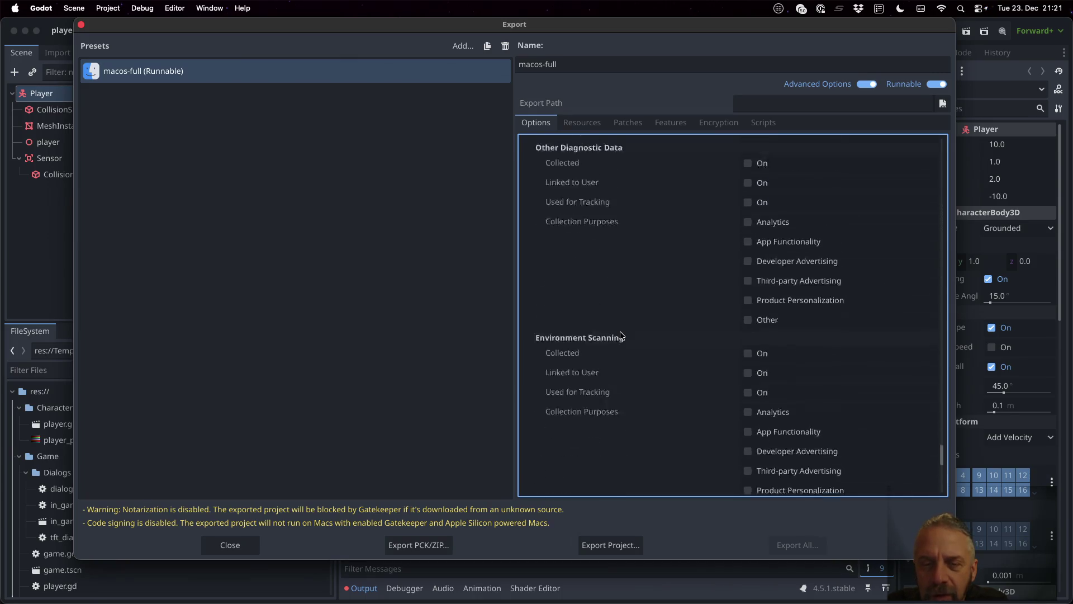
pyautogui.scroll(20, 652, 388)
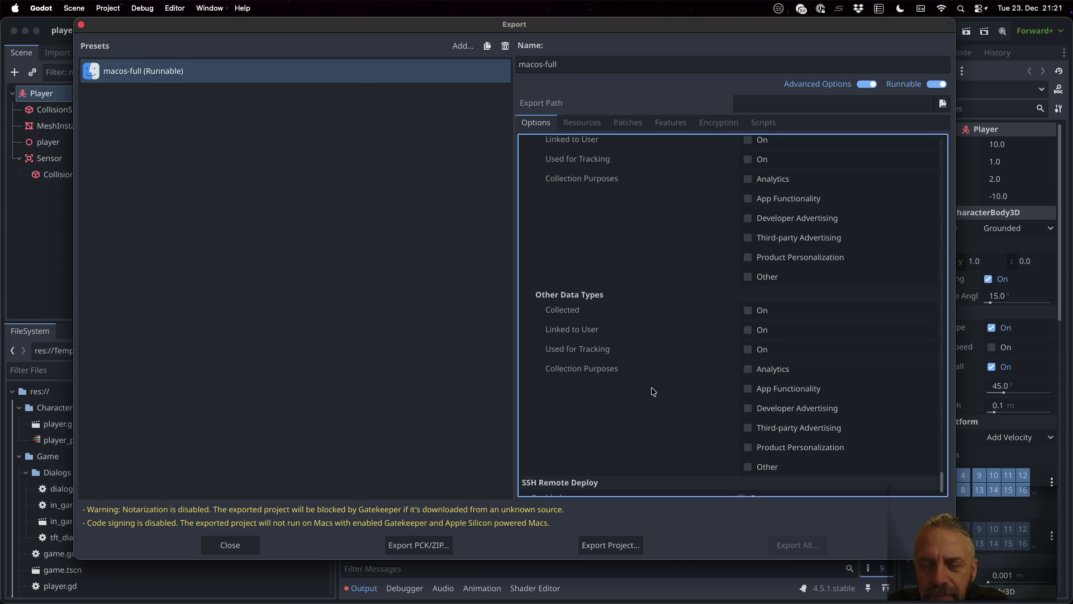
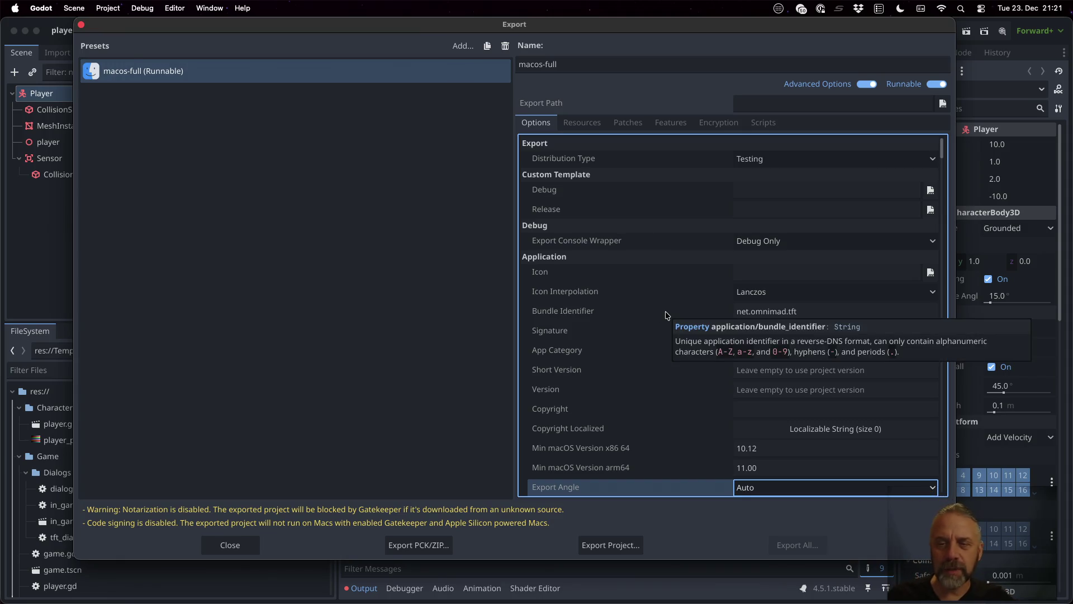
# Keep Testing as the distribution type and scroll through all macos-full export options.
pyautogui.click(742, 160)
pyautogui.click(745, 162)
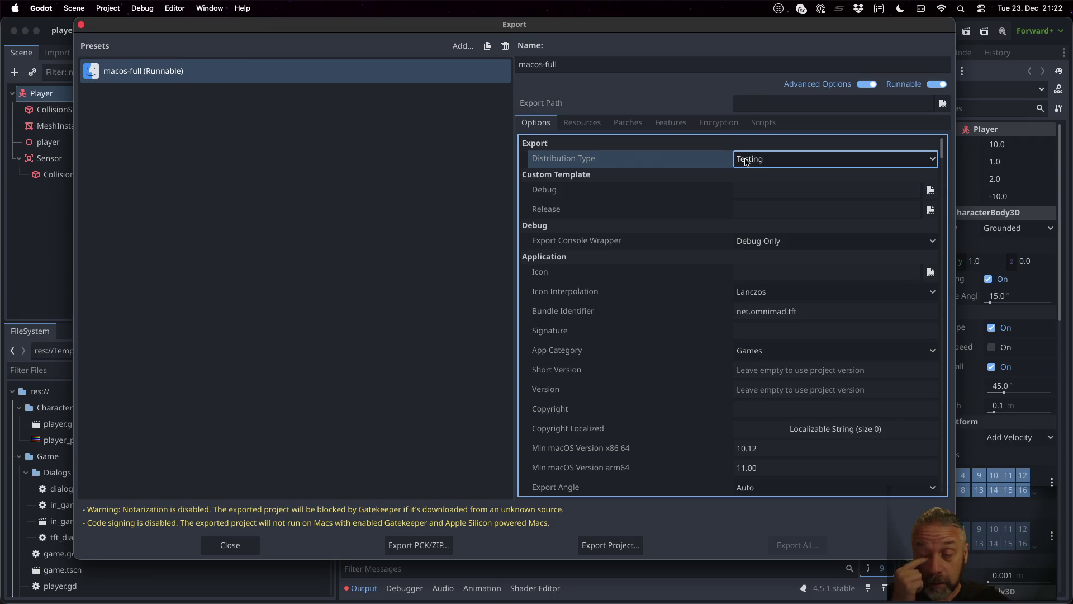
pyautogui.scroll(-1, 628, 350)
pyautogui.scroll(-10, 627, 349)
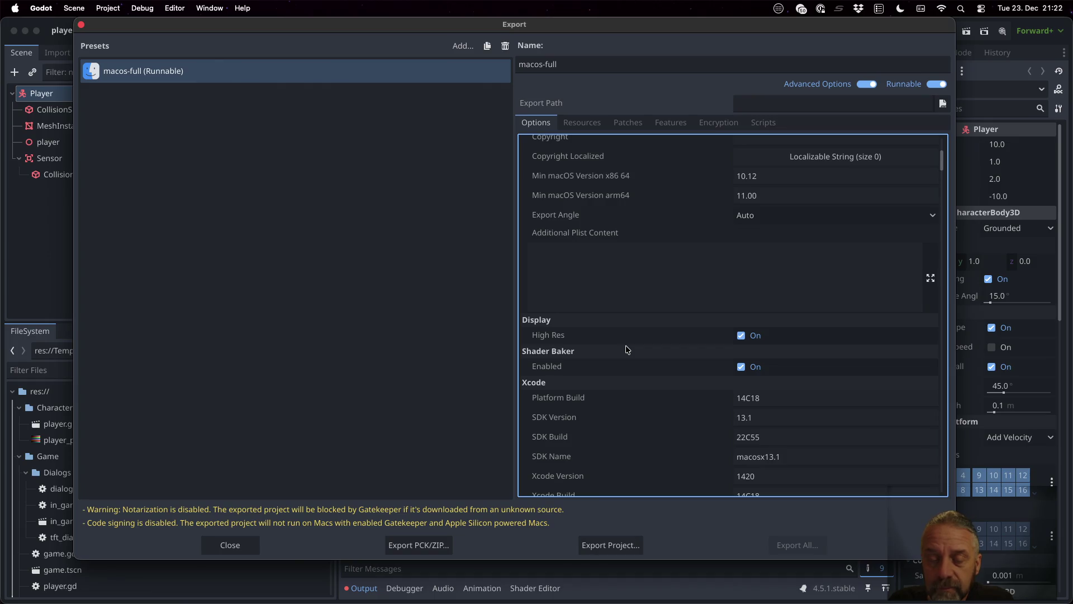
pyautogui.scroll(-3, 628, 349)
pyautogui.scroll(-5, 627, 349)
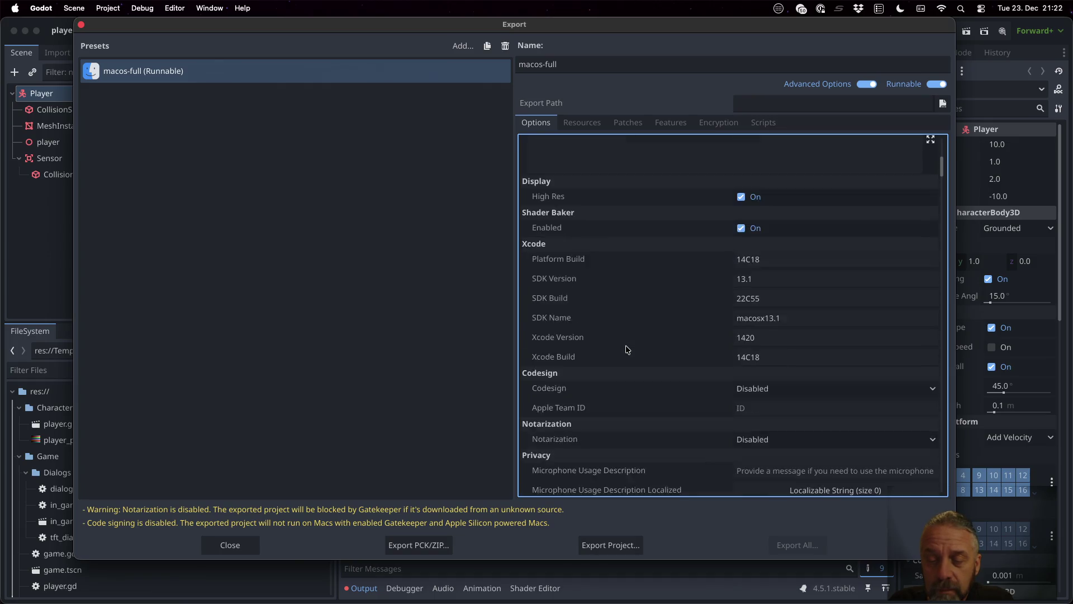
pyautogui.scroll(-14, 626, 346)
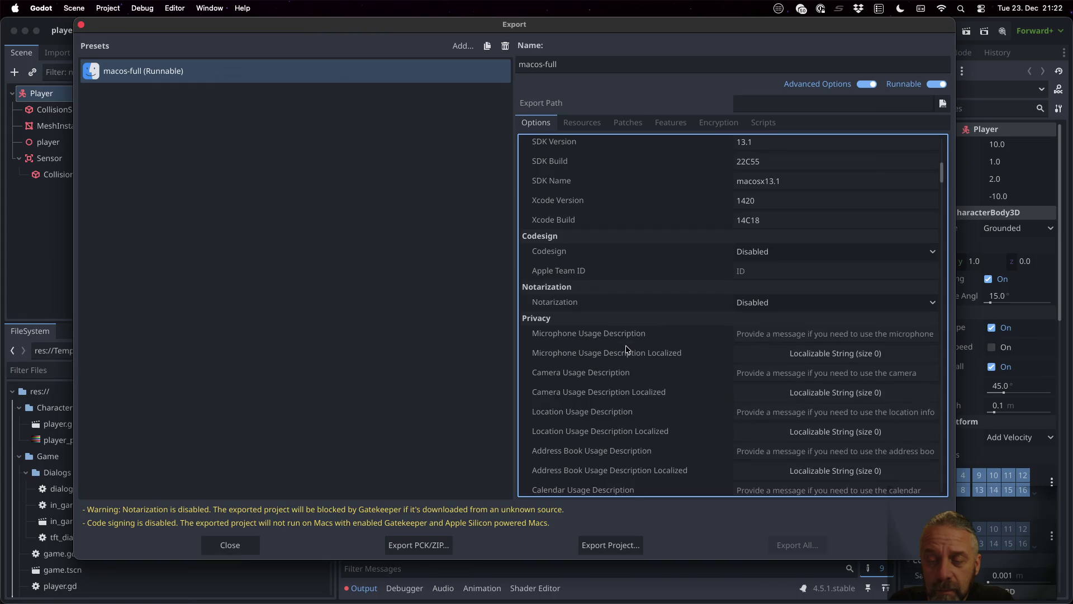
pyautogui.scroll(-13, 627, 349)
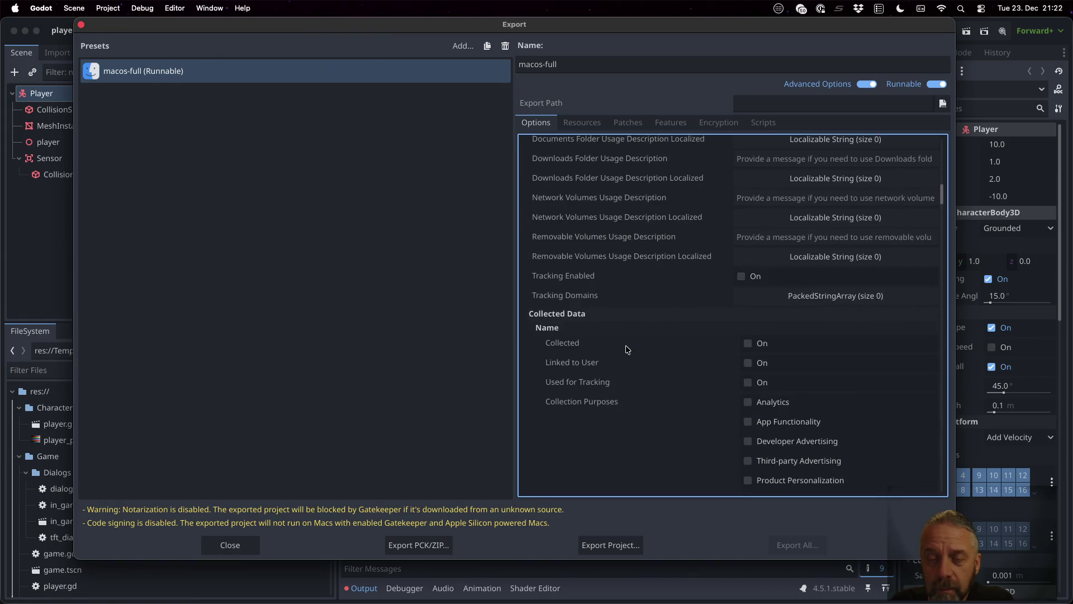
pyautogui.scroll(-20, 627, 349)
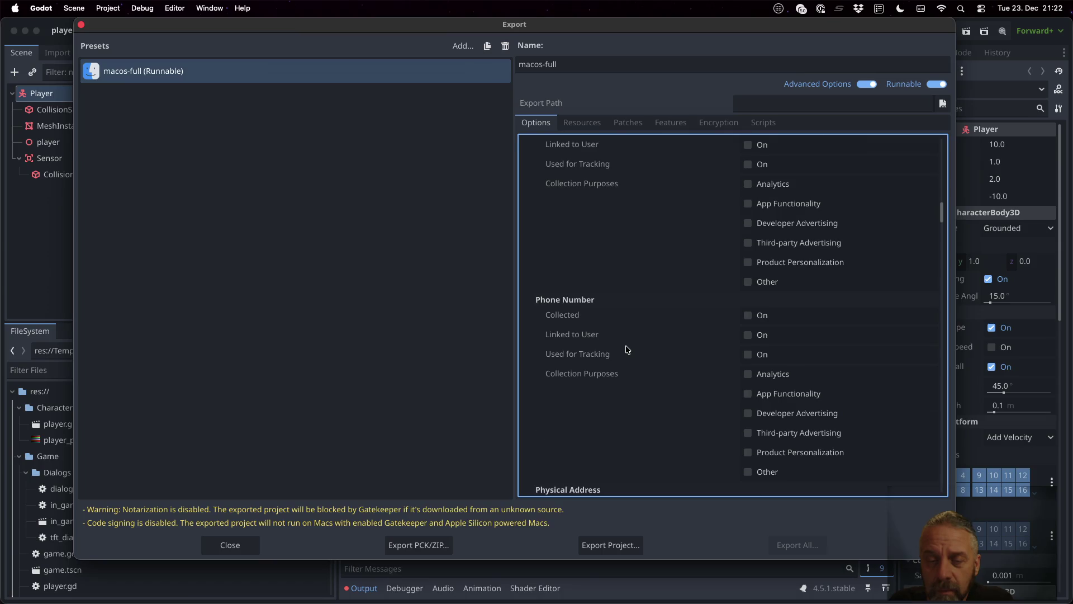
pyautogui.scroll(-20, 627, 350)
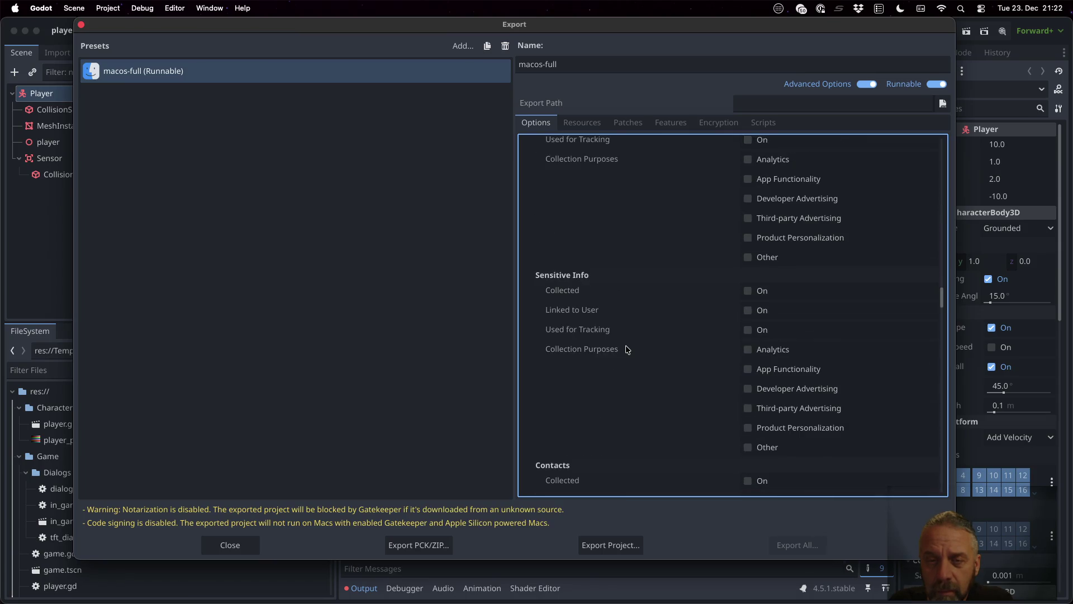
pyautogui.scroll(-18, 627, 349)
pyautogui.scroll(-20, 627, 349)
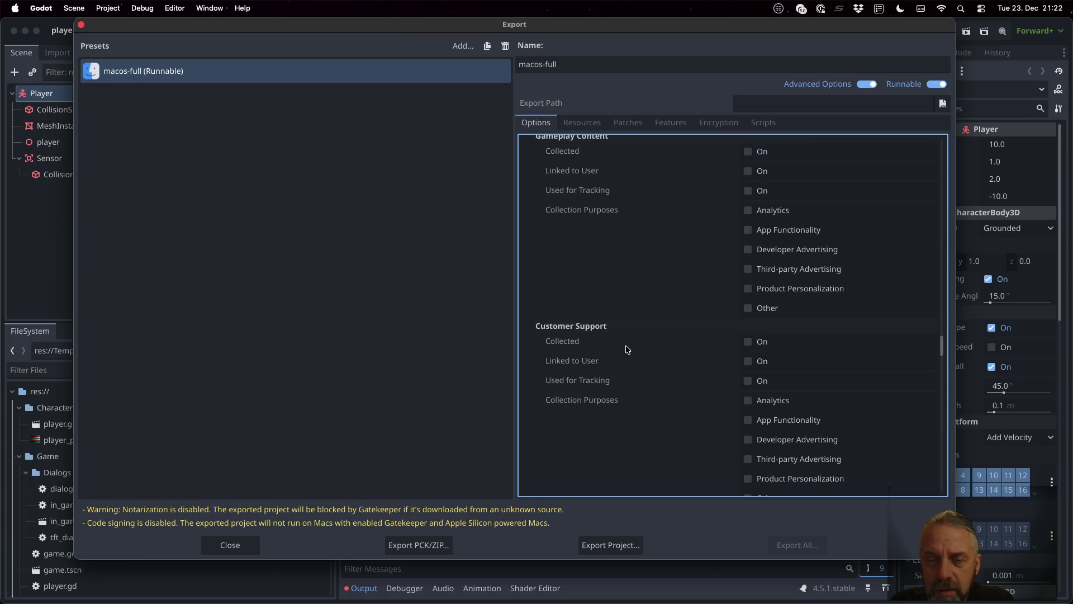
pyautogui.scroll(-20, 627, 350)
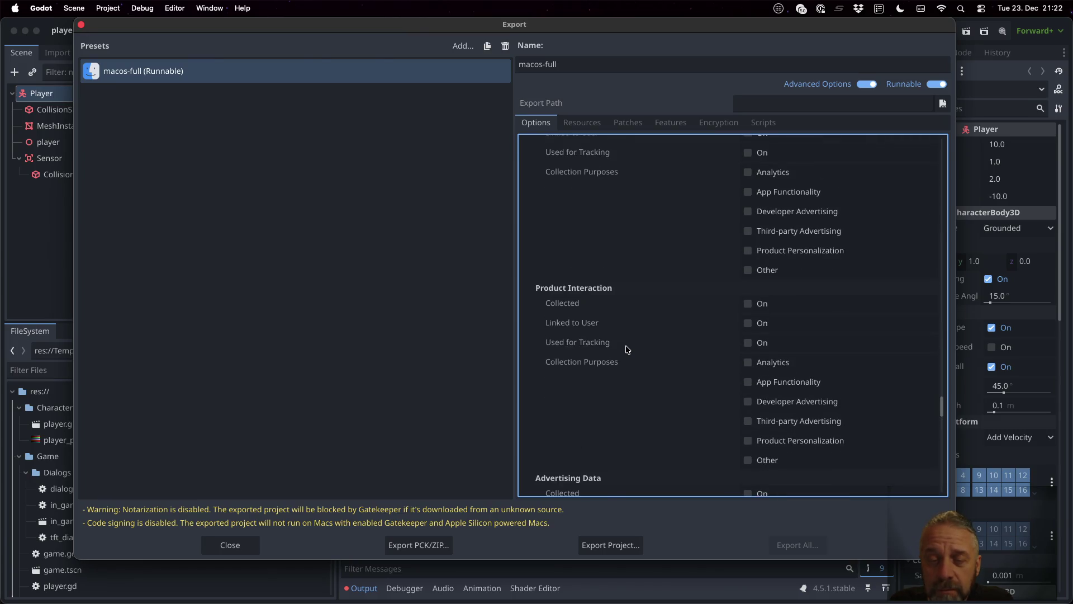
pyautogui.scroll(-11, 627, 350)
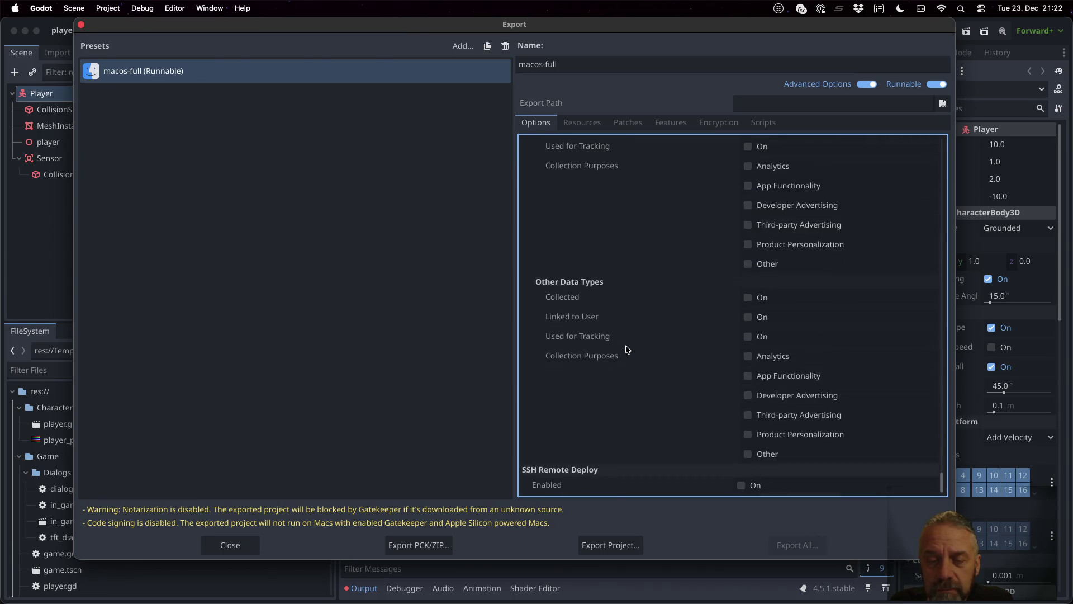
# Turn off Advanced Options, review the Resources, Patches, Features, Encryption and Scripts tabs, then return to Options.
pyautogui.click(866, 84)
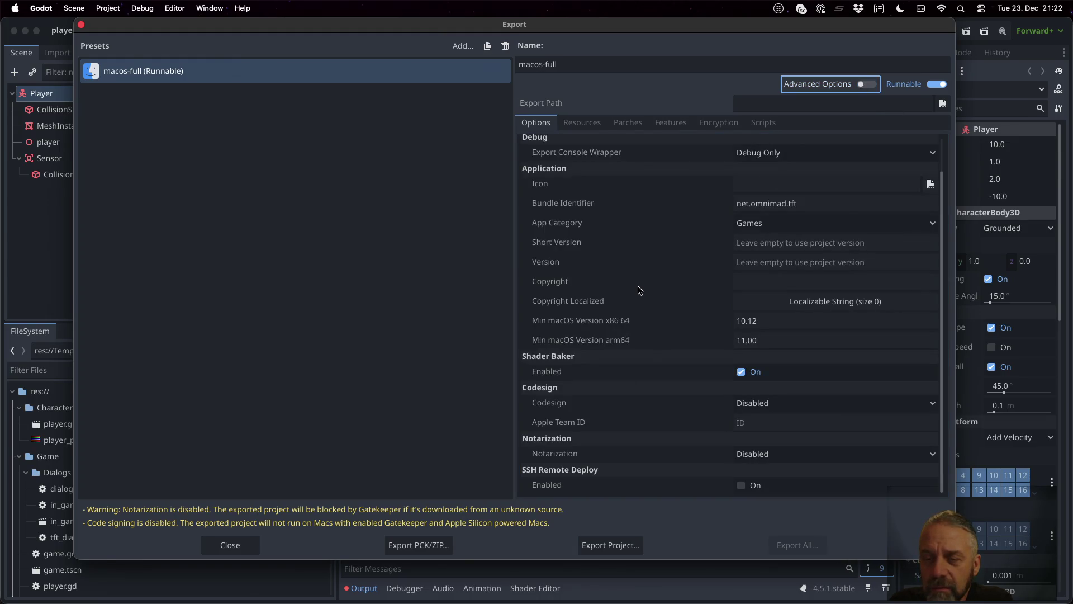
pyautogui.moveTo(639, 290)
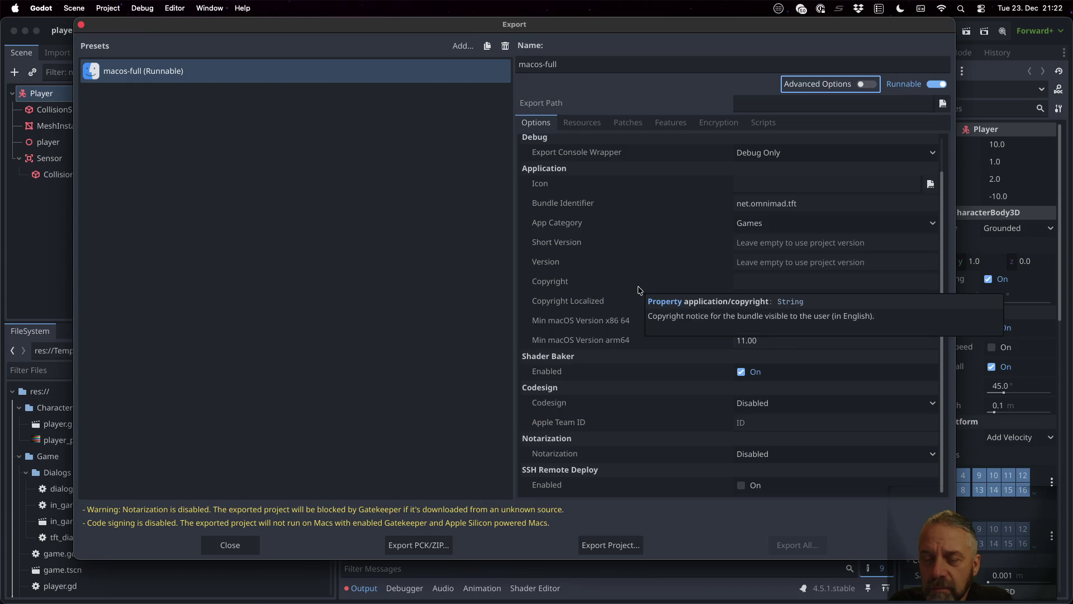
pyautogui.click(592, 124)
pyautogui.click(619, 124)
pyautogui.click(682, 126)
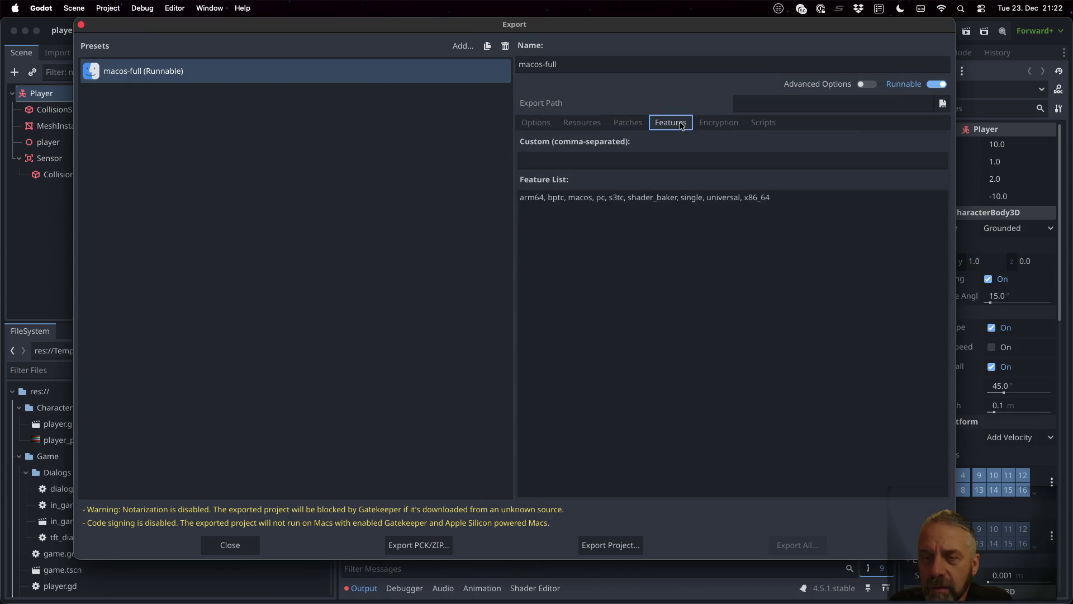
pyautogui.click(718, 124)
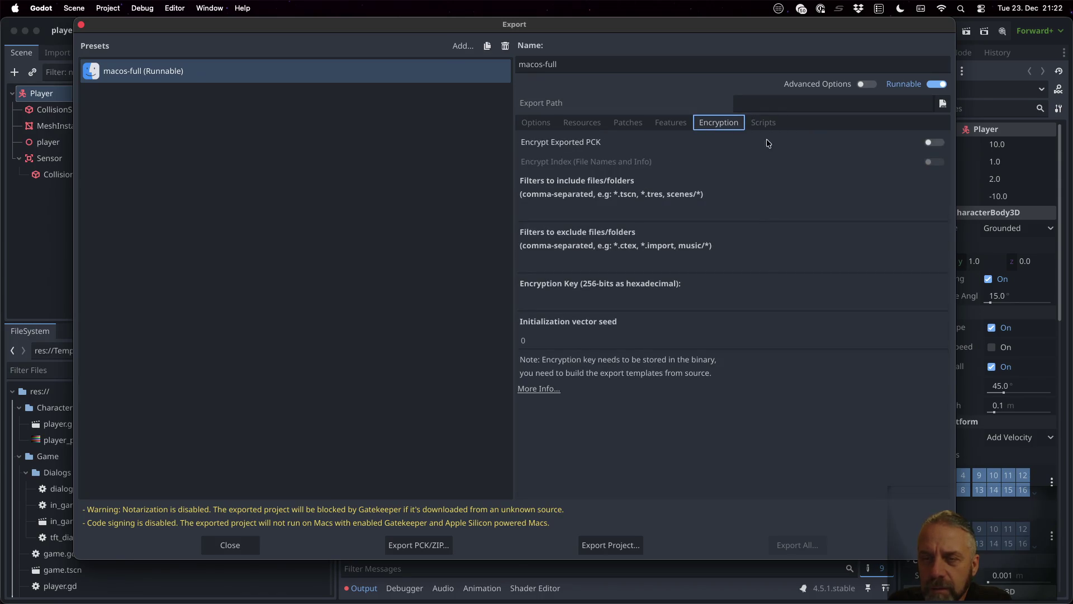
pyautogui.click(763, 124)
pyautogui.click(536, 126)
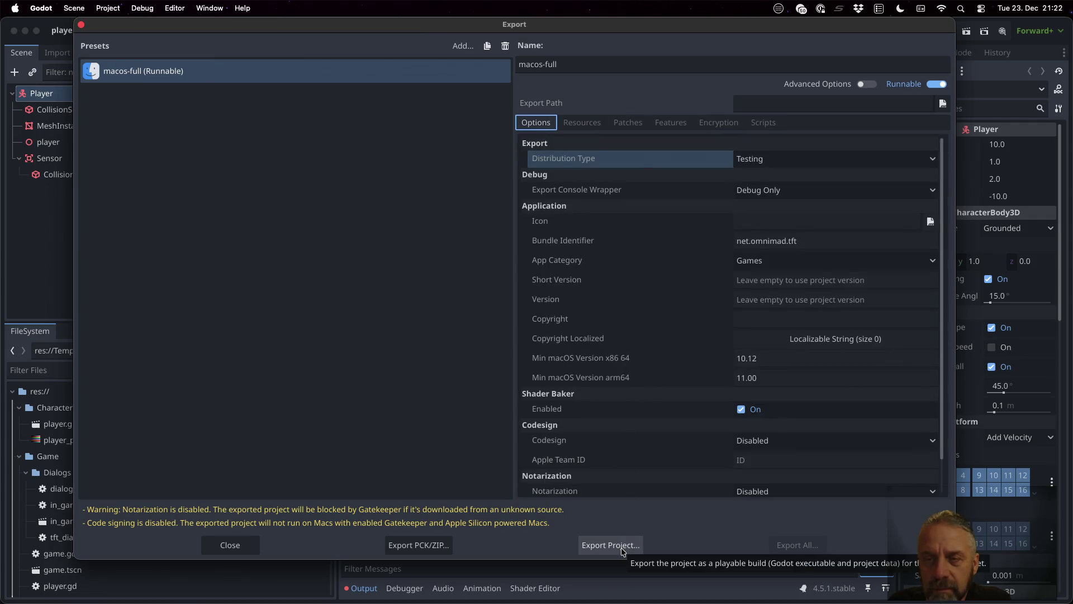
# In the export path browser, create new export and macos-full folders inside TheFirstTrials.
pyautogui.click(943, 104)
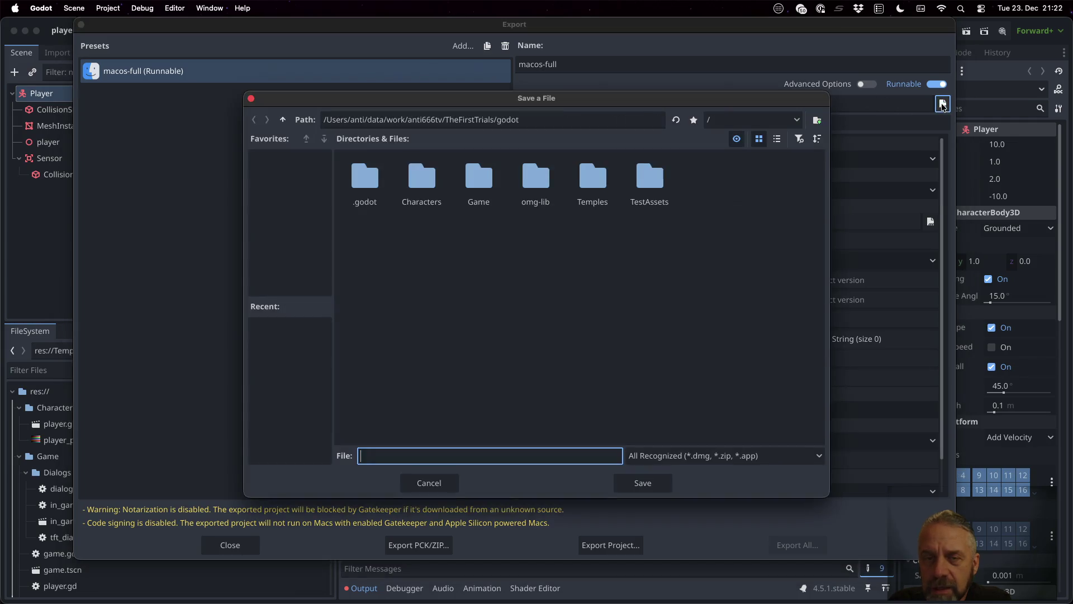
pyautogui.click(283, 120)
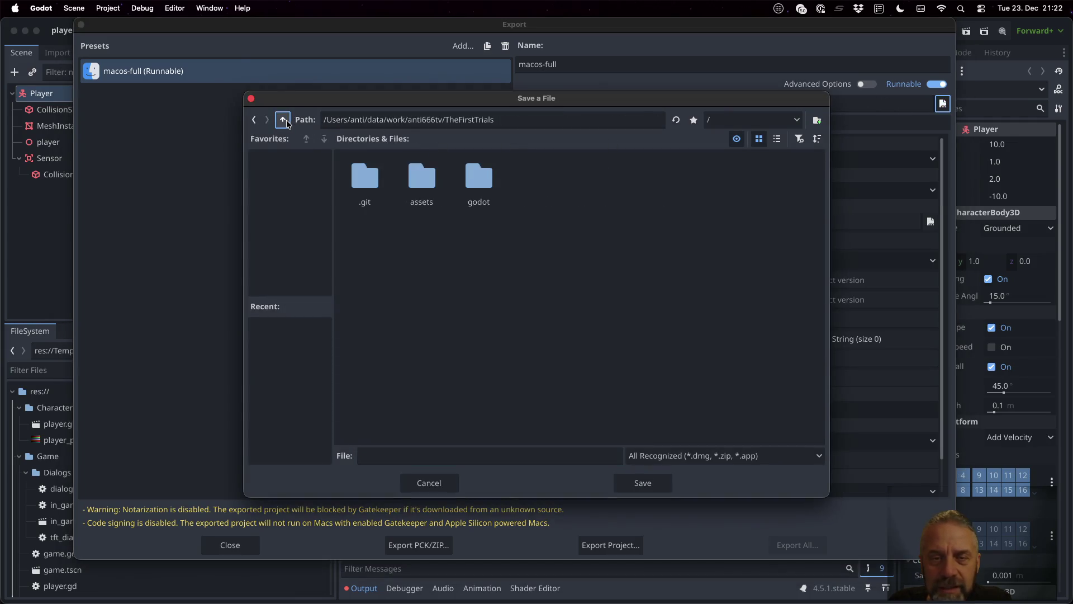
pyautogui.rightClick(453, 301)
pyautogui.click(464, 308)
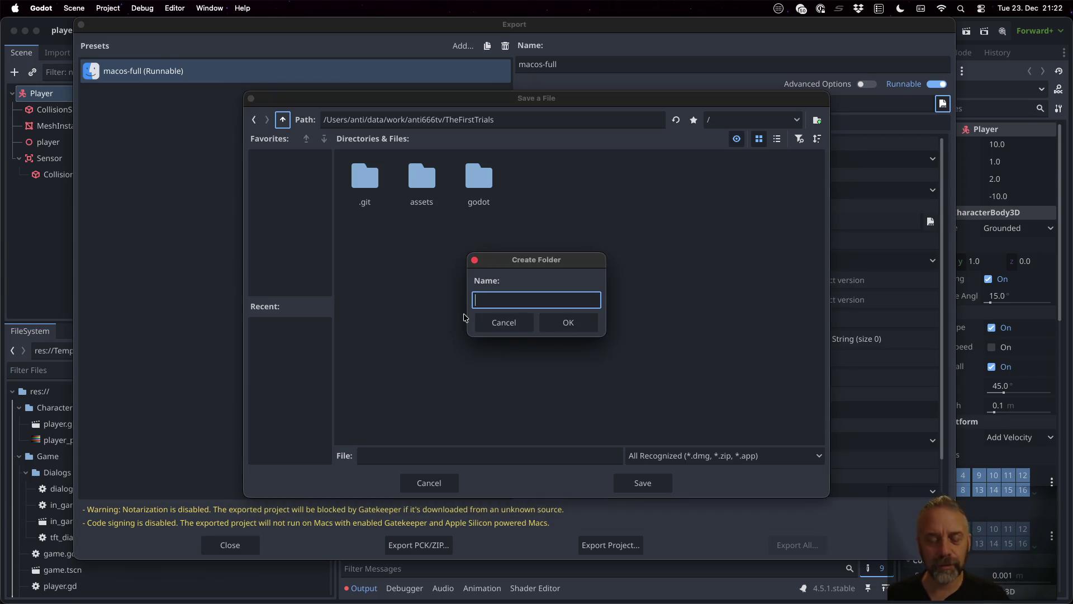
pyautogui.write('export')
pyautogui.press('Return')
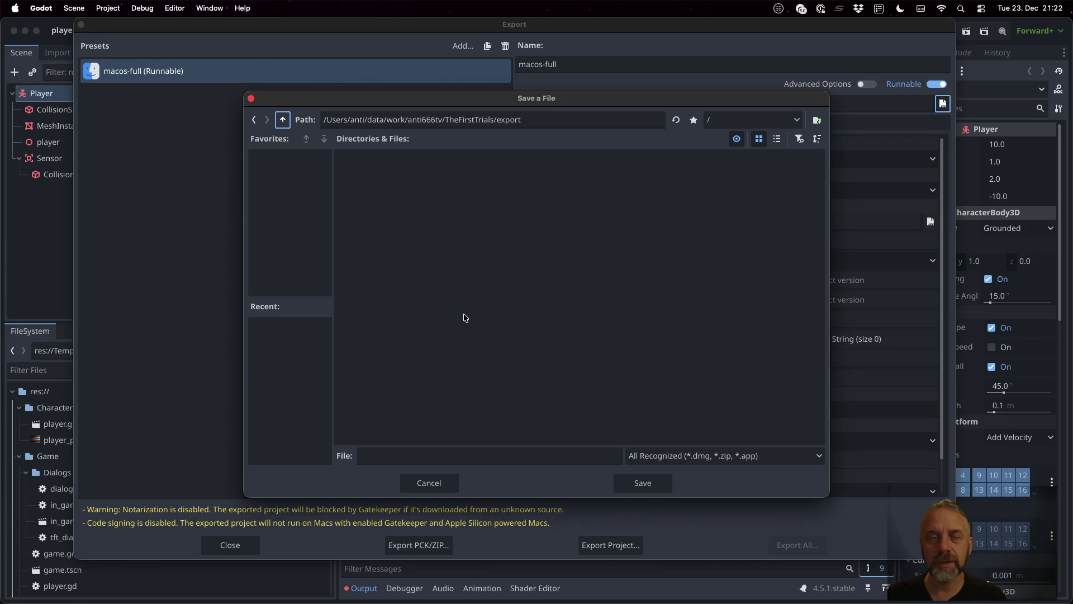
pyautogui.rightClick(468, 381)
pyautogui.click(484, 399)
pyautogui.write('macos-full')
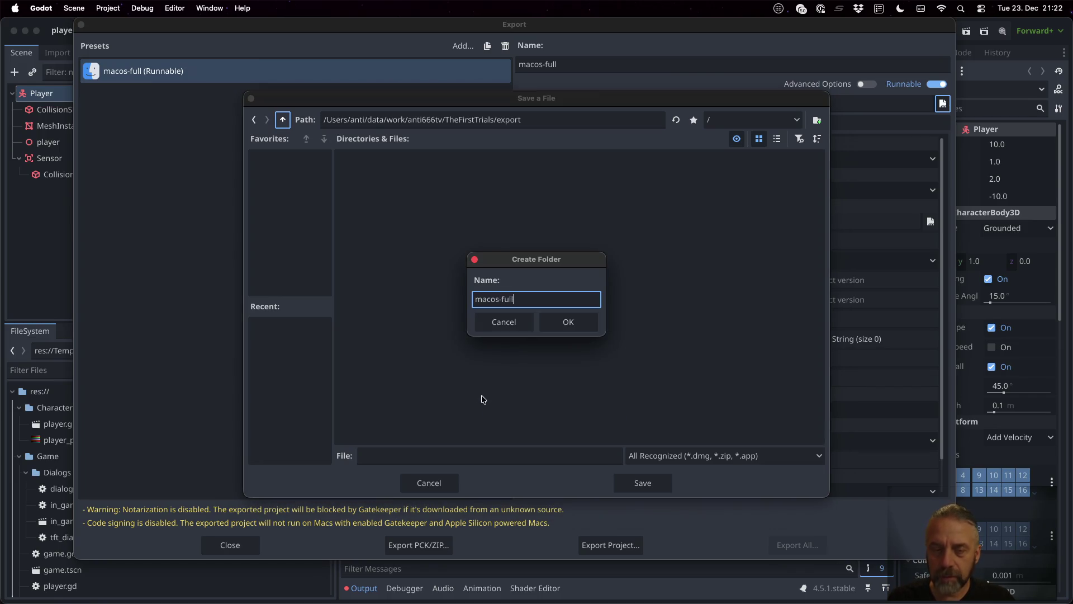
pyautogui.press('Return')
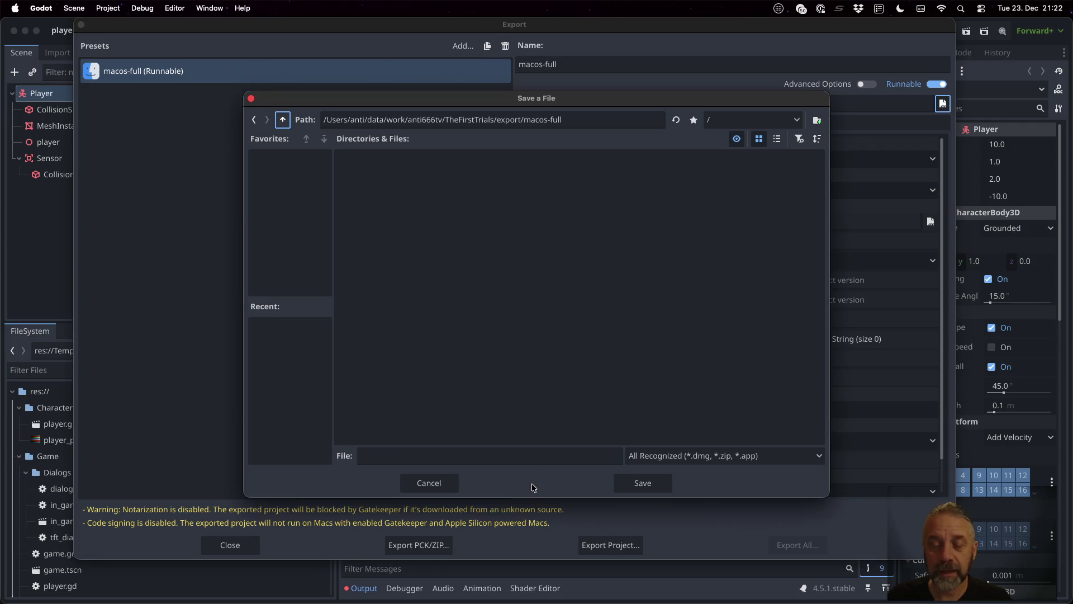
# Name the build tft-macos-full.app and export the project to that path.
pyautogui.click(511, 455)
pyautogui.write('tft-macos-full')
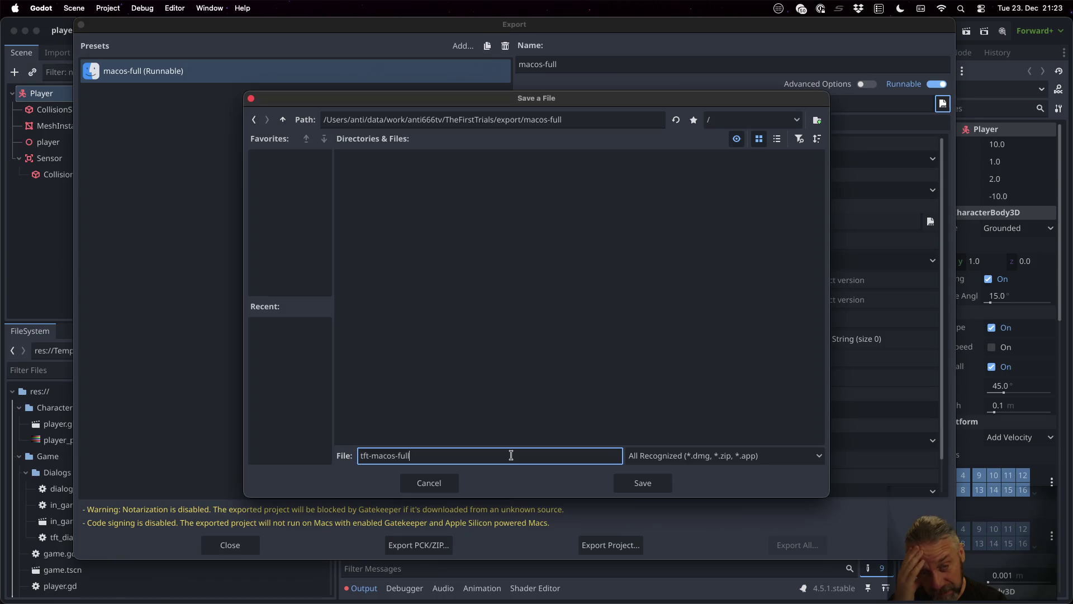
pyautogui.write('.')
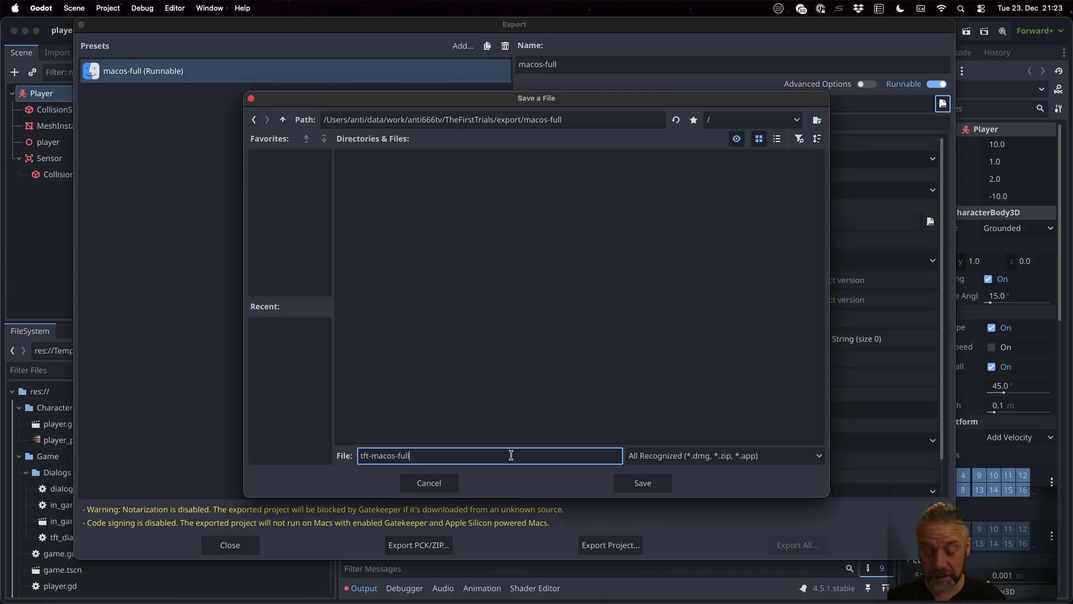
pyautogui.write('app')
pyautogui.click(657, 485)
pyautogui.click(657, 484)
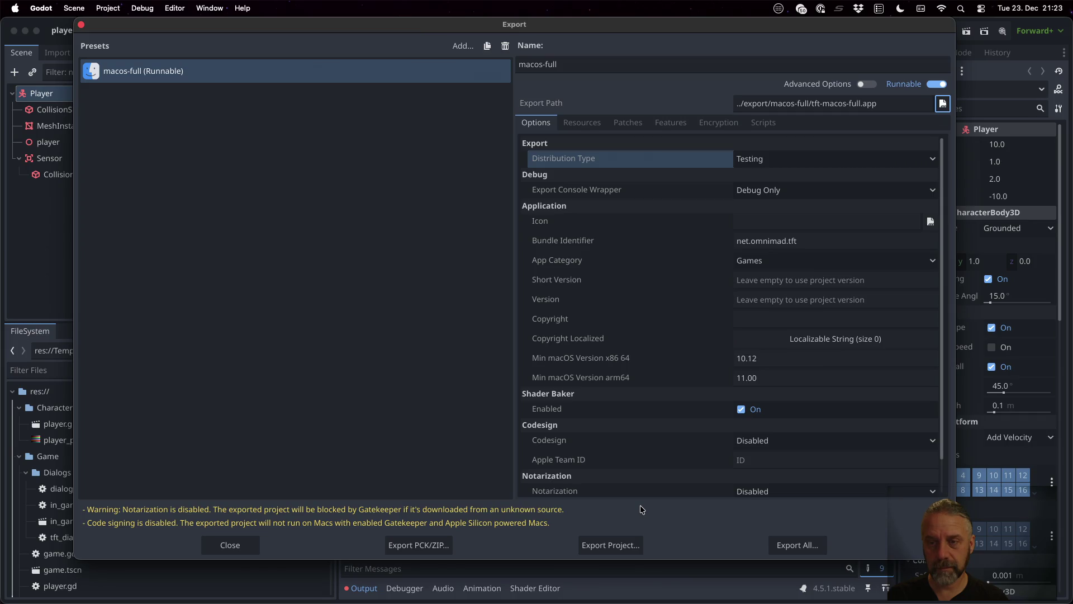
pyautogui.click(632, 546)
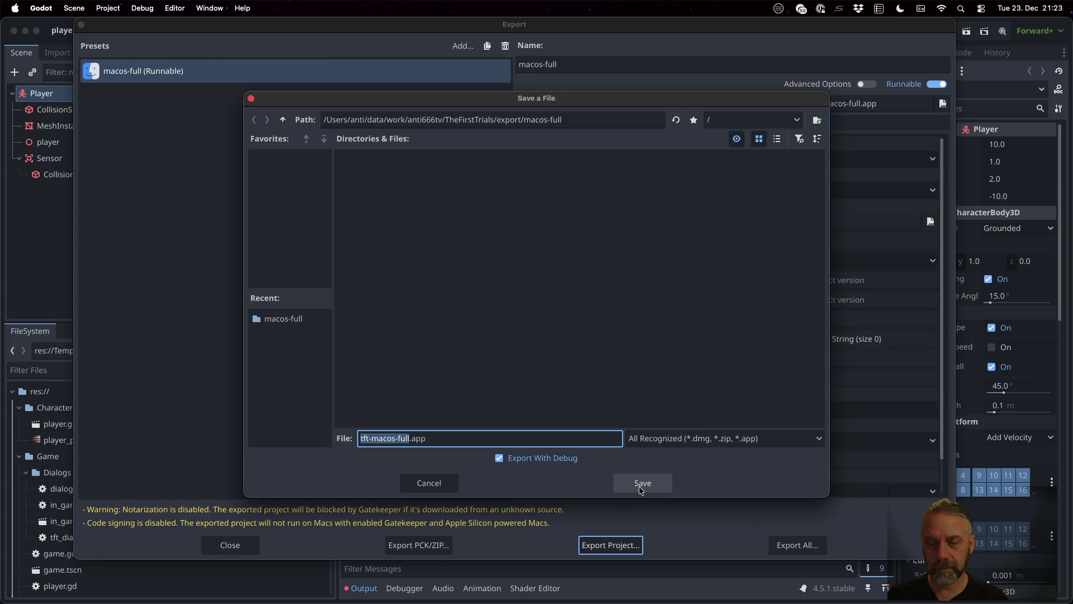
pyautogui.click(641, 486)
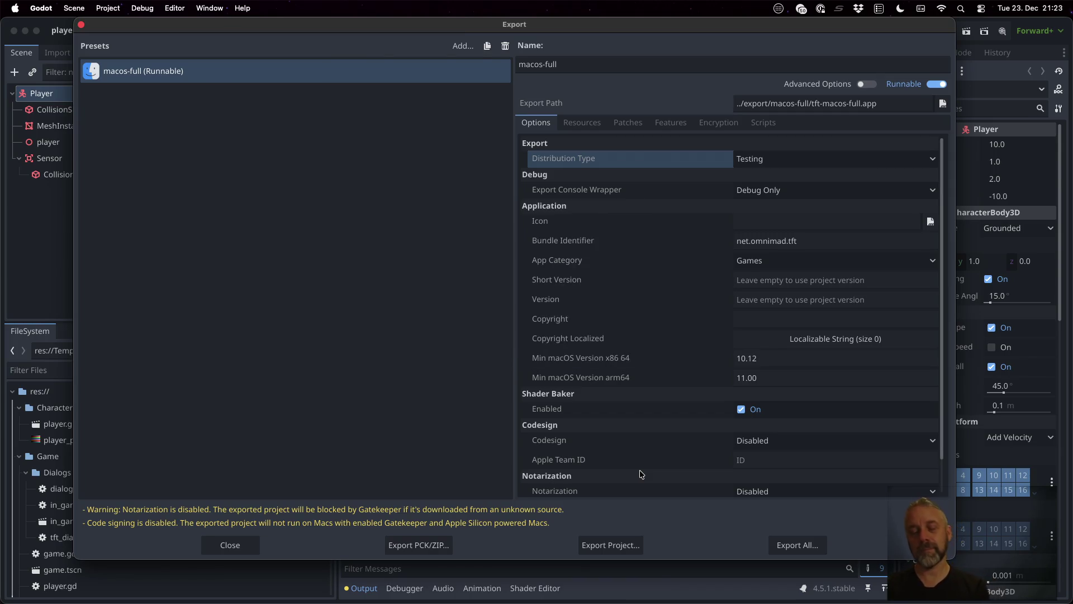
# Run open ../export/macos-full/tft-macos-full.command in iTerm2 to launch the exported build.
pyautogui.hotkey('ctrl', 'Up')
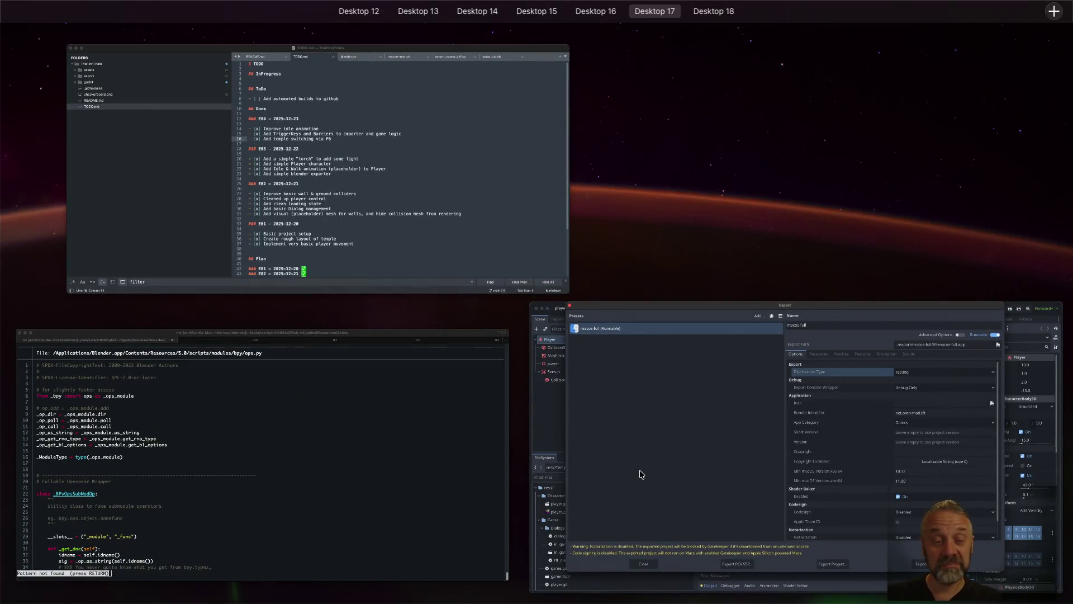
pyautogui.click(393, 438)
pyautogui.write('q')
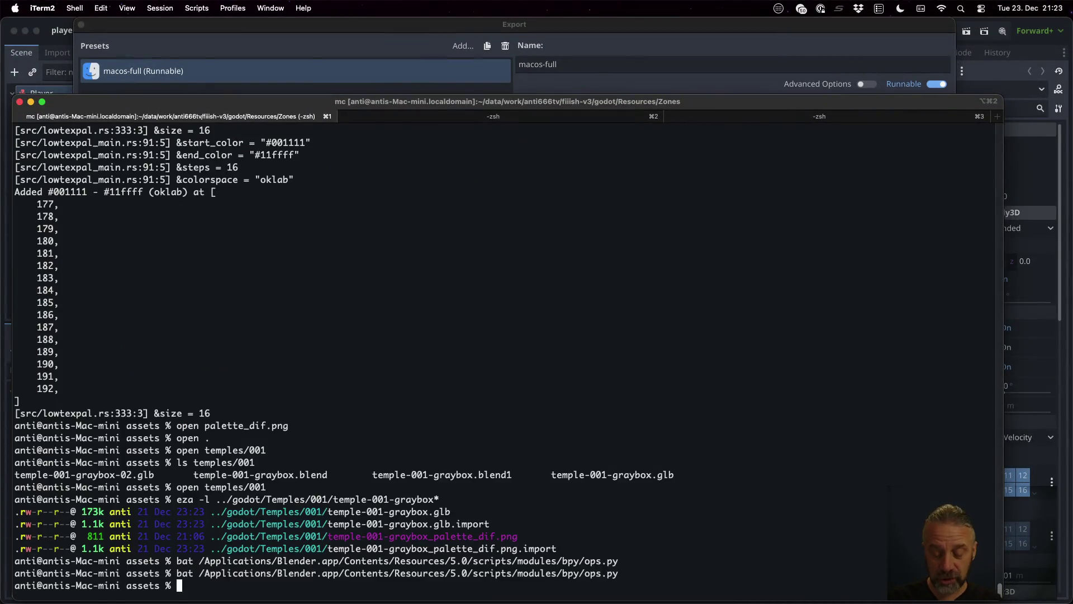
pyautogui.write('open ../export/')
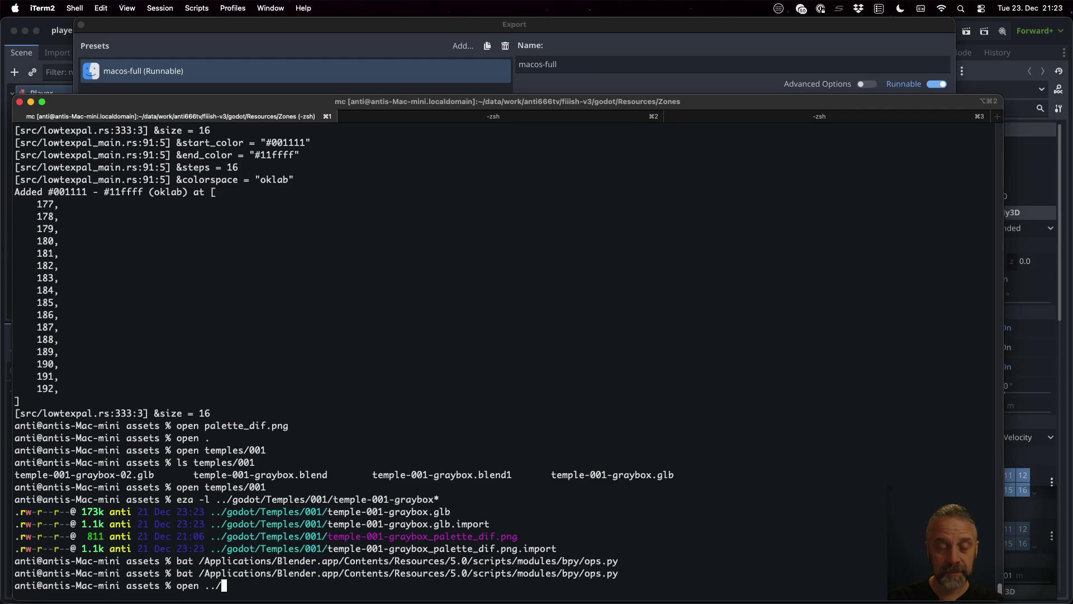
pyautogui.press('Tab')
pyautogui.press('Tab')
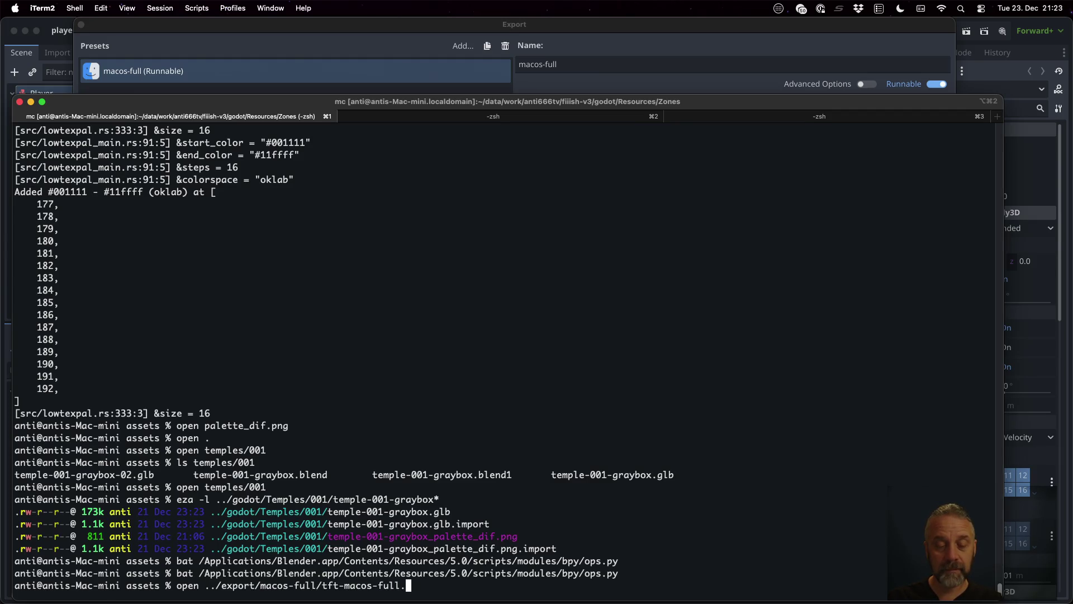
pyautogui.press('Tab')
pyautogui.write('c')
pyautogui.press('Tab')
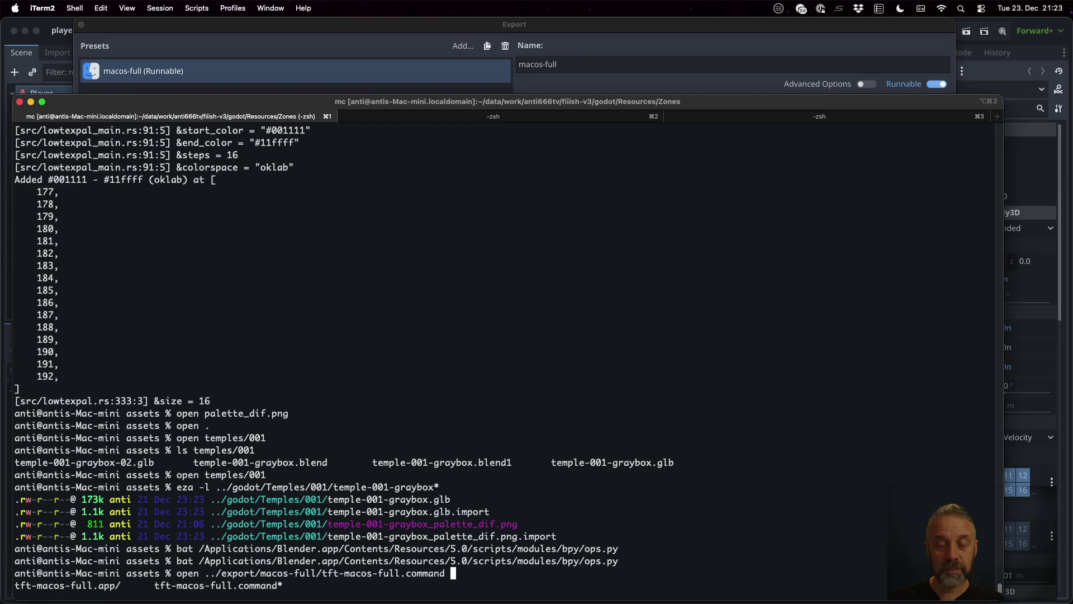
pyautogui.press('Return')
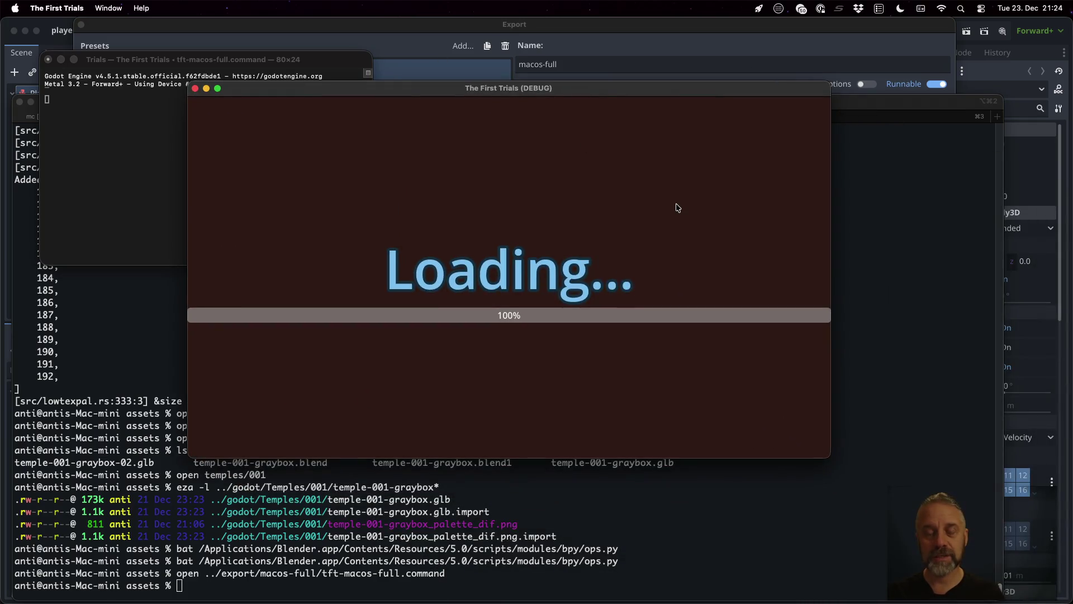
# Walk the character through the temple corridors with the window full screen, then quit with Cmd+Q.
pyautogui.press('w')
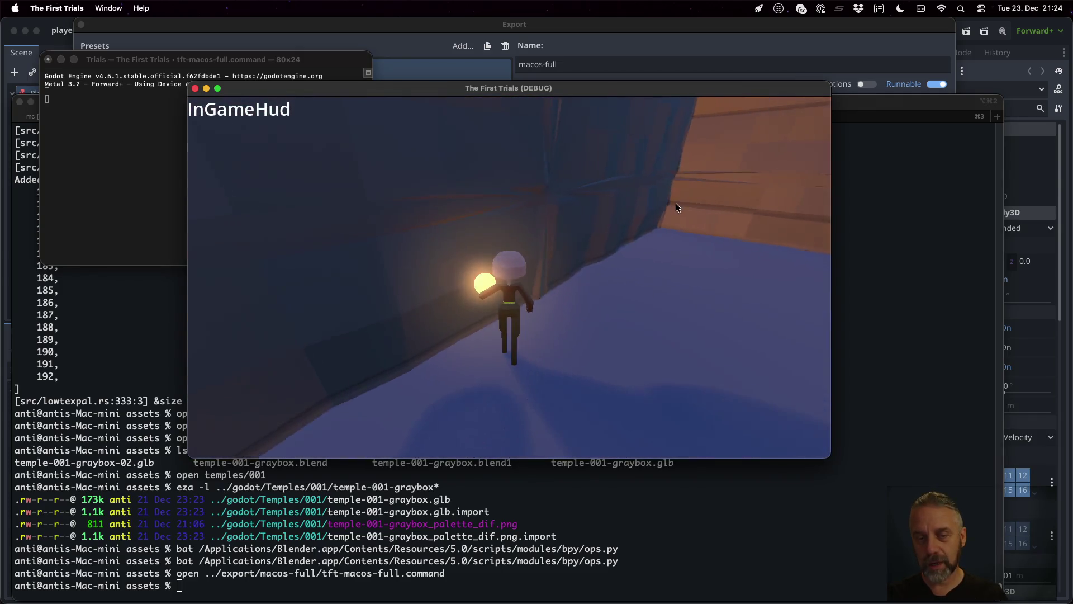
pyautogui.press('w')
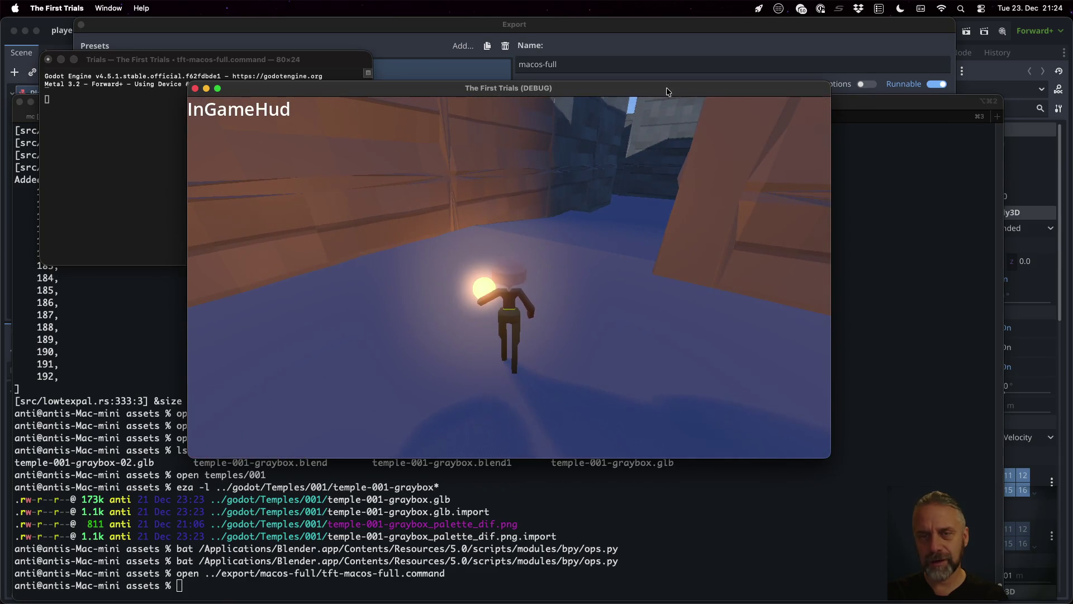
pyautogui.doubleClick(649, 89)
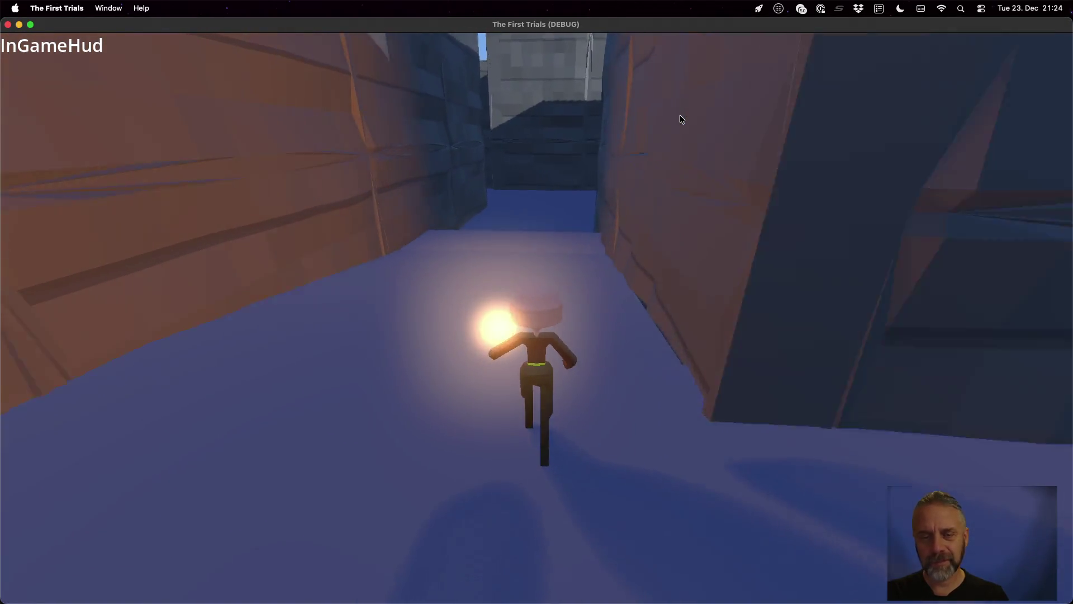
pyautogui.press('w')
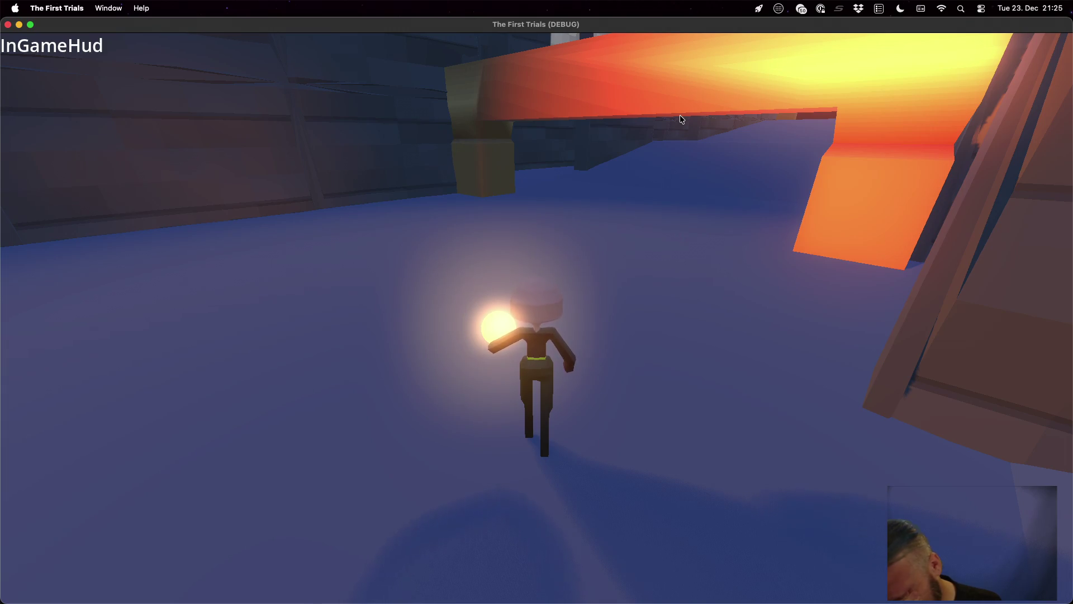
pyautogui.press('super+q')
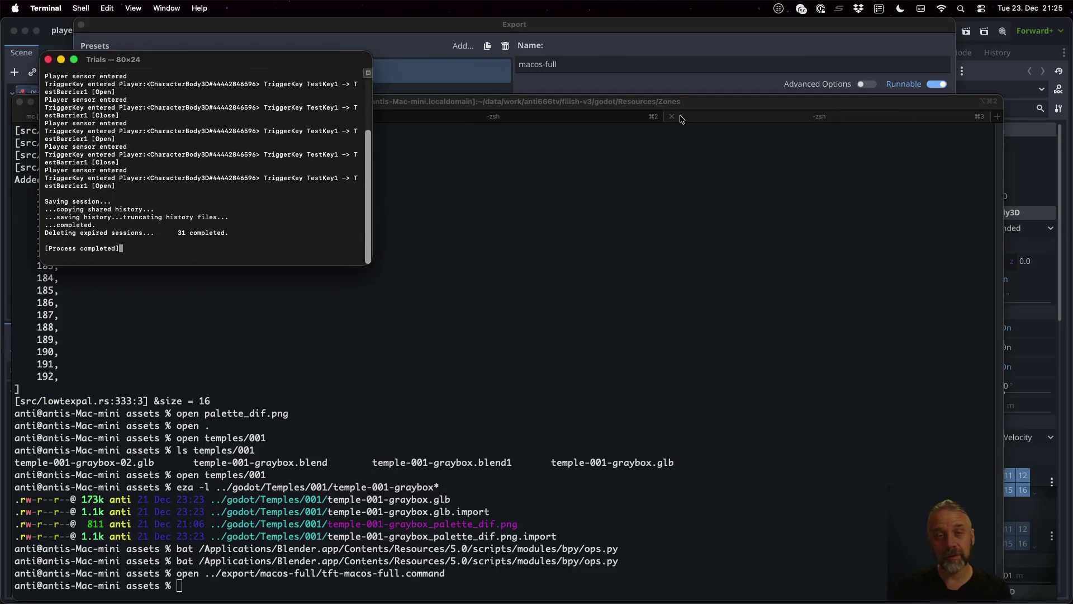
# Close the game's Terminal log window and close Godot's Export dialog to show game.gd.
pyautogui.click(48, 60)
pyautogui.click(200, 39)
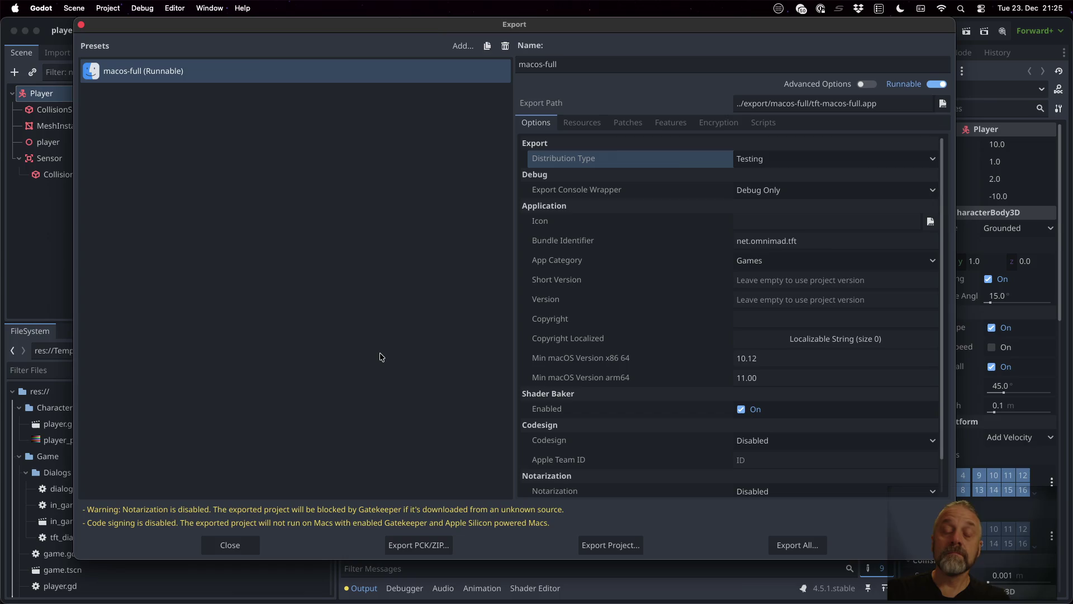
pyautogui.click(227, 540)
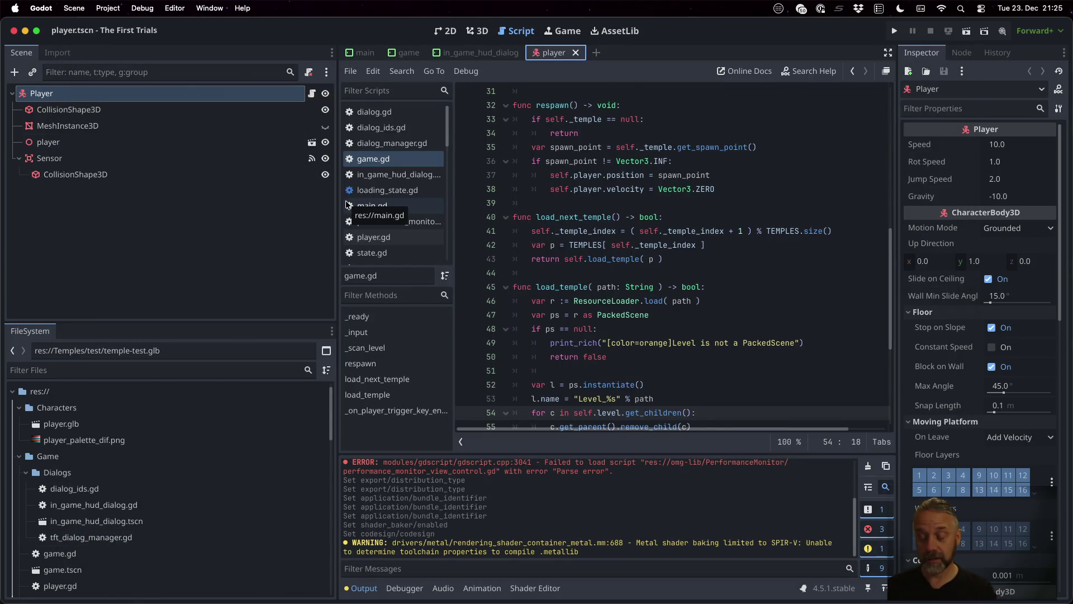
# Open export_presets.cfg from the godot folder in Sublime Text and review it down to line 37.
pyautogui.hotkey('ctrl', 'Up')
pyautogui.click(468, 125)
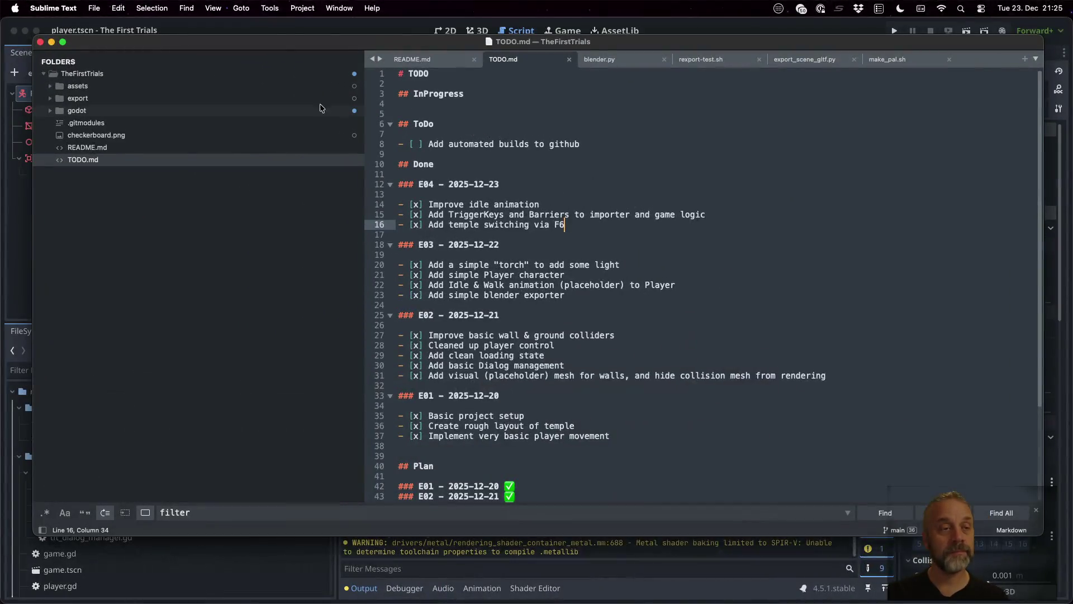
pyautogui.click(48, 112)
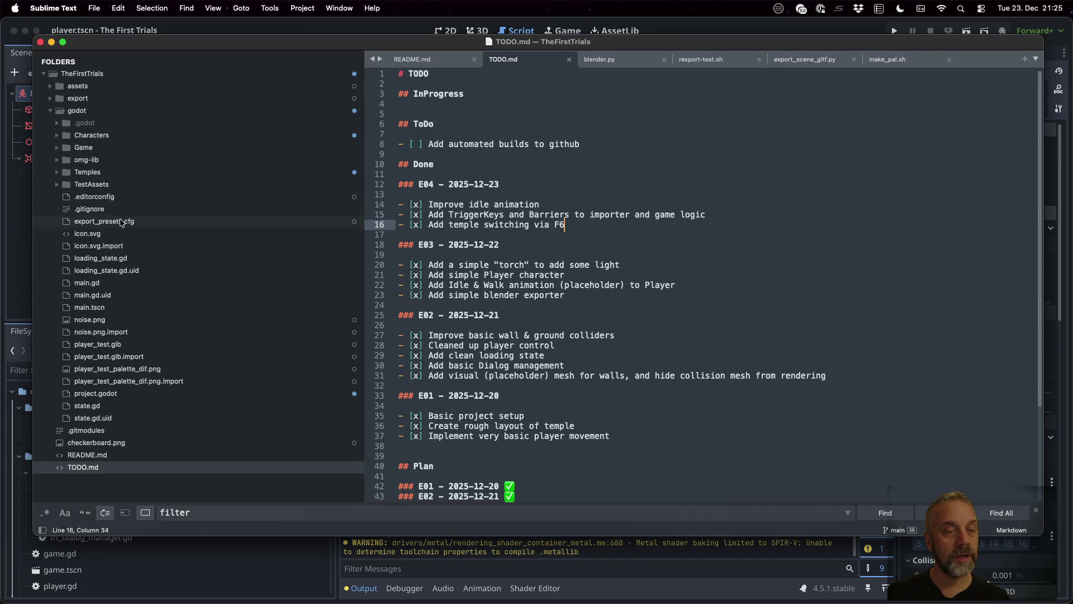
pyautogui.click(121, 223)
pyautogui.scroll(-1, 667, 216)
pyautogui.scroll(-20, 666, 216)
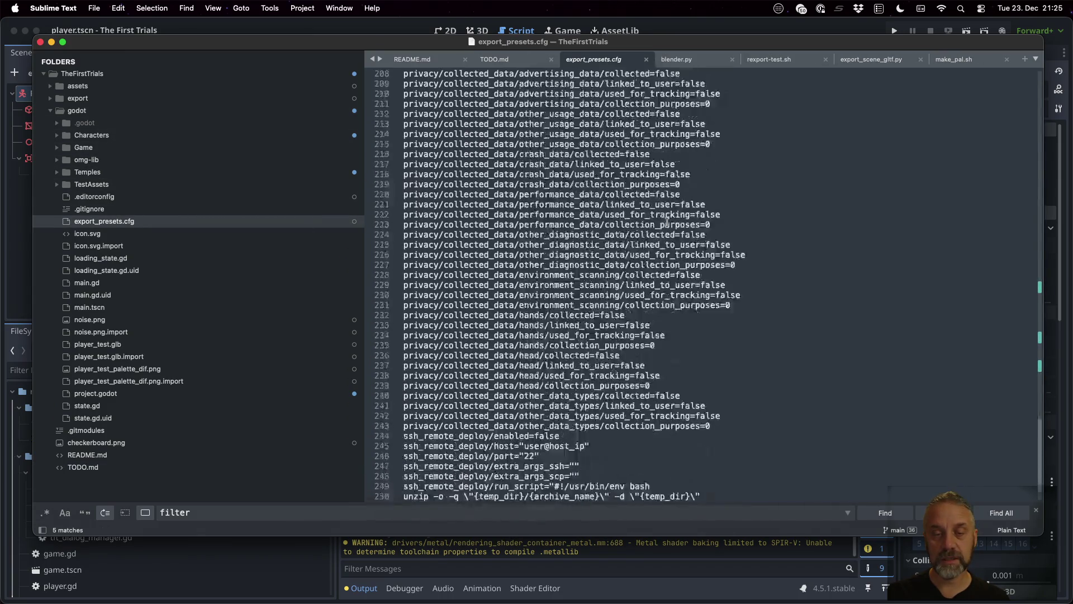
pyautogui.scroll(20, 668, 220)
pyautogui.scroll(5, 668, 220)
pyautogui.scroll(-20, 668, 220)
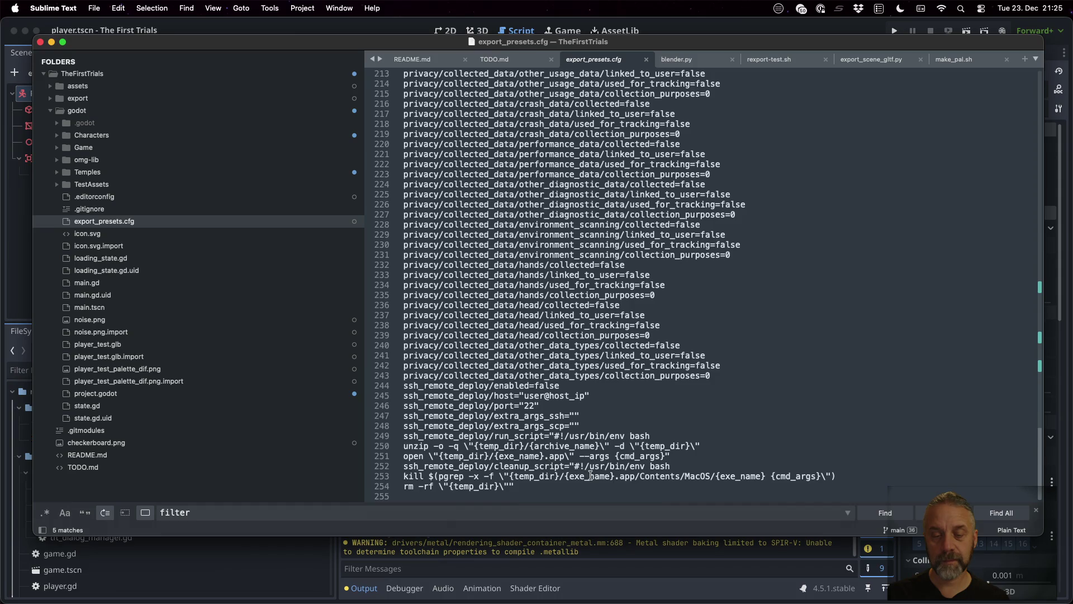
pyautogui.scroll(20, 590, 475)
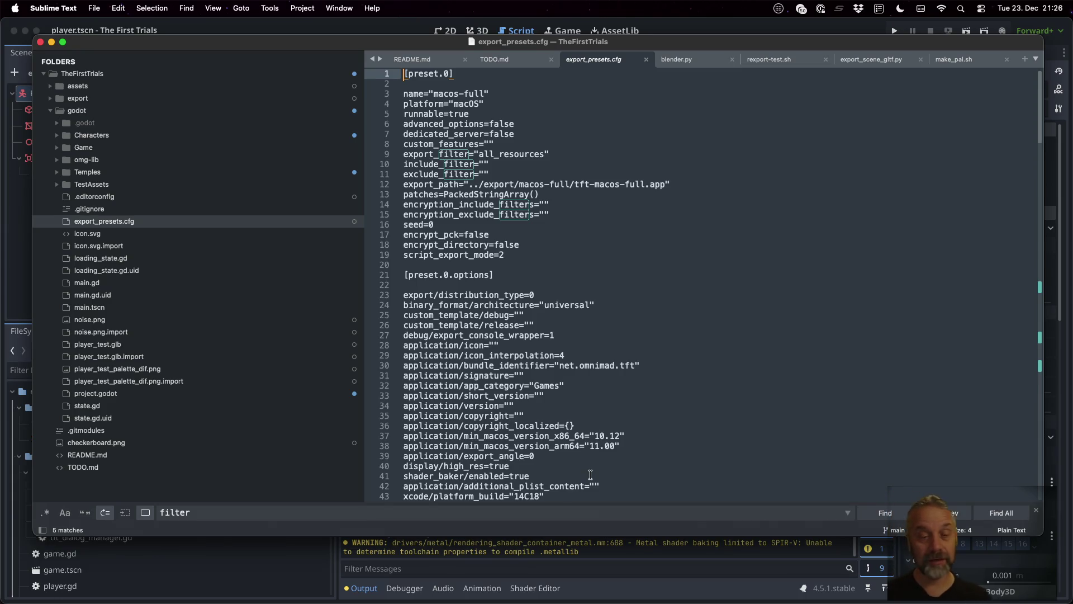
pyautogui.click(594, 436)
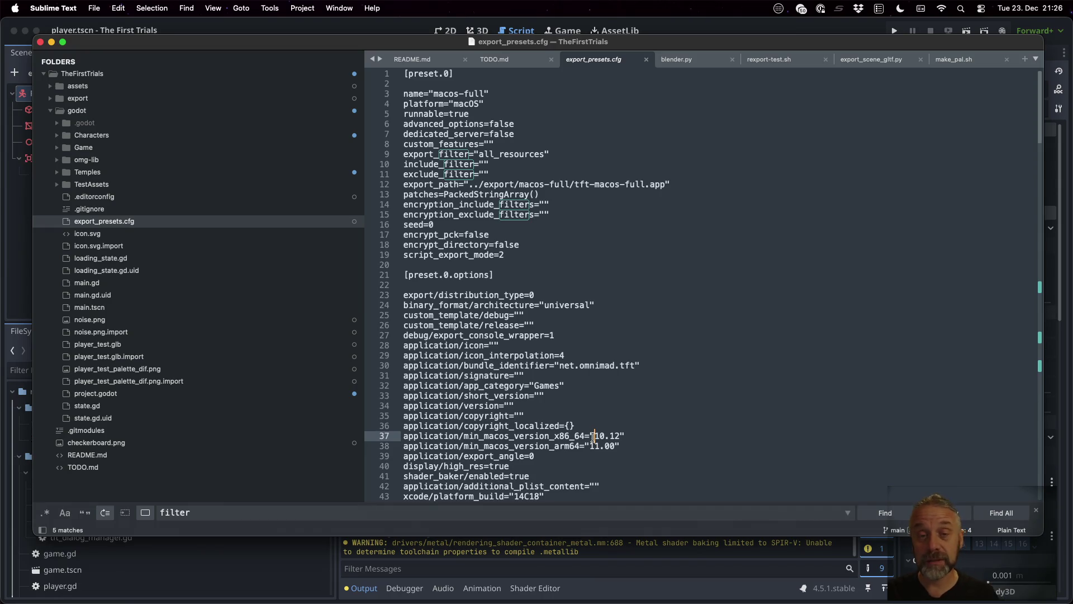
# Run cd .. in iTerm2 to move up into TheFirstTrials.
pyautogui.hotkey('ctrl', 'Up')
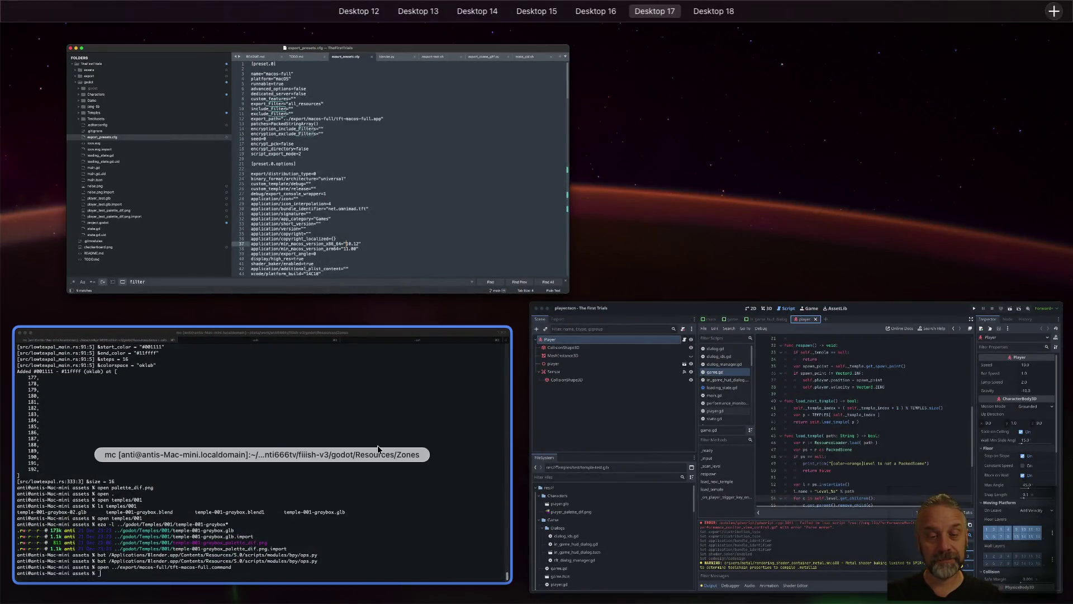
pyautogui.click(484, 445)
pyautogui.write('cd ..')
pyautogui.press('Return')
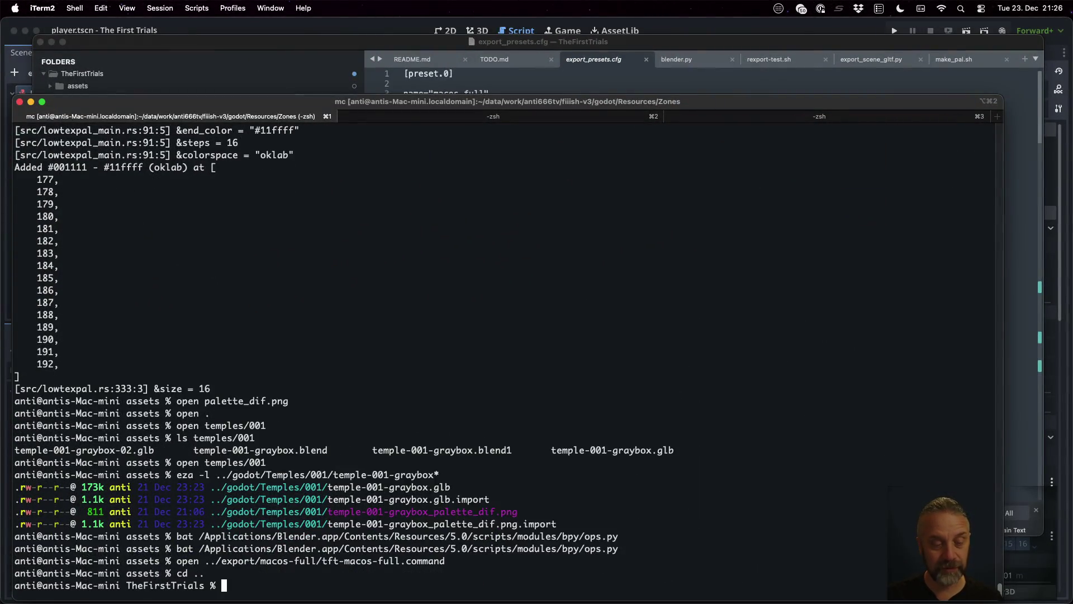
# Create the .github and .github/workflows folders with mkdir.
pyautogui.write('mkdir .githib')
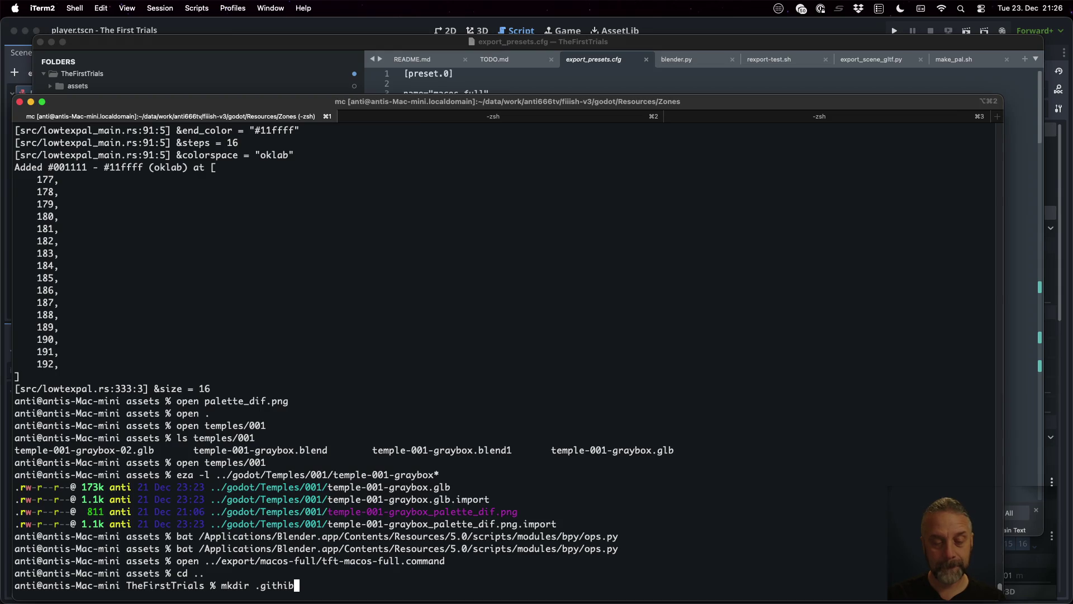
pyautogui.press('BackSpace')
pyautogui.write('ub')
pyautogui.press('Return')
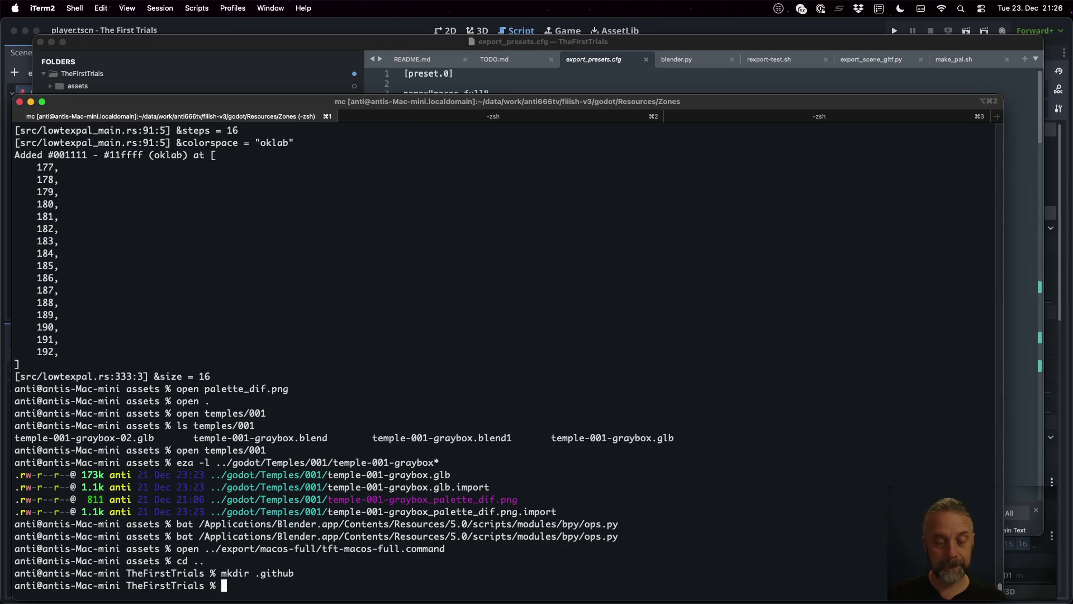
pyautogui.write('mkdir .github/work')
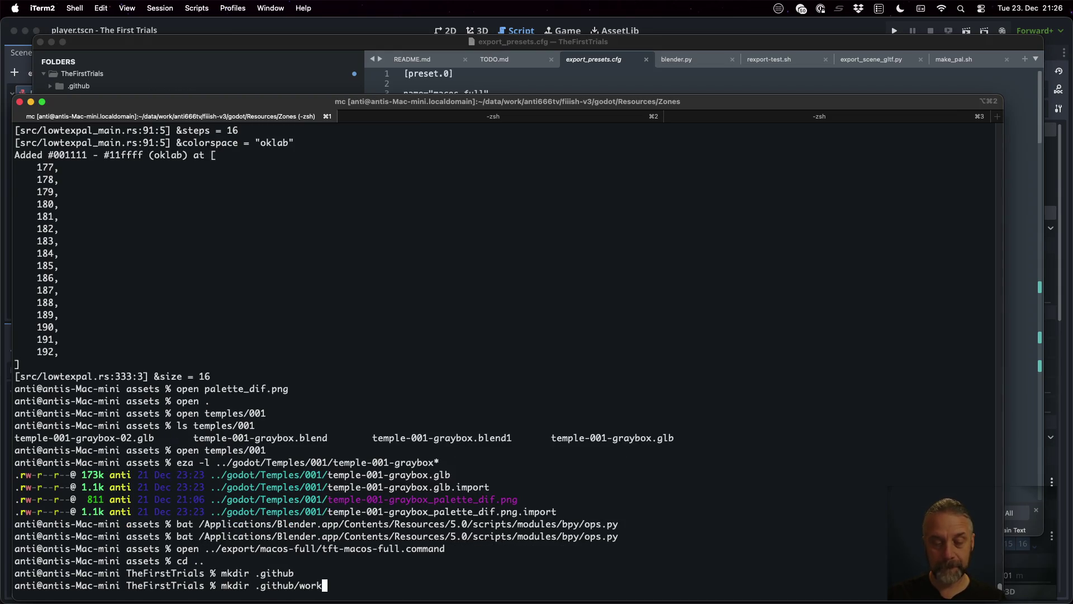
pyautogui.write('flows')
pyautogui.press('Return')
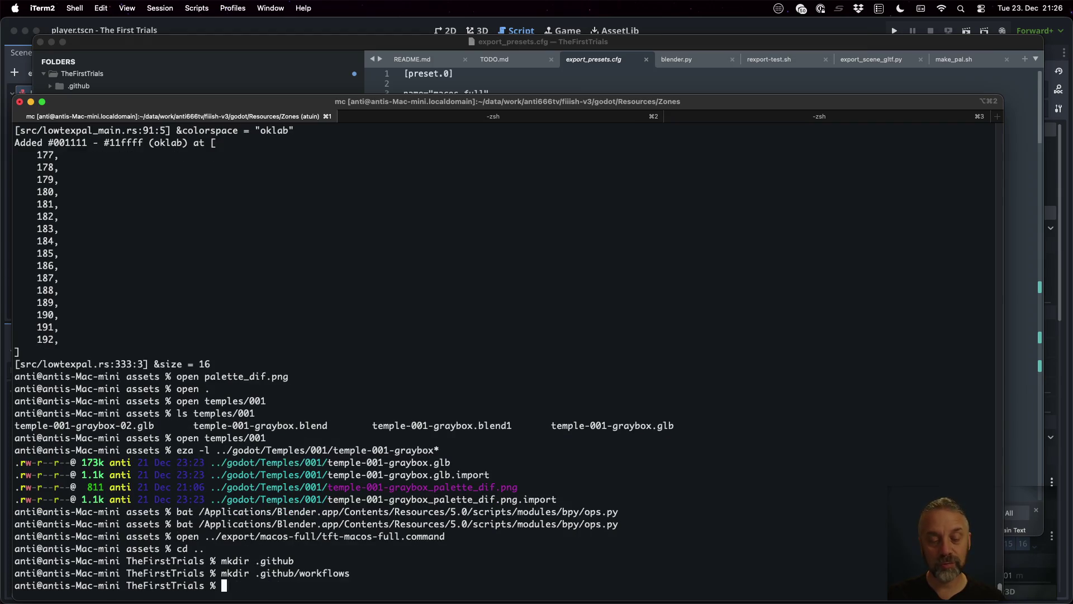
# Copy build.yaml from ../fiiish-v3/.github/workflows into .github/workflows, then return to Sublime Text.
pyautogui.write('cp ..')
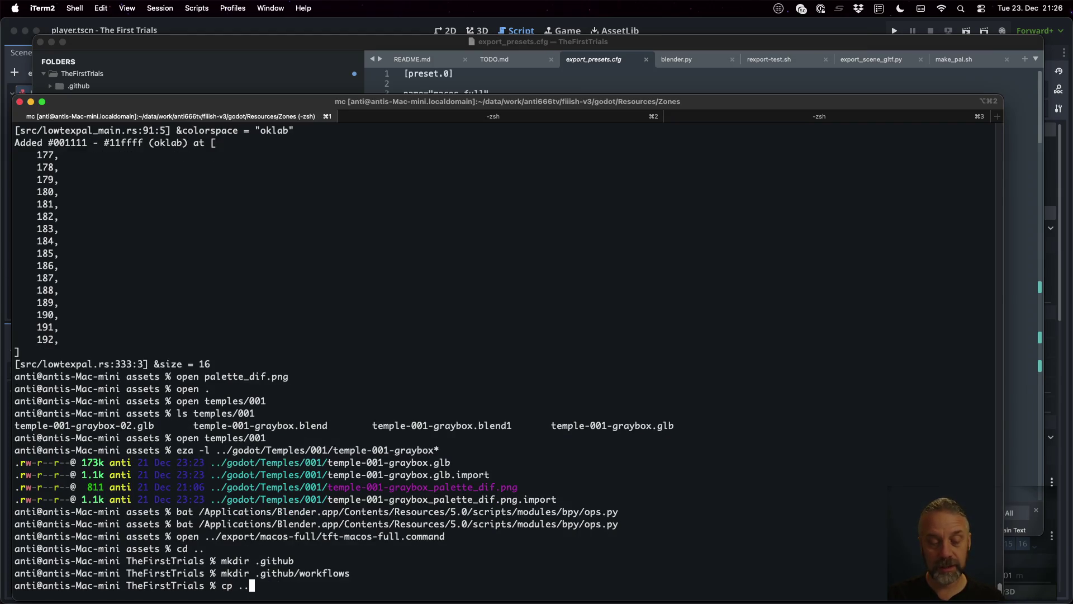
pyautogui.write('/fiiish-v3/')
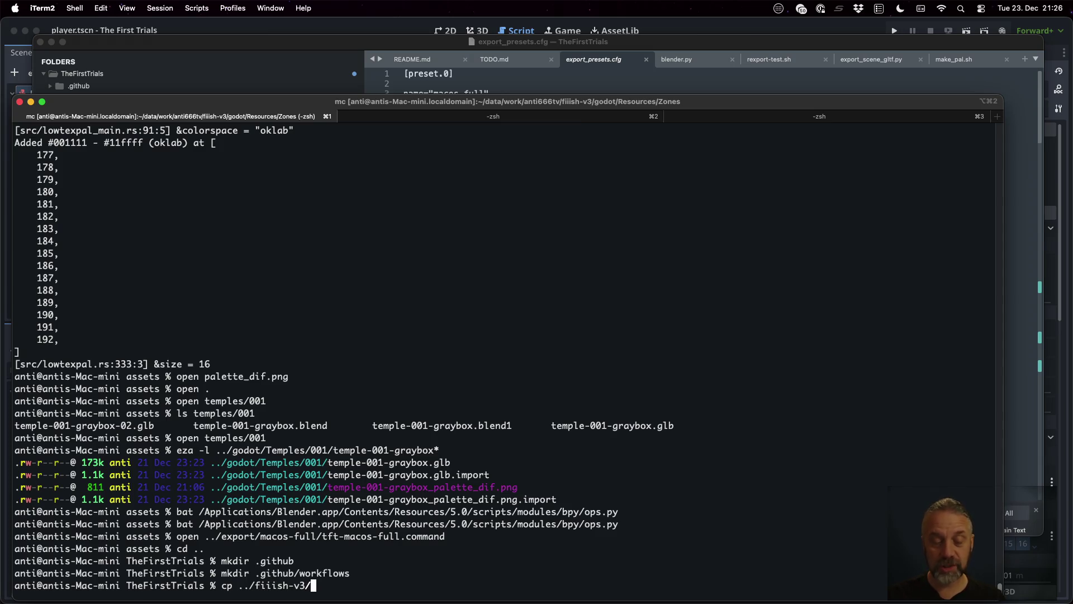
pyautogui.write('.github/')
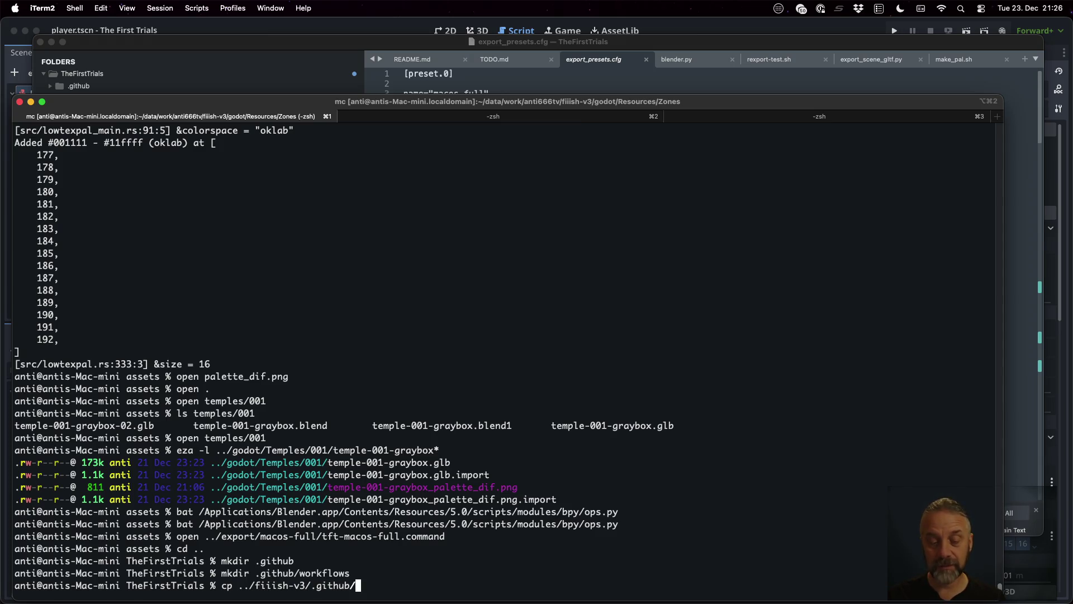
pyautogui.write('workflows/build.')
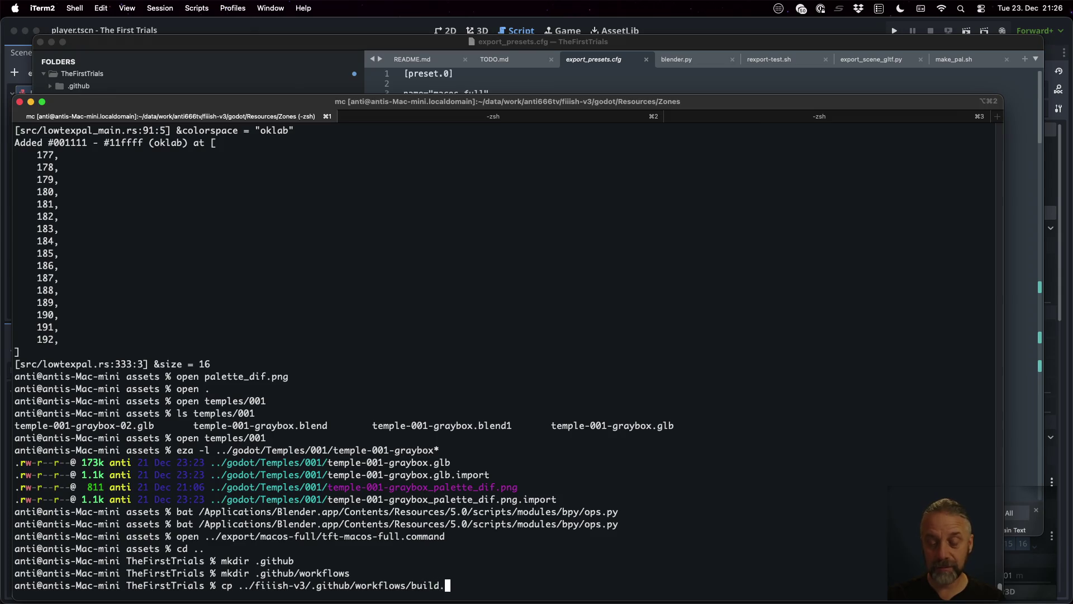
pyautogui.write('yaml .git')
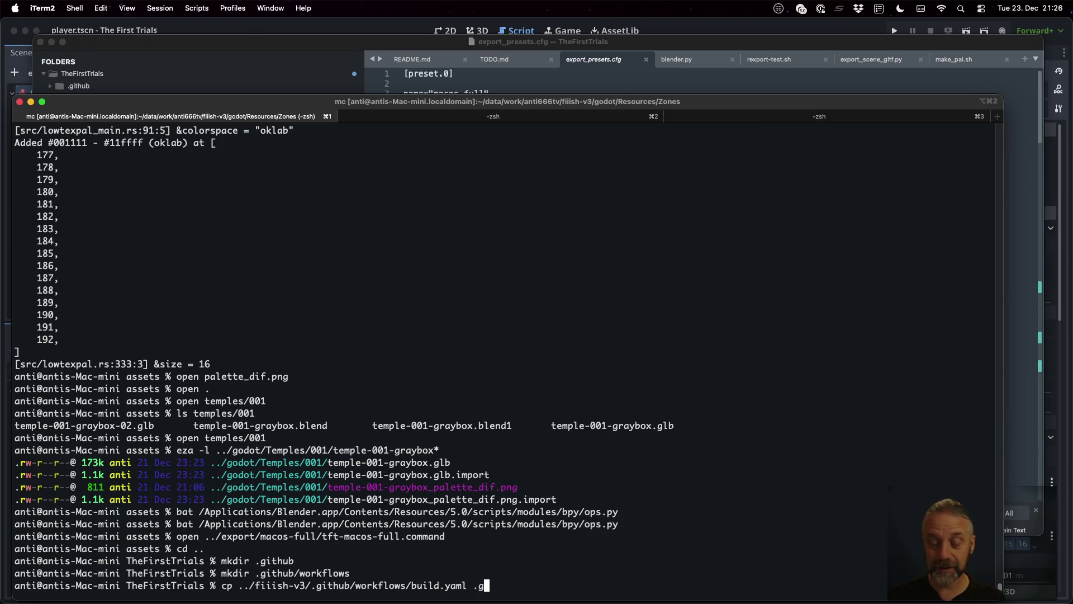
pyautogui.press('Tab')
pyautogui.write('hub/workflows/')
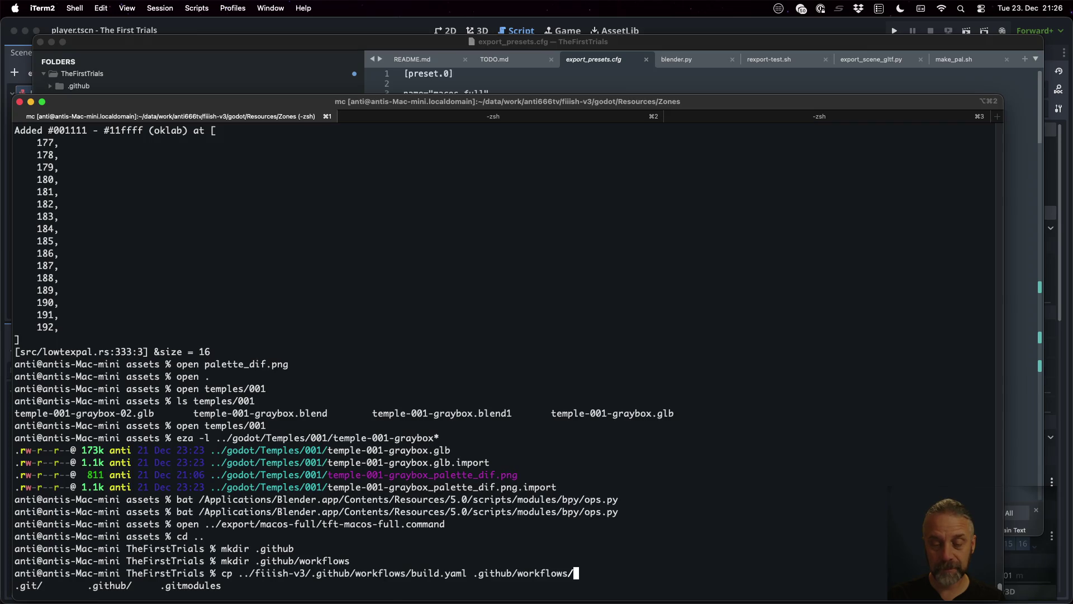
pyautogui.press('Return')
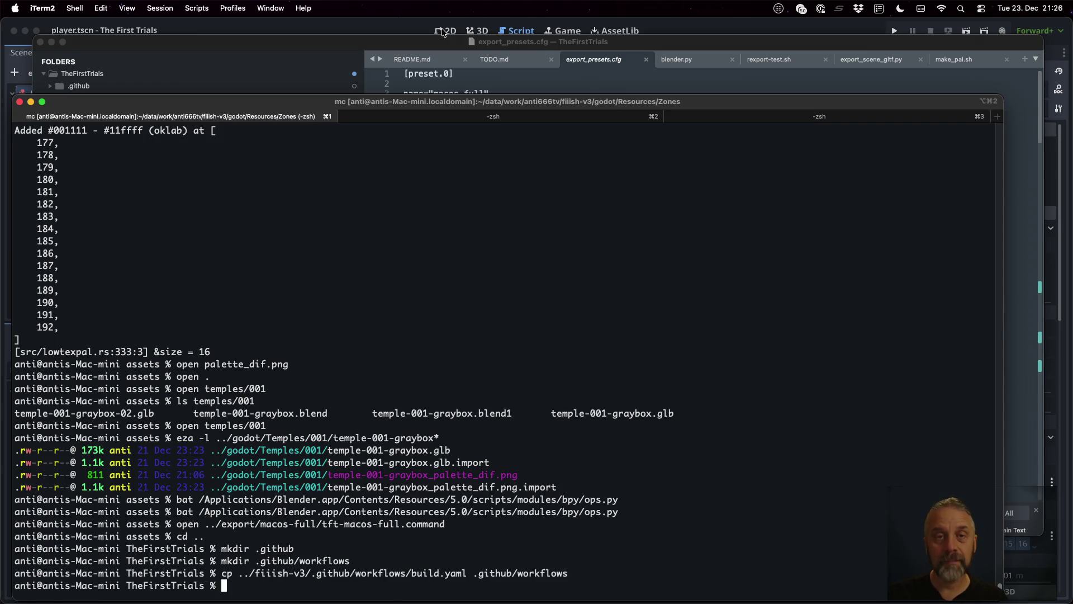
pyautogui.click(443, 41)
pyautogui.click(541, 215)
# Open build.yaml and change the build_type default from web-demo to 'macos-full'.
pyautogui.press('super+p')
pyautogui.write('build')
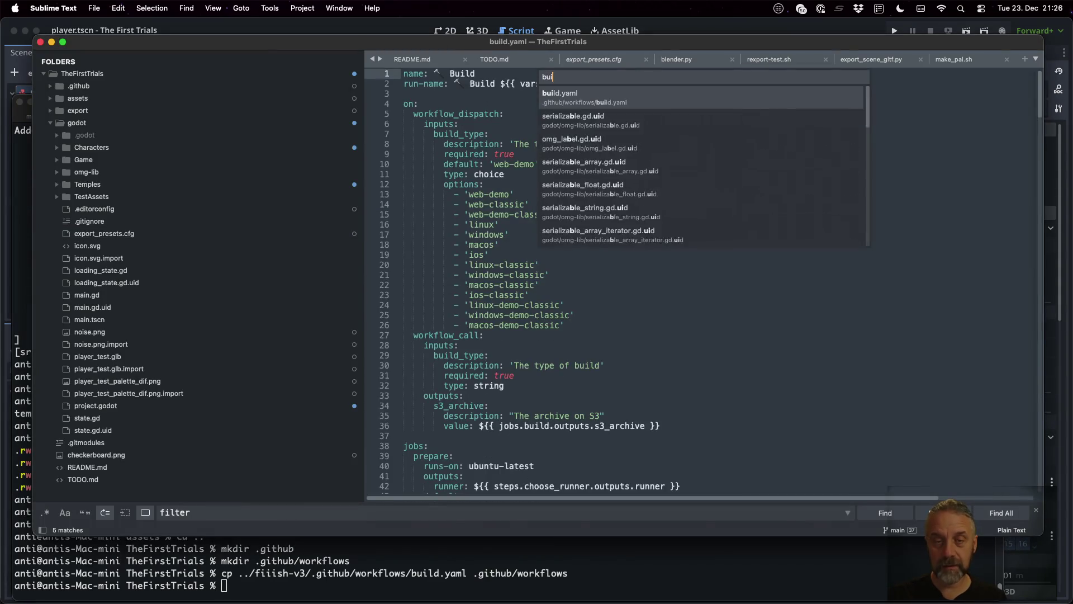
pyautogui.press('Return')
pyautogui.click(539, 193)
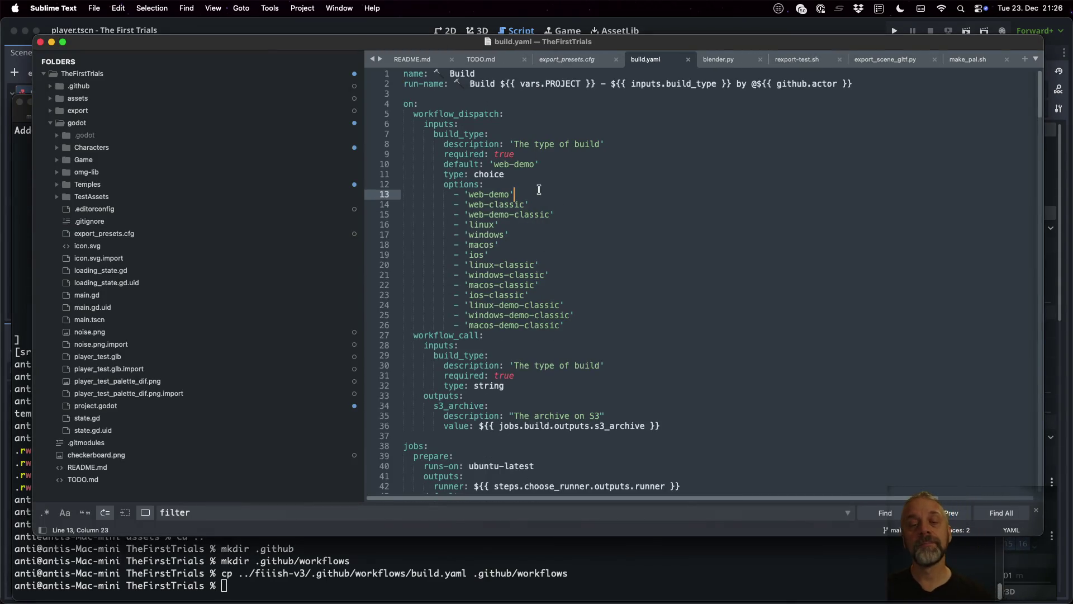
pyautogui.press('Up')
pyautogui.press('Up')
pyautogui.press('Up')
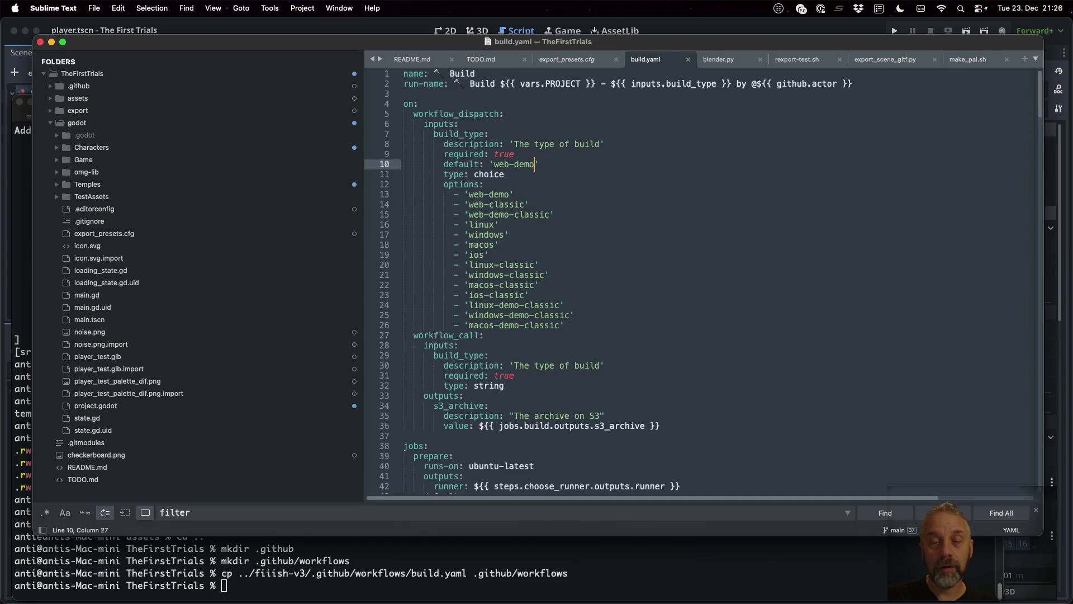
pyautogui.press('BackSpace')
pyautogui.press('BackSpace')
pyautogui.press('BackSpace')
pyautogui.write('maco-')
pyautogui.press('BackSpace')
pyautogui.write('s-fi')
pyautogui.press('BackSpace')
pyautogui.write('ull')
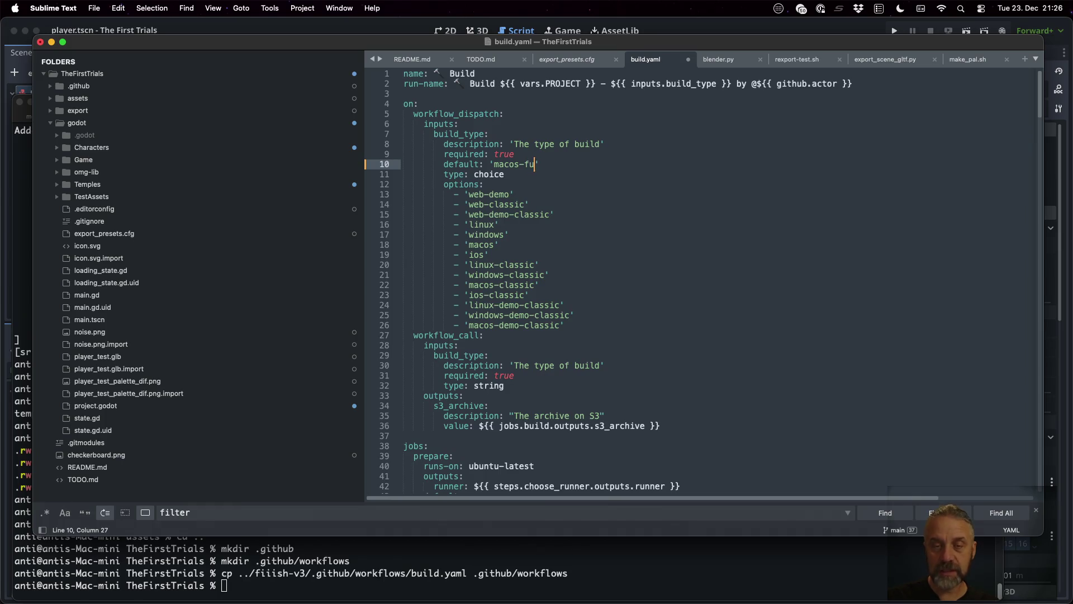
pyautogui.press('Escape')
pyautogui.press('Down')
pyautogui.press('Down')
pyautogui.press('super+Left')
# Delete the other build type options, leaving 'macos-full' as the only one, and save.
pyautogui.click(444, 194)
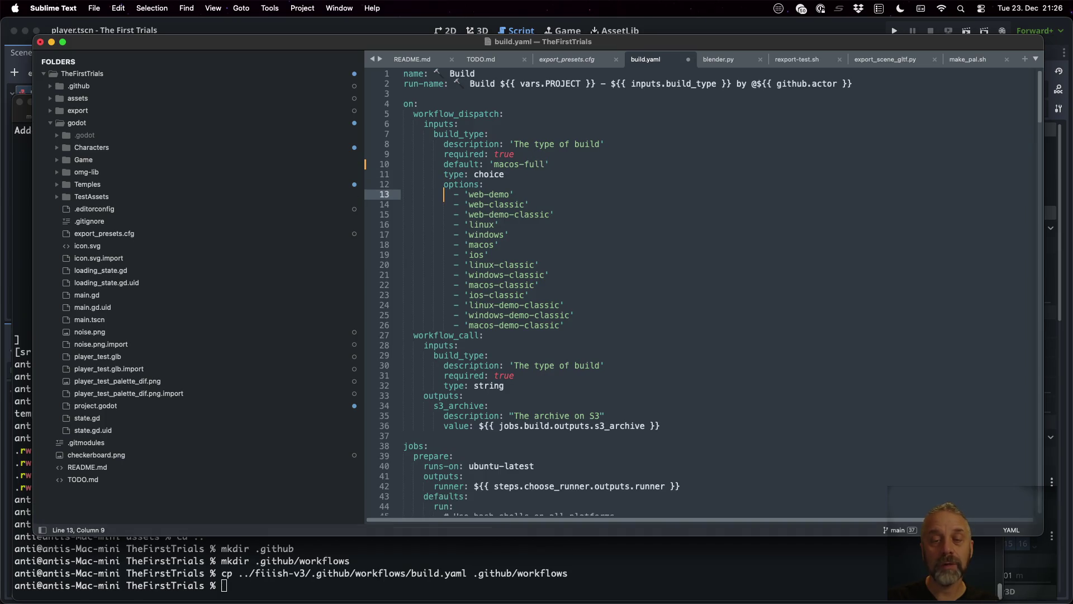
pyautogui.hotkey('shift', 'Down')
pyautogui.hotkey('shift', 'Down')
pyautogui.hotkey('shift', 'Down')
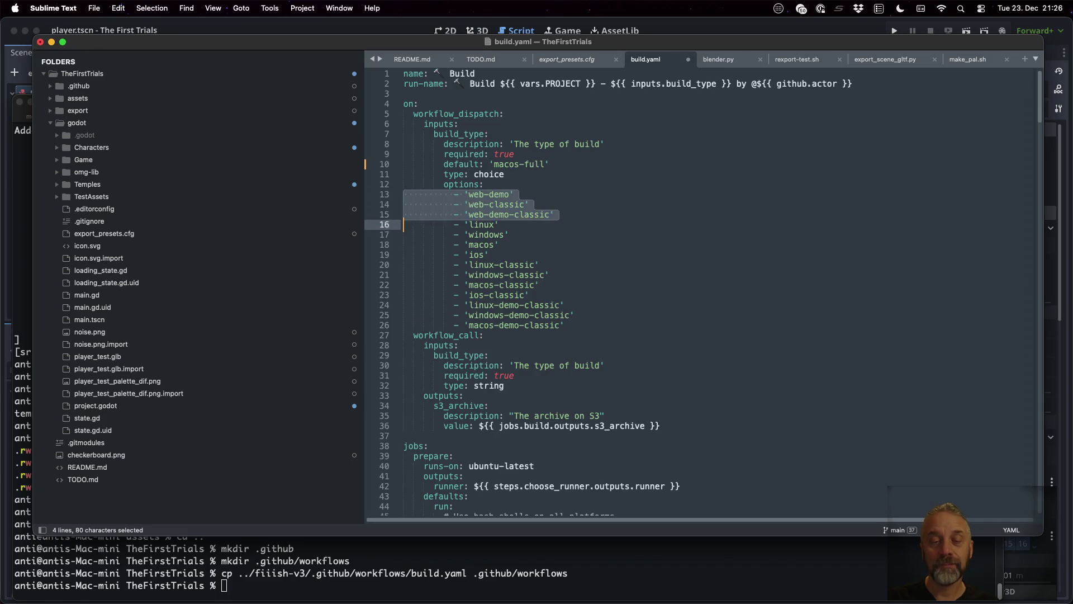
pyautogui.press('BackSpace')
pyautogui.press('BackSpace')
pyautogui.press('BackSpace')
pyautogui.press('BackSpace')
pyautogui.write('full')
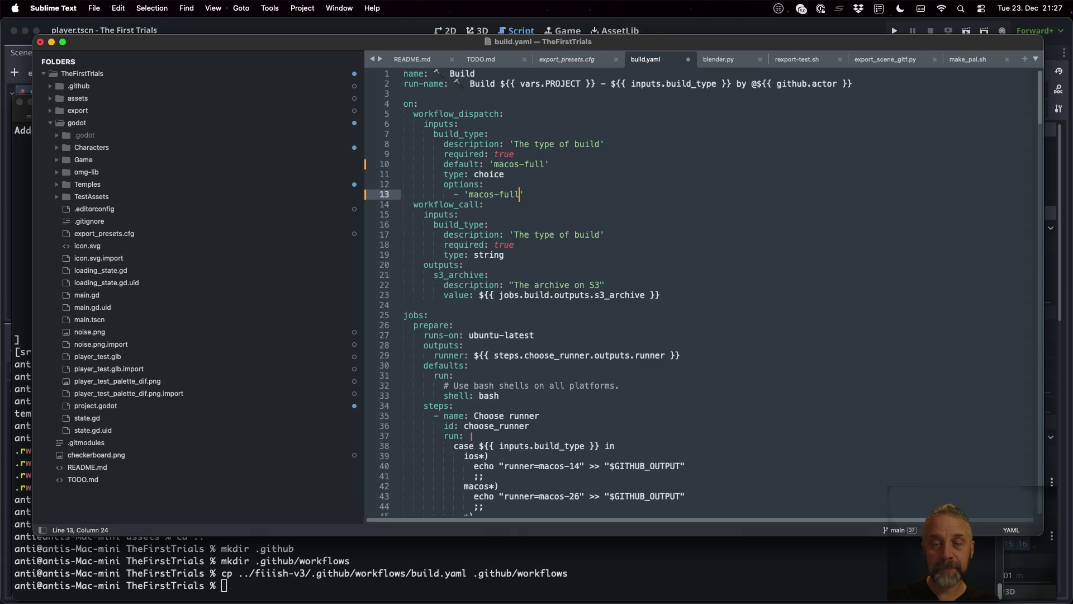
pyautogui.press('super+s')
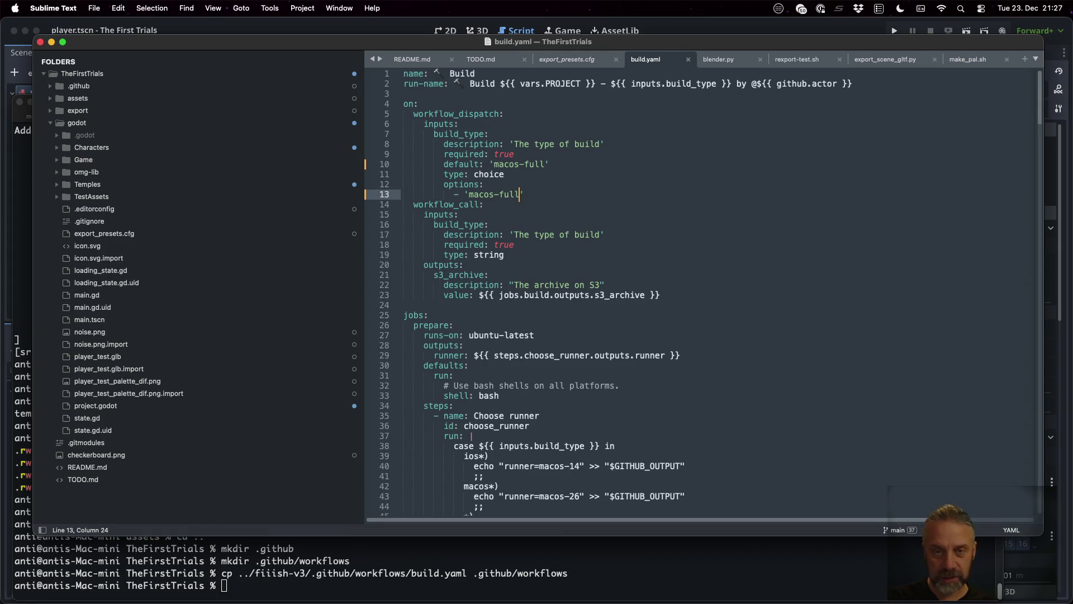
# Review build.yaml's inputs, outputs and prepare job, including the runner cases.
pyautogui.press('Down')
pyautogui.press('Down')
pyautogui.press('Down')
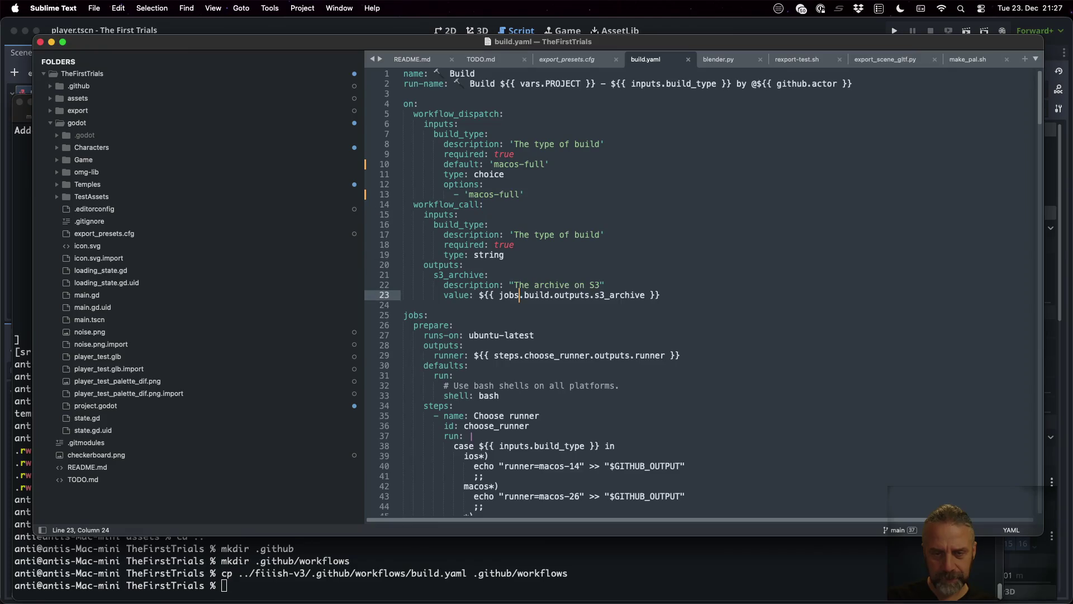
pyautogui.press('Up')
pyautogui.press('Up')
pyautogui.press('Up')
pyautogui.press('Up')
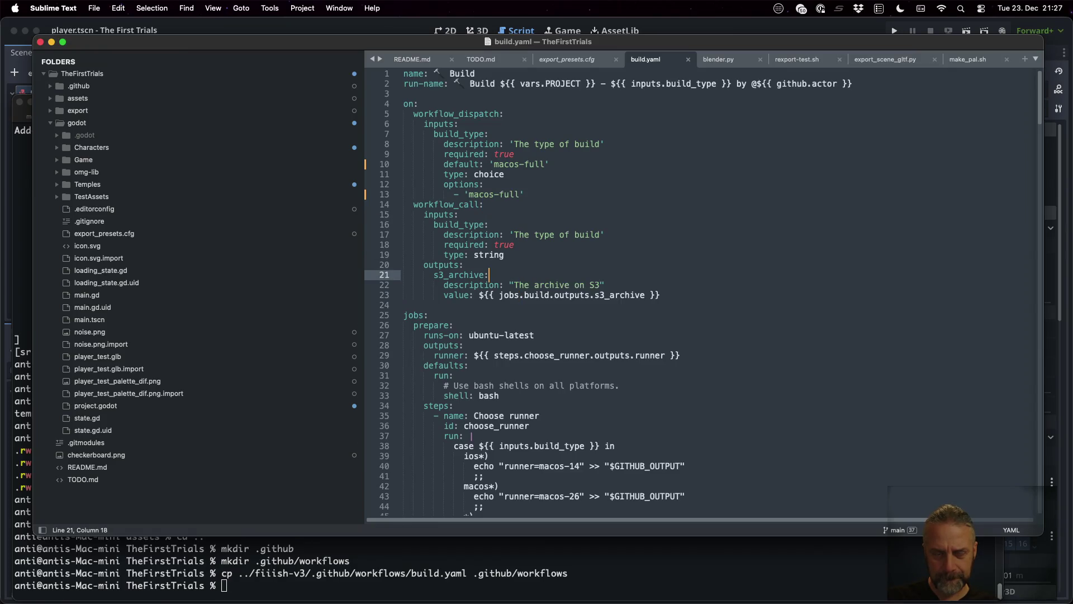
pyautogui.press('Up')
pyautogui.press('Up')
pyautogui.press('Up')
pyautogui.press('Down')
pyautogui.press('Down')
pyautogui.press('Down')
pyautogui.press('Up')
pyautogui.press('Up')
pyautogui.press('Up')
pyautogui.press('Up')
pyautogui.press('Down')
pyautogui.press('Down')
pyautogui.press('Down')
pyautogui.press('Up')
pyautogui.press('Up')
pyautogui.press('Up')
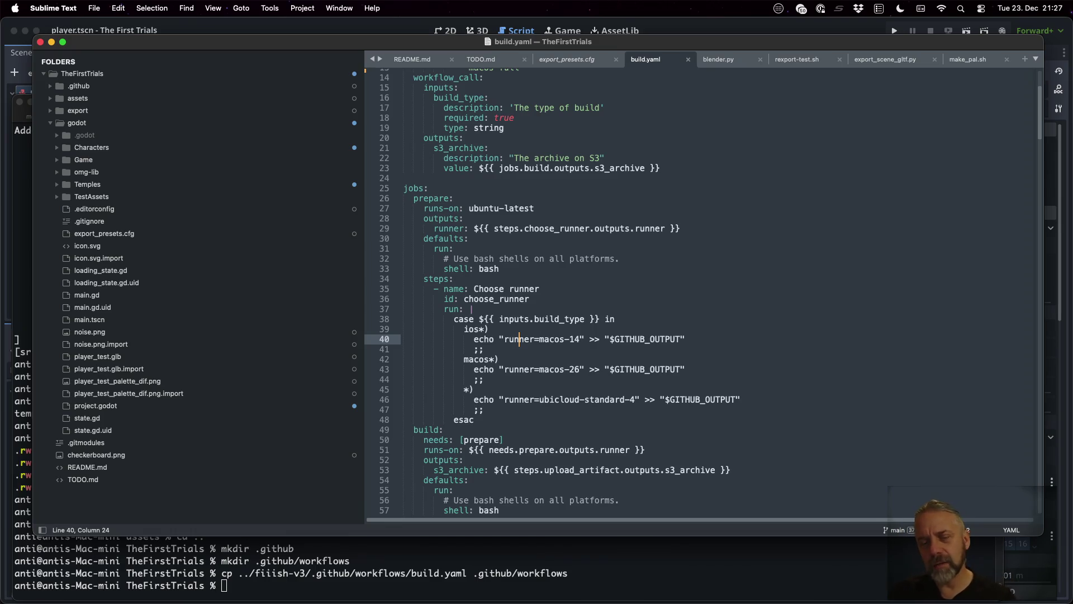
pyautogui.press('Up')
pyautogui.press('Down')
pyautogui.press('Down')
pyautogui.press('Down')
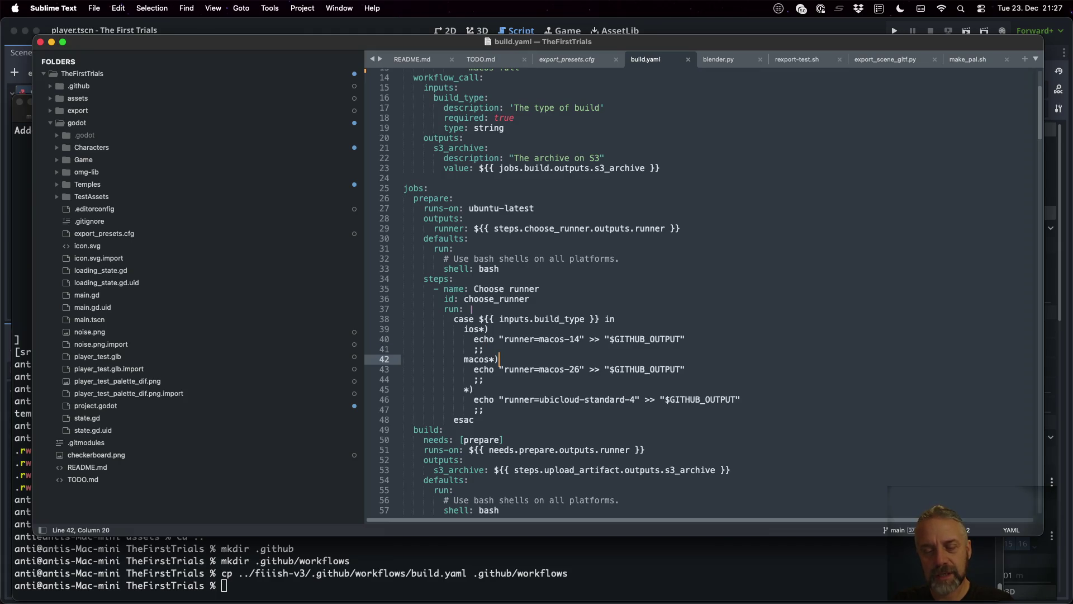
# Review the build job's checkout step, Create variables commands and build-type case blocks.
pyautogui.press('Down')
pyautogui.press('Down')
pyautogui.press('Down')
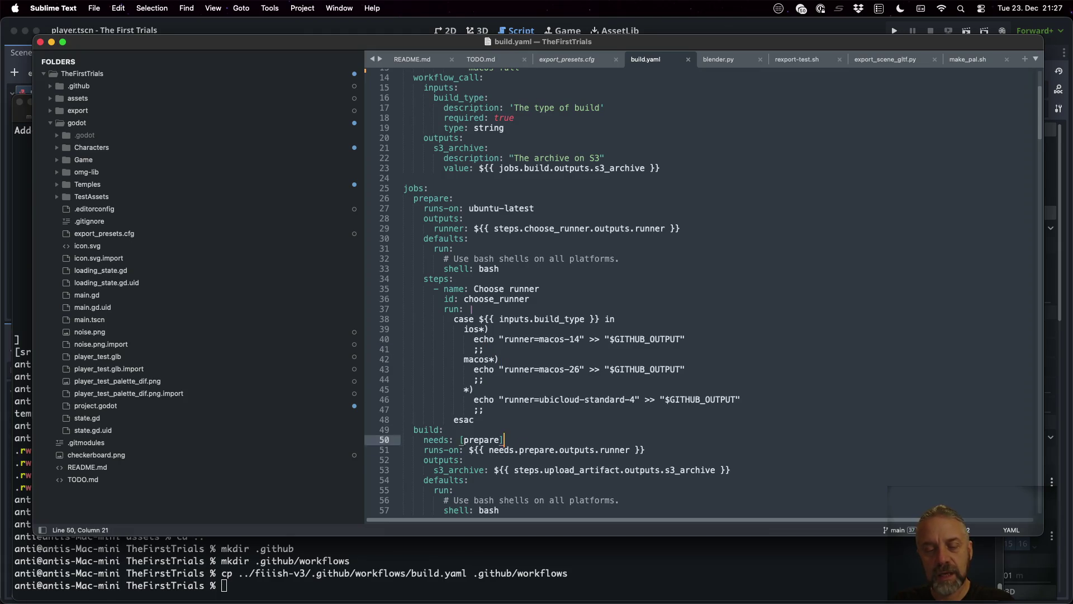
pyautogui.press('Up')
pyautogui.press('Up')
pyautogui.press('Up')
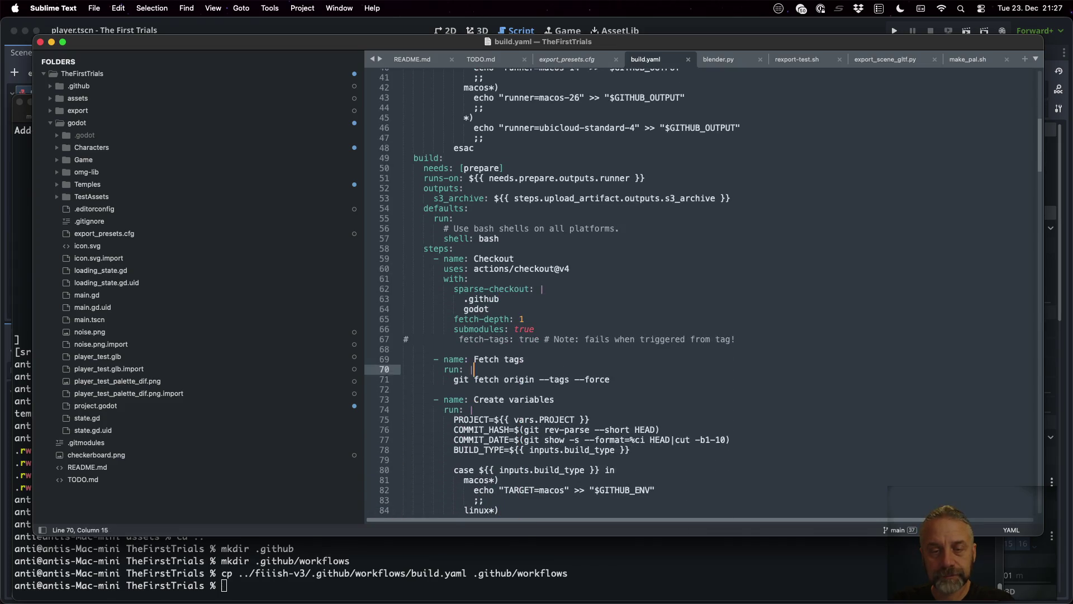
pyautogui.press('Down')
pyautogui.press('Down')
pyautogui.press('Down')
pyautogui.press('Down')
pyautogui.press('Down')
pyautogui.press('Down')
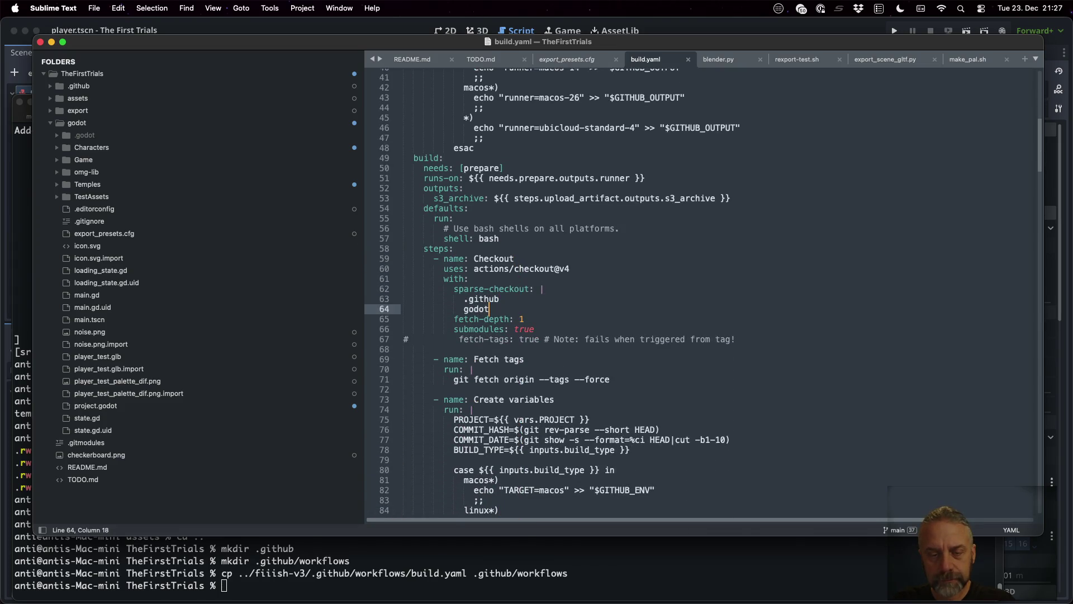
pyautogui.press('Up')
pyautogui.press('Up')
pyautogui.press('Up')
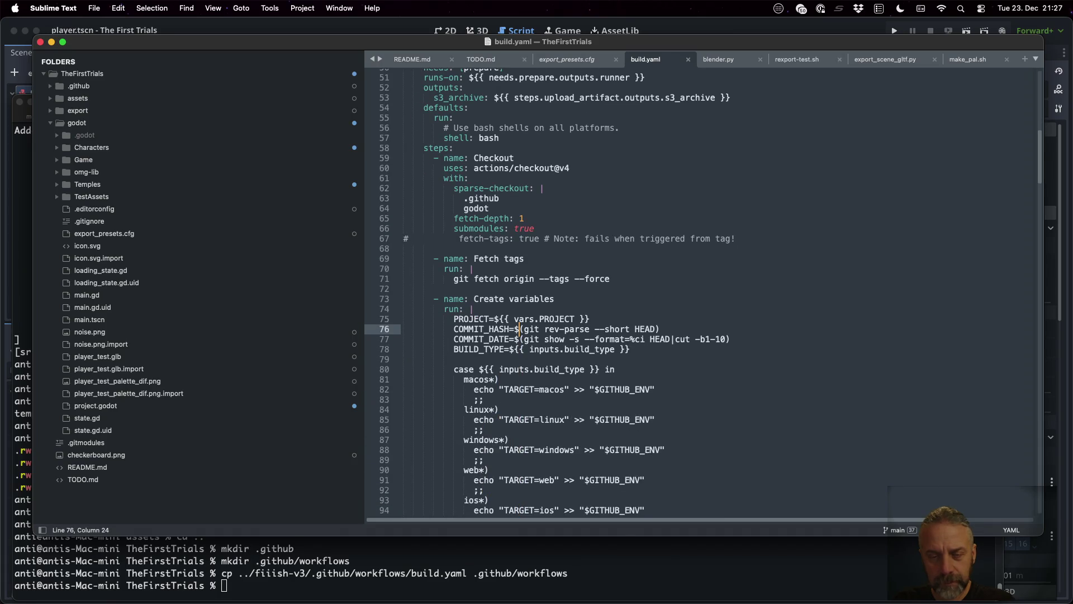
pyautogui.press('Down')
pyautogui.press('Down')
pyautogui.press('Down')
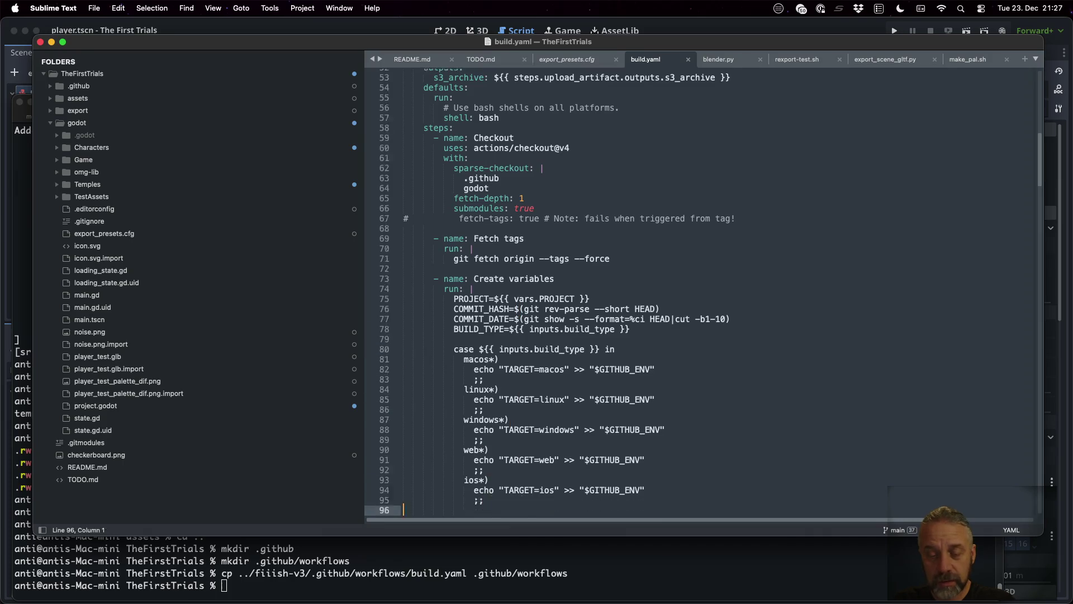
pyautogui.press('Up')
pyautogui.press('Up')
pyautogui.press('Up')
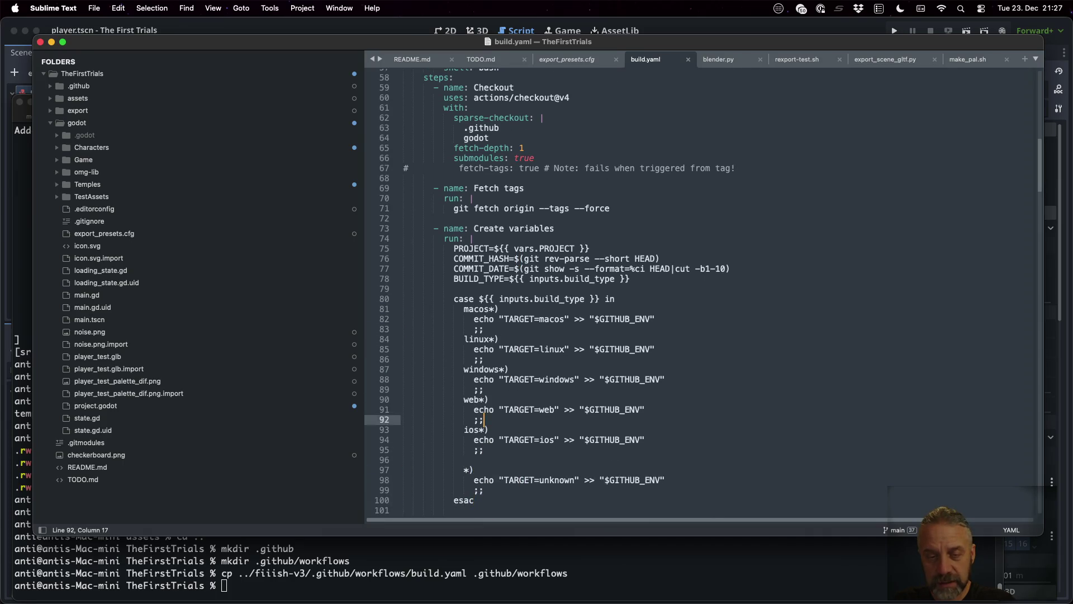
pyautogui.press('Down')
pyautogui.press('Down')
pyautogui.press('Down')
pyautogui.press('Down')
pyautogui.press('Down')
pyautogui.press('Down')
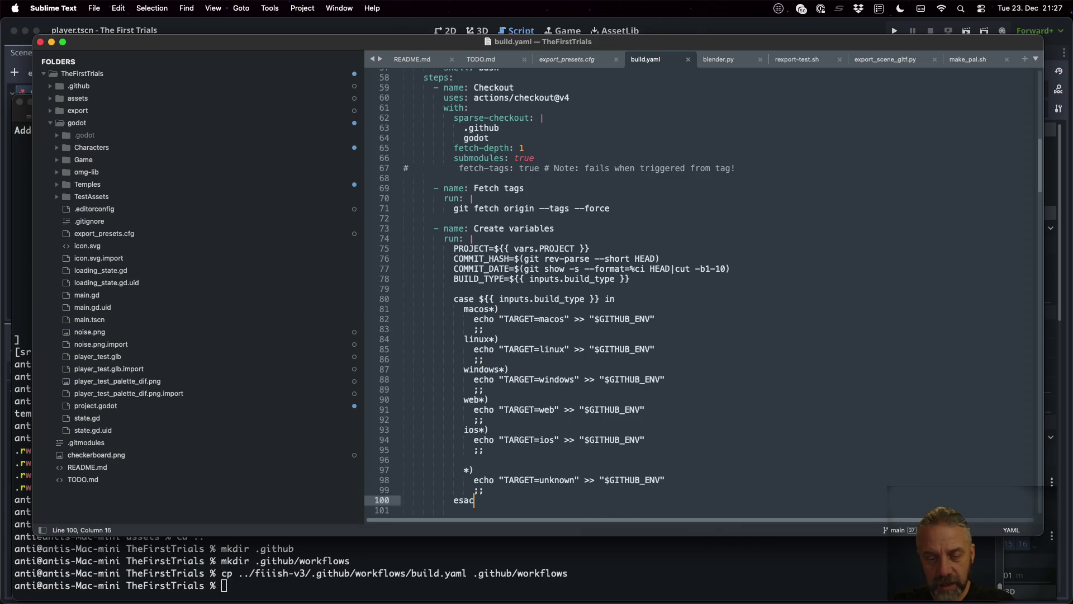
pyautogui.press('Up')
pyautogui.press('Up')
pyautogui.press('Up')
pyautogui.press('Up')
pyautogui.press('Up')
pyautogui.press('Up')
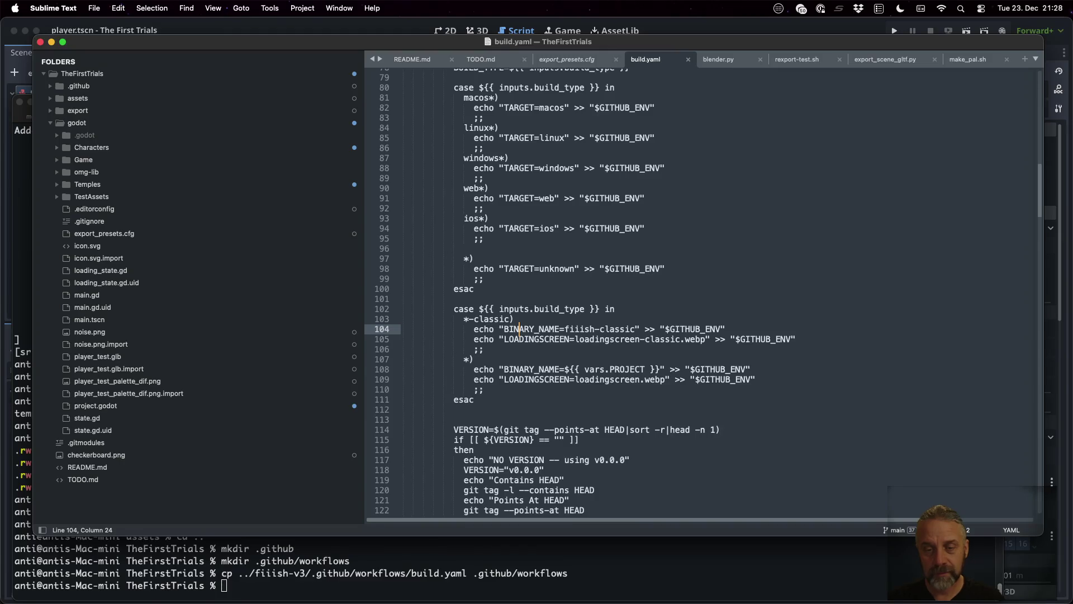
# Delete the *-classic case lines so BINARY_NAME is always the project name with loadingscreen.webp.
pyautogui.click(513, 319)
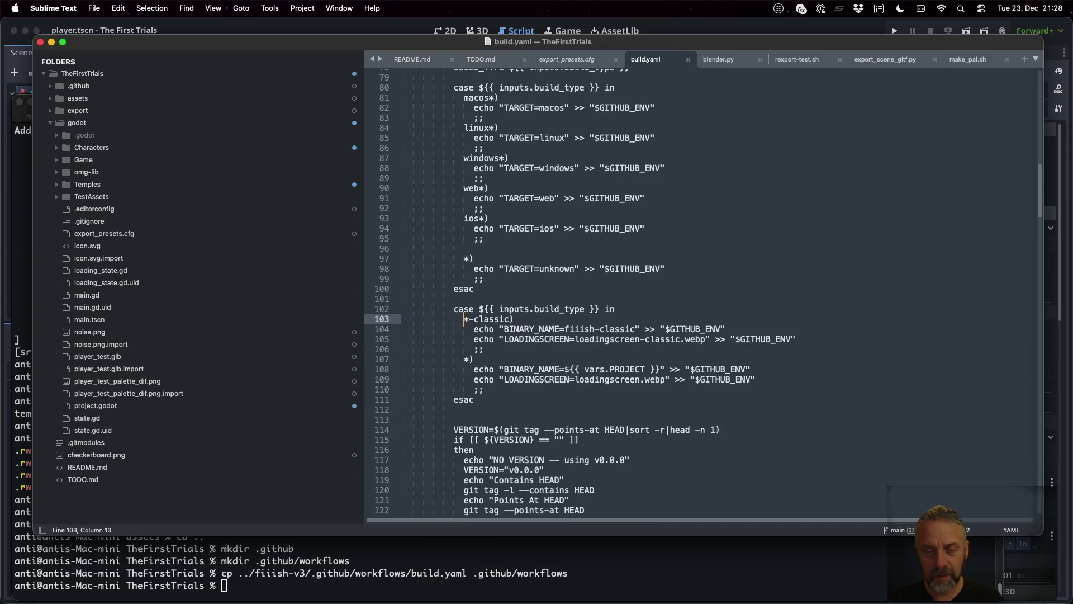
pyautogui.press('super+l')
pyautogui.press('super+l')
pyautogui.press('super+l')
pyautogui.press('BackSpace')
pyautogui.press('Down')
pyautogui.click(403, 339)
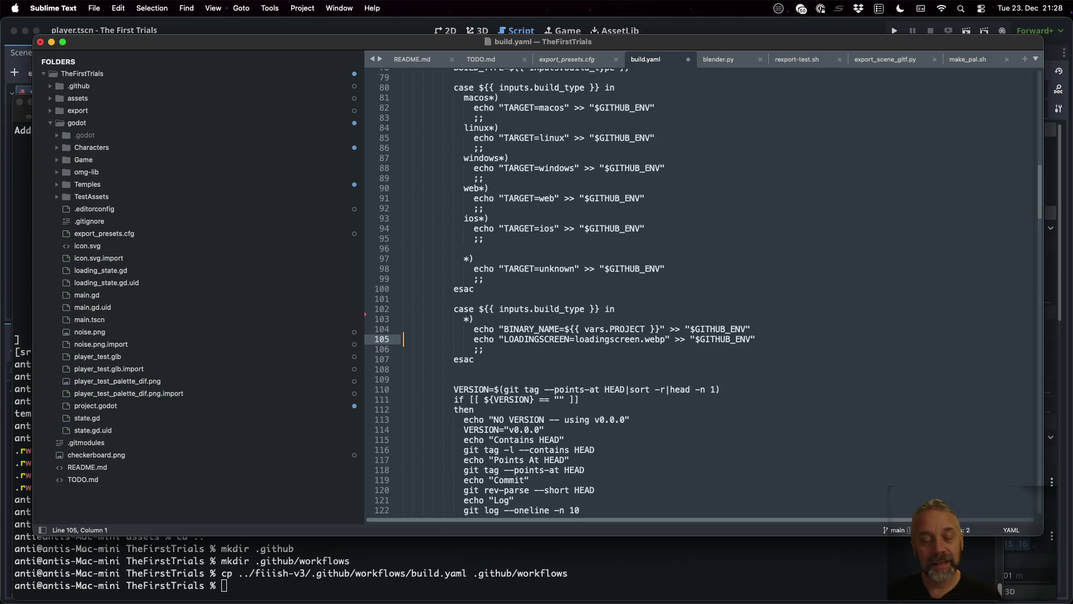
pyautogui.click(625, 559)
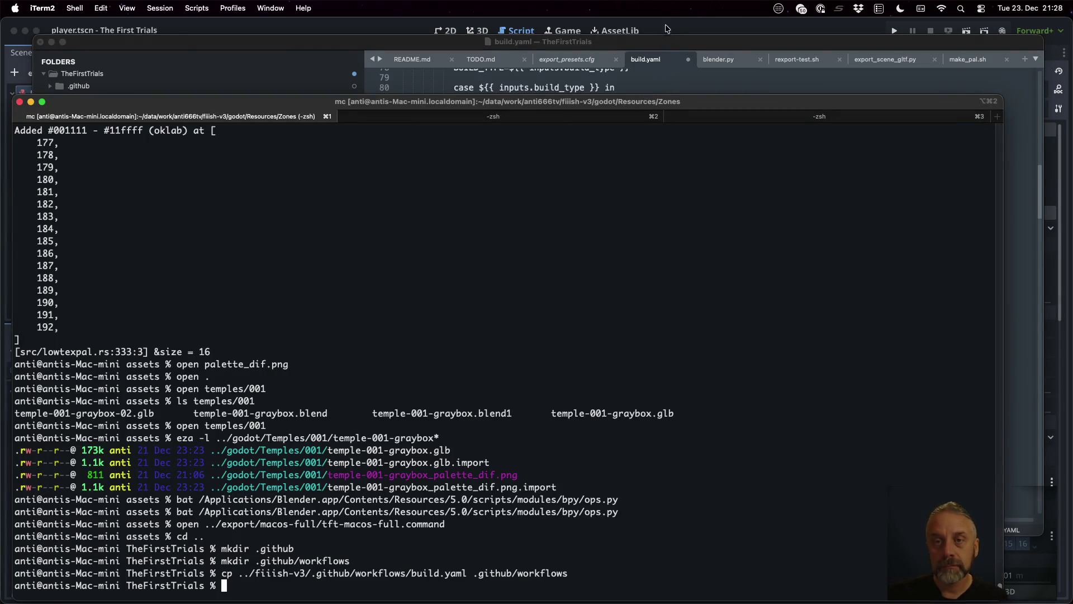
pyautogui.click(668, 41)
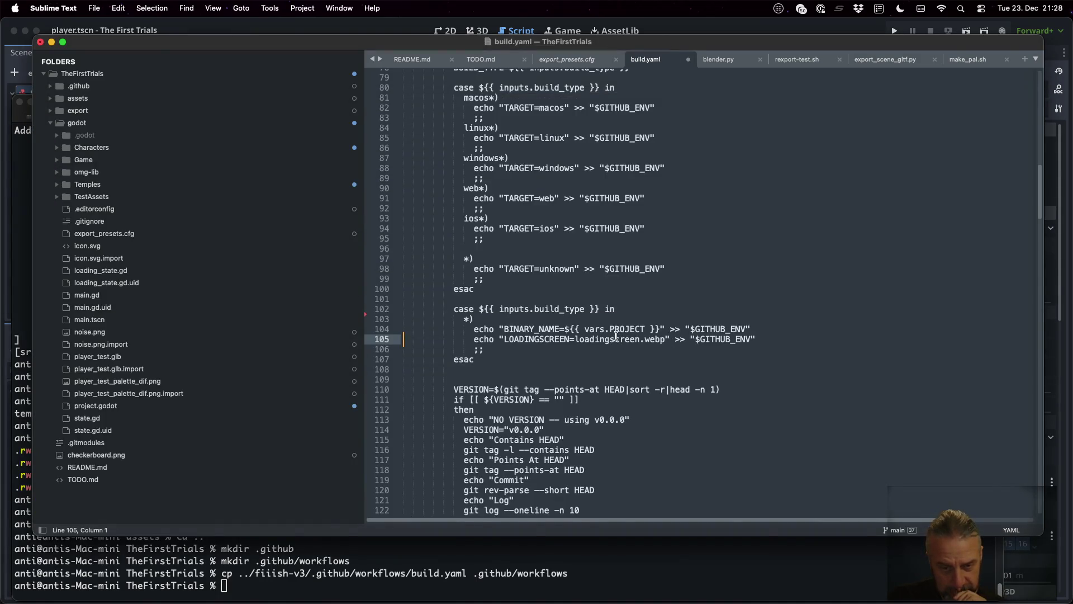
# Scroll through build.yaml's remaining build steps, selecting the .x86 extension text.
pyautogui.scroll(-2, 618, 339)
pyautogui.scroll(-3, 589, 296)
pyautogui.scroll(-5, 589, 296)
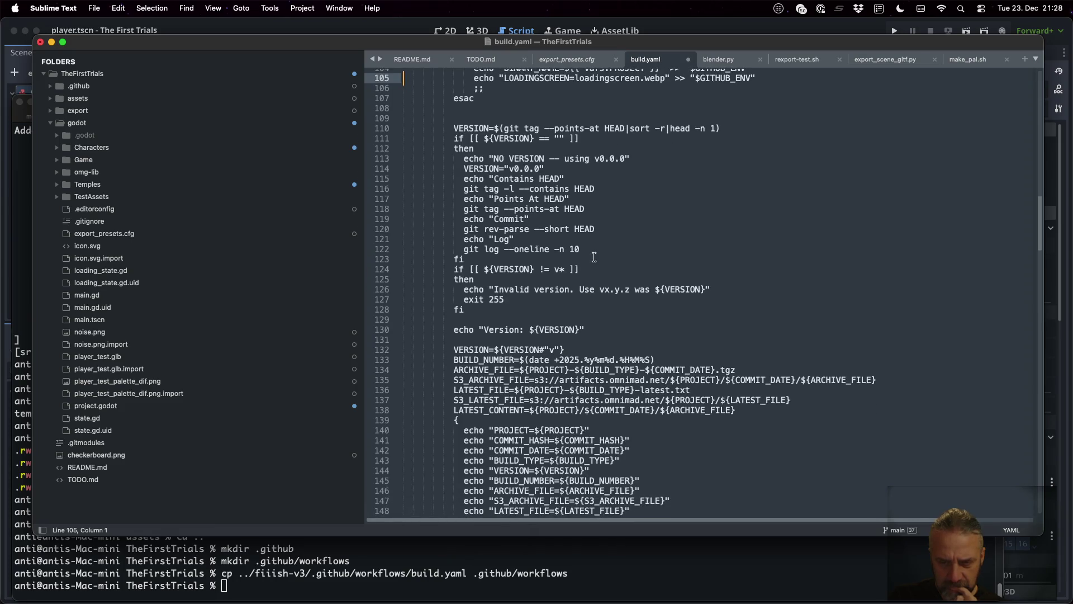
pyautogui.scroll(-2, 593, 316)
pyautogui.scroll(-3, 636, 334)
pyautogui.scroll(-1, 600, 294)
pyautogui.scroll(-8, 600, 295)
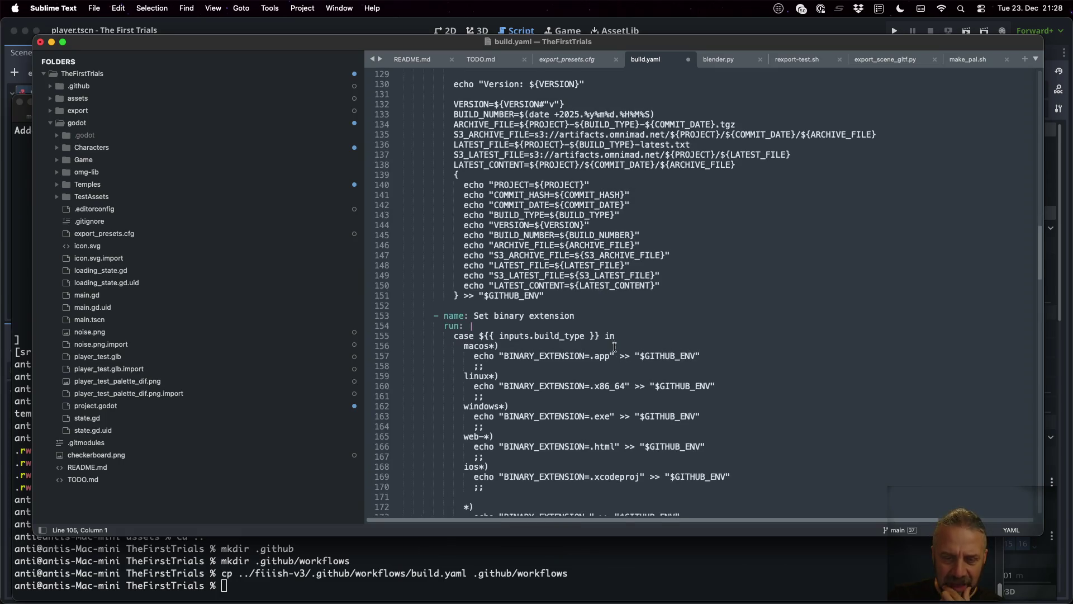
pyautogui.scroll(-10, 614, 352)
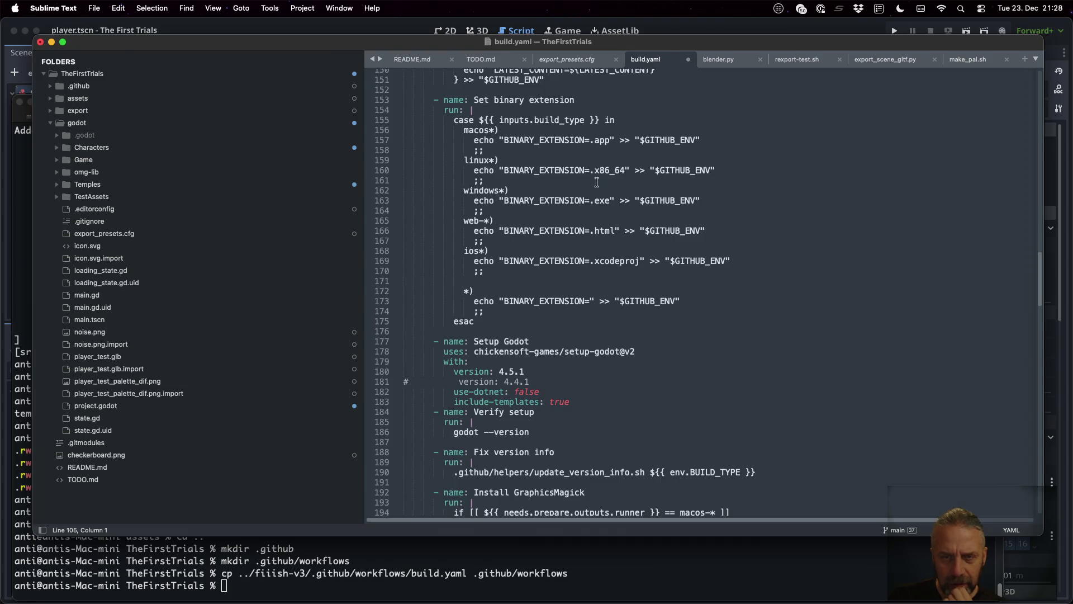
pyautogui.moveTo(591, 170); pyautogui.dragTo(619, 170)
# Scroll to the Fix version info step, select line 190, and return to iTerm2.
pyautogui.scroll(-6, 615, 223)
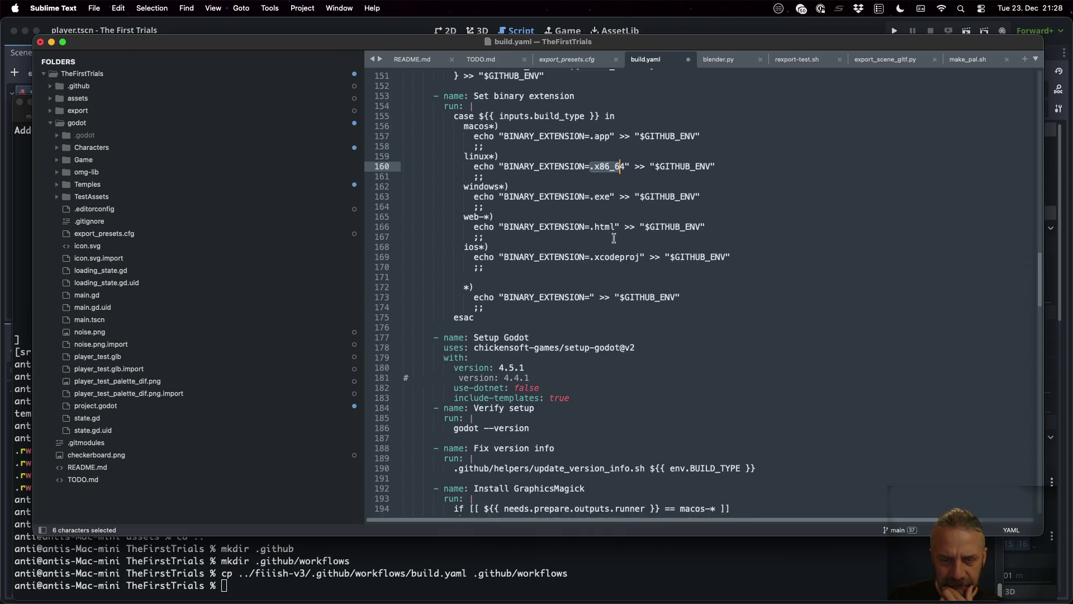
pyautogui.scroll(-2, 597, 246)
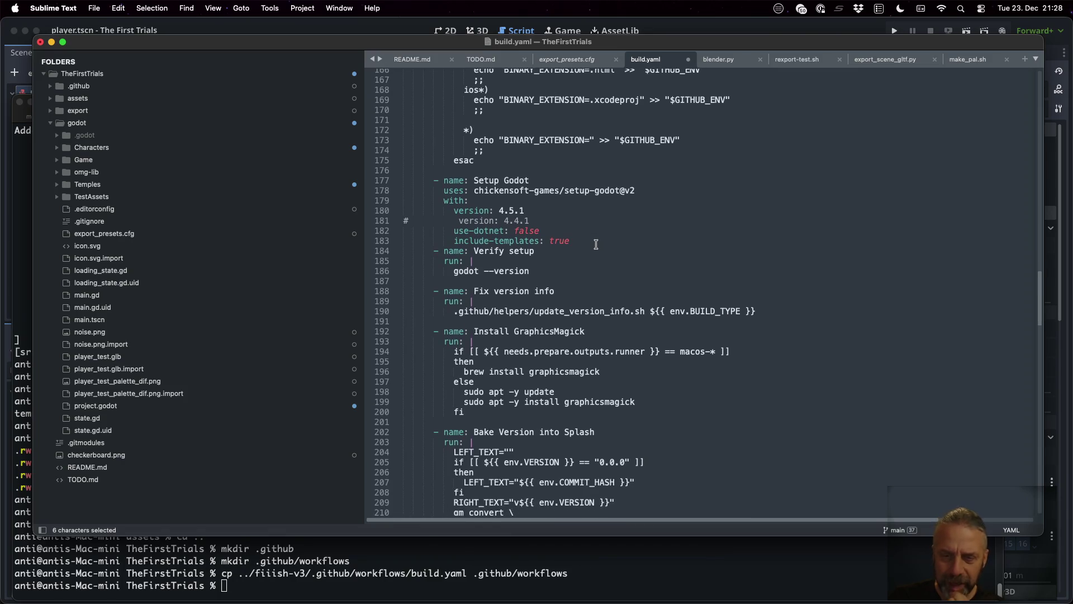
pyautogui.click(599, 311)
pyautogui.click(566, 578)
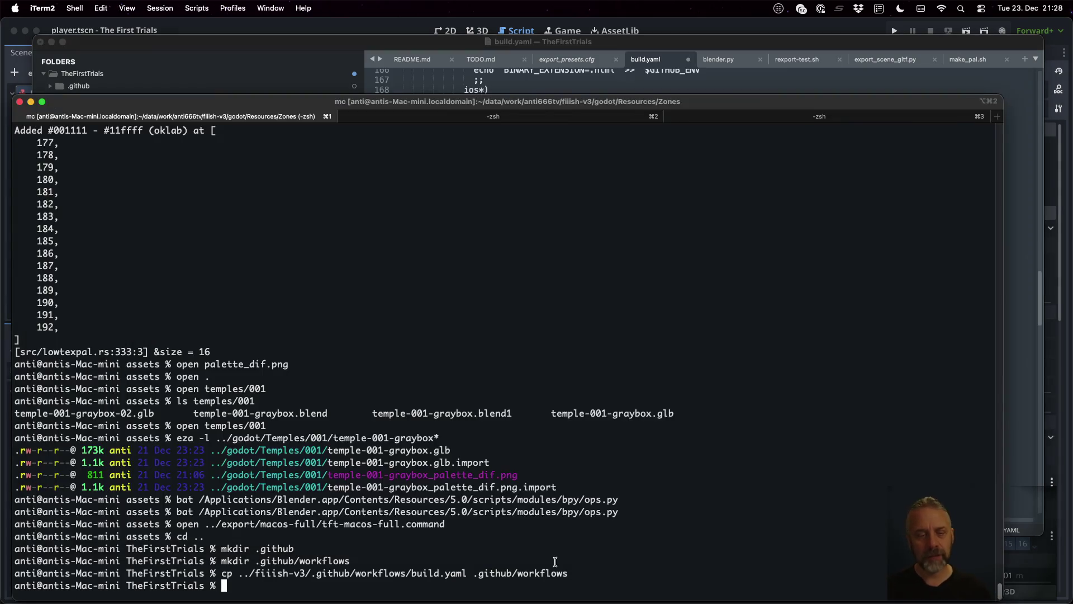
# Create the .github/helpers folder and list fiiish-v3's helper scripts in the terminal.
pyautogui.write('mkdir .github/h')
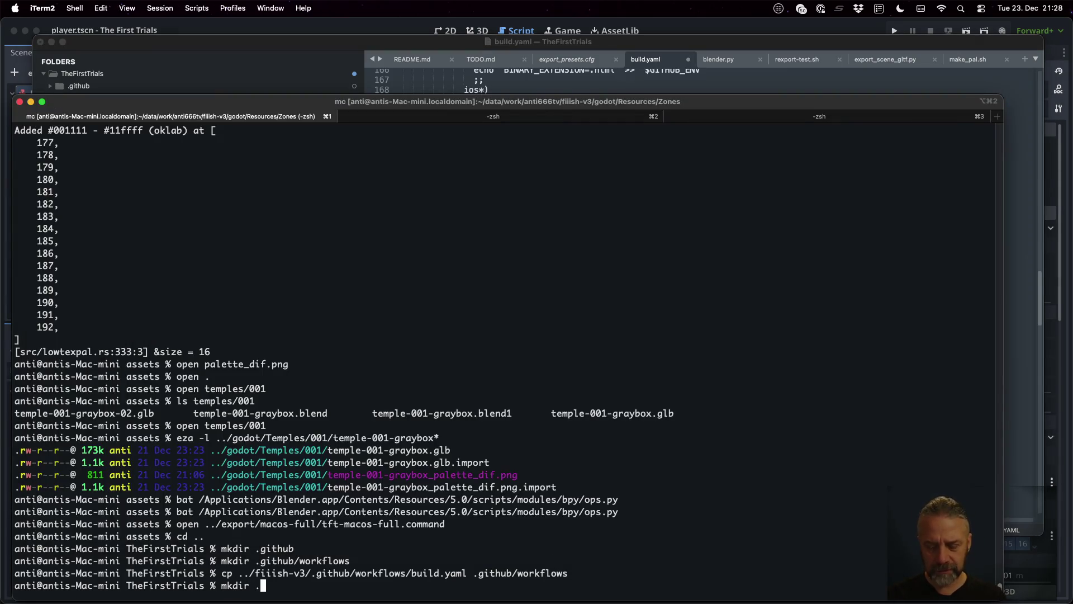
pyautogui.write('elpers')
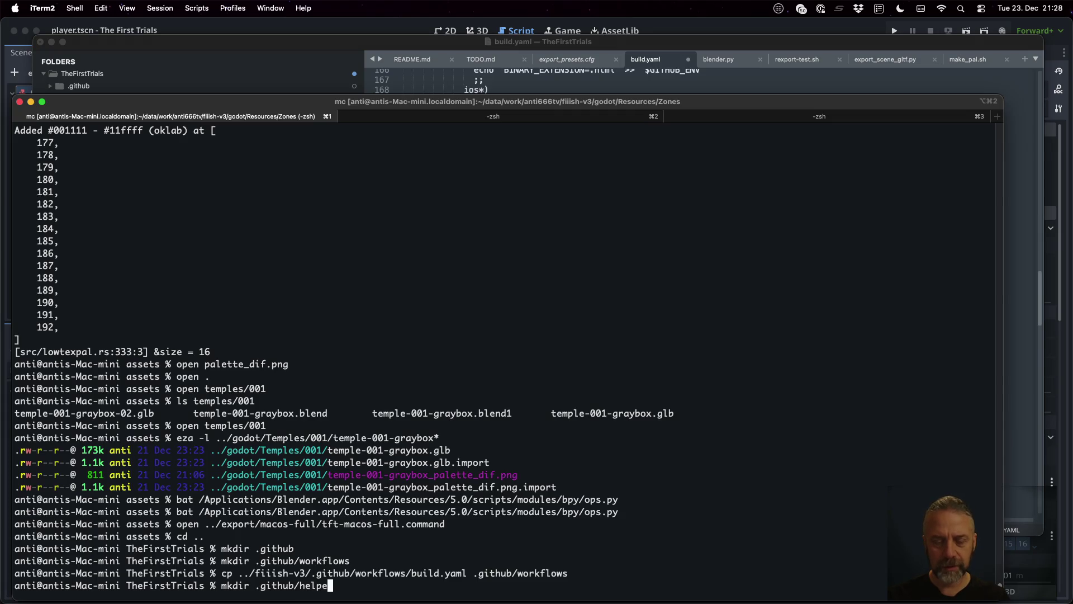
pyautogui.press('Return')
pyautogui.write('cp ..')
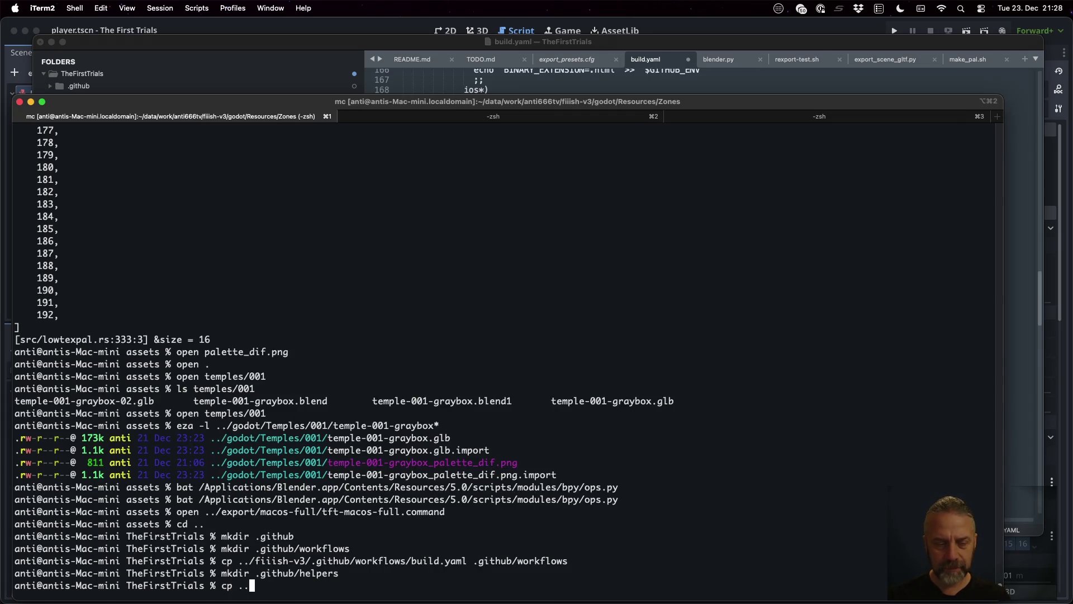
pyautogui.write('/fiiish-v3/.git')
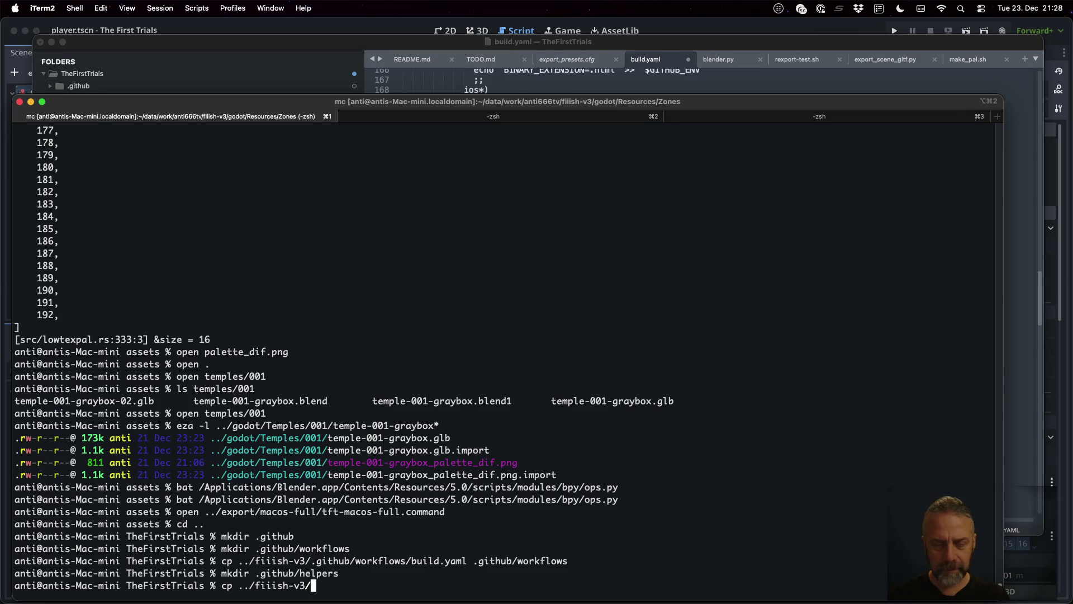
pyautogui.press('Tab')
pyautogui.write('h')
pyautogui.press('Tab')
pyautogui.write('w')
pyautogui.press('Tab')
pyautogui.press('BackSpace')
pyautogui.press('BackSpace')
pyautogui.press('BackSpace')
pyautogui.write('h')
pyautogui.press('Tab')
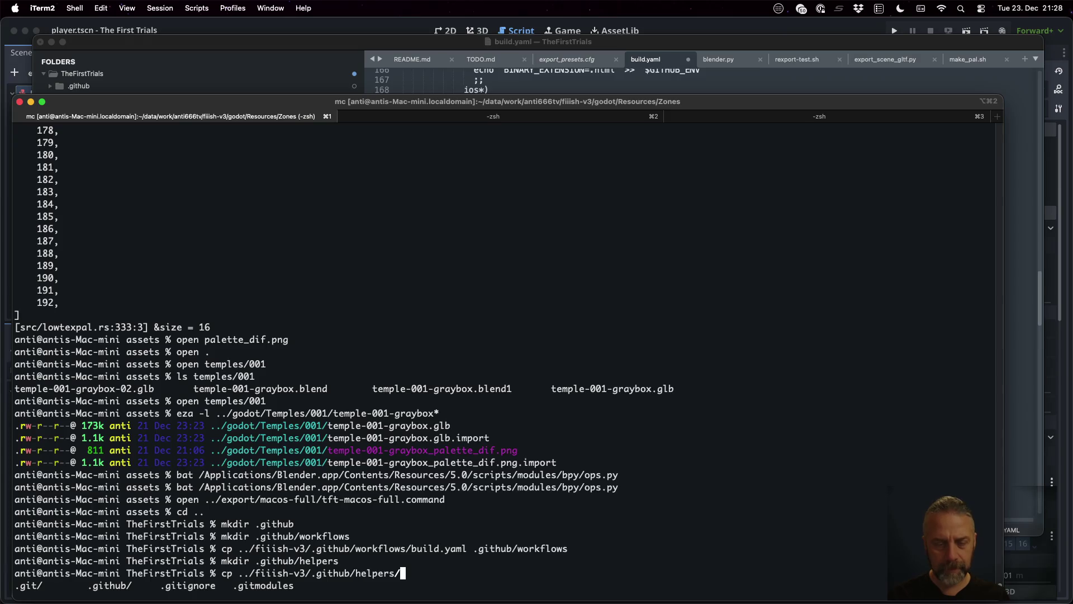
pyautogui.press('Tab')
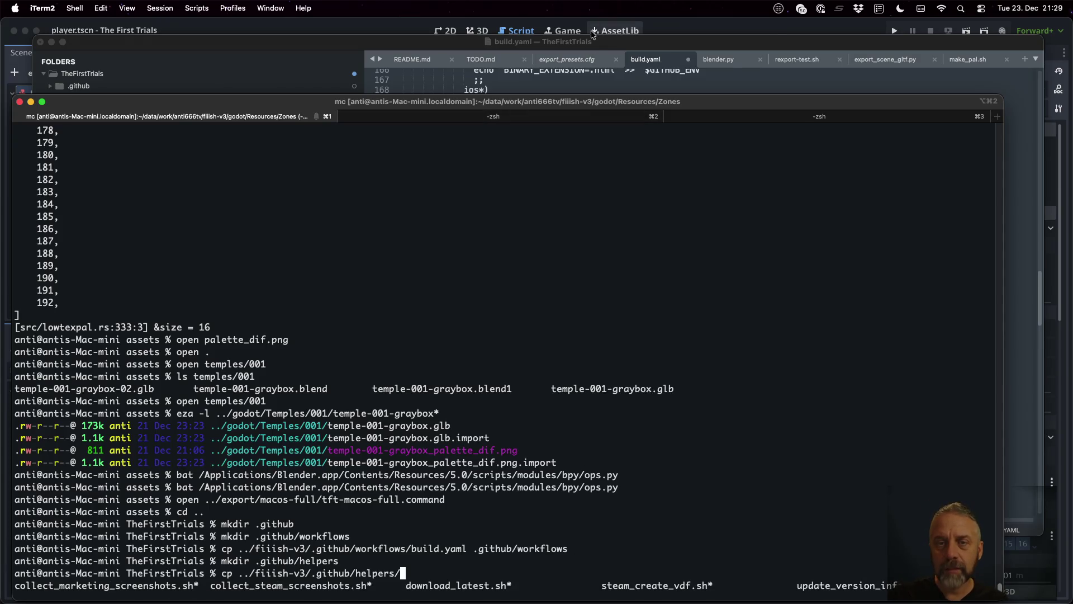
# Copy update_version_info.sh from ../fiiish-v3/.github/helpers into .github/helpers.
pyautogui.click(596, 43)
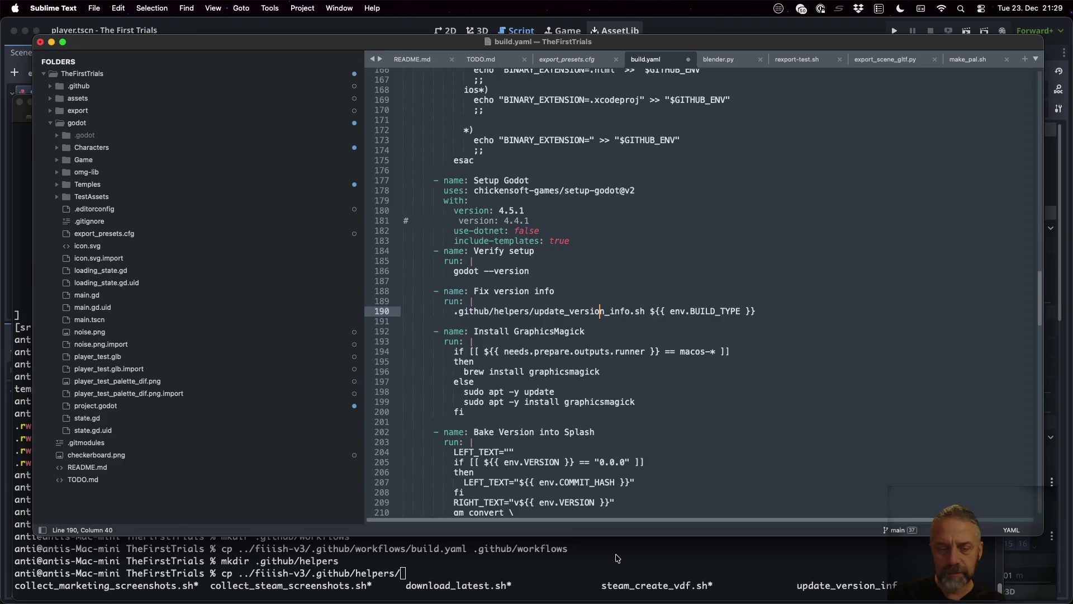
pyautogui.click(617, 556)
pyautogui.write('u')
pyautogui.press('Tab')
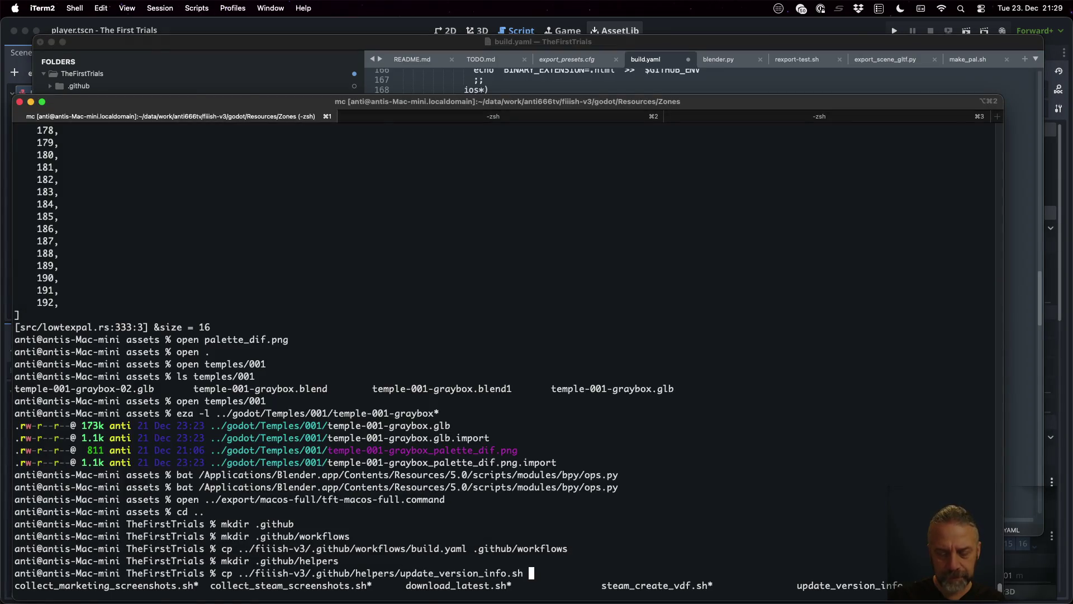
pyautogui.write('.git')
pyautogui.press('Tab')
pyautogui.write('hub/helpers')
pyautogui.press('Return')
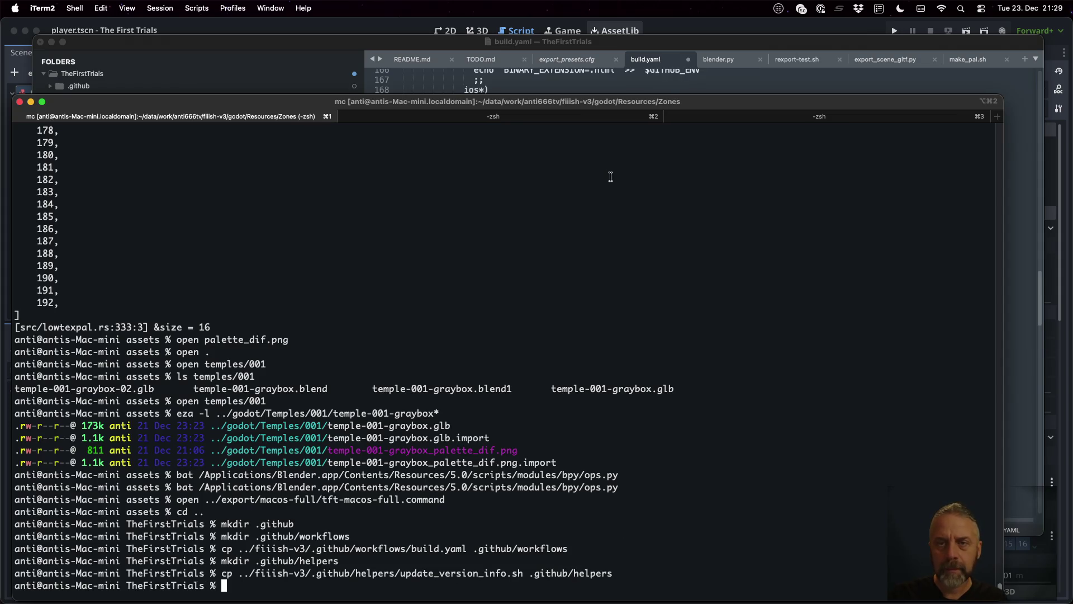
# Save build.yaml and open update_version_info.sh in Sublime Text.
pyautogui.click(662, 89)
pyautogui.press('super+s')
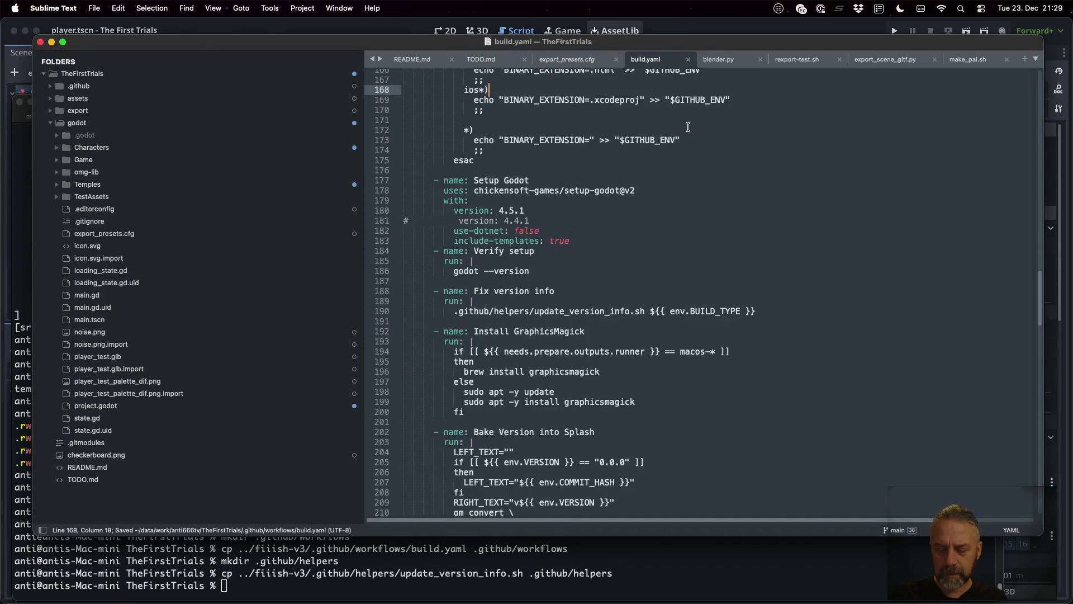
pyautogui.press('super+p')
pyautogui.write('upda')
pyautogui.press('Return')
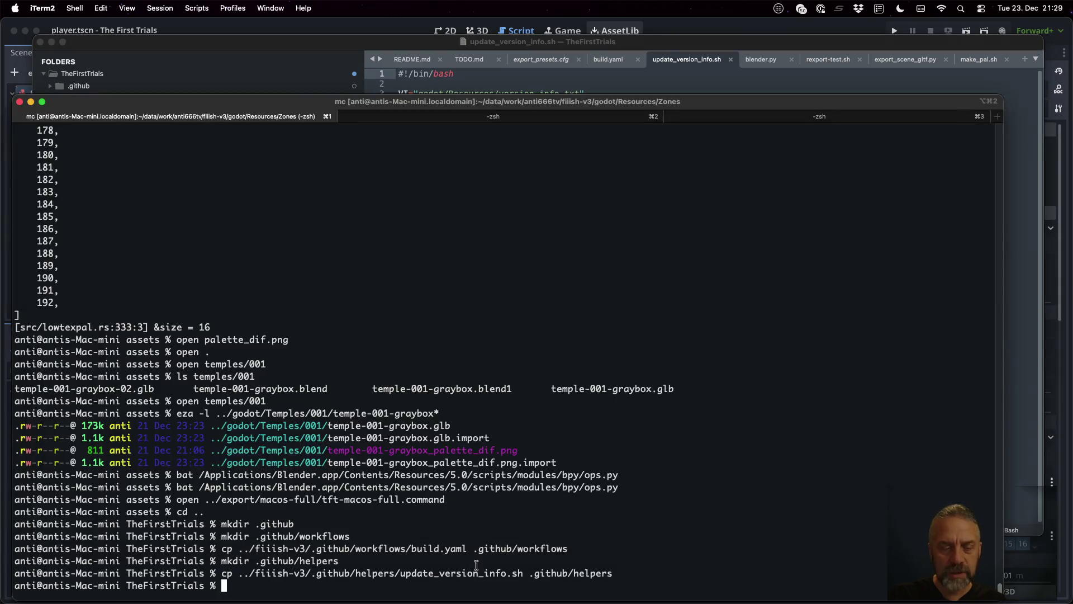
# Create the godot/Resources folder and an empty version_info.txt inside it.
pyautogui.click(467, 572)
pyautogui.write('touch ')
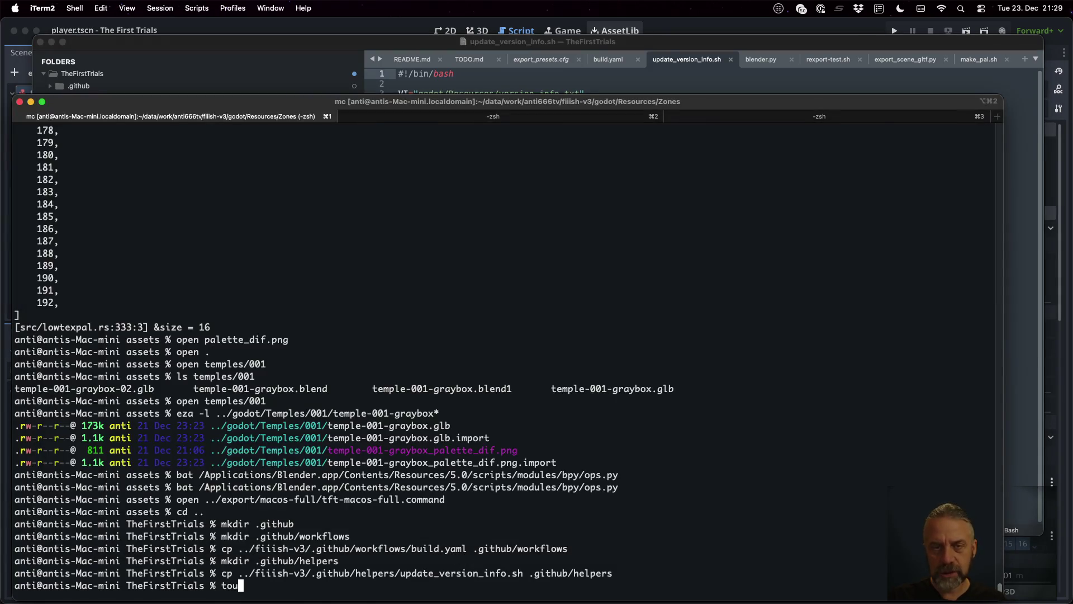
pyautogui.write('godot/Re')
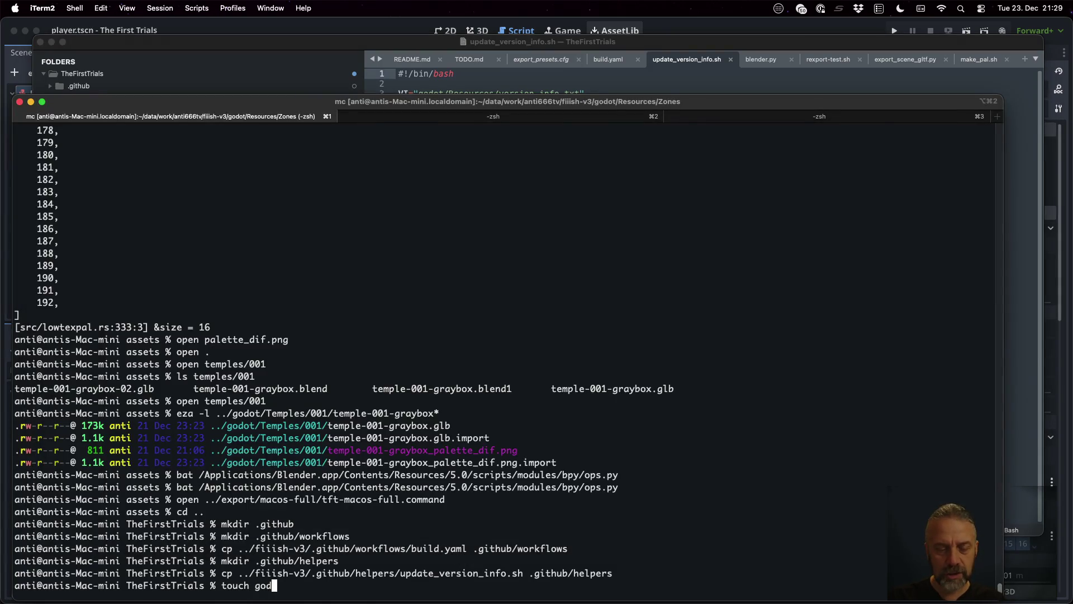
pyautogui.press('BackSpace')
pyautogui.press('BackSpace')
pyautogui.press('BackSpace')
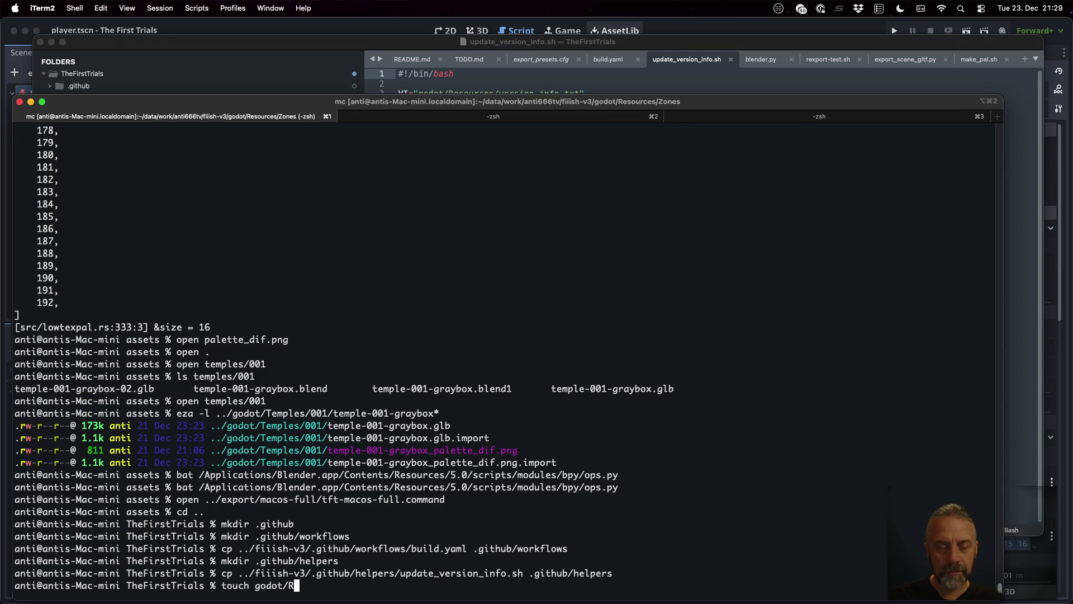
pyautogui.write('m')
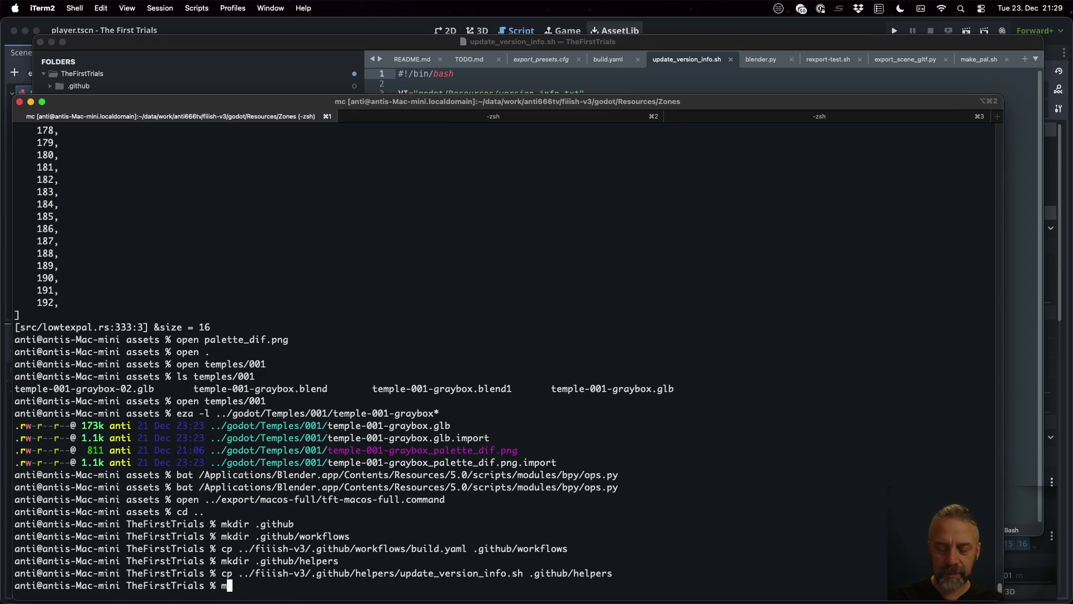
pyautogui.write('kdir godor/Resources')
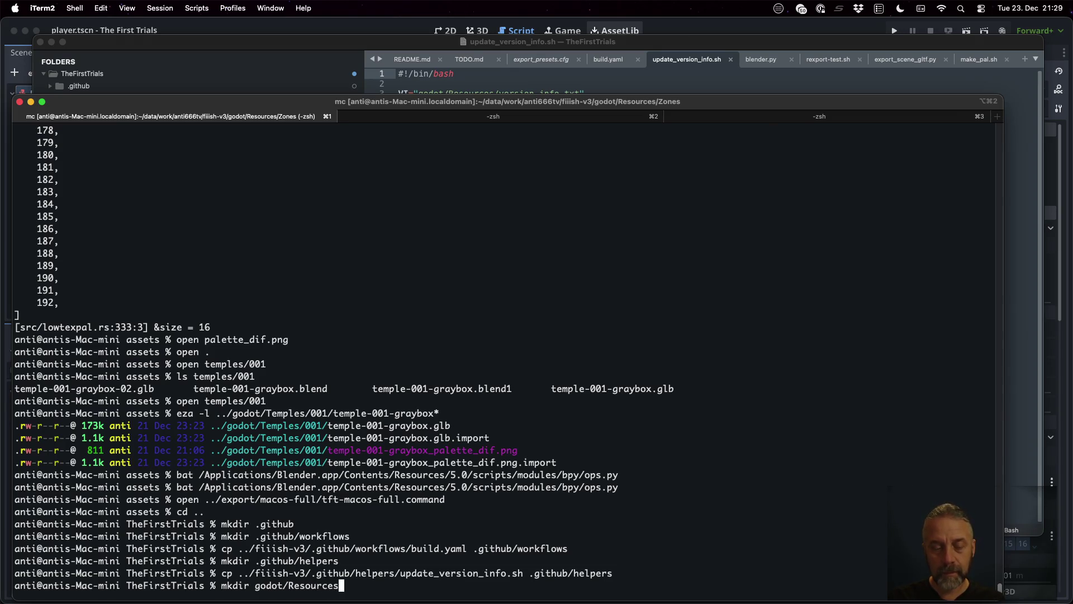
pyautogui.press('Return')
pyautogui.write('touch godot/Resources/version_info.txrt')
pyautogui.press('BackSpace')
pyautogui.press('BackSpace')
pyautogui.write('t')
pyautogui.press('Return')
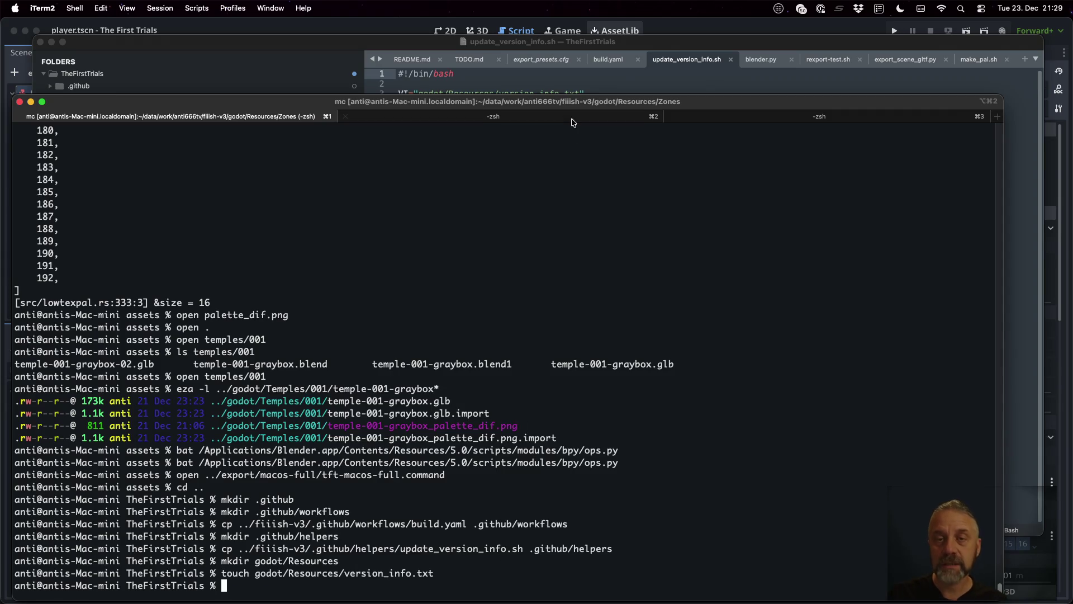
# Check the version_info output path in the script, then return to build.yaml line 191.
pyautogui.click(573, 92)
pyautogui.doubleClick(561, 94)
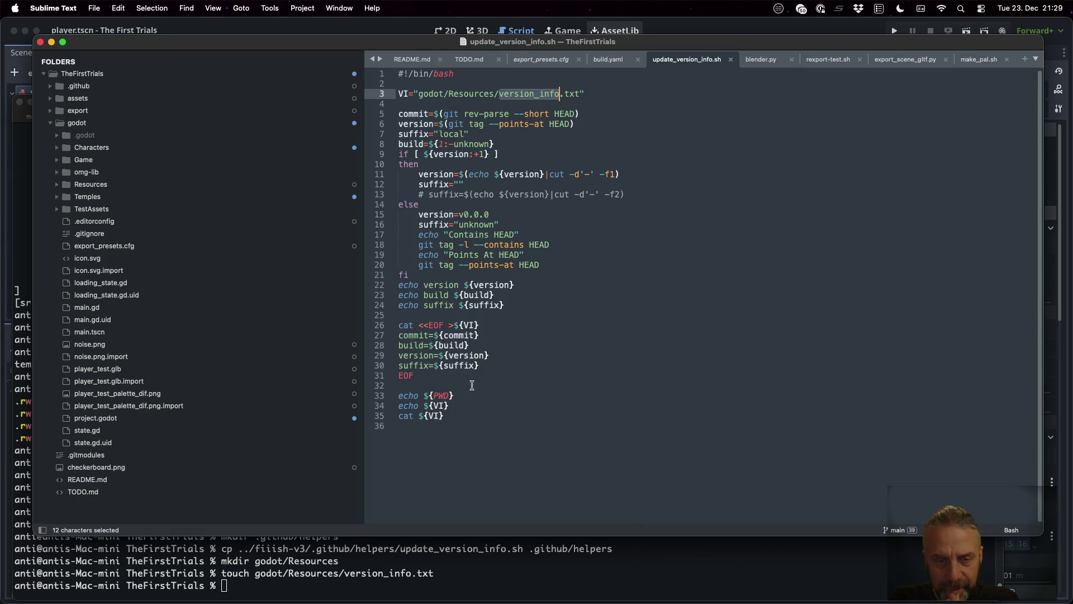
pyautogui.click(610, 59)
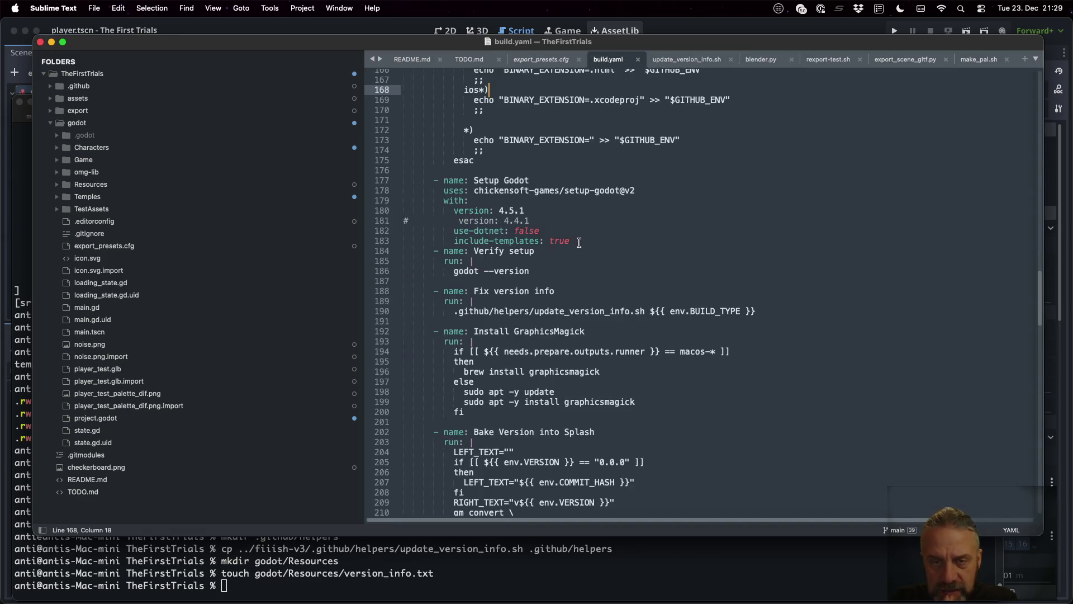
pyautogui.scroll(-2, 547, 305)
pyautogui.click(544, 288)
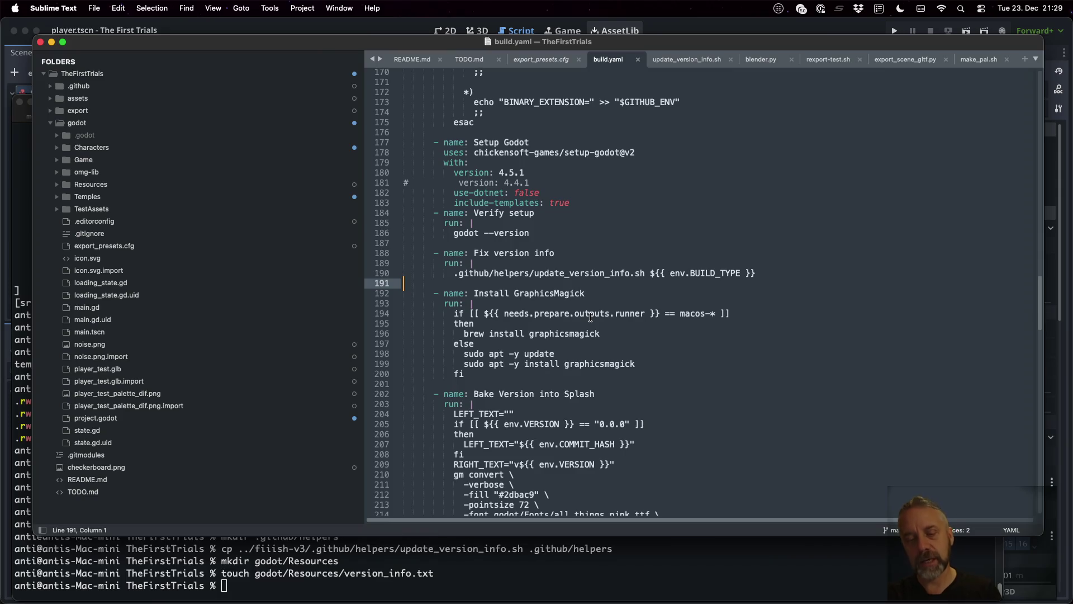
pyautogui.scroll(-5, 590, 317)
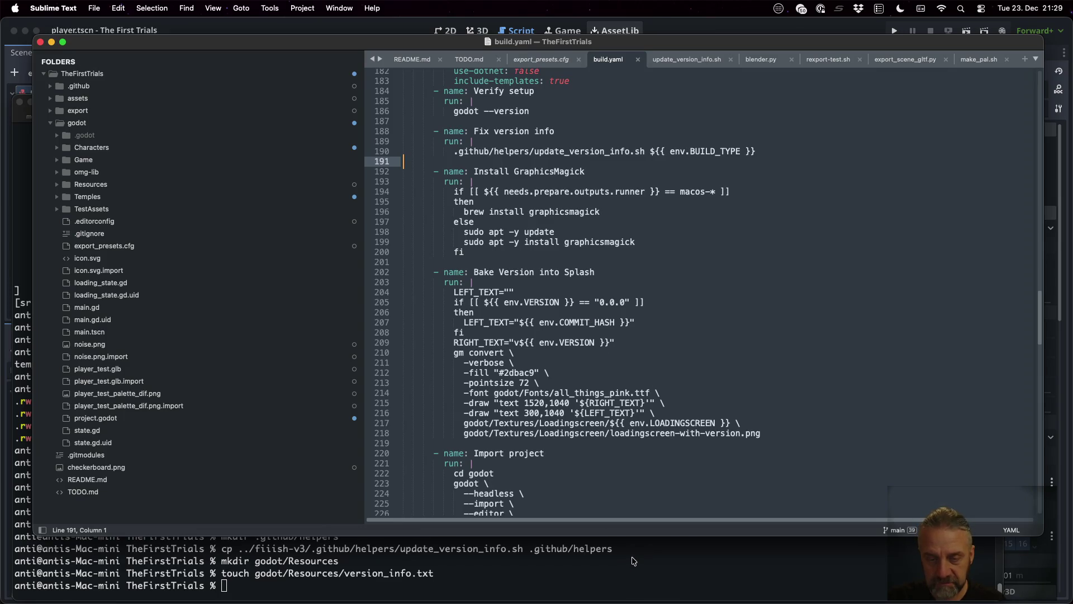
# Create the godot/Fonts folder, removing a mistakenly touched Fonts file first.
pyautogui.click(633, 561)
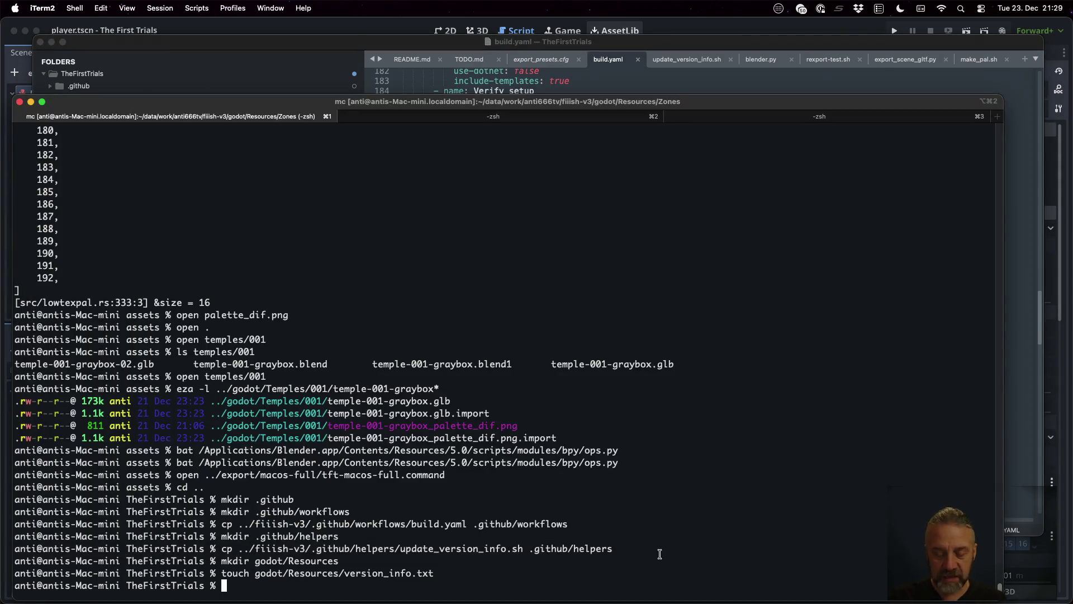
pyautogui.press('Up')
pyautogui.press('BackSpace')
pyautogui.press('BackSpace')
pyautogui.press('BackSpace')
pyautogui.press('BackSpace')
pyautogui.press('BackSpace')
pyautogui.press('BackSpace')
pyautogui.write('Fonts')
pyautogui.press('Tab')
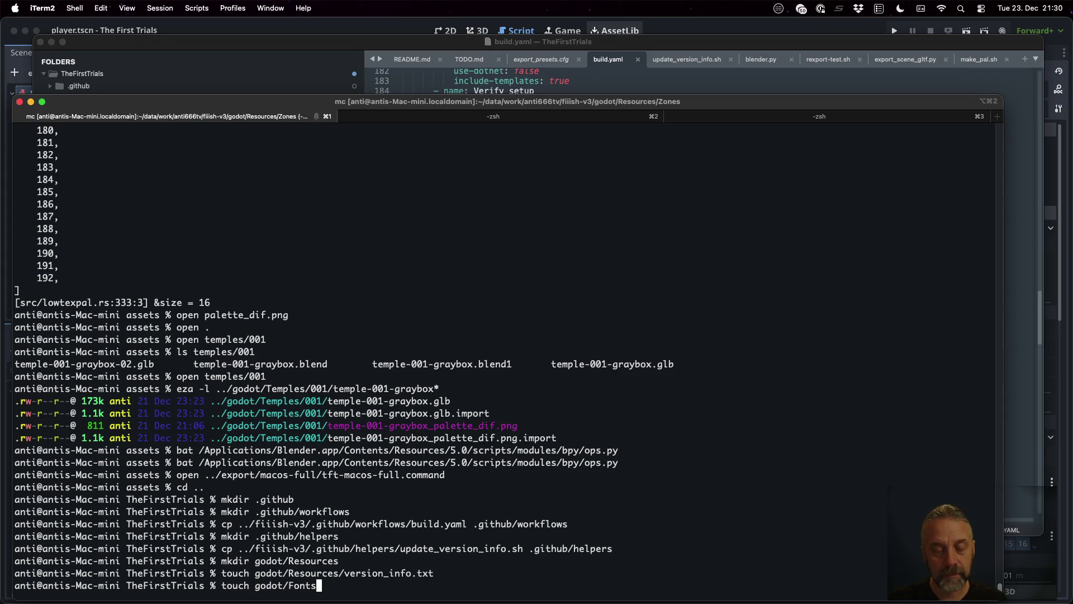
pyautogui.press('Return')
pyautogui.write('rm godot/Fonts')
pyautogui.press('Return')
pyautogui.write('mkdir godot/Fonts')
pyautogui.press('Return')
# Copy all_things_pink.ttf from ../fiiish-v3/godot/Fonts into godot/Fonts.
pyautogui.write('cp ../fiiish-v3/')
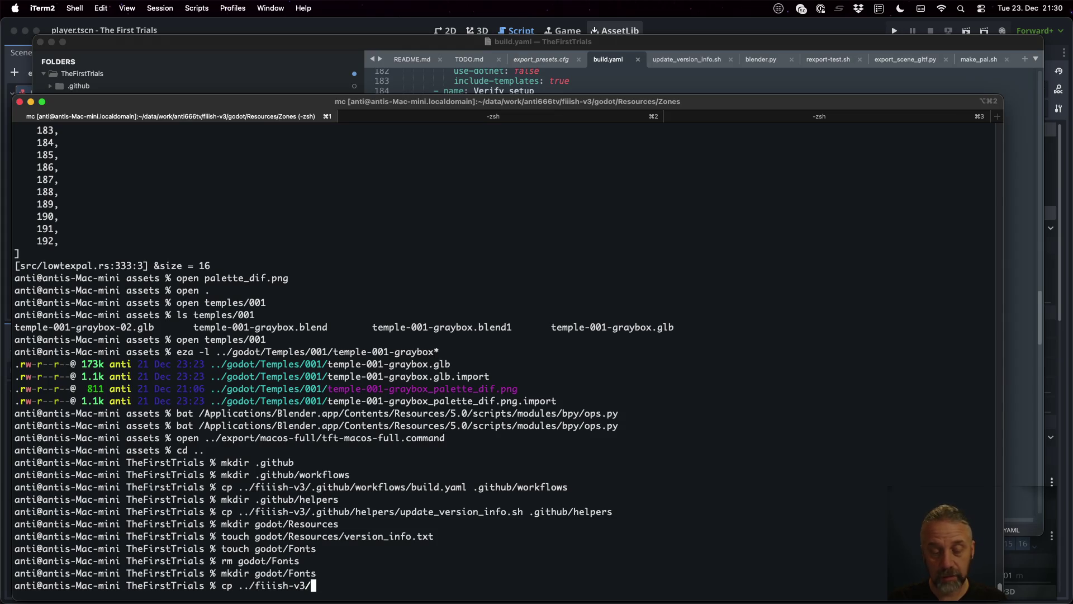
pyautogui.write('godot/')
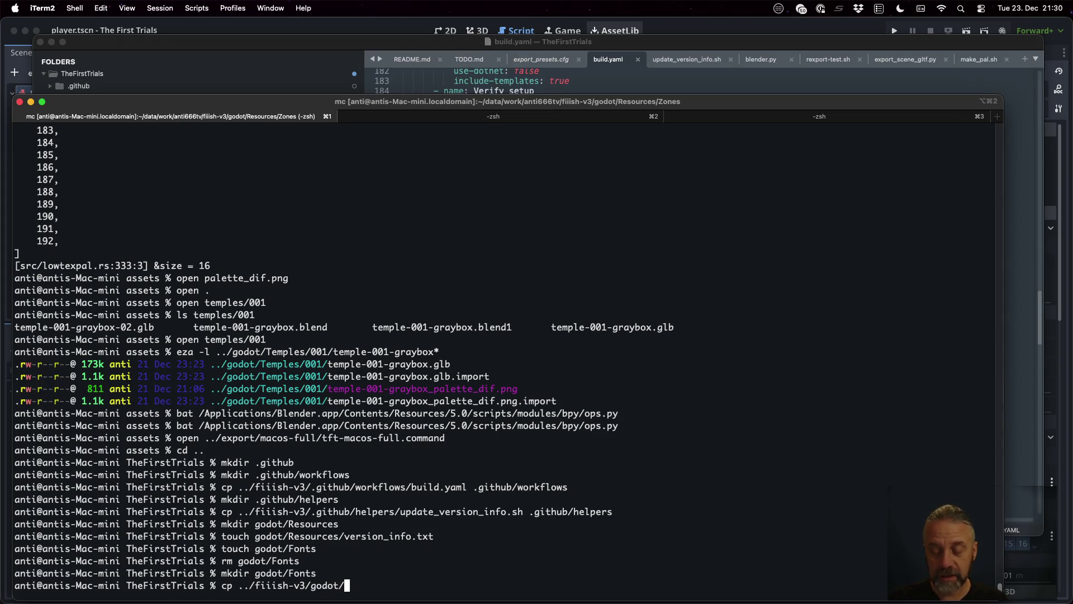
pyautogui.write('Fonts/a')
pyautogui.press('Tab')
pyautogui.write('godot/Fonts/')
pyautogui.press('Return')
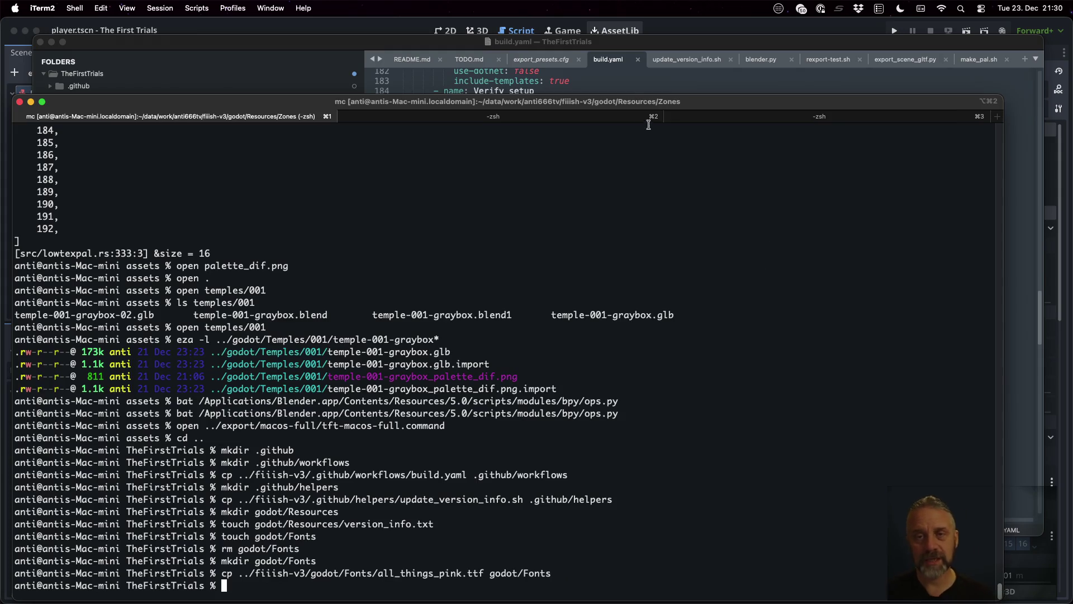
pyautogui.click(616, 78)
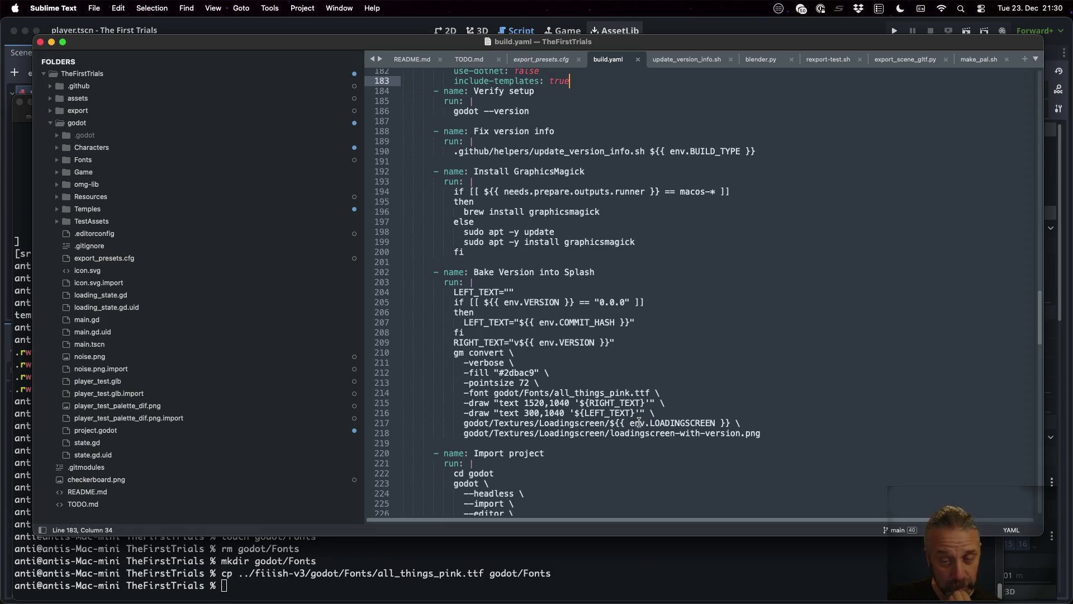
pyautogui.scroll(-3, 639, 423)
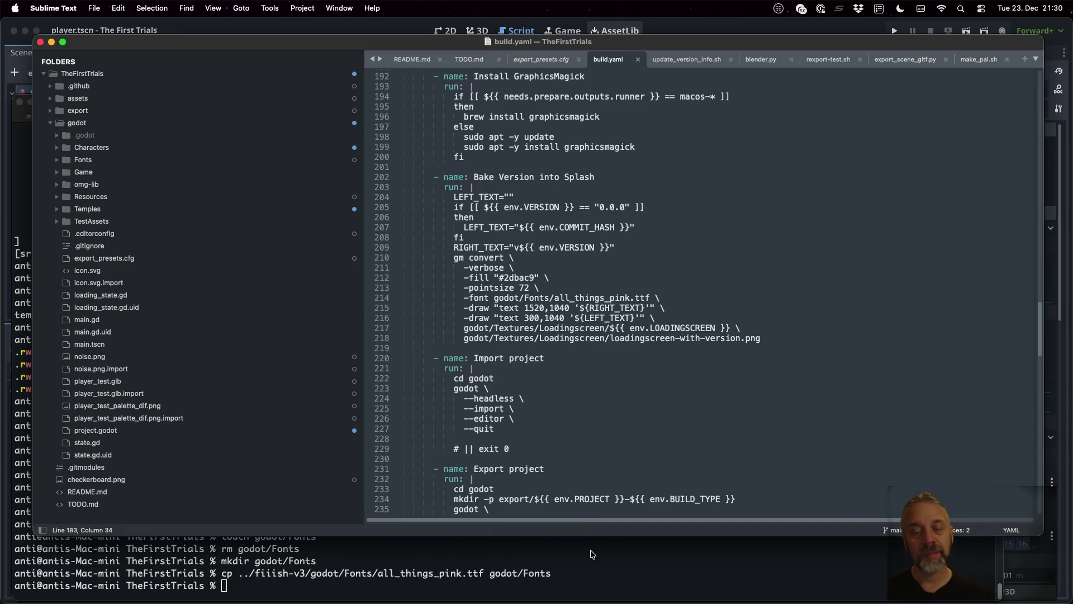
pyautogui.press('super+space')
pyautogui.press('Escape')
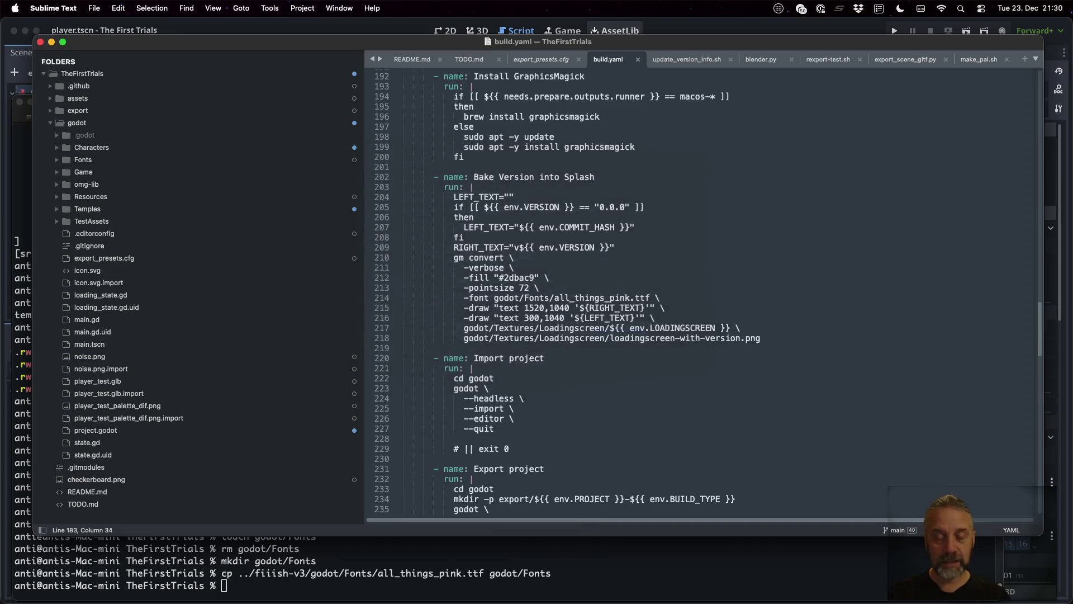
pyautogui.click(592, 553)
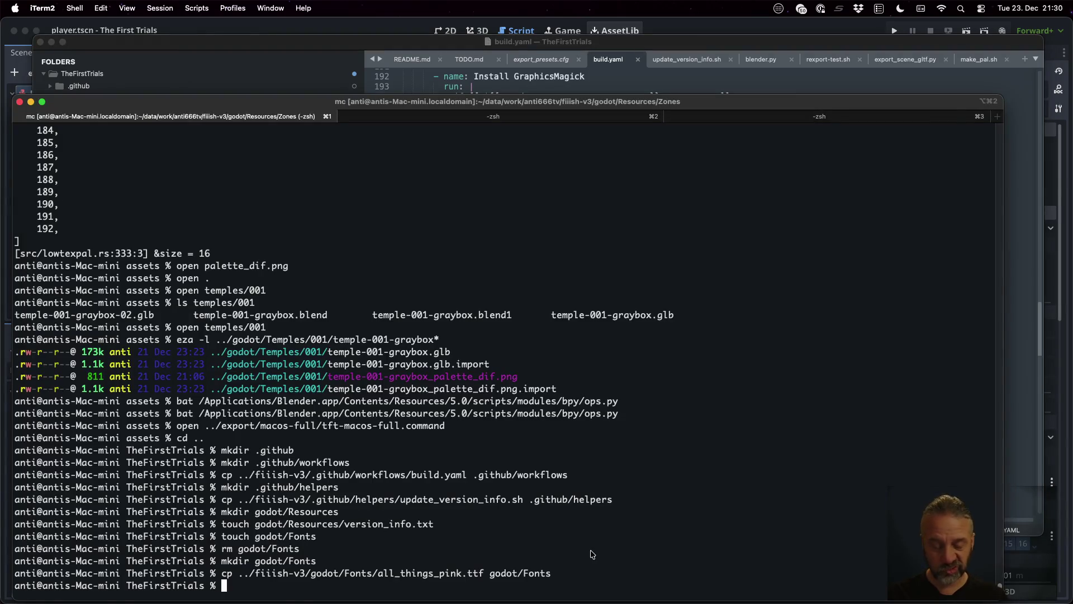
# Convert godot/Characters player_palette_dif.png to loadingscreen.webp with gm convert.
pyautogui.write('gm convert')
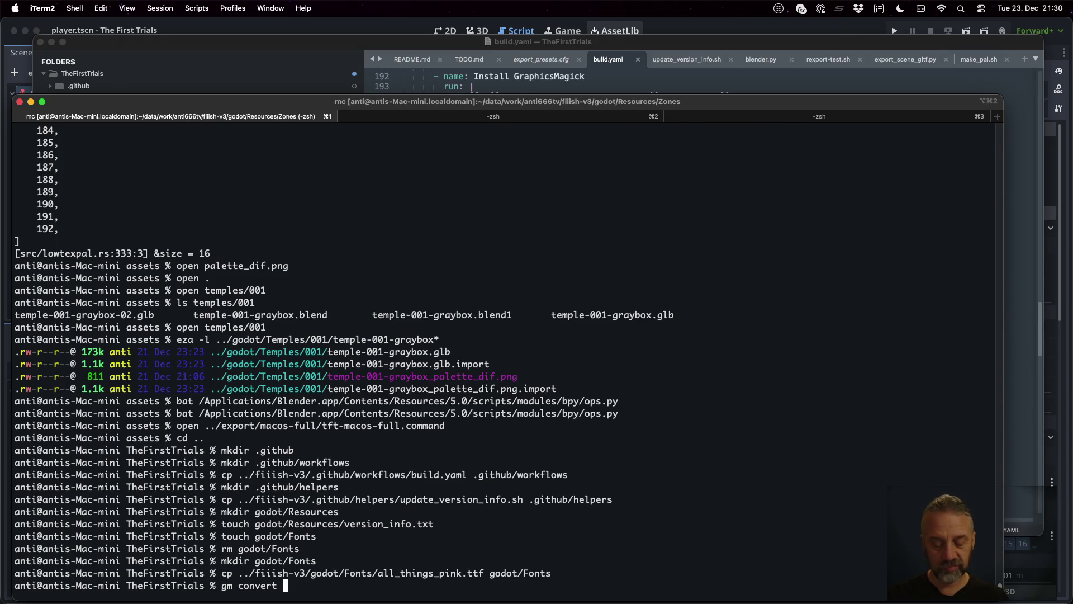
pyautogui.press('Tab')
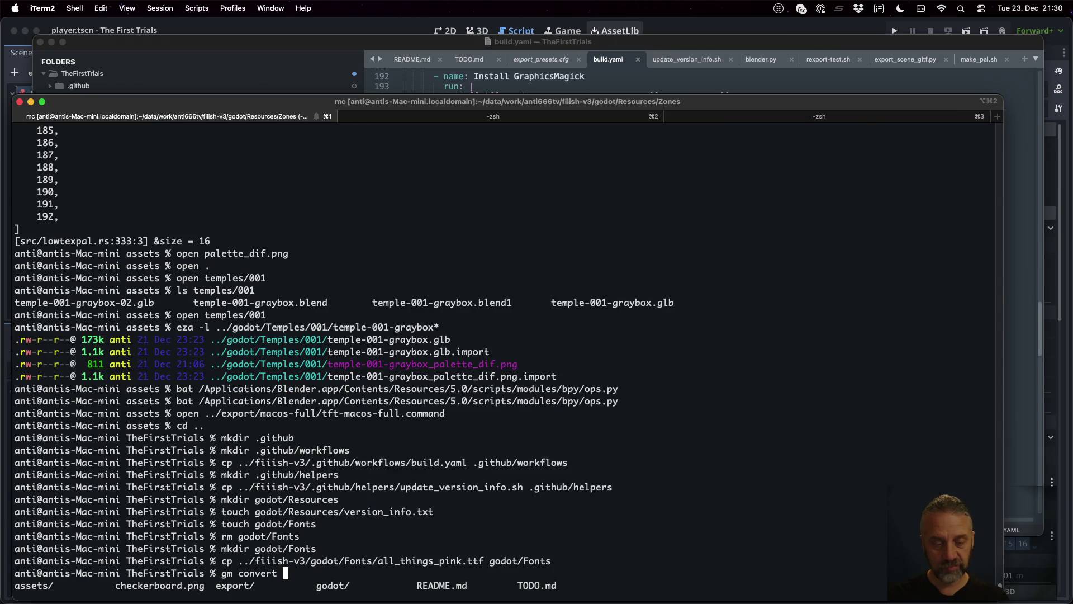
pyautogui.write('godot/')
pyautogui.press('Tab')
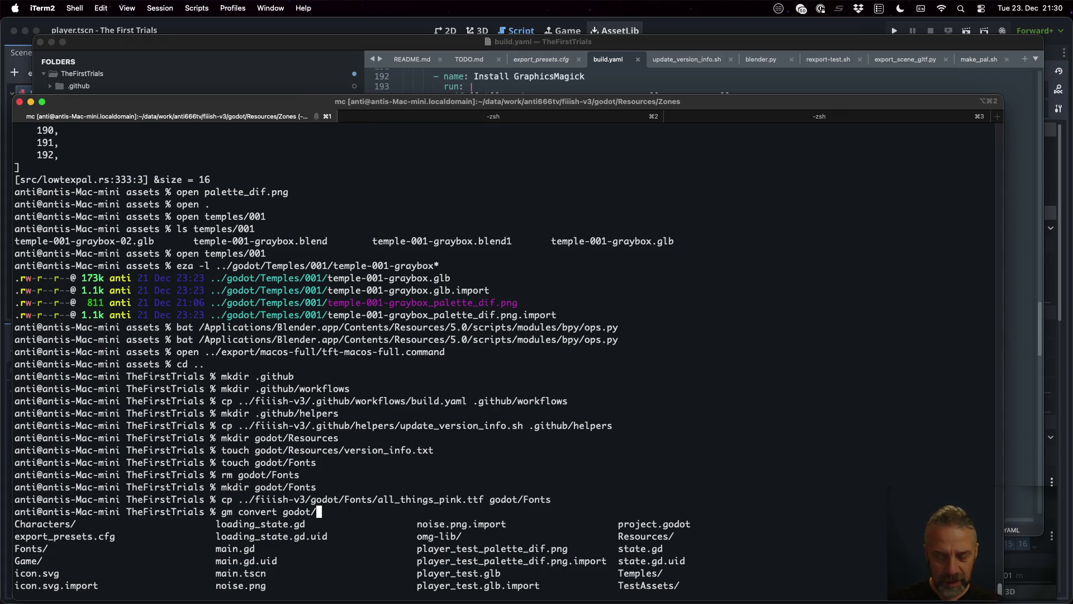
pyautogui.write('Ch')
pyautogui.press('Tab')
pyautogui.write('pl')
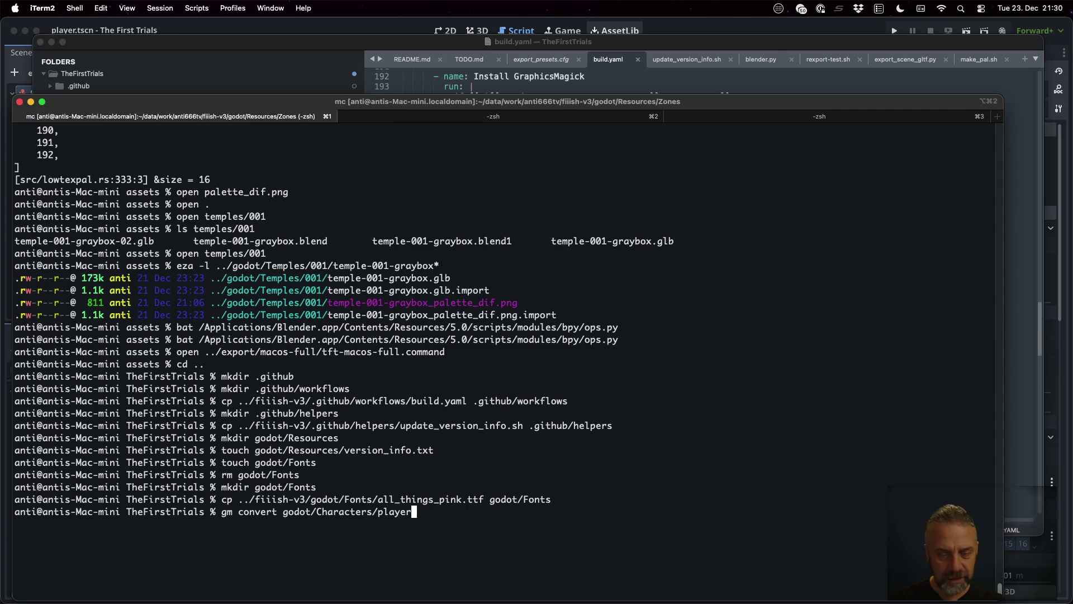
pyautogui.press('Tab')
pyautogui.write('_p')
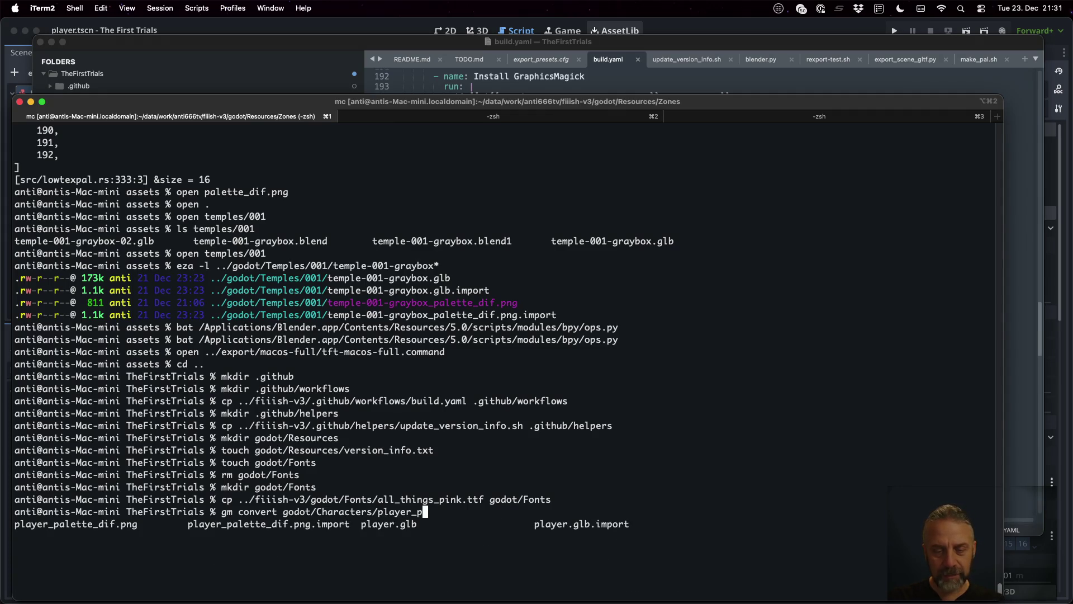
pyautogui.press('Tab')
pyautogui.write('loadingscreen.webp')
pyautogui.press('Return')
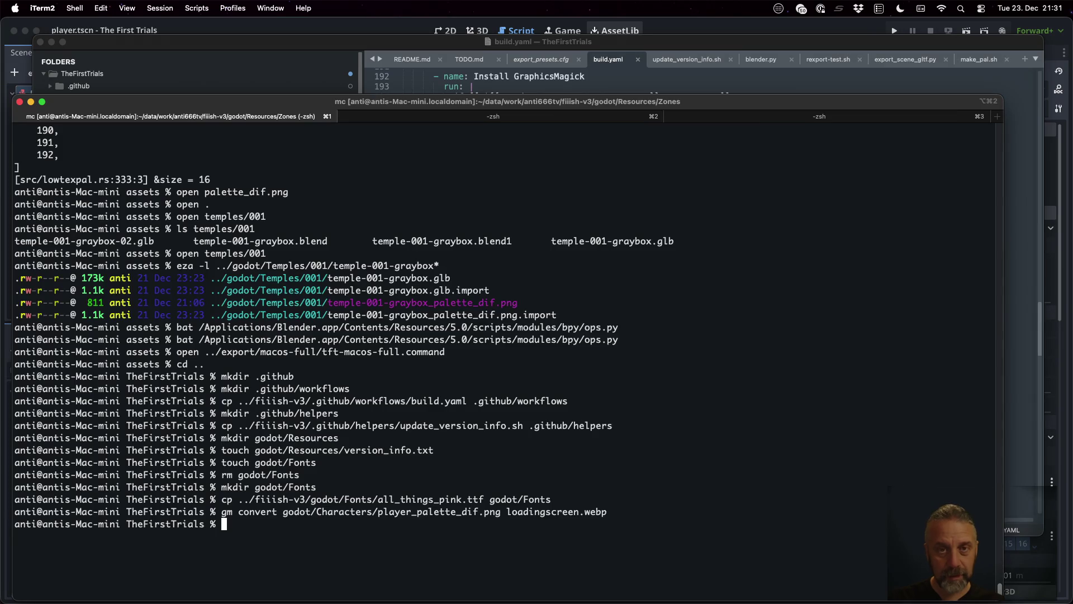
# Create the godot/Textures/Loadingscreen folder, taking the folder name from build.yaml.
pyautogui.click(605, 78)
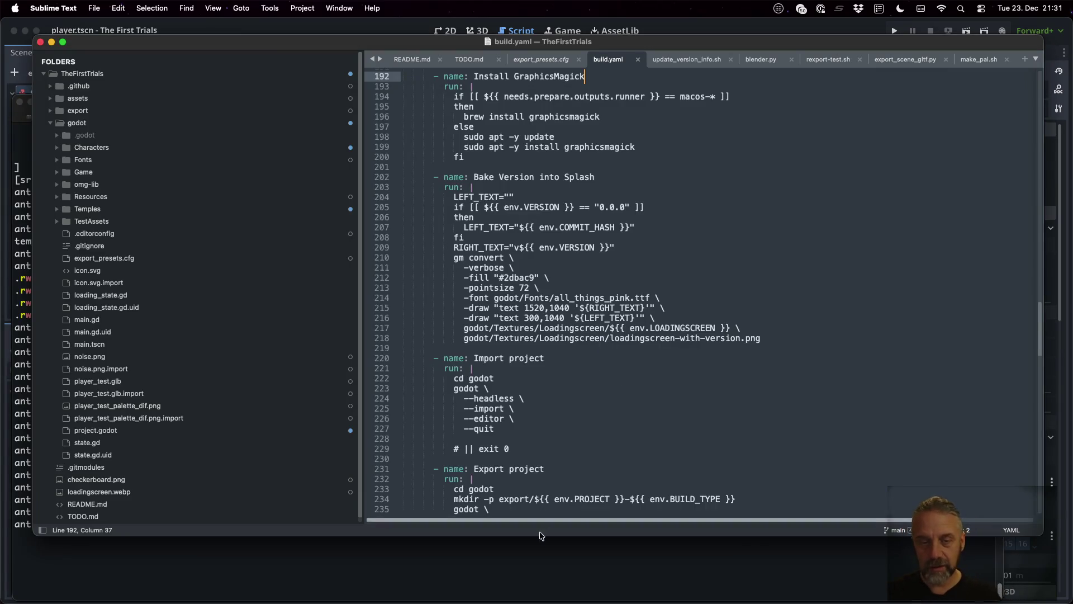
pyautogui.click(555, 580)
pyautogui.write('mkdi')
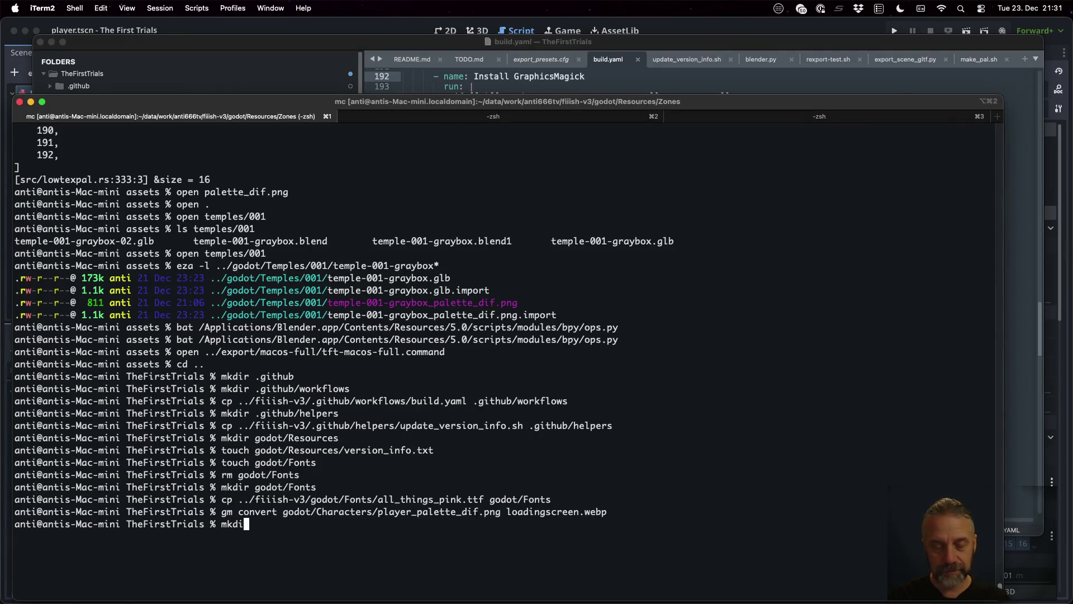
pyautogui.write('r godot/Textures')
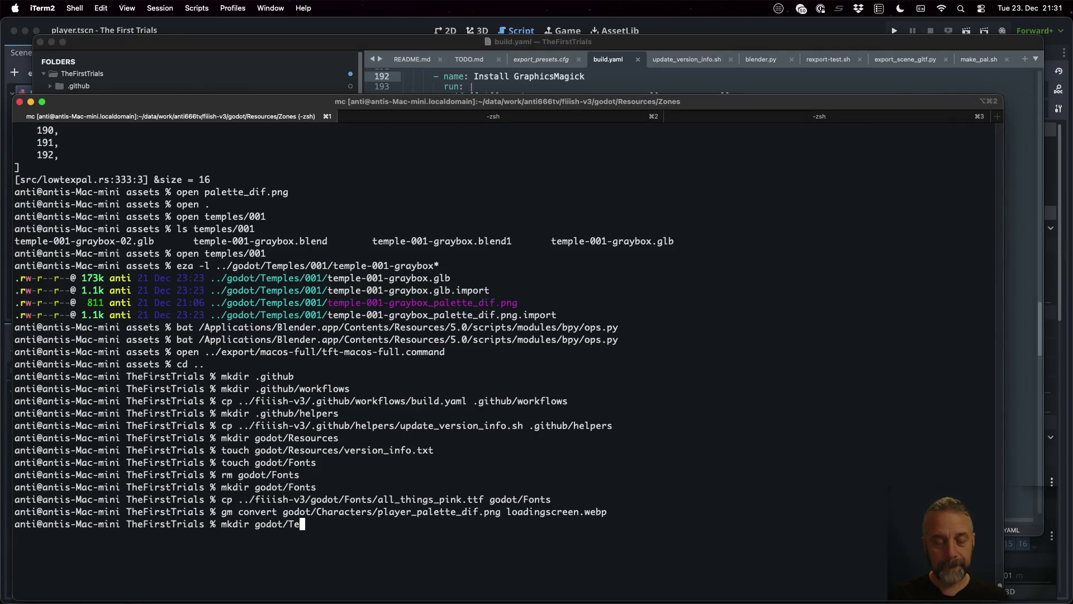
pyautogui.press('Return')
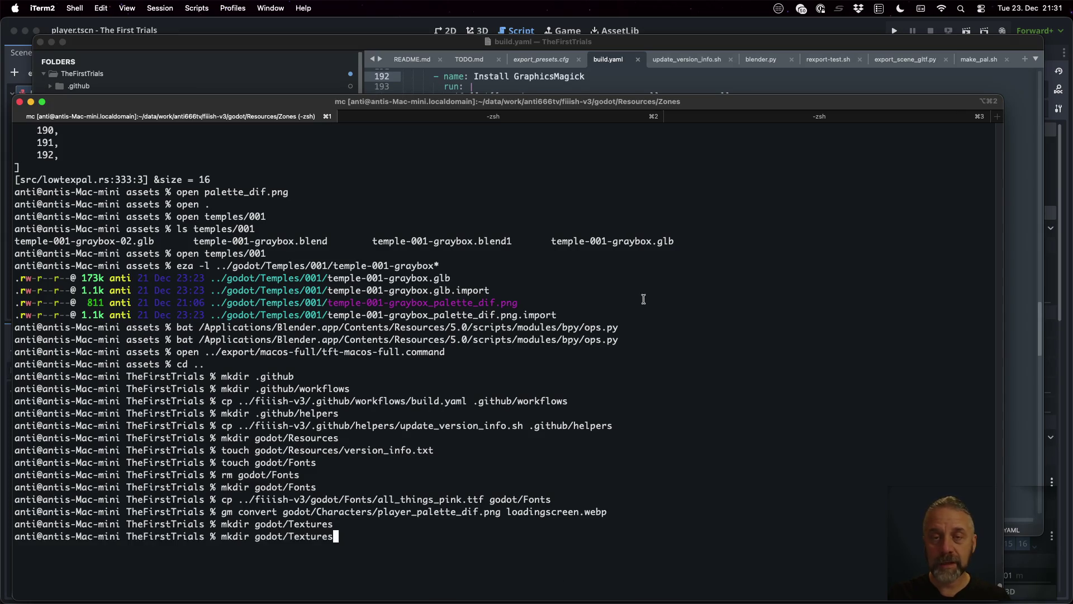
pyautogui.click(632, 80)
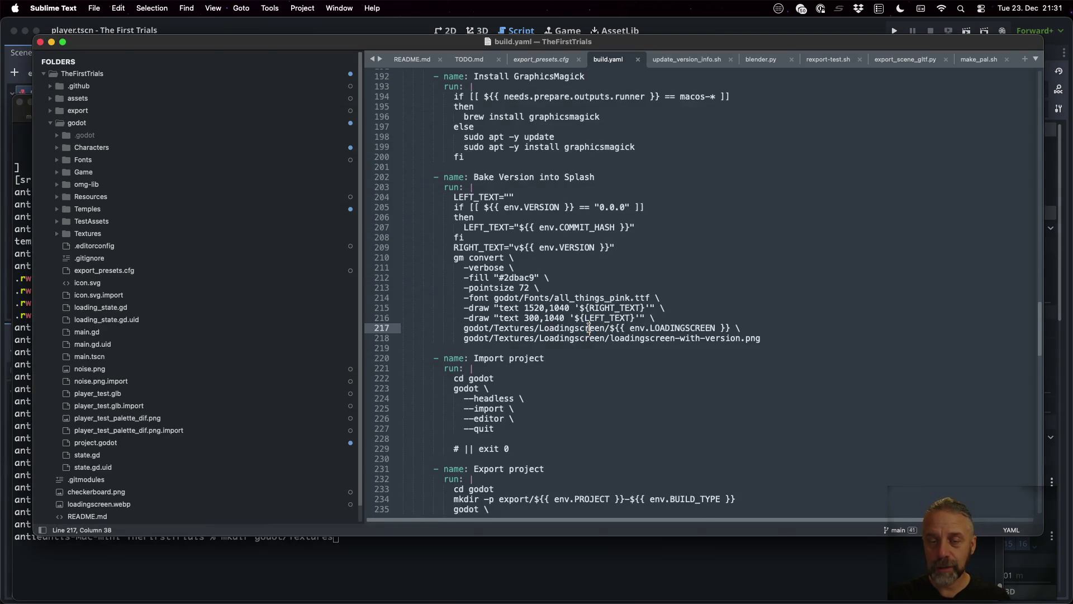
pyautogui.doubleClick(572, 328)
pyautogui.press('super+c')
pyautogui.click(645, 543)
pyautogui.write('/Loadingscreen')
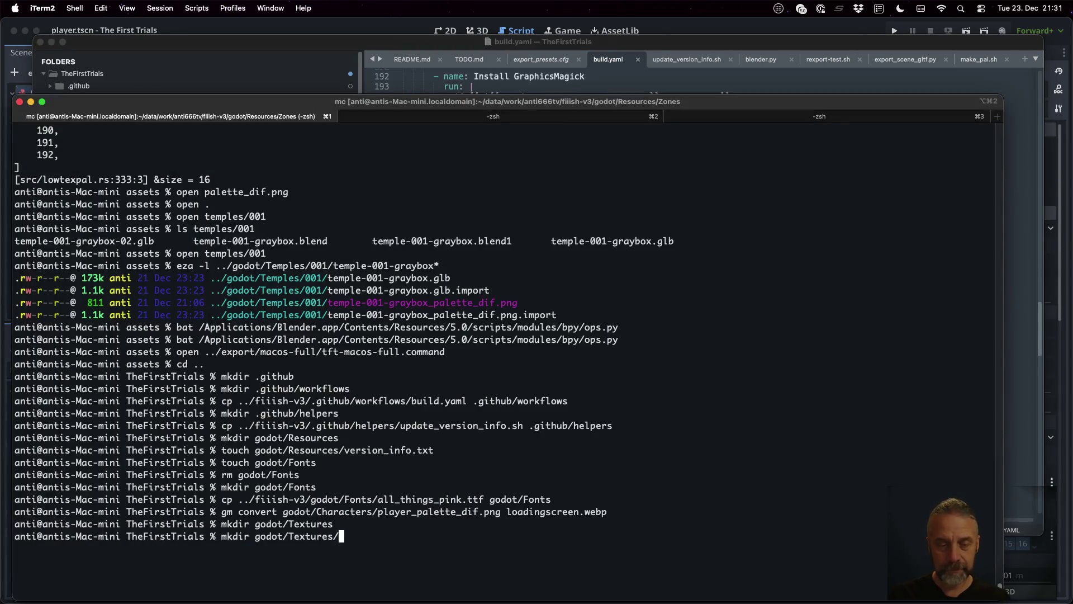
pyautogui.press('super+v')
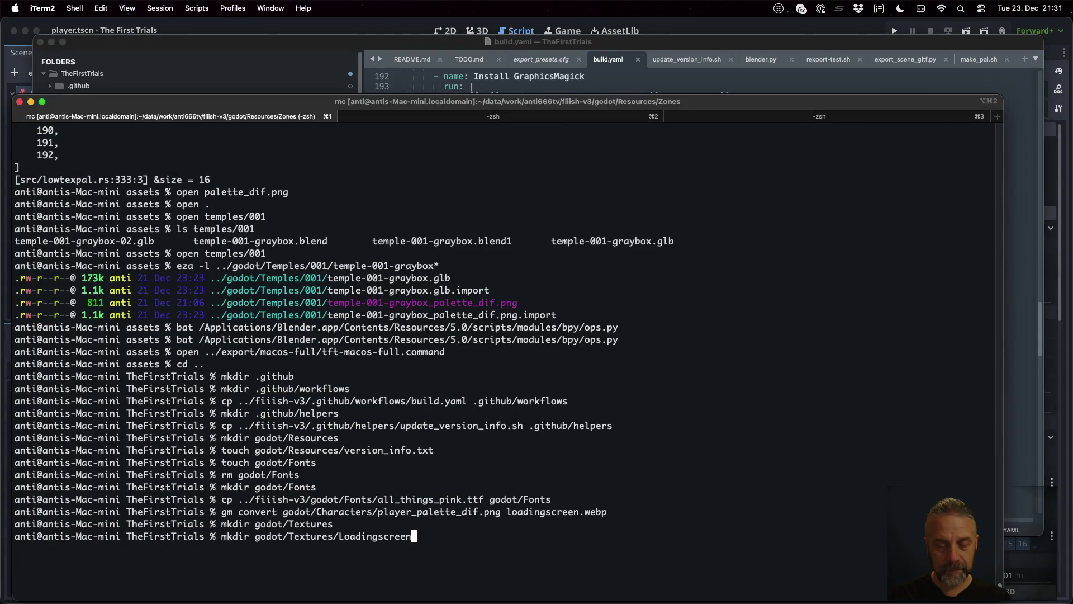
pyautogui.write('/')
pyautogui.press('Return')
# Convert loadingscreen.webp into the loadingscreen-with-version.png path copied from build.yaml.
pyautogui.write('gm c')
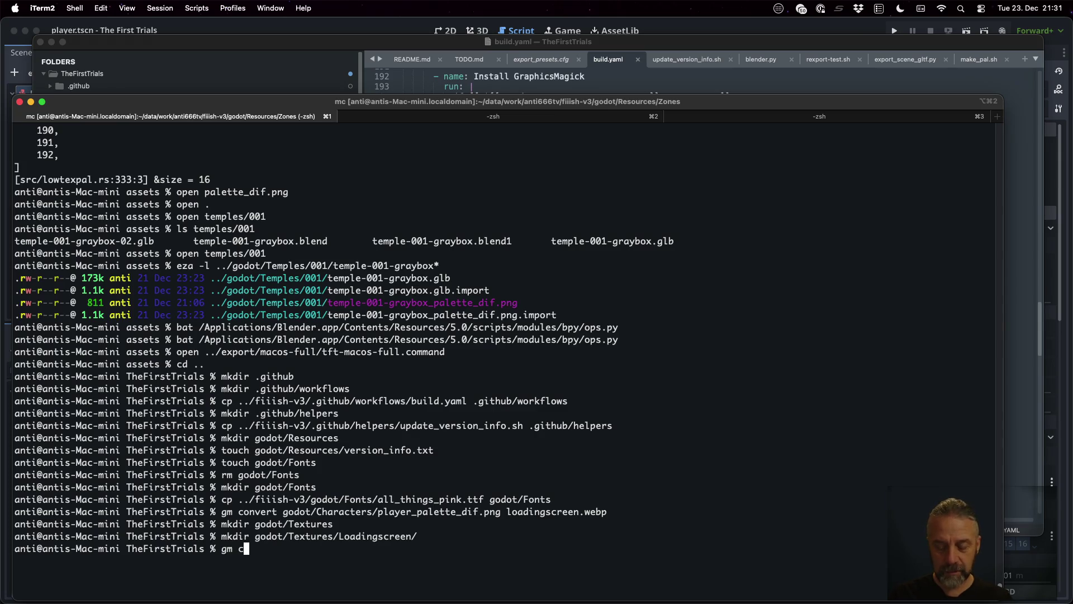
pyautogui.write('onvert lo')
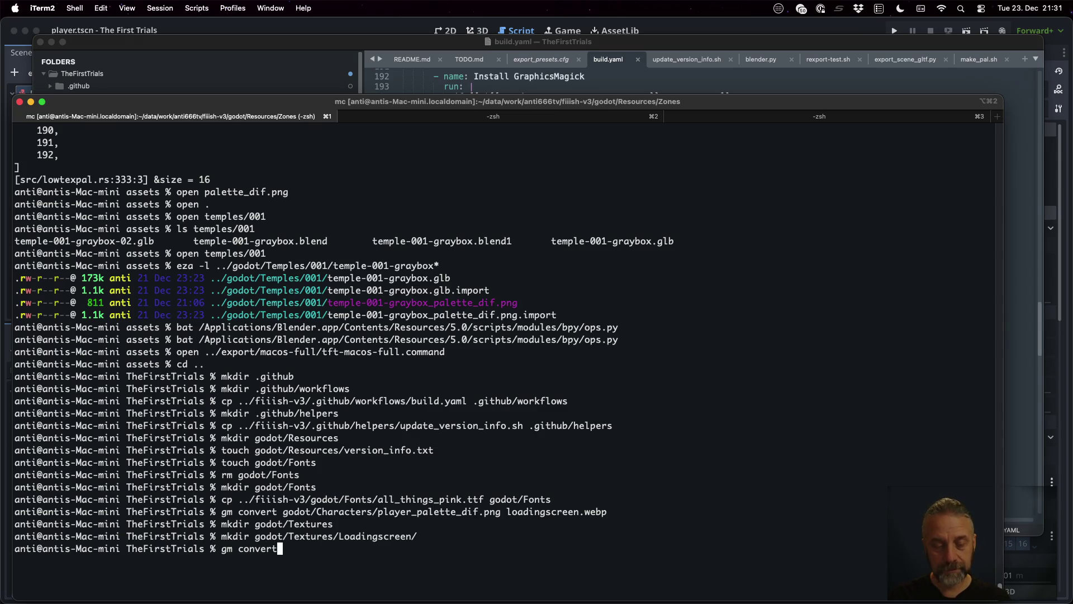
pyautogui.press('Tab')
pyautogui.write('godot/T')
pyautogui.press('BackSpace')
pyautogui.press('BackSpace')
pyautogui.press('BackSpace')
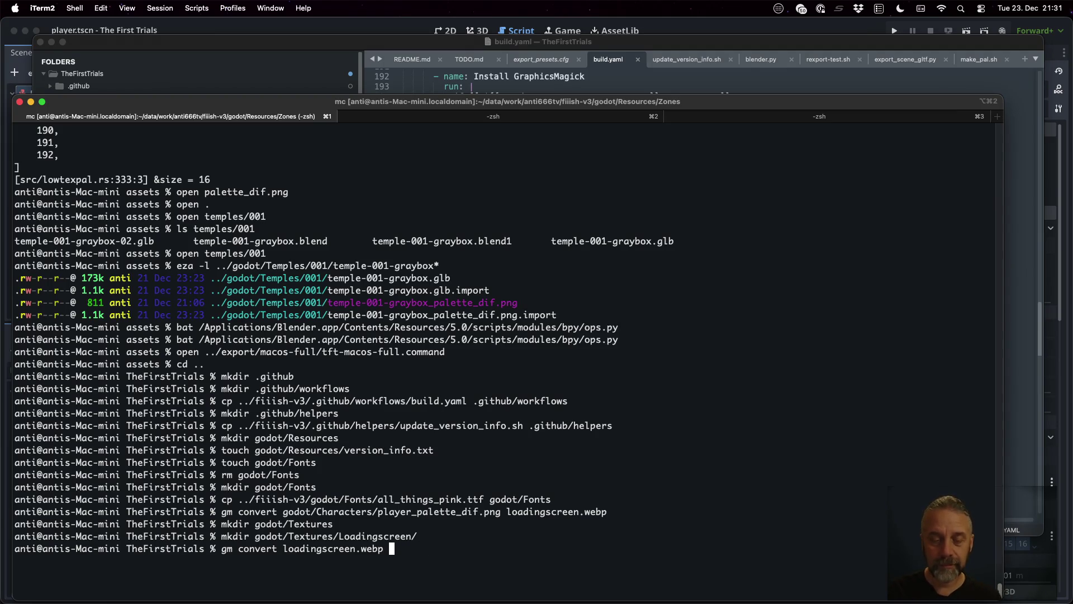
pyautogui.click(639, 77)
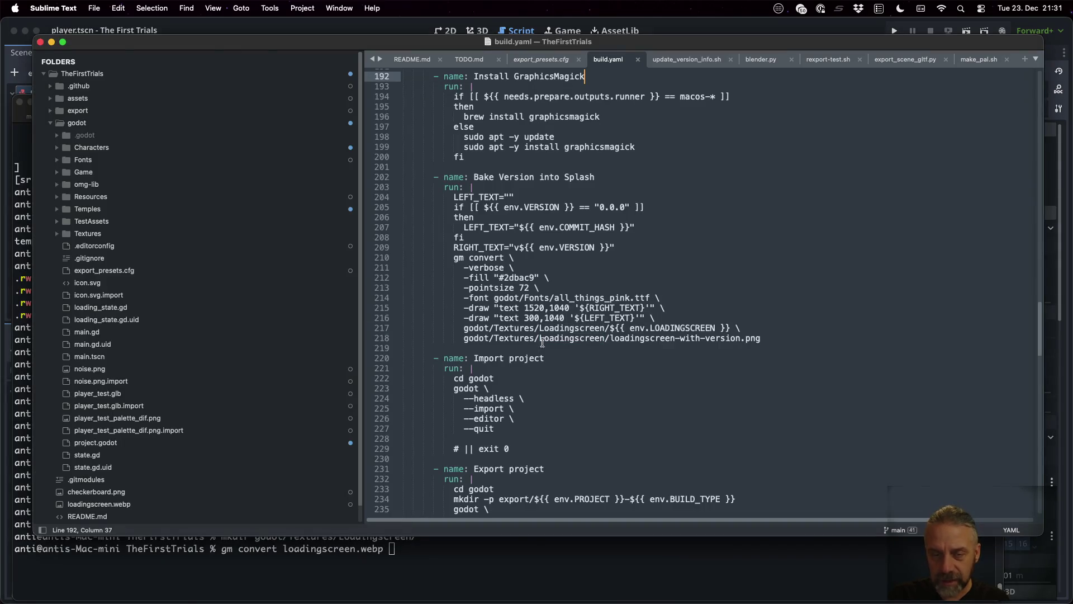
pyautogui.moveTo(464, 336)
pyautogui.mouseDown()
pyautogui.moveTo(545, 359)
pyautogui.moveTo(763, 340)
pyautogui.mouseUp()
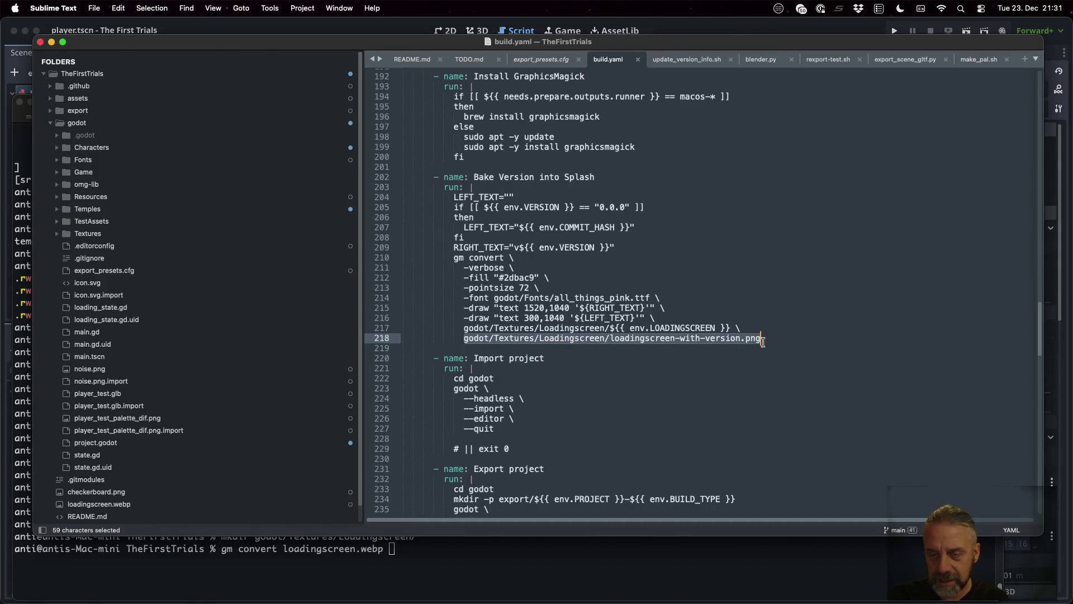
pyautogui.press('super+c')
pyautogui.press('super+Tab')
pyautogui.press('super+v')
pyautogui.press('Return')
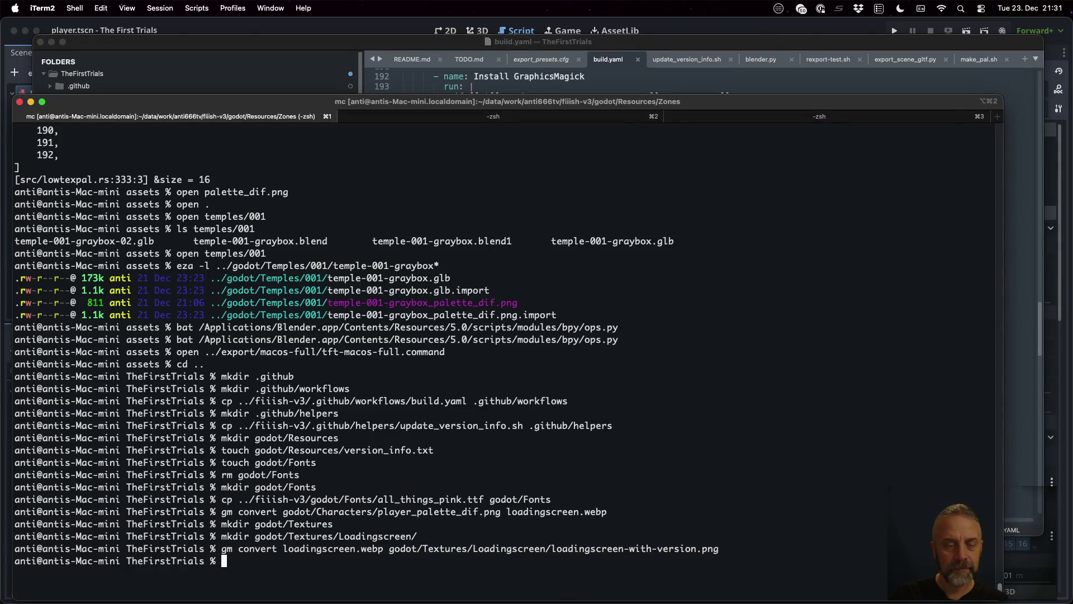
pyautogui.click(641, 32)
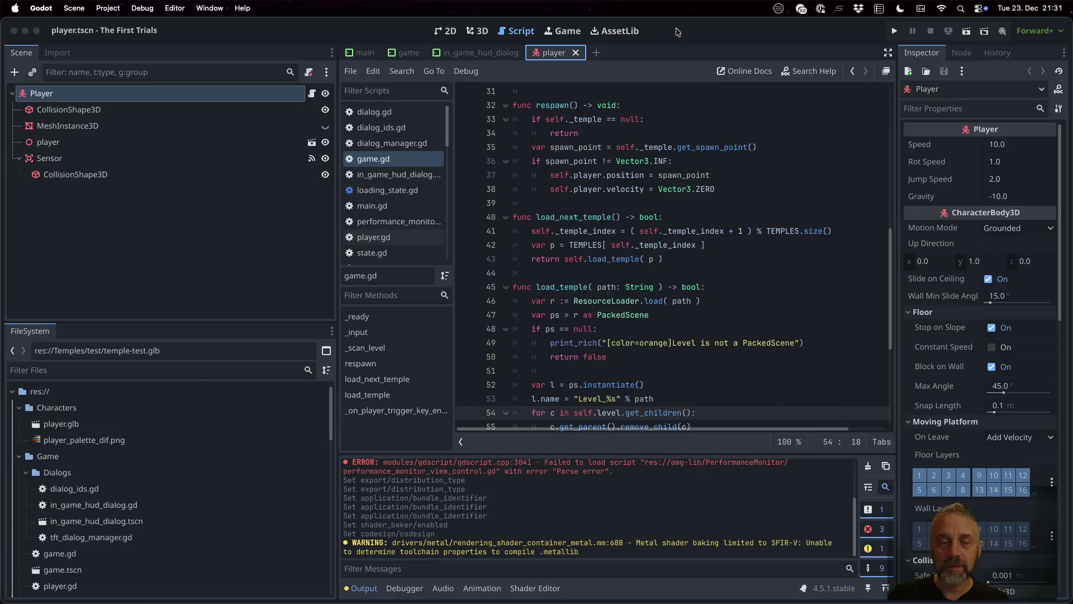
# Set the Boot Splash image to Textures/Loadingscreen/loadingscreen-with-version.png in Project Settings.
pyautogui.click(108, 8)
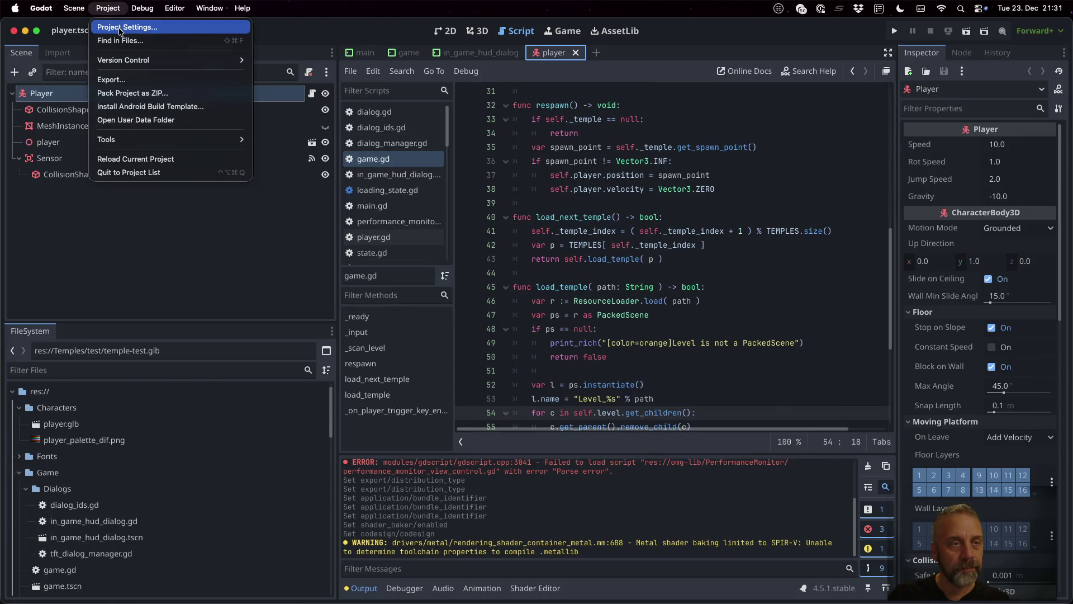
pyautogui.click(125, 29)
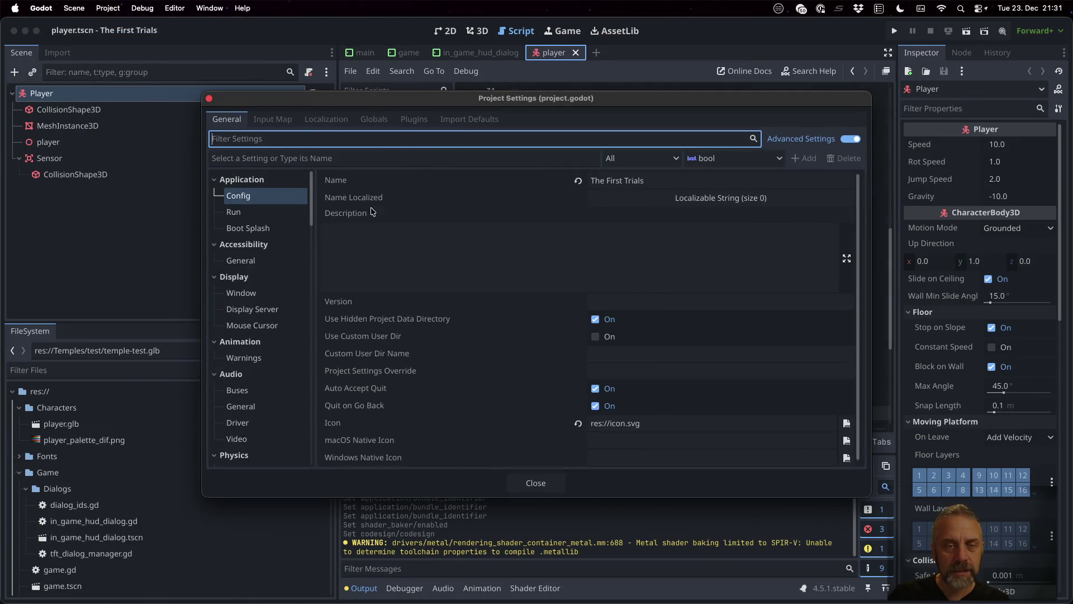
pyautogui.click(240, 226)
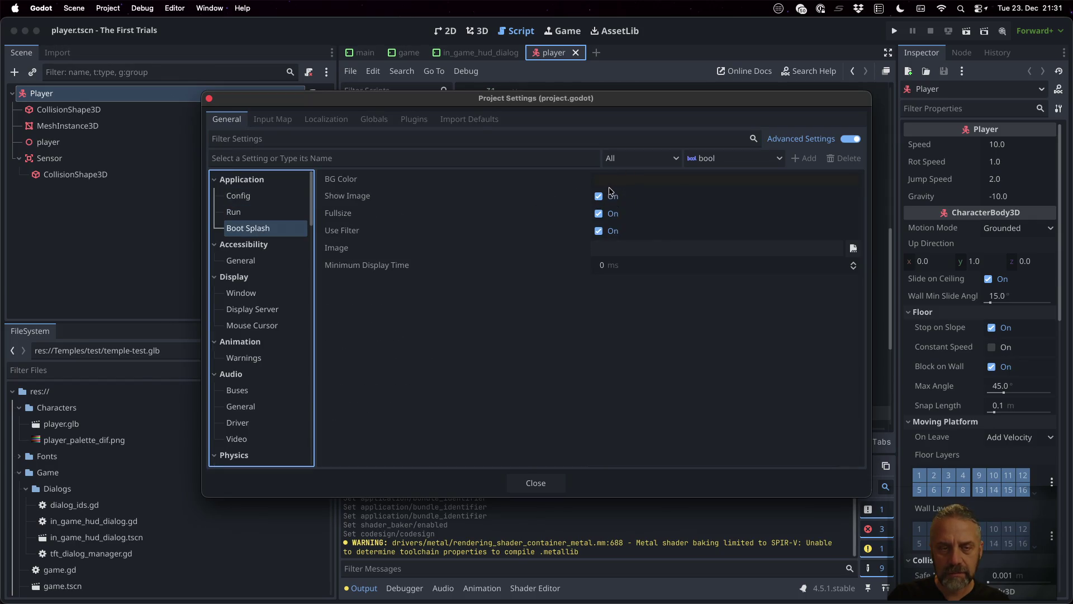
pyautogui.click(648, 248)
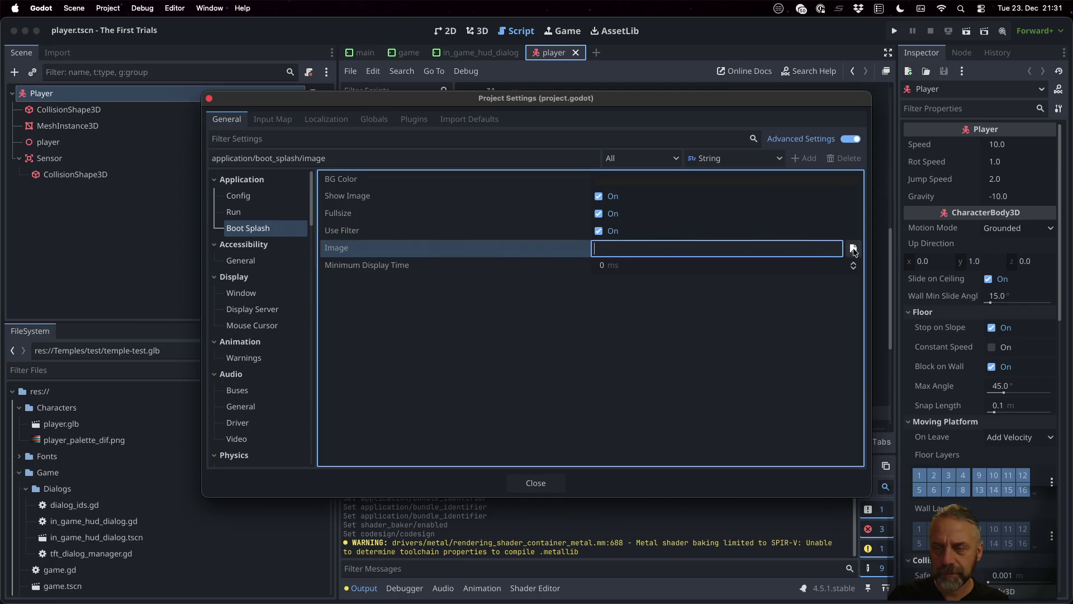
pyautogui.click(853, 248)
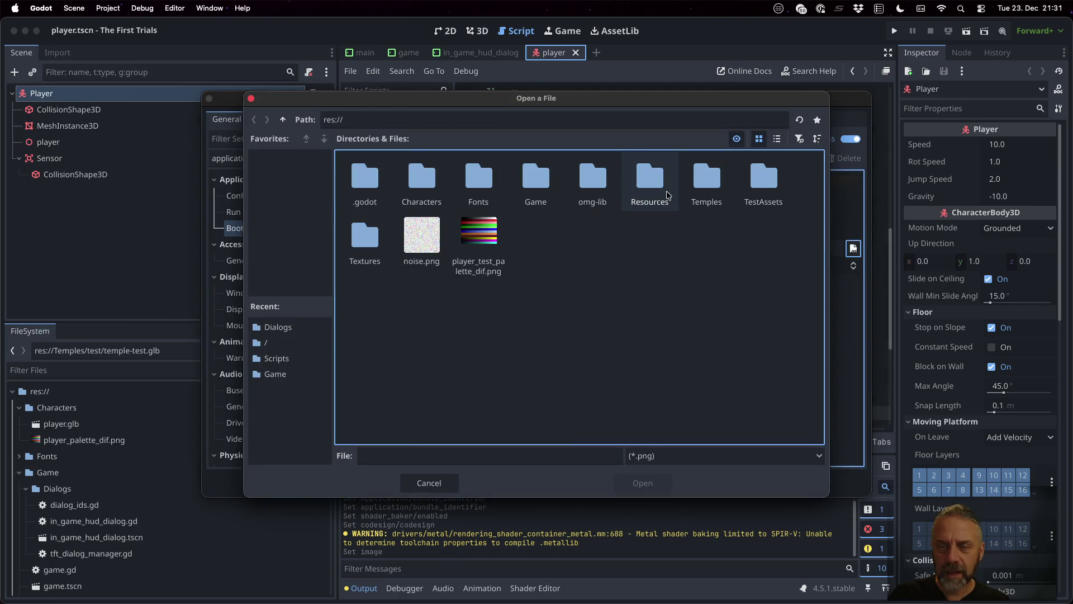
pyautogui.click(364, 236)
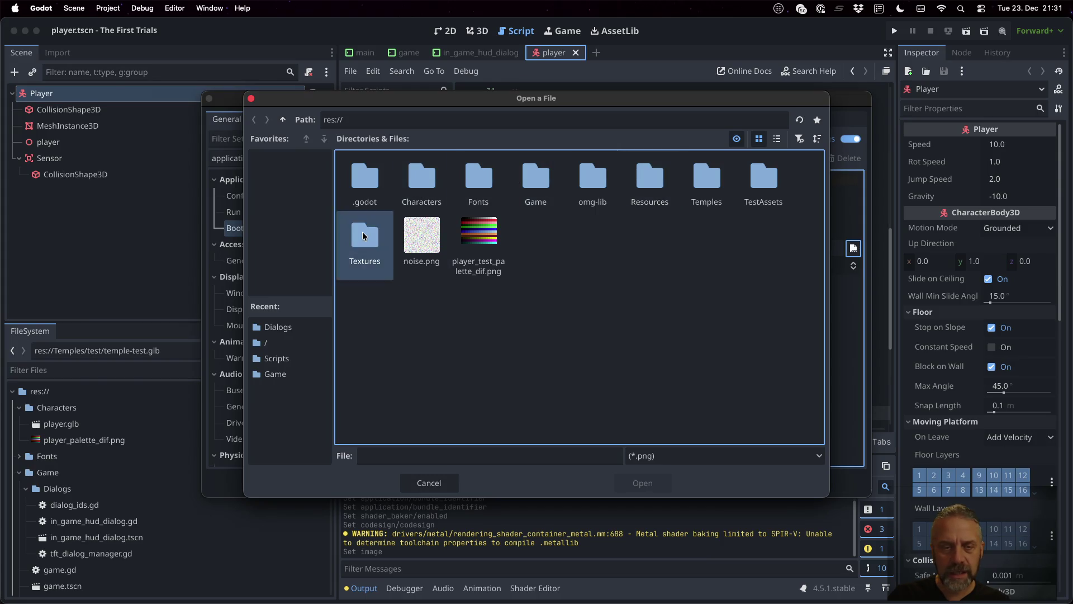
pyautogui.doubleClick(363, 236)
pyautogui.doubleClick(358, 179)
pyautogui.doubleClick(369, 172)
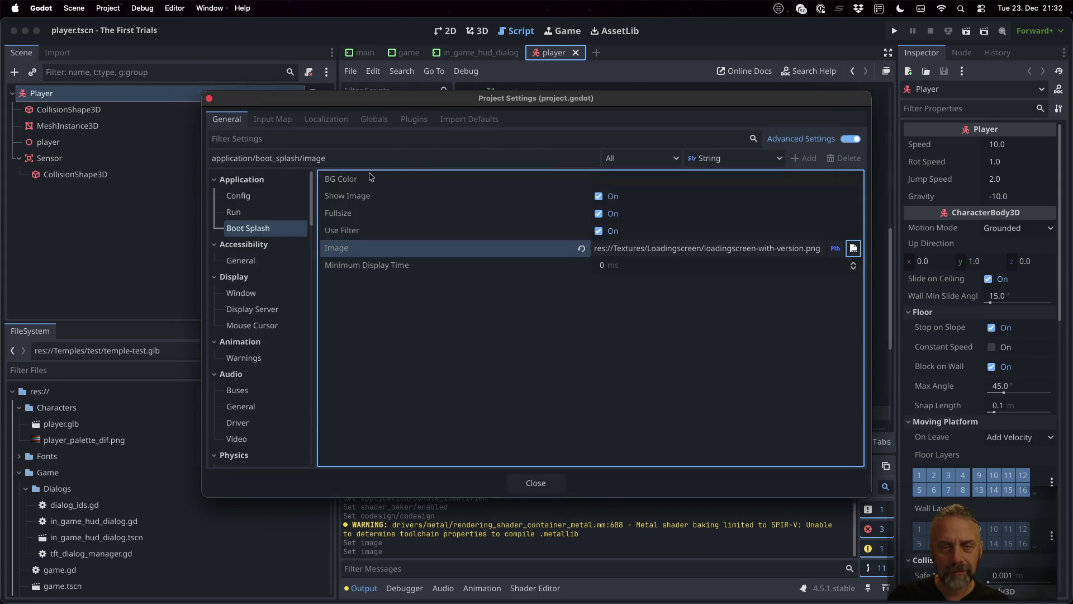
pyautogui.click(546, 489)
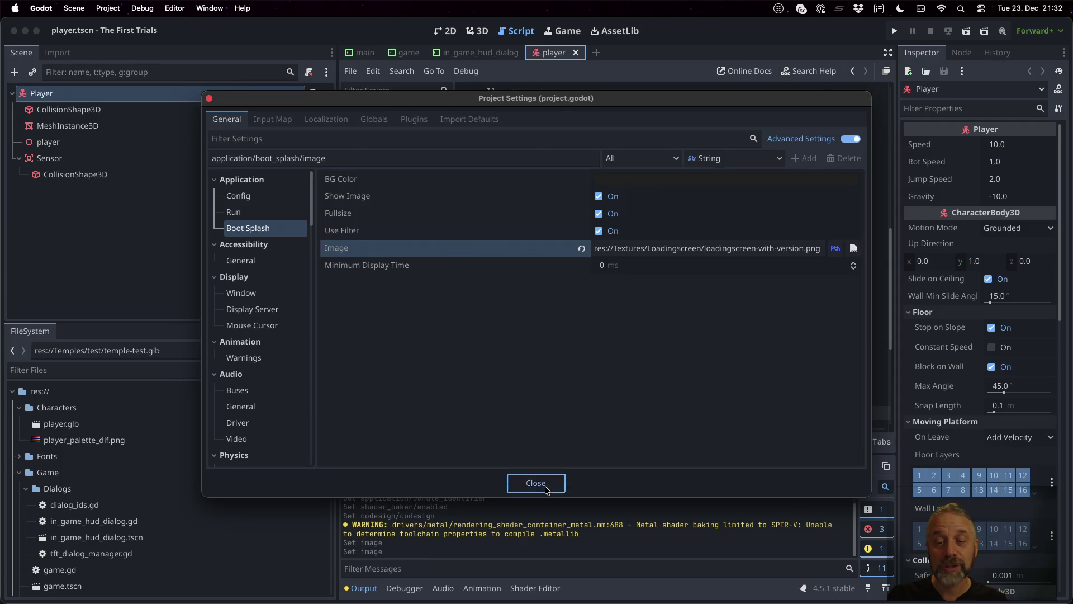
# Run the game briefly to check the splash, stop it, and return to build.yaml.
pyautogui.press('super+b')
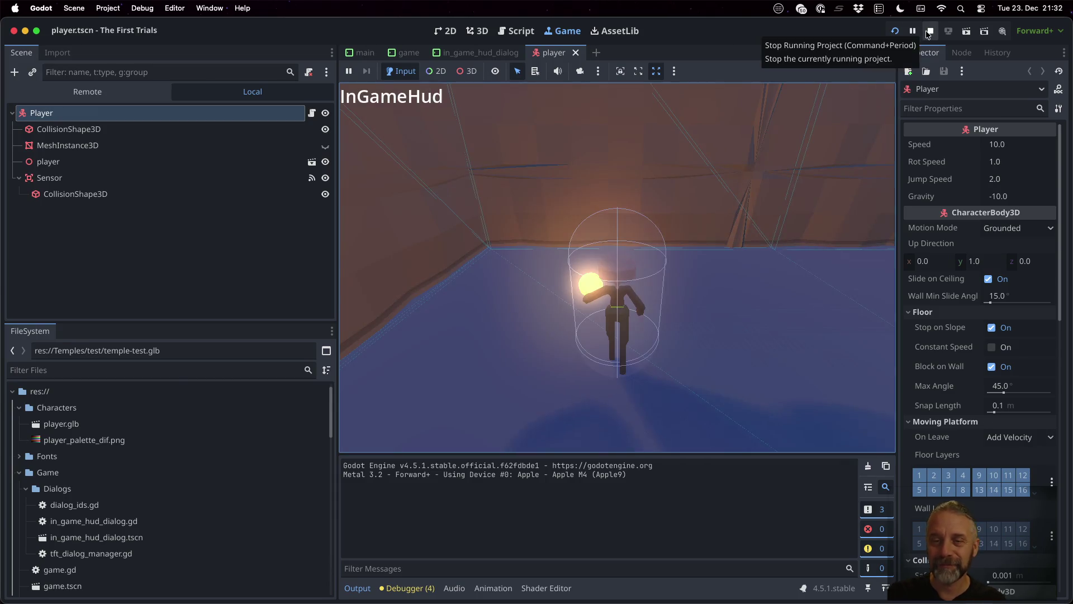
pyautogui.click(929, 31)
pyautogui.click(604, 162)
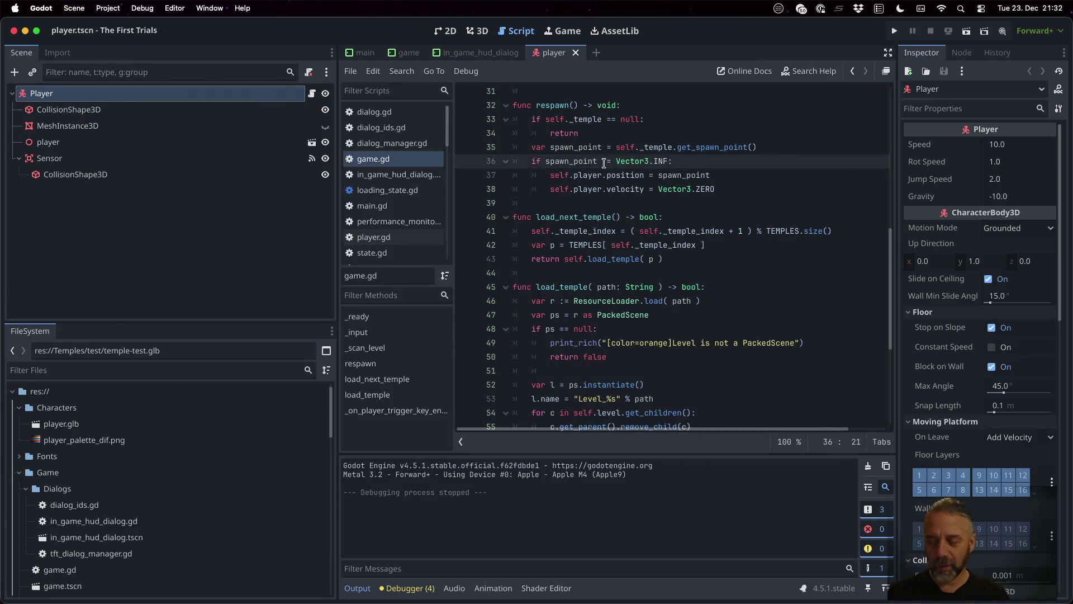
pyautogui.hotkey('ctrl', 'Up')
pyautogui.click(547, 266)
pyautogui.scroll(-5, 546, 266)
pyautogui.press('Down')
pyautogui.press('Down')
pyautogui.press('Down')
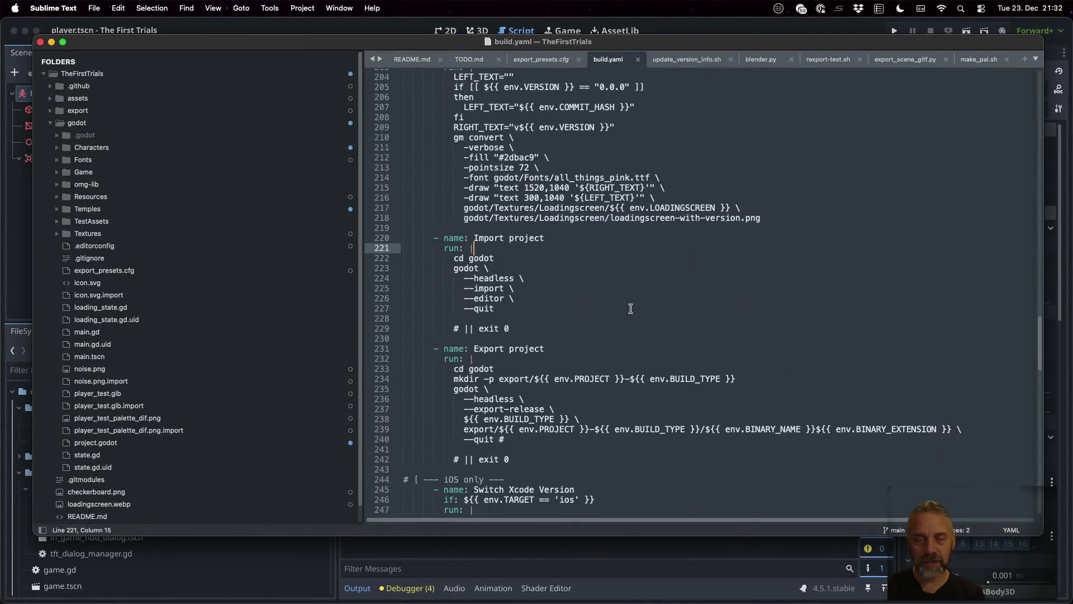
# Comment out the six lines of the first Steam action-manifest step in build.yaml with #.
pyautogui.press('Down')
pyautogui.press('Down')
pyautogui.press('Down')
pyautogui.press('Down')
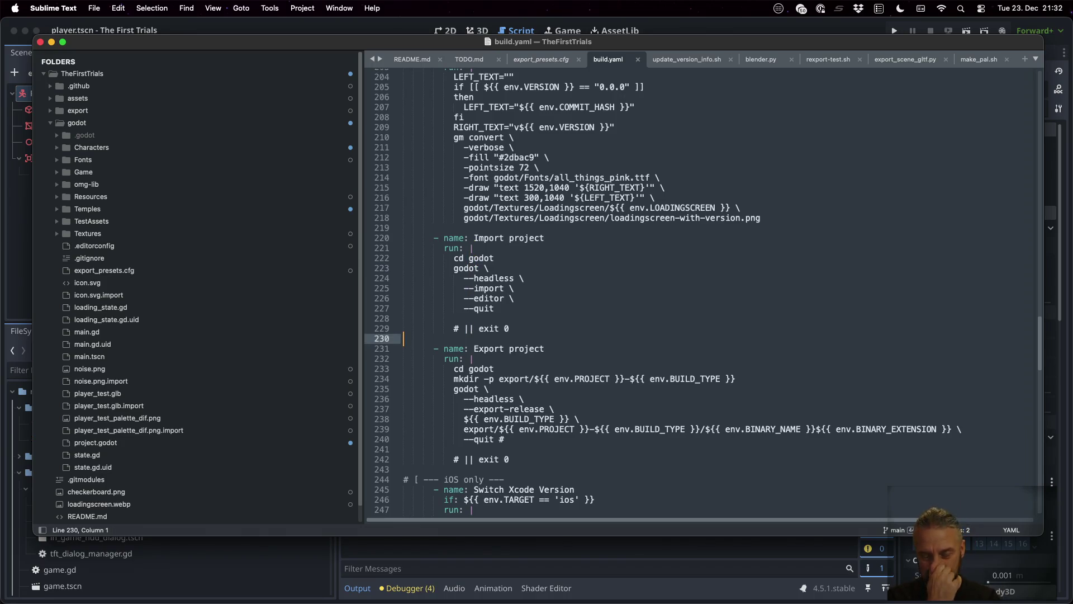
pyautogui.press('Down')
pyautogui.press('Down')
pyautogui.press('Down')
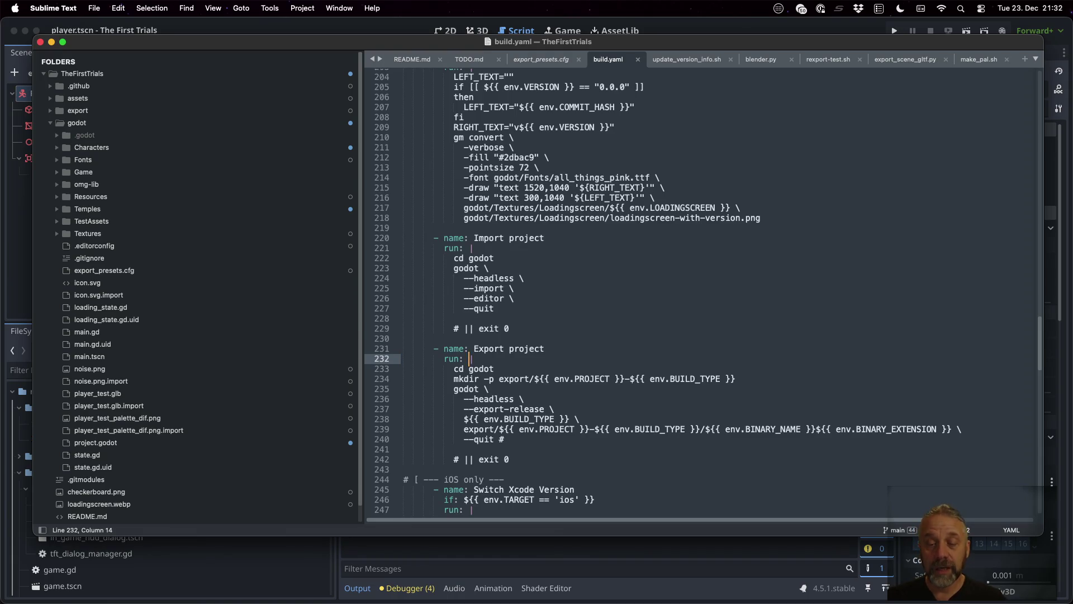
pyautogui.press('Down')
pyautogui.press('Down')
pyautogui.press('Down')
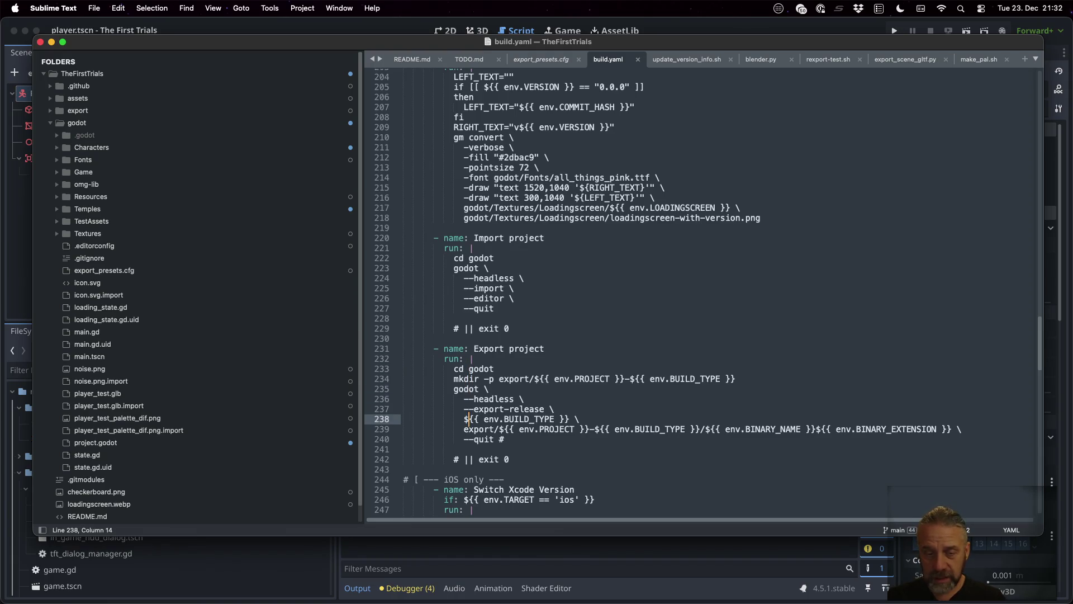
pyautogui.press('Down')
pyautogui.press('Down')
pyautogui.press('Down')
pyautogui.press('Up')
pyautogui.press('Up')
pyautogui.press('Up')
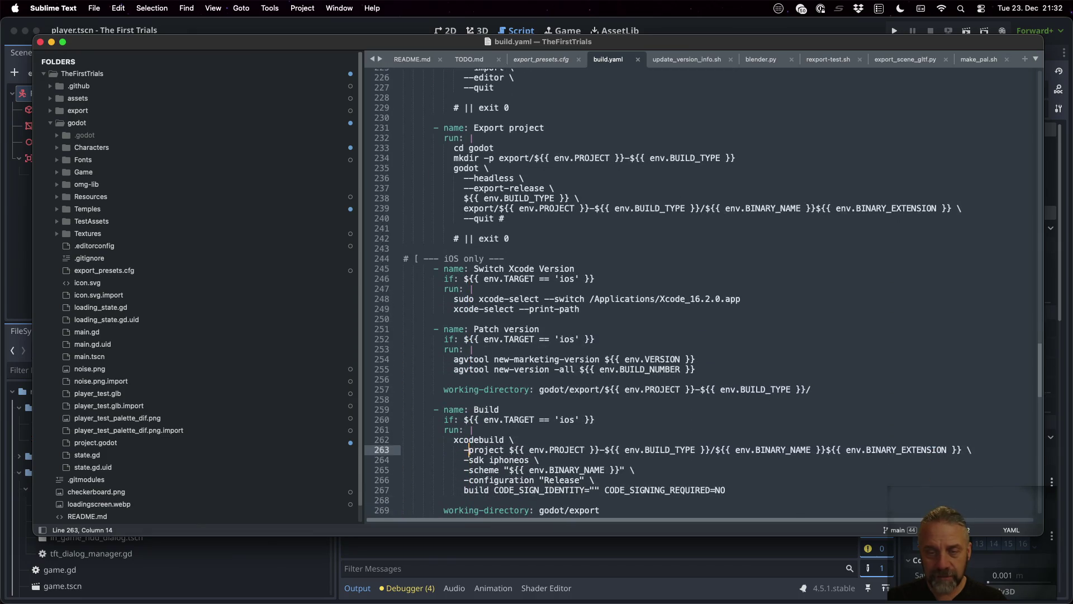
pyautogui.press('Down')
pyautogui.press('Down')
pyautogui.press('Down')
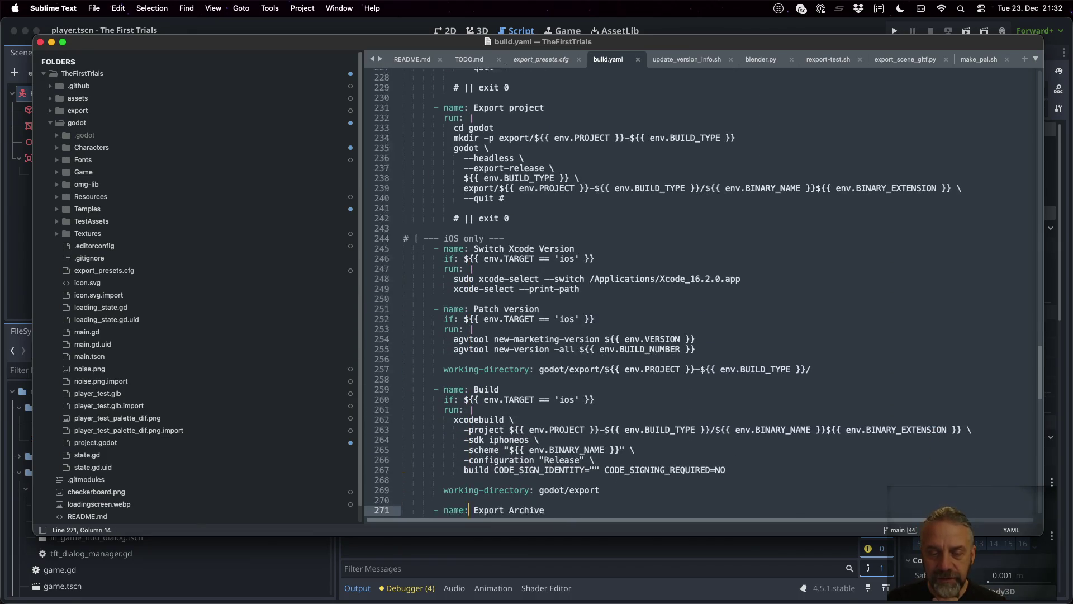
pyautogui.press('Down')
pyautogui.press('Down')
pyautogui.press('Down')
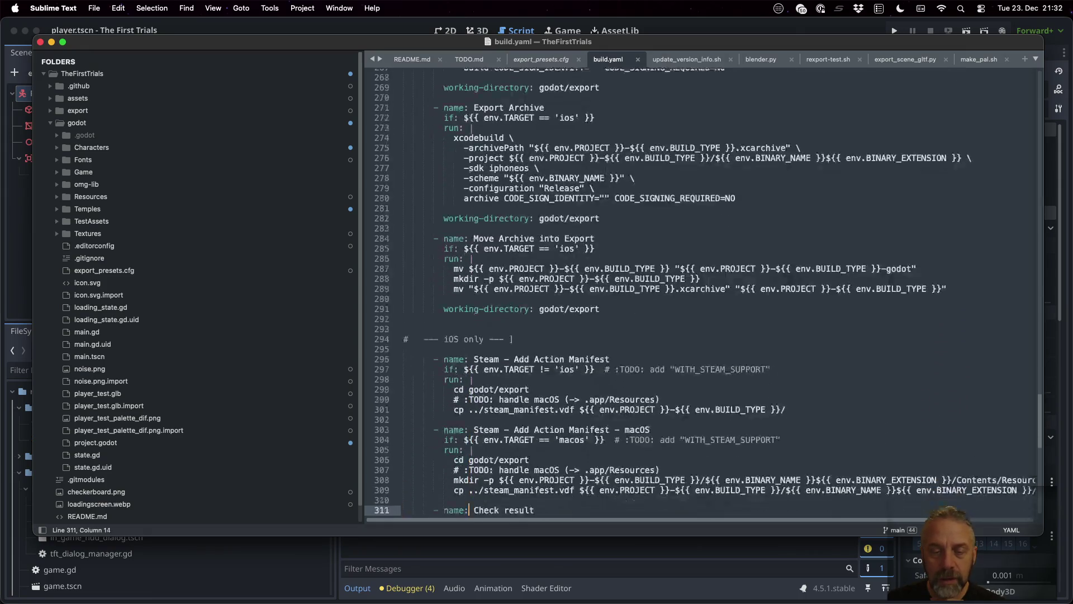
pyautogui.press('Up')
pyautogui.press('Up')
pyautogui.press('Up')
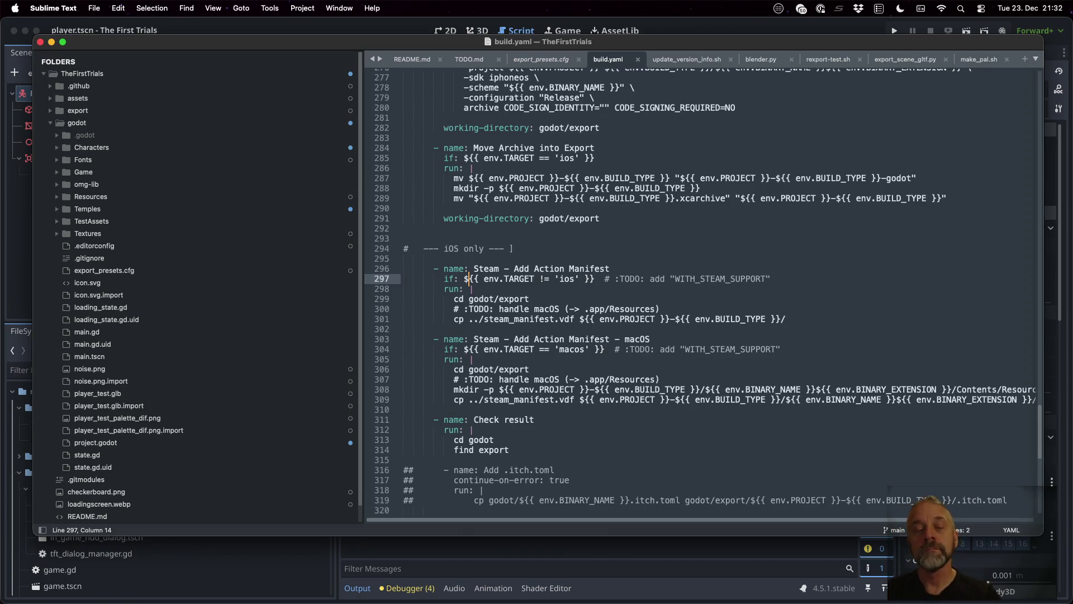
pyautogui.press('Up')
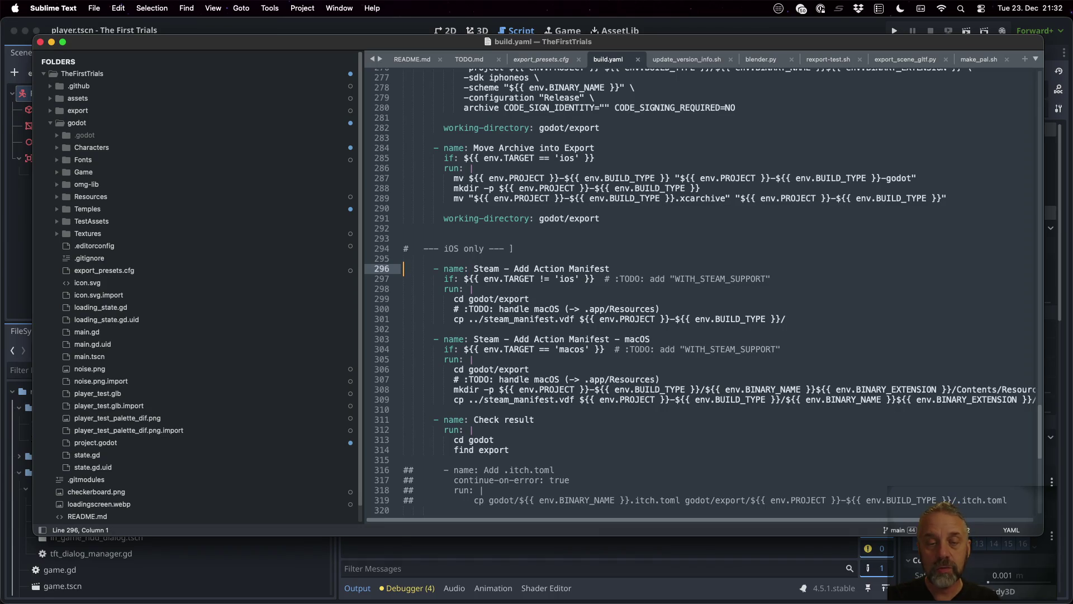
pyautogui.write('#')
pyautogui.press('Down')
pyautogui.write('#')
pyautogui.press('Down')
pyautogui.press('Left')
pyautogui.write('#')
pyautogui.press('Down')
pyautogui.press('Left')
pyautogui.write('#')
pyautogui.press('Down')
pyautogui.press('Left')
pyautogui.write('#')
pyautogui.press('Down')
pyautogui.press('Left')
pyautogui.write('#')
# Comment out the seven lines of the macOS Steam action-manifest step with #.
pyautogui.press('Down')
pyautogui.press('Down')
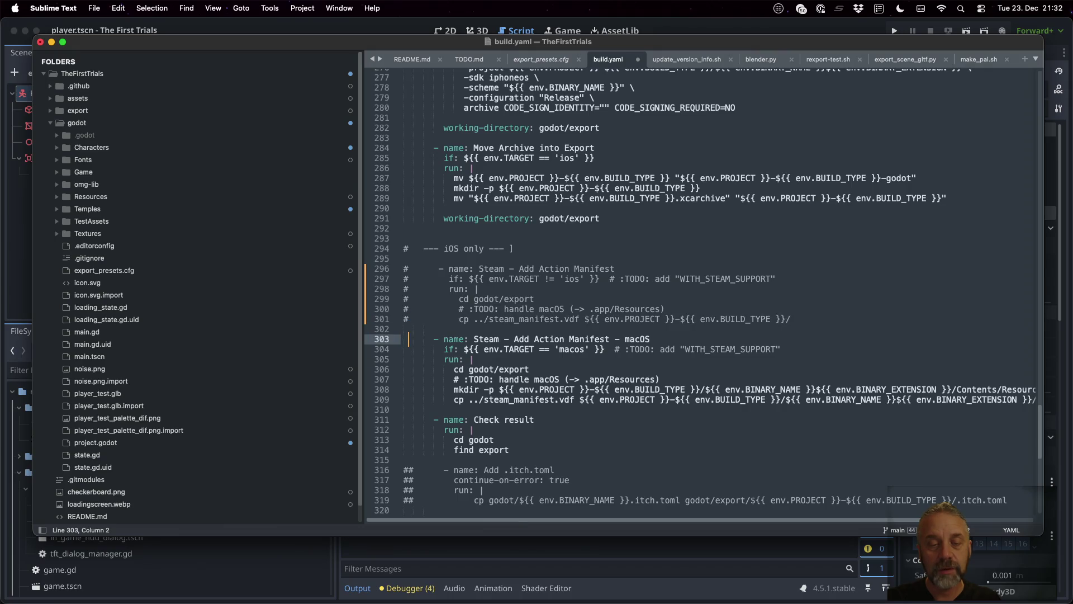
pyautogui.write('#')
pyautogui.press('Down')
pyautogui.press('Left')
pyautogui.write('#')
pyautogui.press('Down')
pyautogui.press('Left')
pyautogui.write('#')
pyautogui.press('Down')
pyautogui.press('Left')
pyautogui.write('#')
pyautogui.press('Down')
pyautogui.press('Left')
pyautogui.write('#')
pyautogui.press('Down')
pyautogui.press('Left')
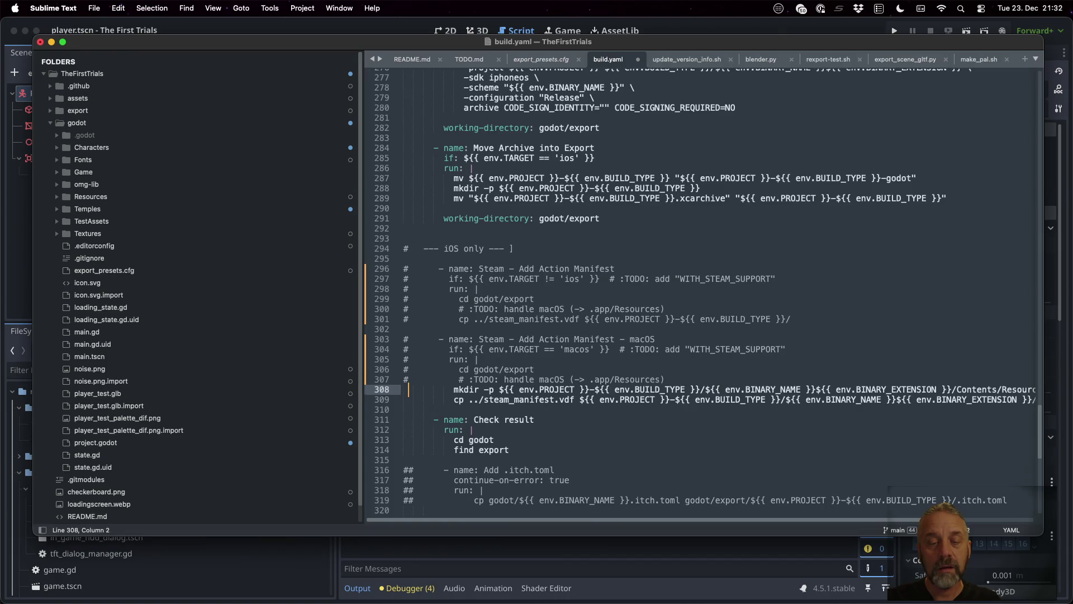
pyautogui.write('#')
pyautogui.press('Down')
pyautogui.press('Left')
pyautogui.write('#')
pyautogui.press('Down')
pyautogui.press('Left')
pyautogui.press('Down')
pyautogui.press('Down')
pyautogui.press('Down')
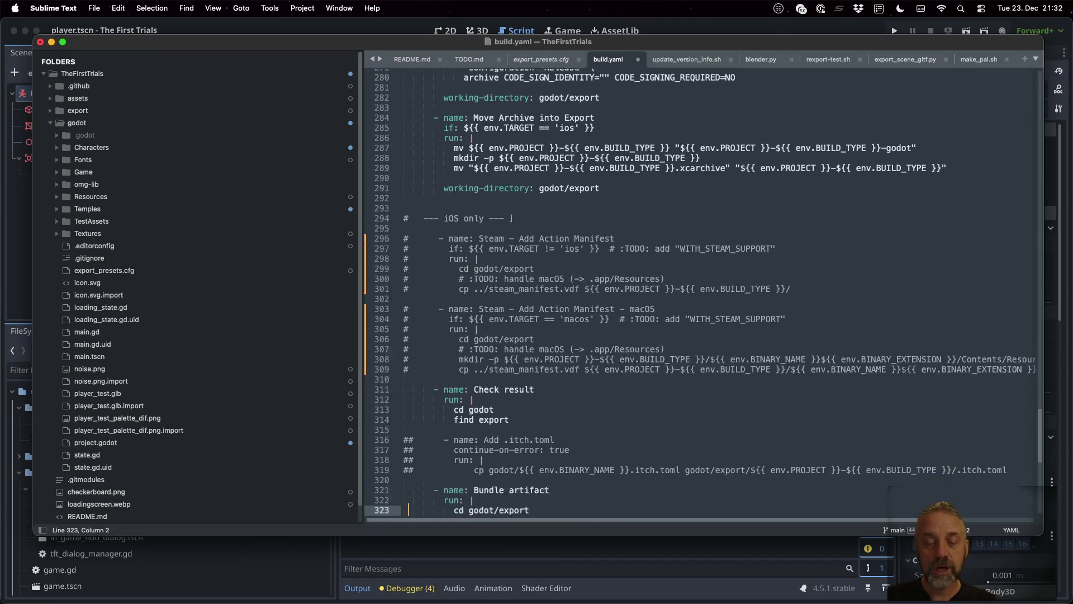
pyautogui.press('Up')
pyautogui.press('Up')
pyautogui.press('Up')
pyautogui.press('Down')
pyautogui.press('Down')
pyautogui.press('Down')
pyautogui.press('Down')
pyautogui.press('Down')
pyautogui.press('Down')
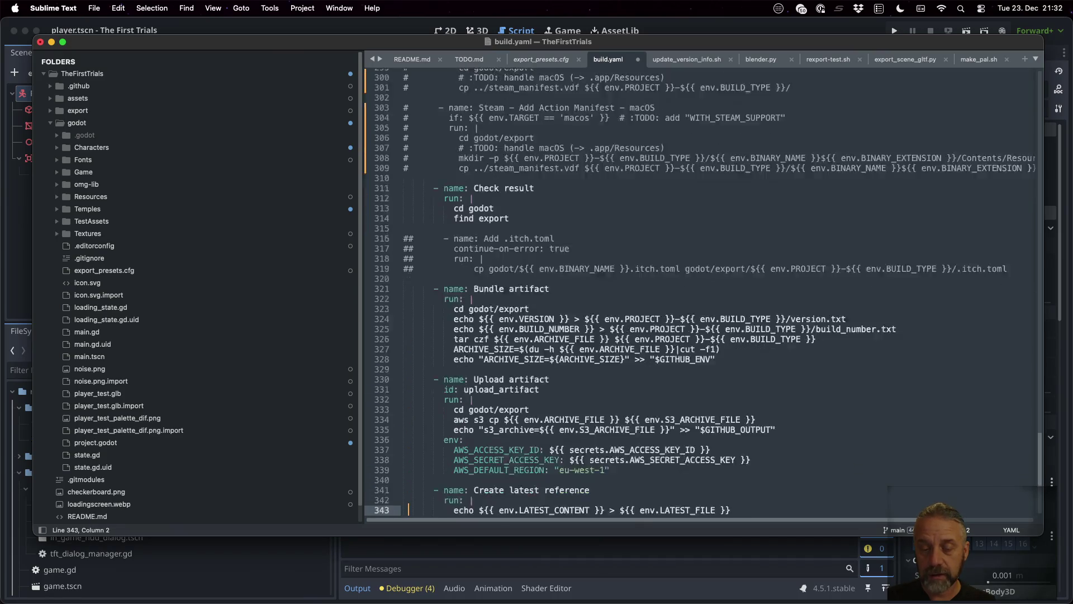
pyautogui.press('Down')
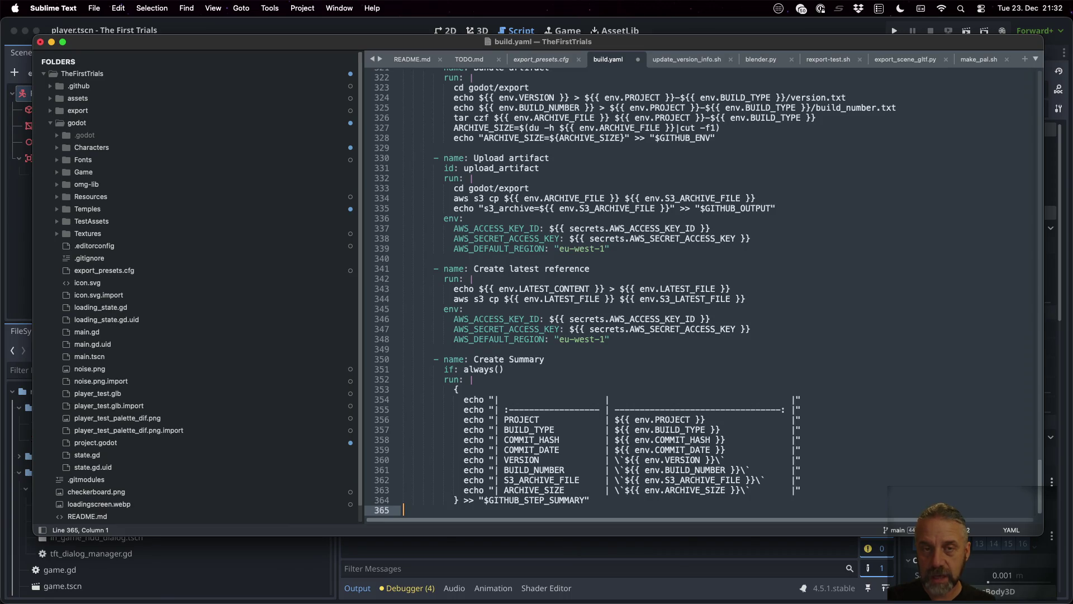
# Save build.yaml and bring the iTerm2 window forward.
pyautogui.press('super+s')
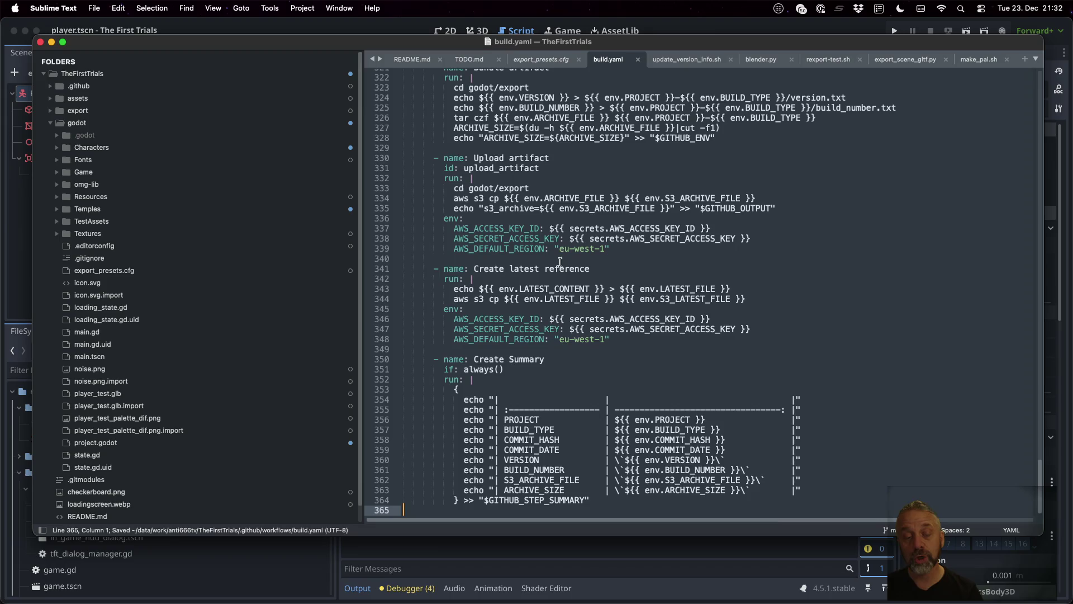
pyautogui.hotkey('ctrl', 'Up')
pyautogui.click(481, 447)
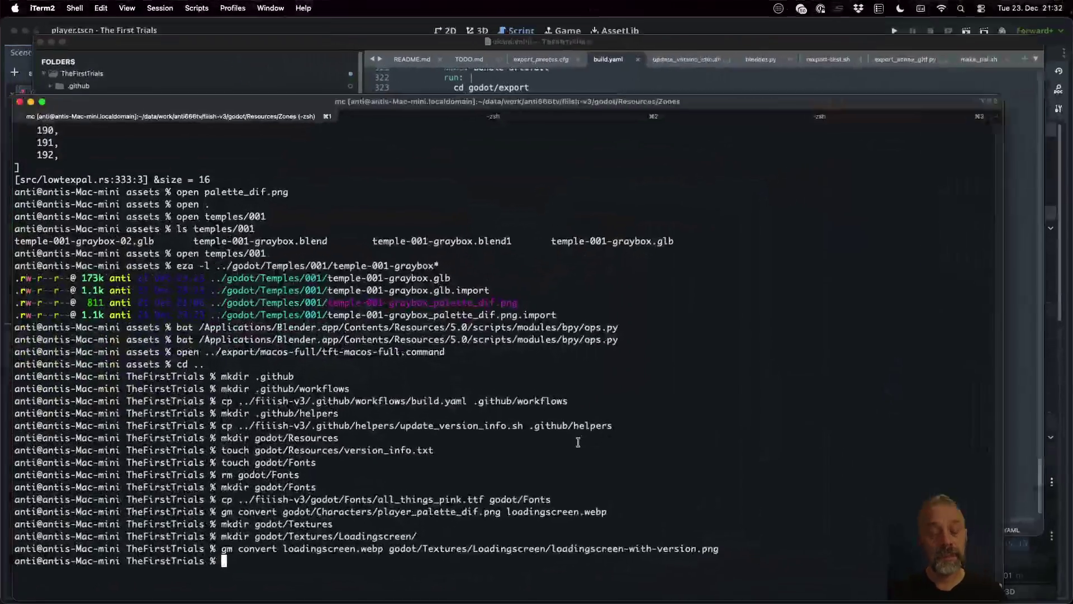
# Run actionlint on .github/workflows/build.yaml and inspect the flagged runner comparison on line 194.
pyautogui.write('act')
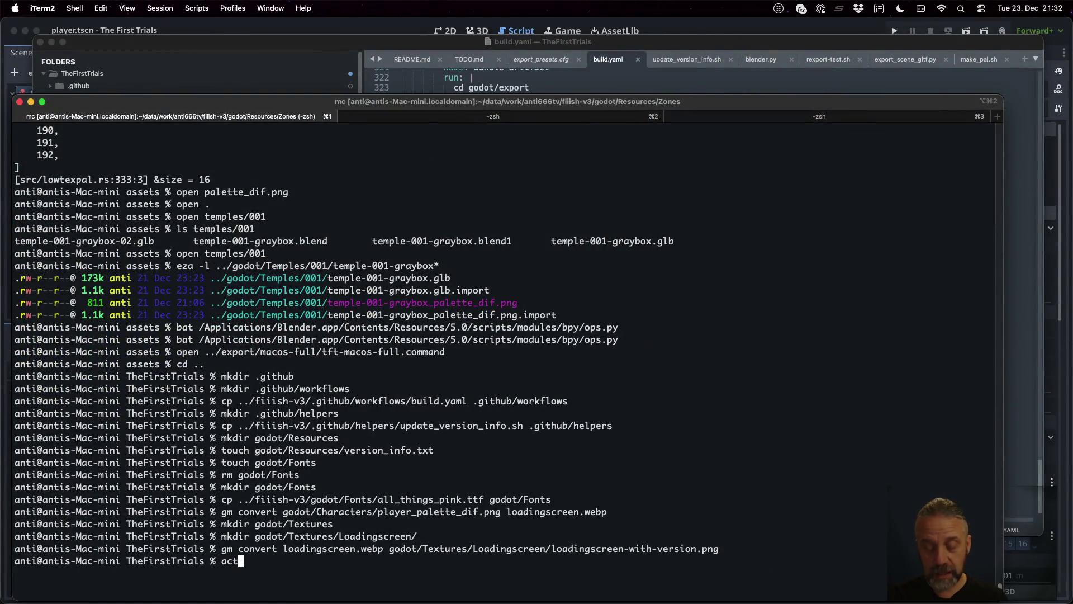
pyautogui.write('ionlint .')
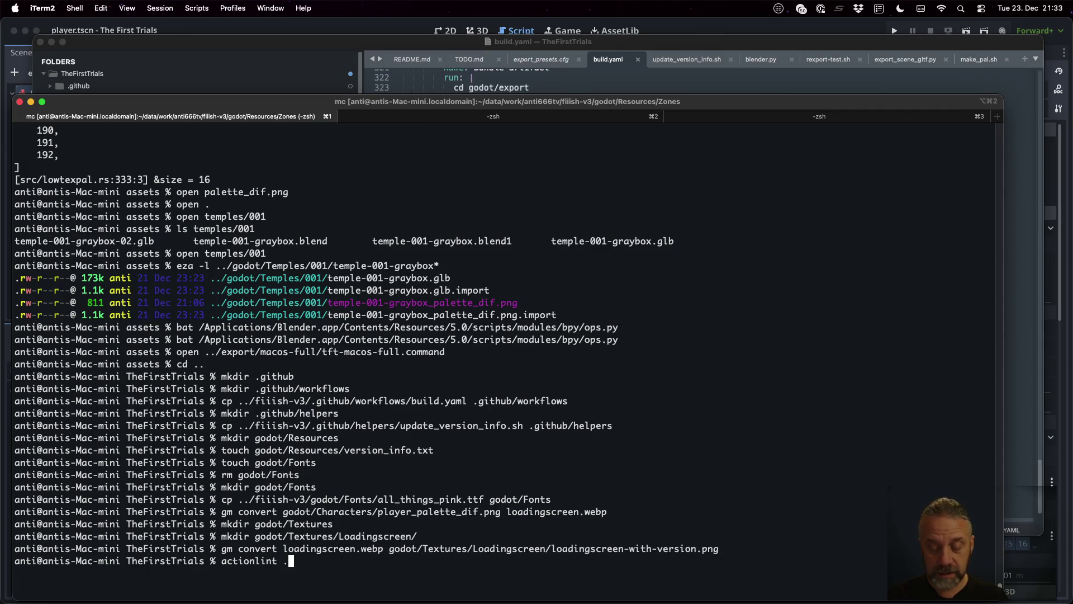
pyautogui.write('github/workflows/build.yaml')
pyautogui.press('Return')
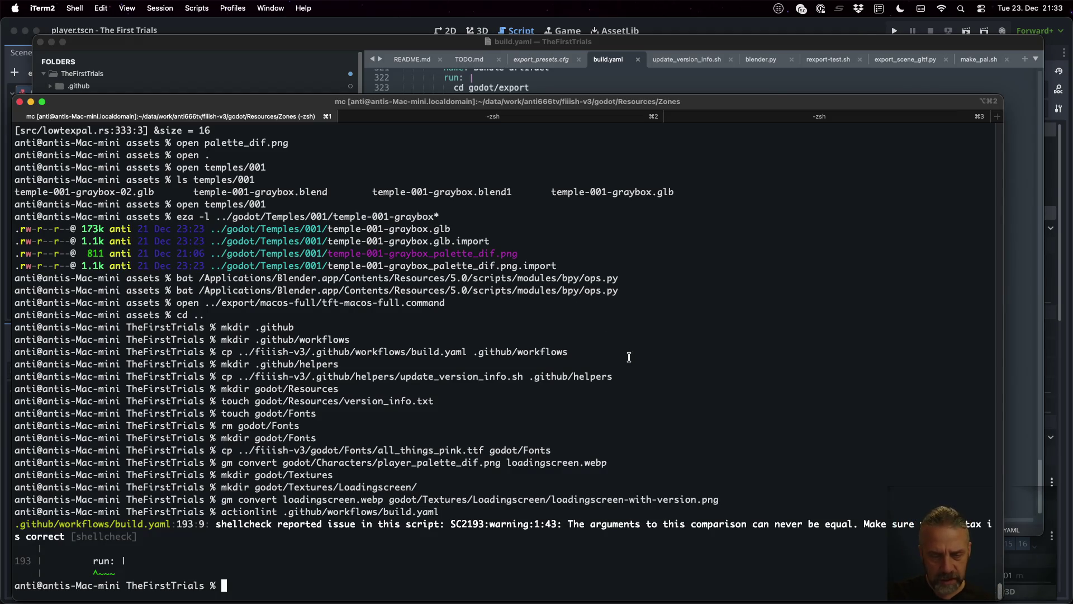
pyautogui.click(622, 82)
pyautogui.scroll(15, 659, 237)
pyautogui.scroll(15, 660, 237)
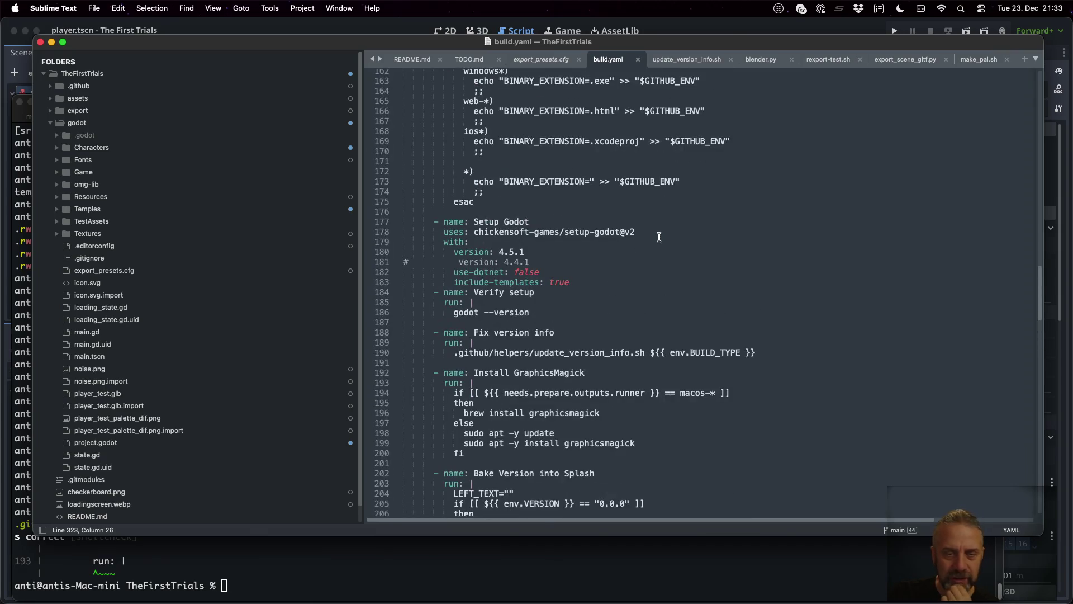
pyautogui.scroll(-2, 655, 314)
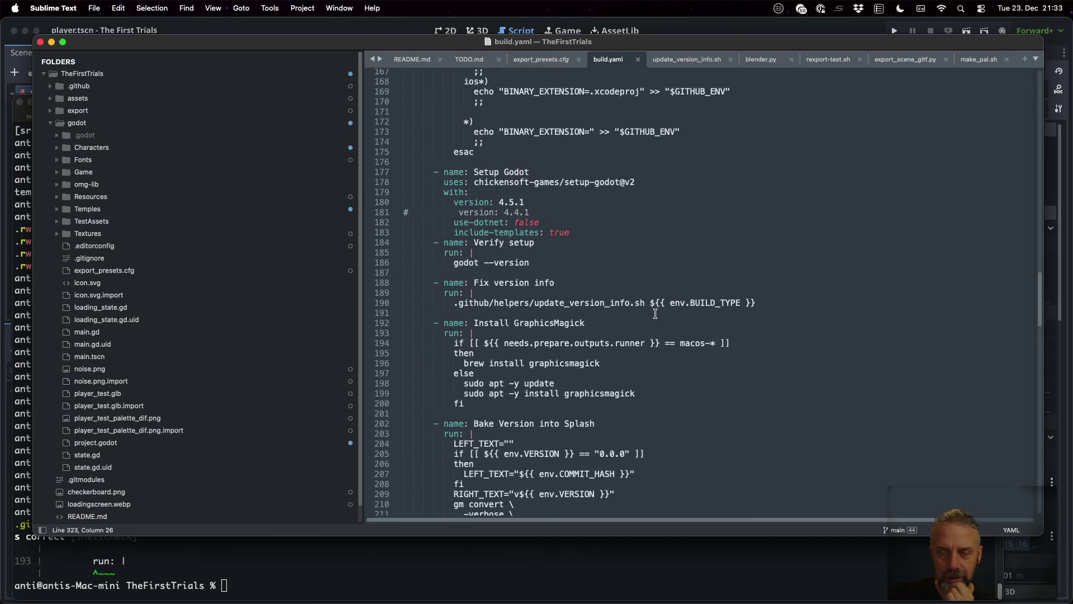
pyautogui.moveTo(488, 343); pyautogui.dragTo(711, 343)
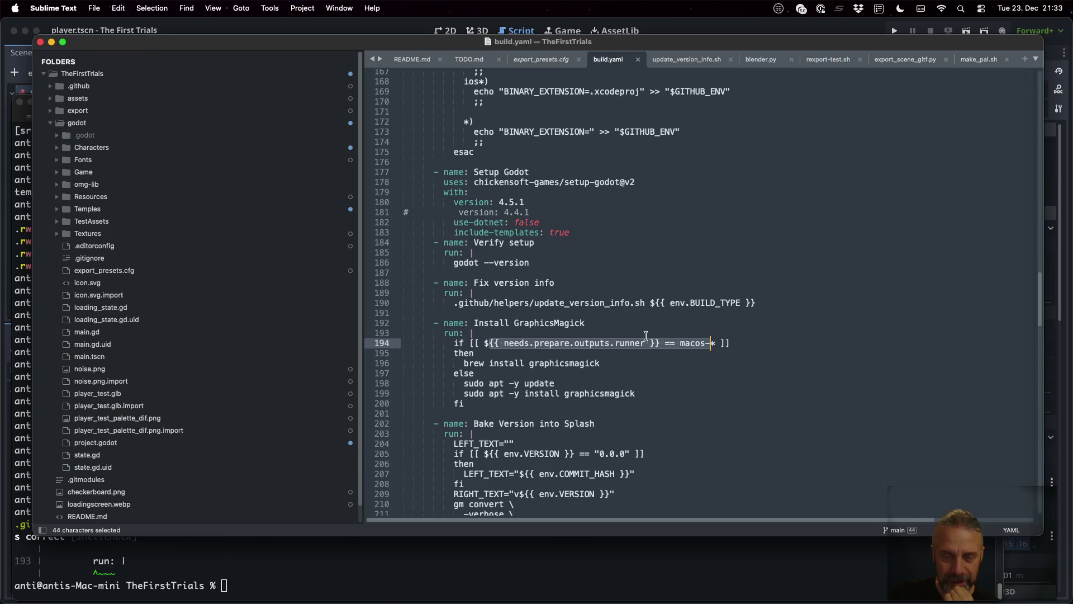
# Go back to the lint output in iTerm2, then bring up TODO.md in Sublime Text.
pyautogui.click(494, 554)
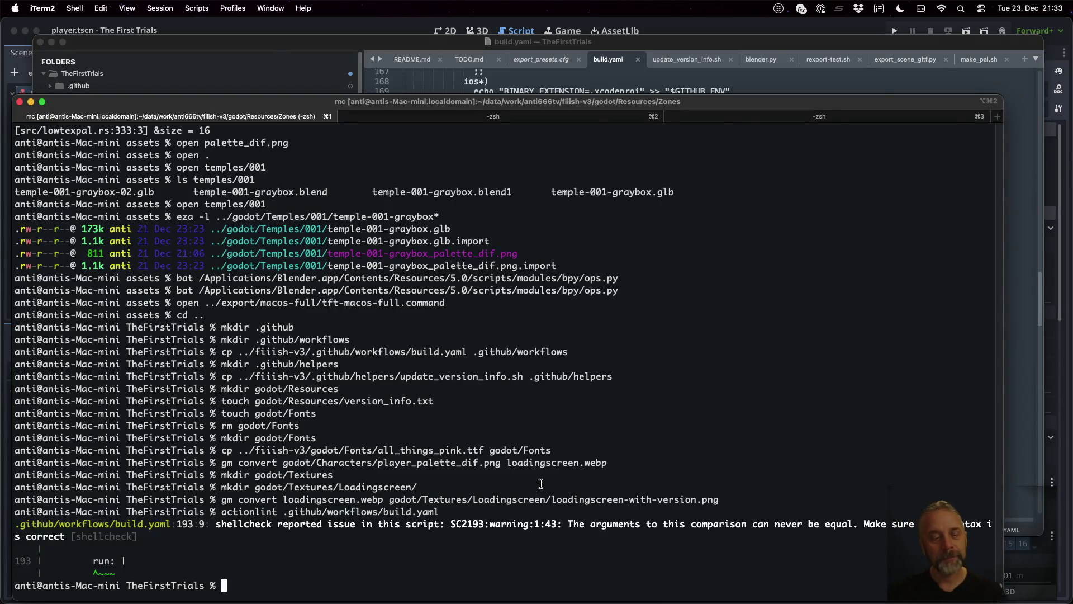
pyautogui.hotkey('ctrl', 'Right')
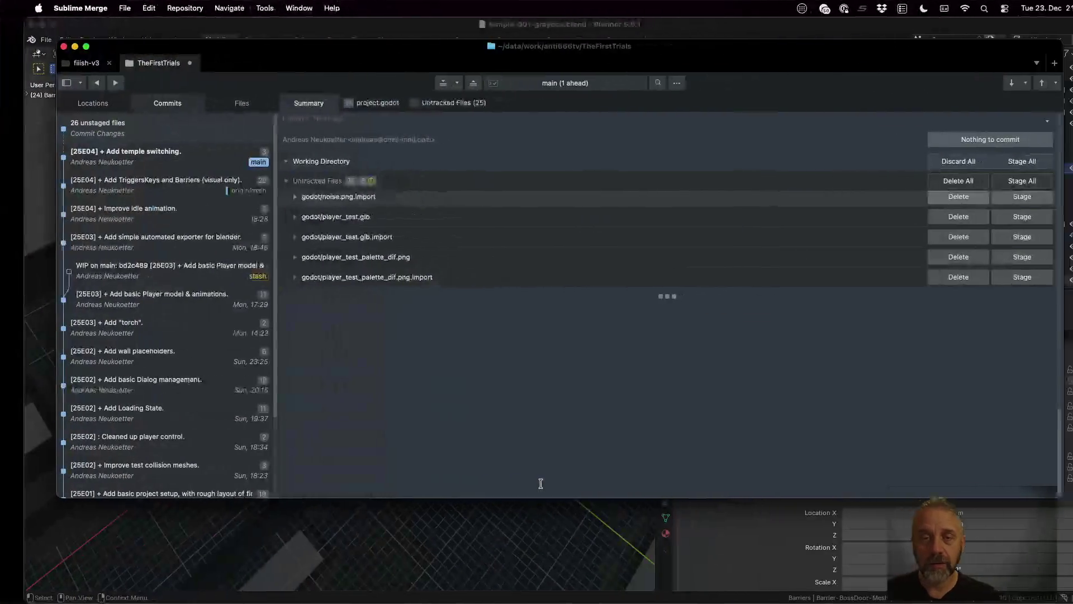
pyautogui.hotkey('ctrl', 'Left')
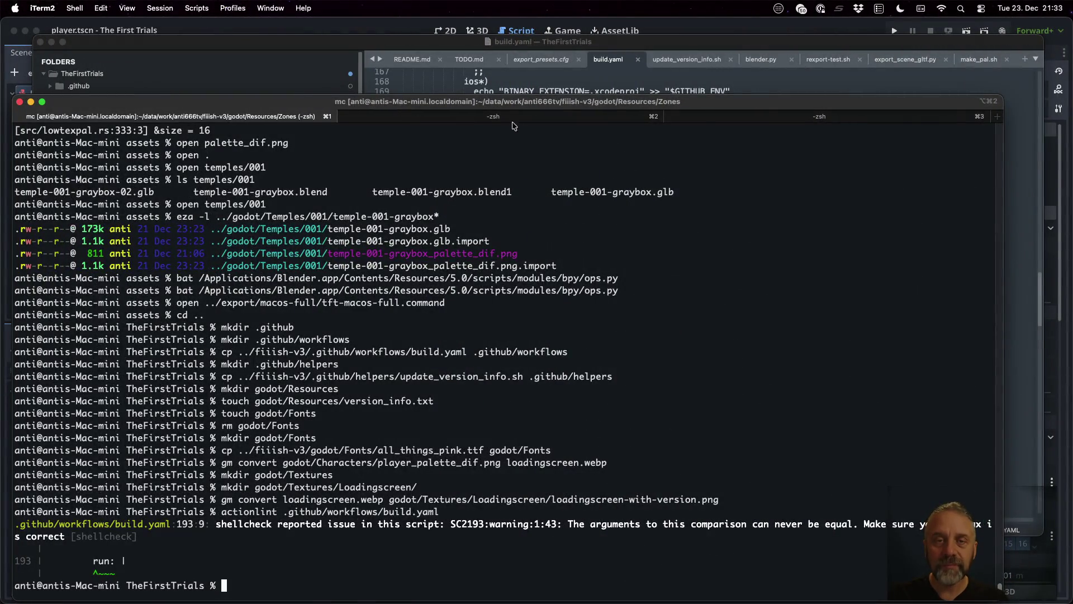
pyautogui.click(469, 58)
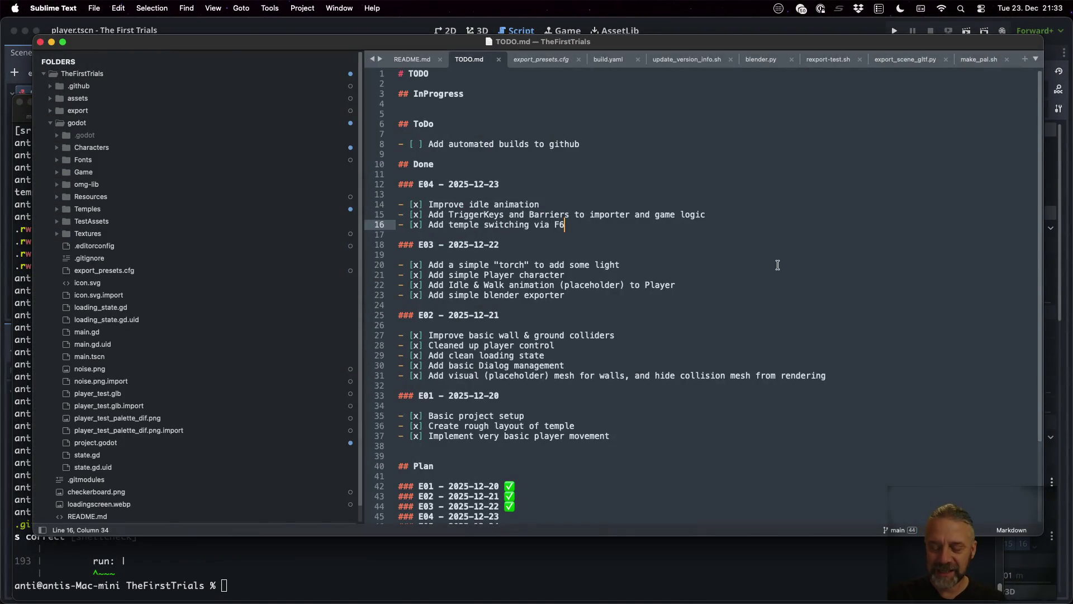
# Add '- [x] Start adding build action for github' under E04 in TODO.md and save it.
pyautogui.press('Return')
pyautogui.write('- [x]')
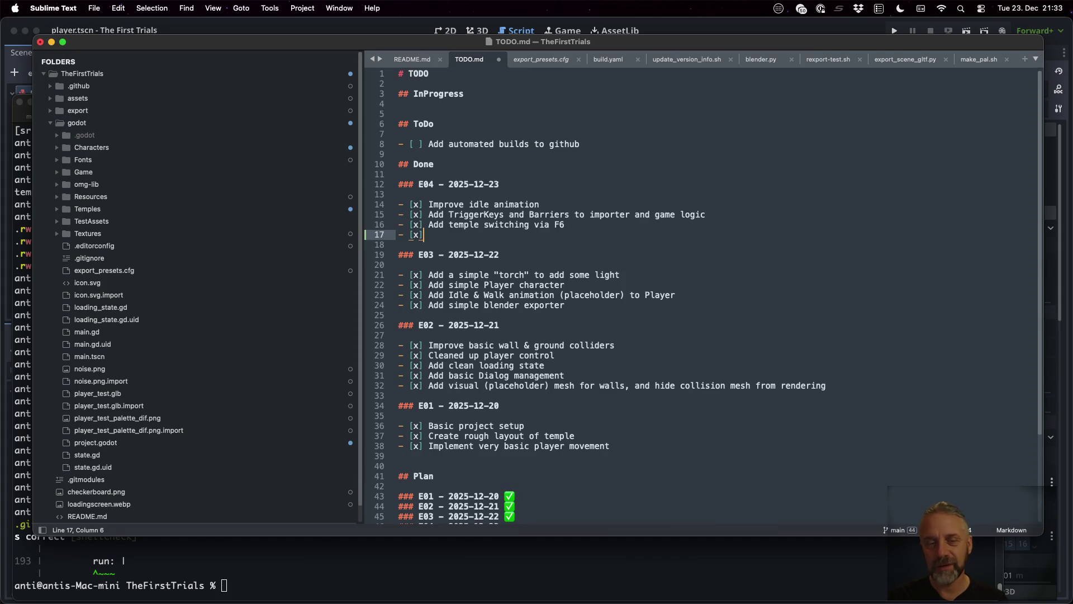
pyautogui.write(' Start adding build ac')
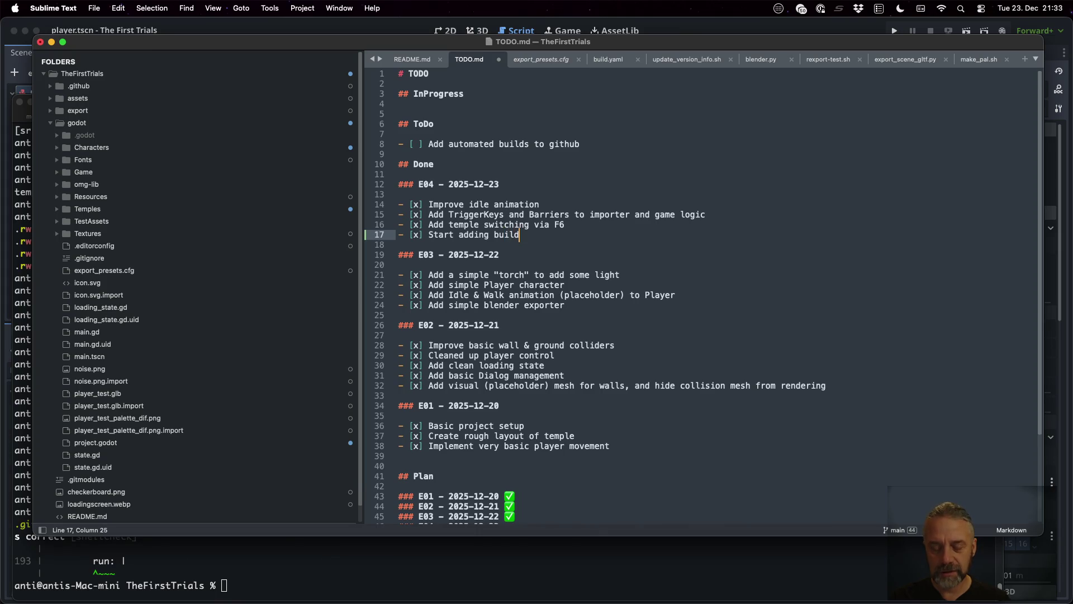
pyautogui.write('tion for github')
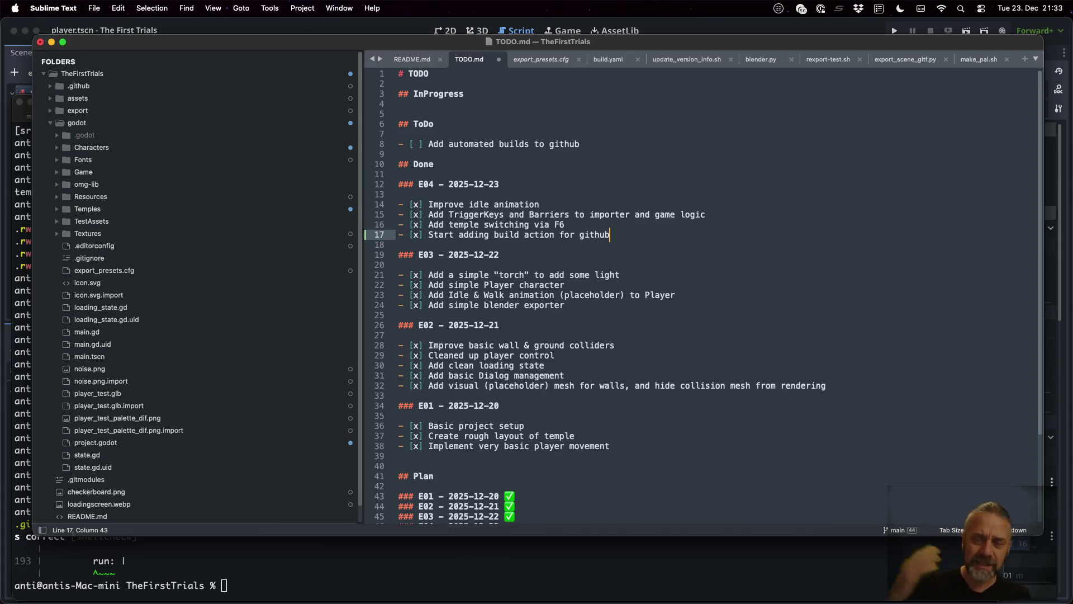
pyautogui.press('super+s')
pyautogui.hotkey('ctrl', 'Right')
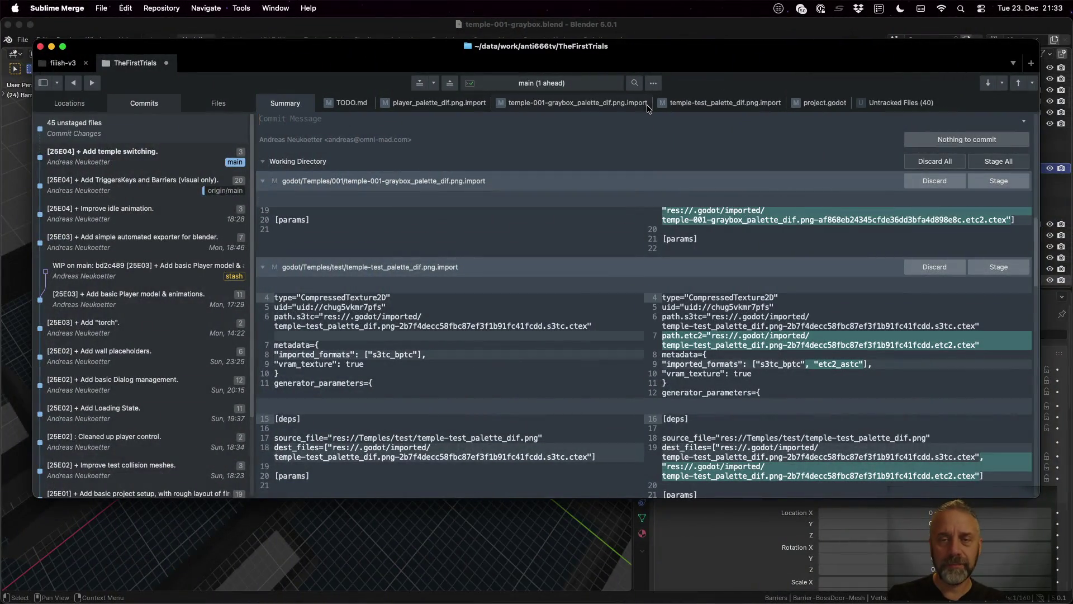
# Enter the commit message "[25E04] + Start adding build action." in Sublime Merge.
pyautogui.write('[25')
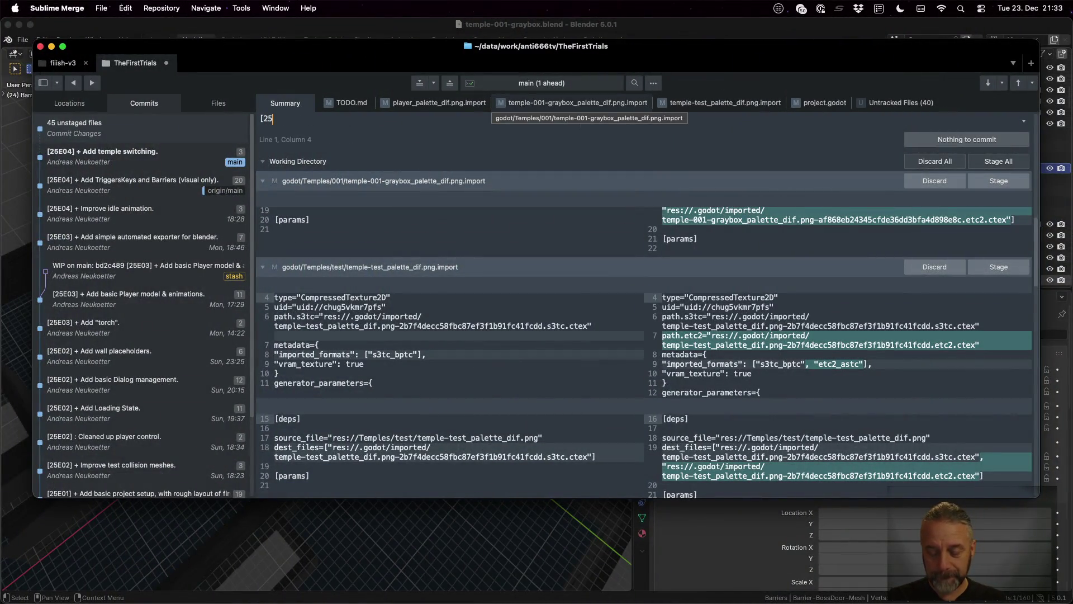
pyautogui.write('E04] St')
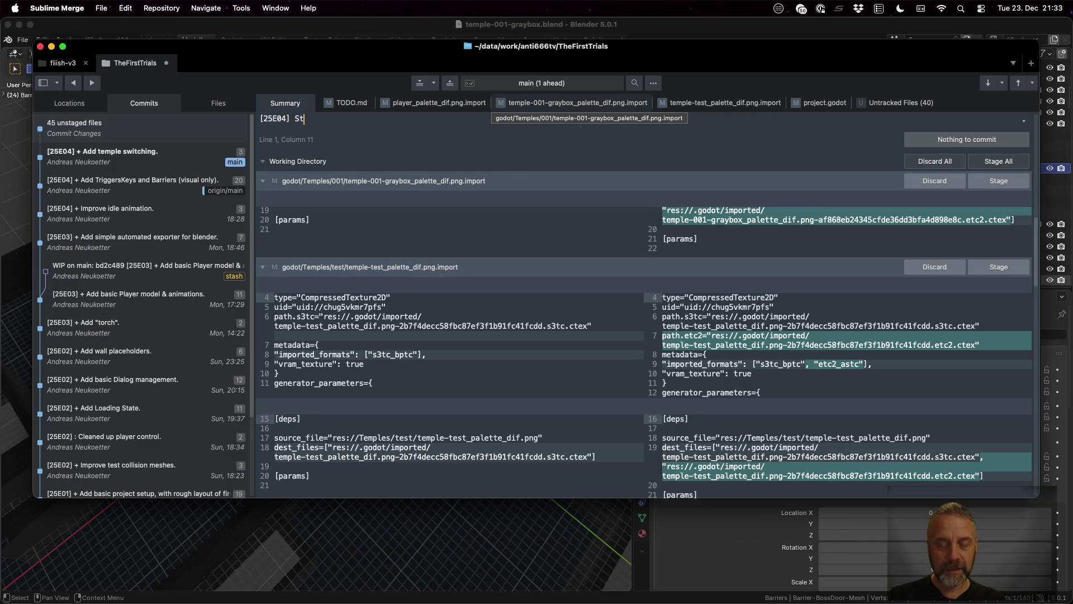
pyautogui.press('BackSpace')
pyautogui.press('BackSpace')
pyautogui.press('BackSpace')
pyautogui.write('art adding build action.')
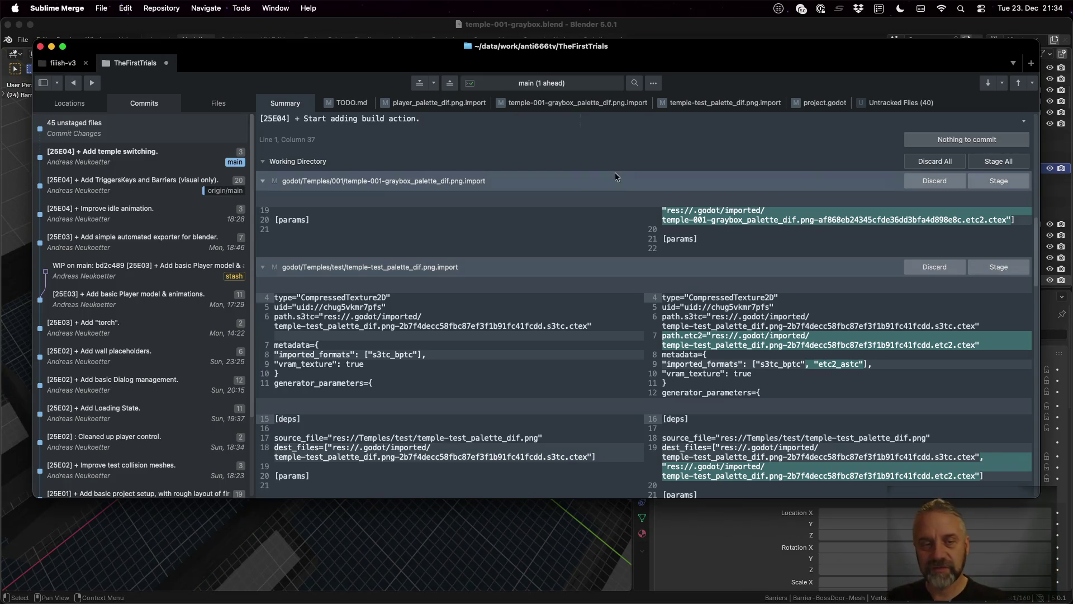
# Stage the palette import files, TODO.md, project.godot, update_version_info.sh and build.yaml.
pyautogui.moveTo(731, 221)
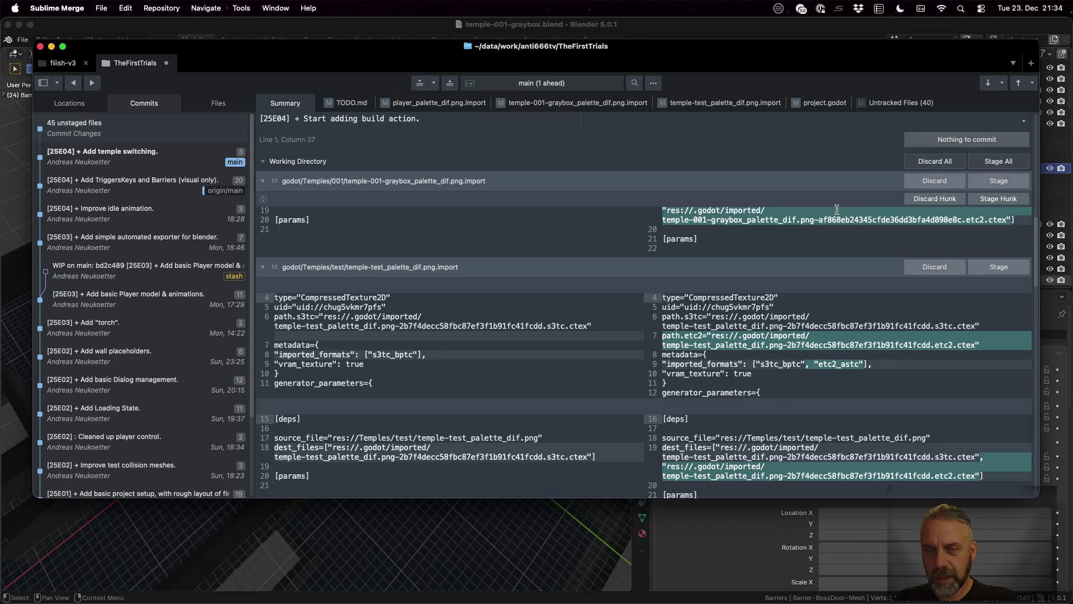
pyautogui.click(999, 182)
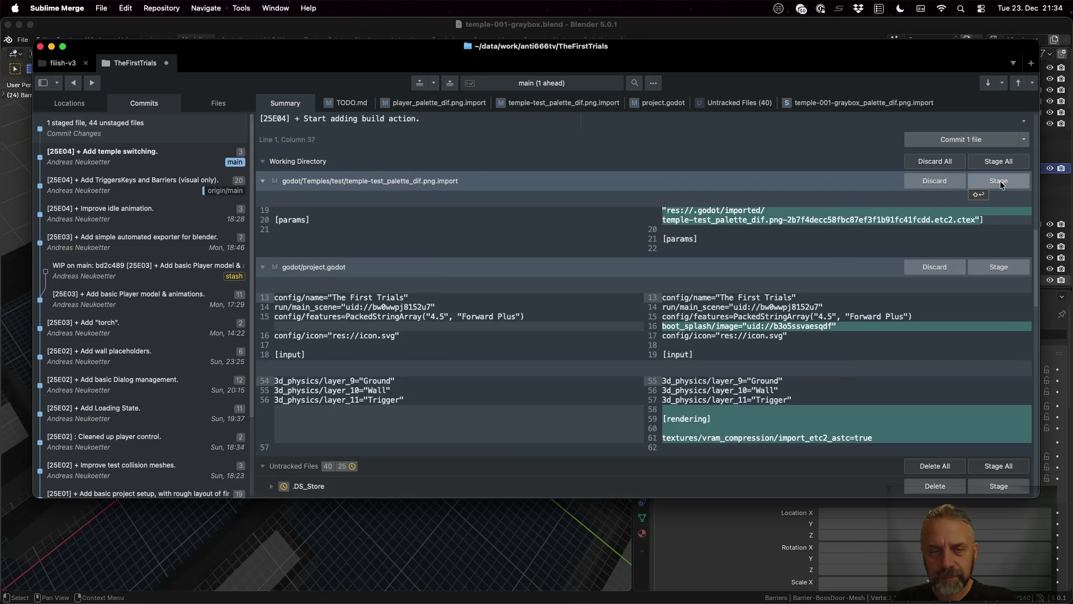
pyautogui.click(1000, 183)
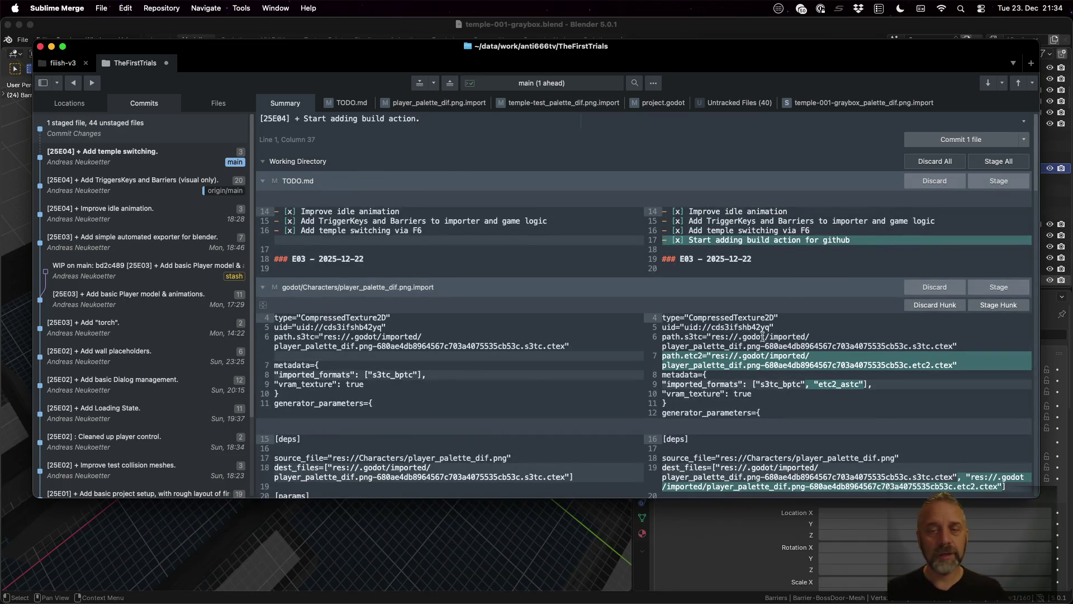
pyautogui.click(989, 182)
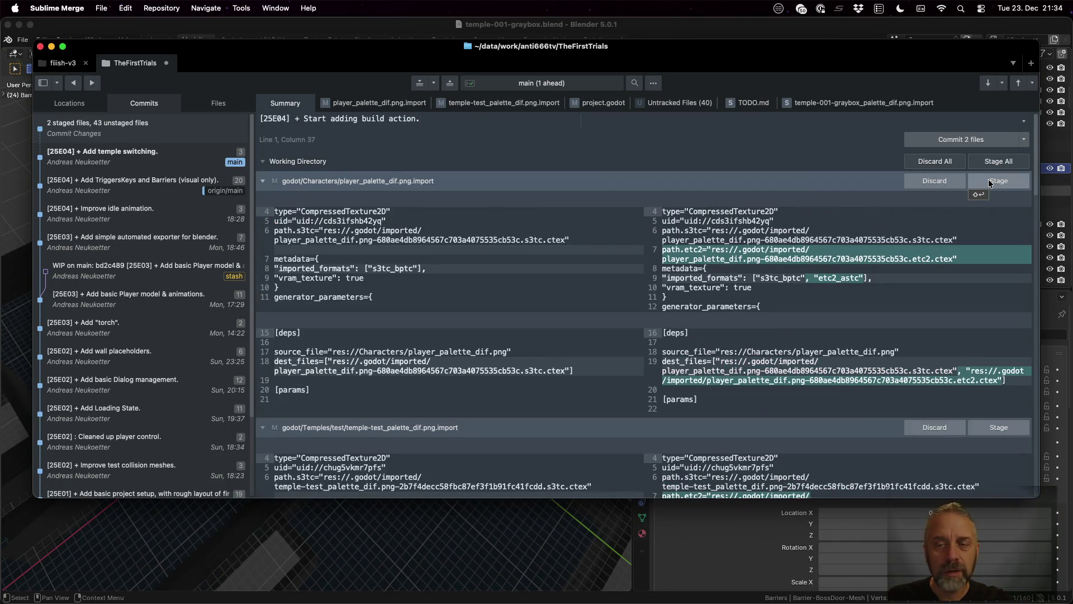
pyautogui.moveTo(913, 255)
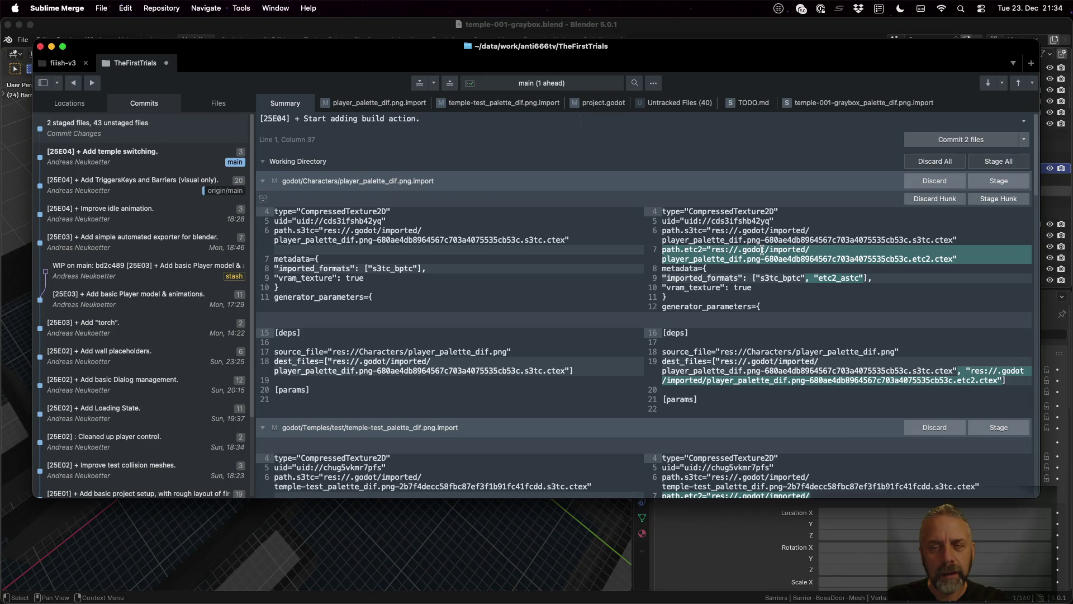
pyautogui.click(985, 180)
pyautogui.click(985, 182)
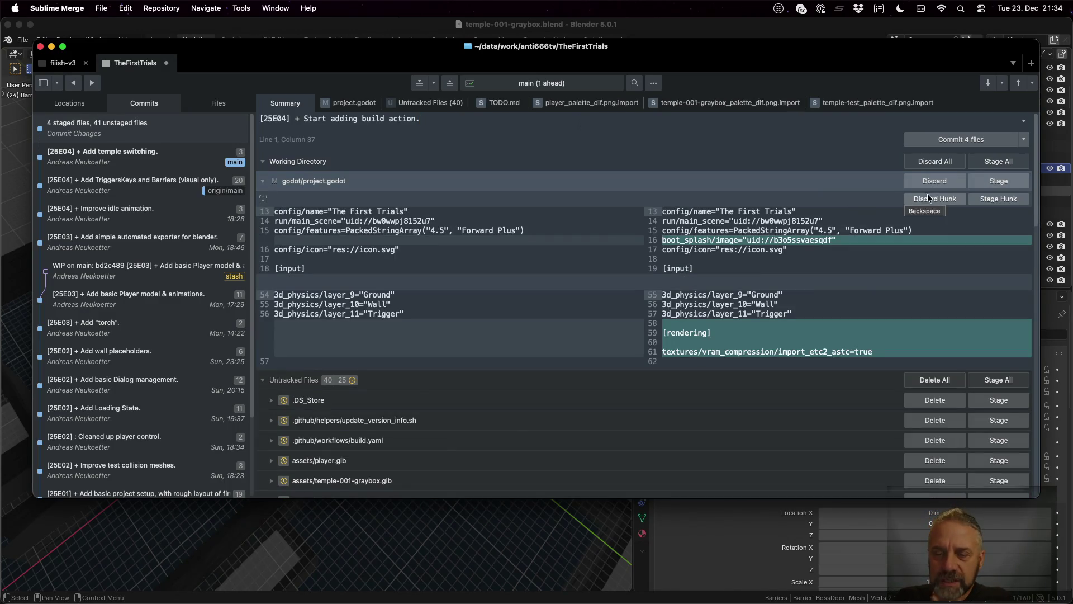
pyautogui.click(832, 240)
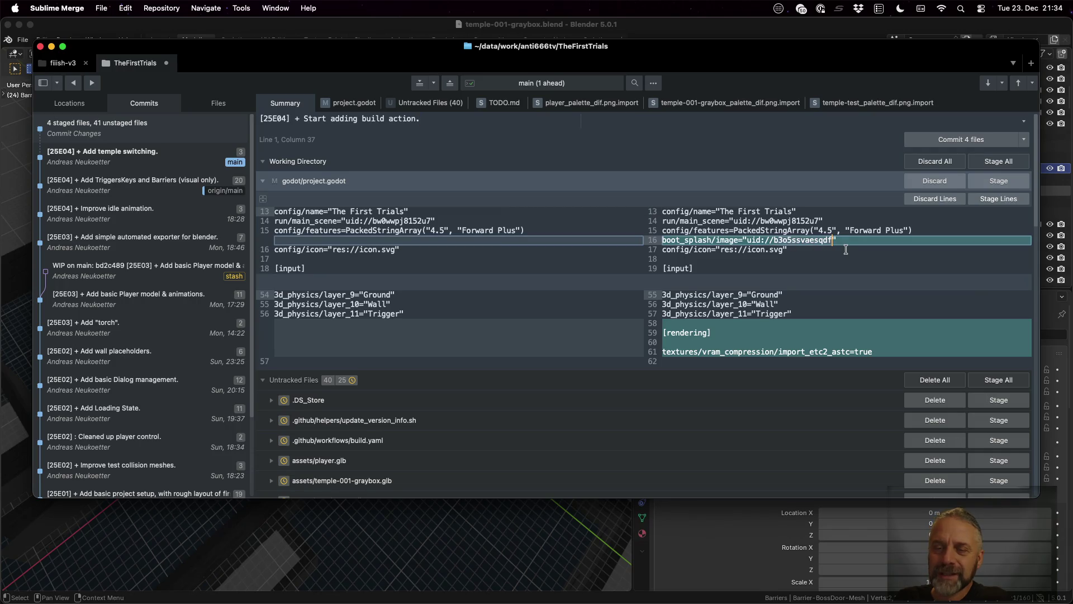
pyautogui.click(997, 183)
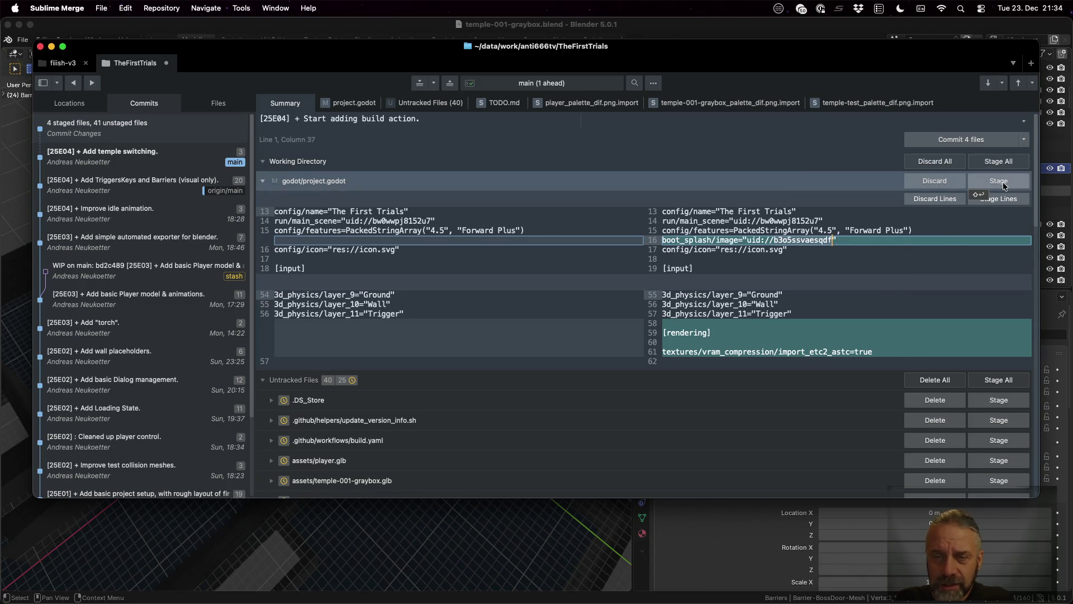
pyautogui.click(1013, 223)
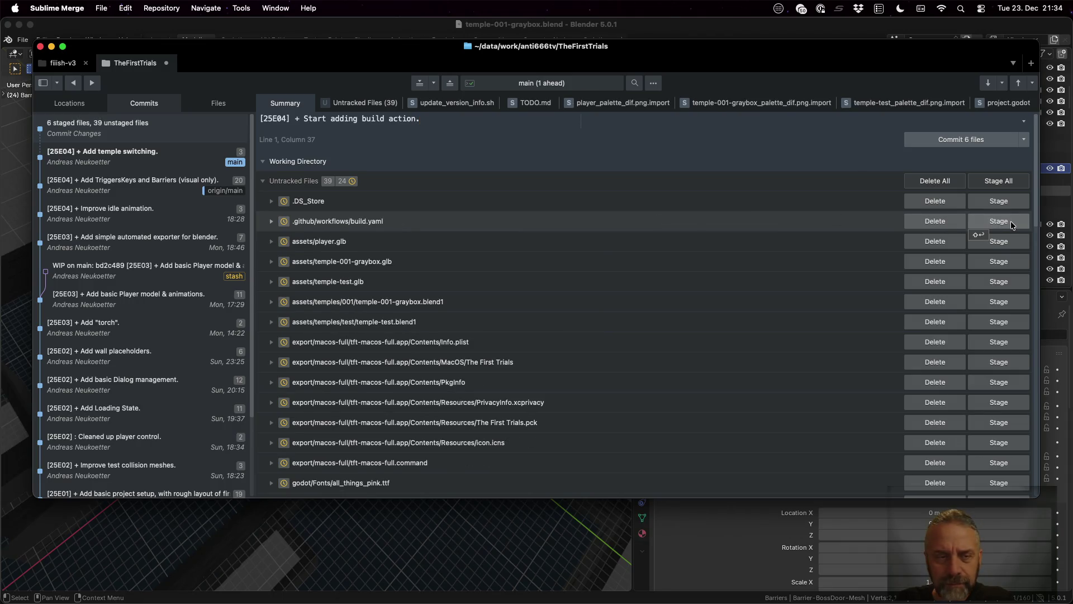
pyautogui.click(1011, 222)
pyautogui.scroll(-2, 895, 290)
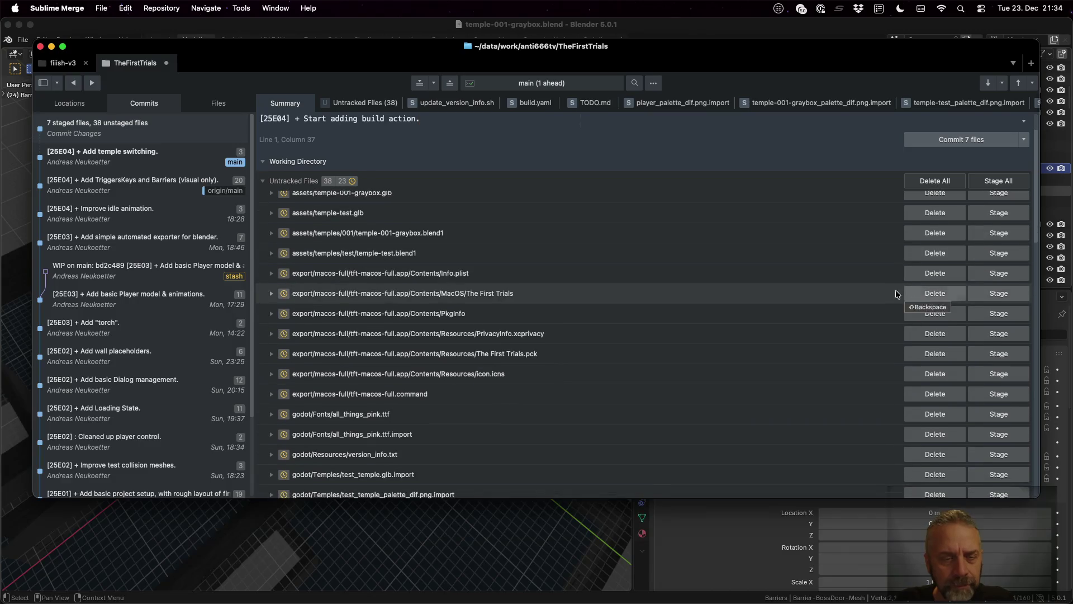
pyautogui.scroll(-2, 494, 276)
pyautogui.scroll(1, 494, 276)
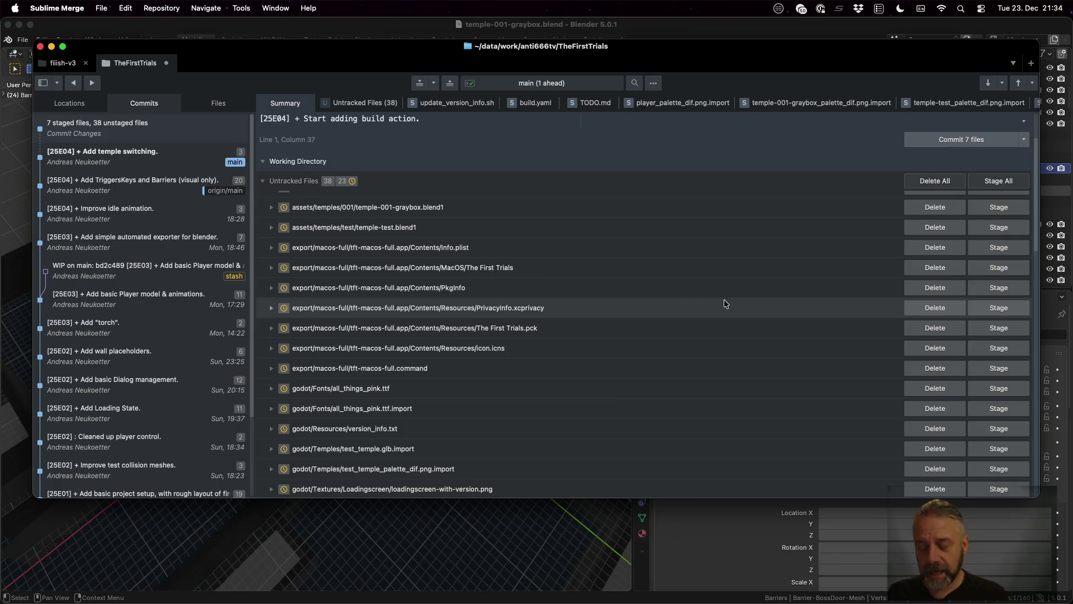
pyautogui.press('super+Tab')
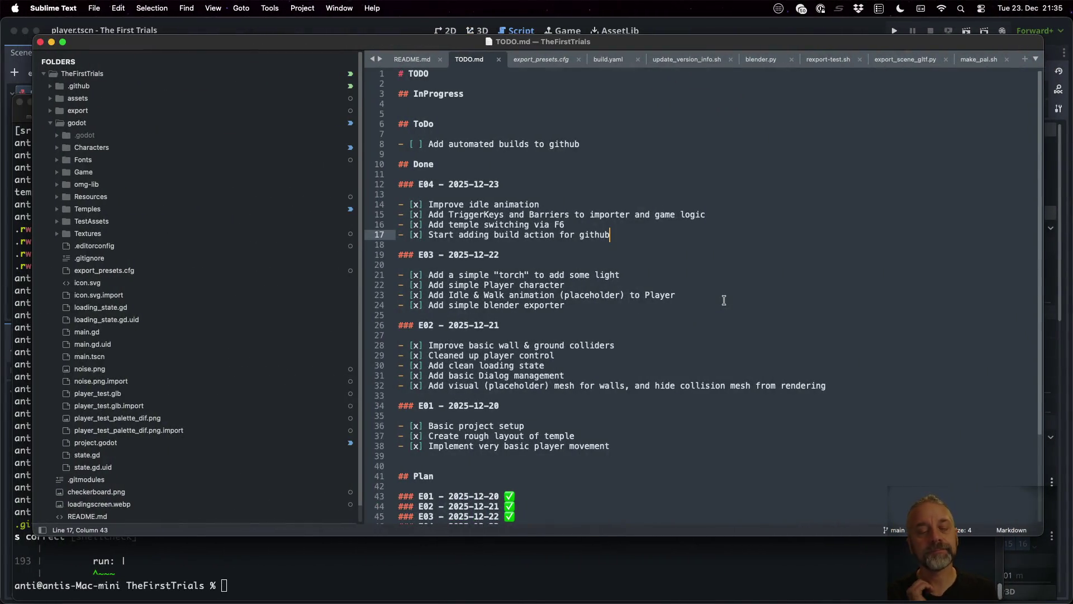
# Create export/macos-full/.gitkeep with touch and stage it with git add.
pyautogui.click(571, 554)
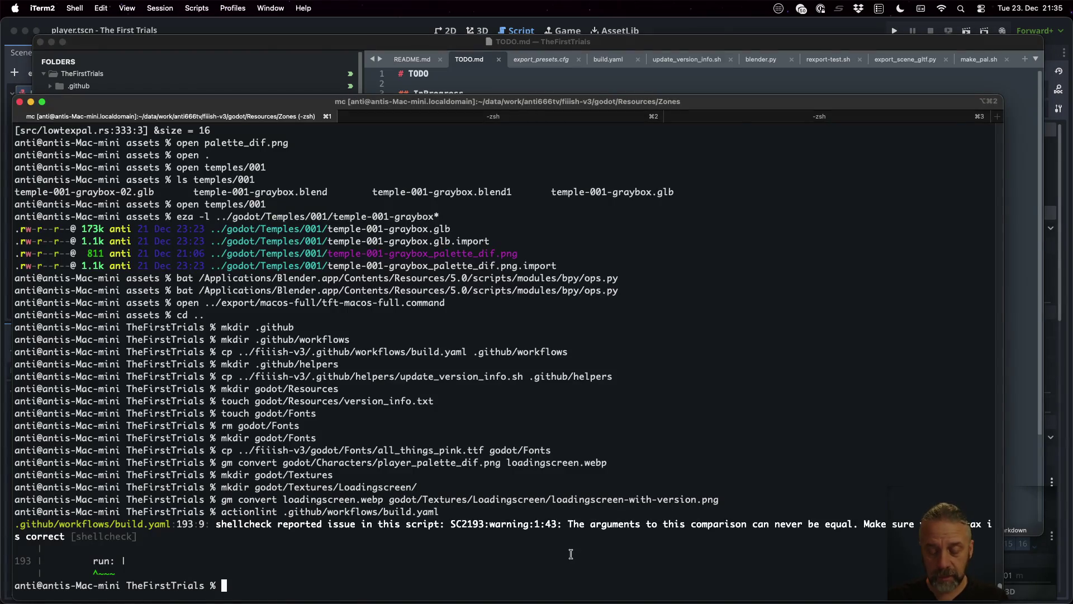
pyautogui.write('touch export/macos-full/')
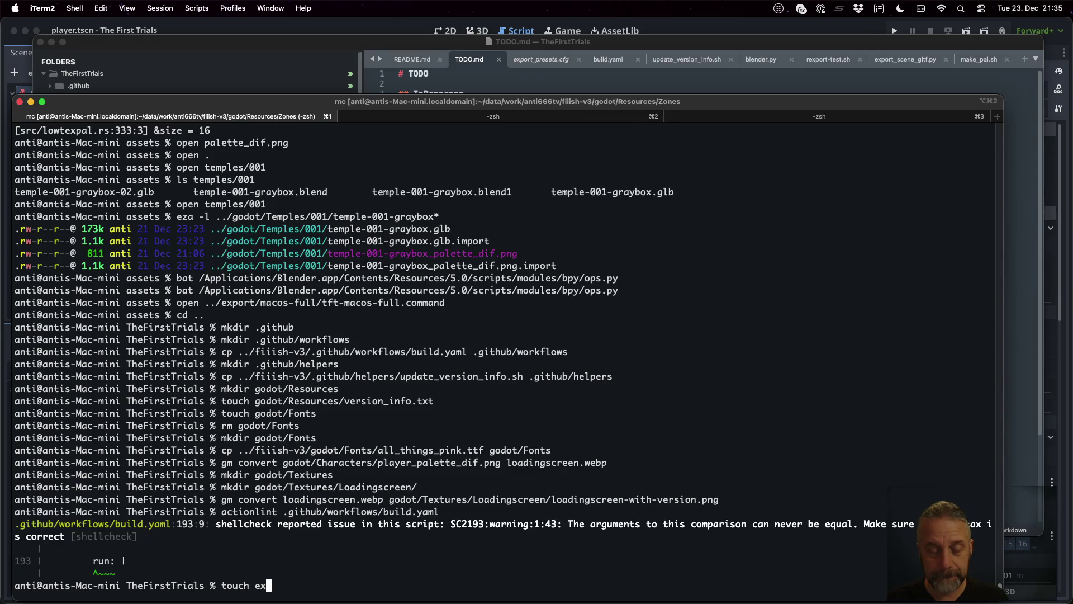
pyautogui.write('.gitkeep')
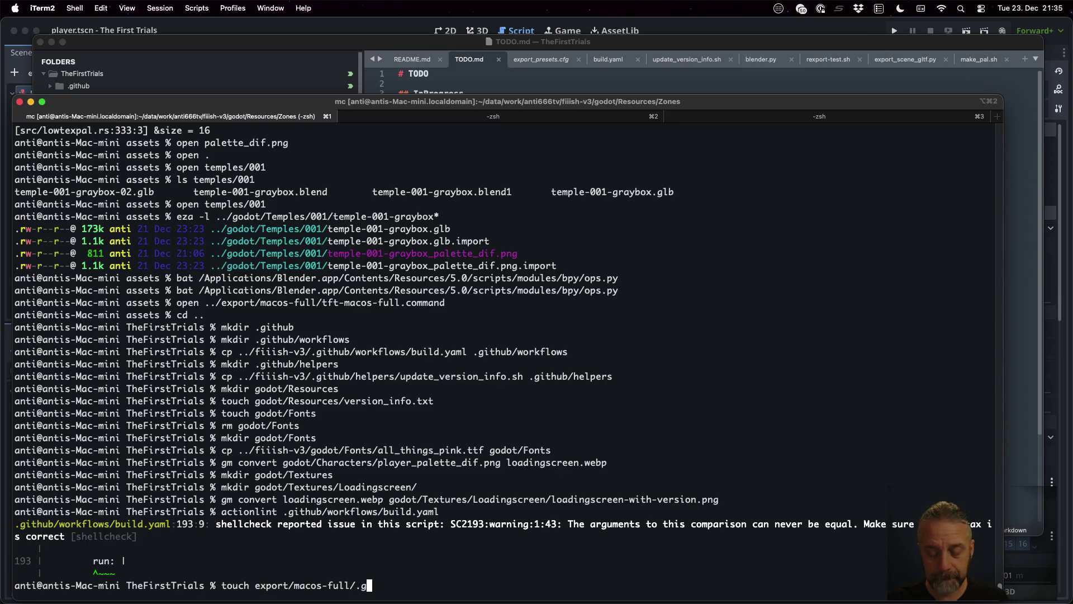
pyautogui.press('Return')
pyautogui.write('g')
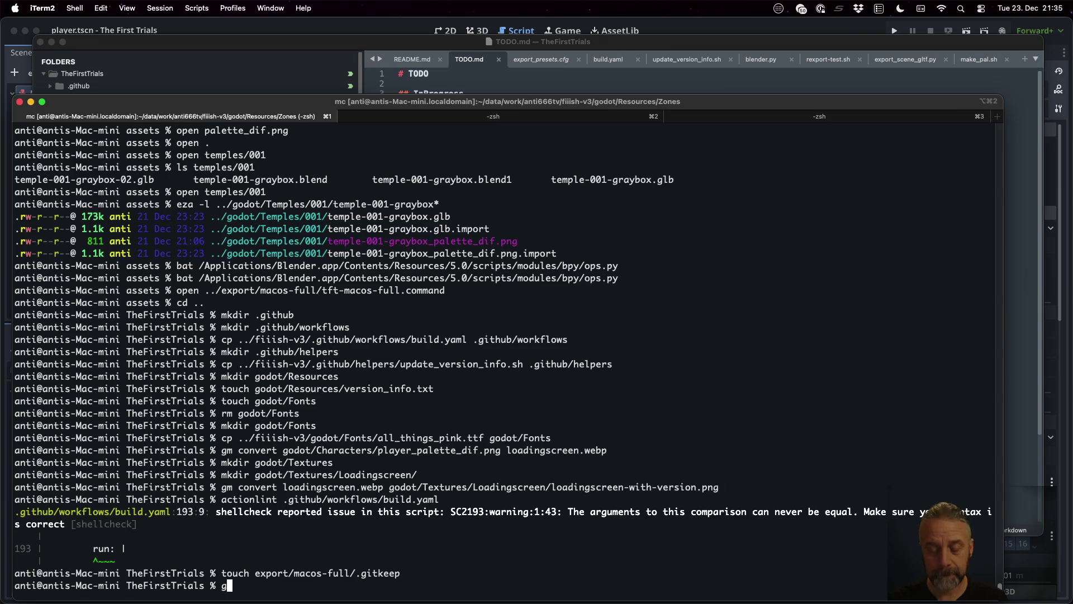
pyautogui.write('it add export/ma')
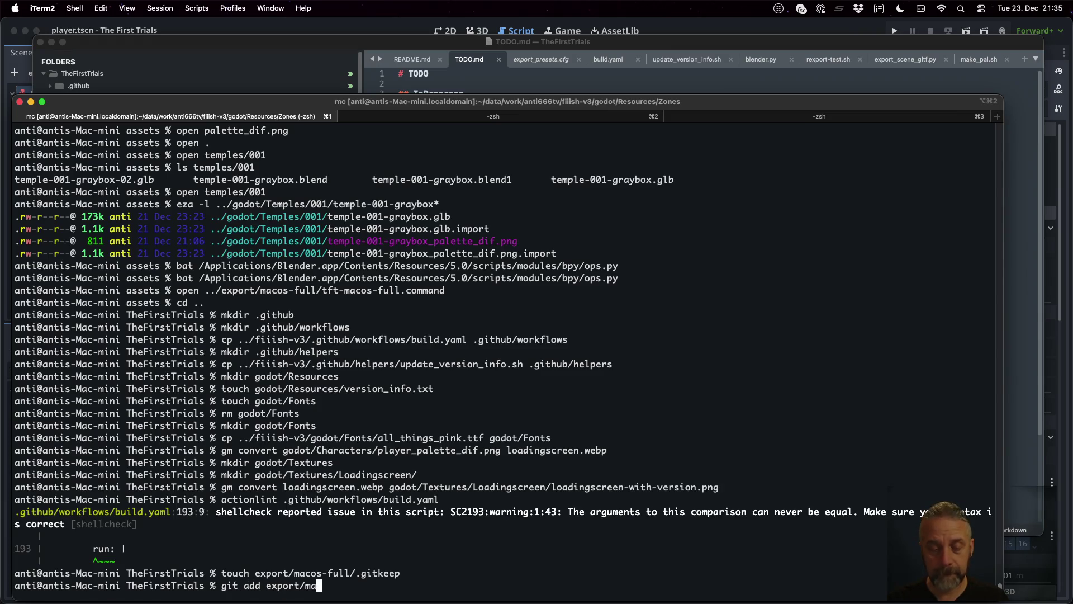
pyautogui.write('cos-full/.gitkeep')
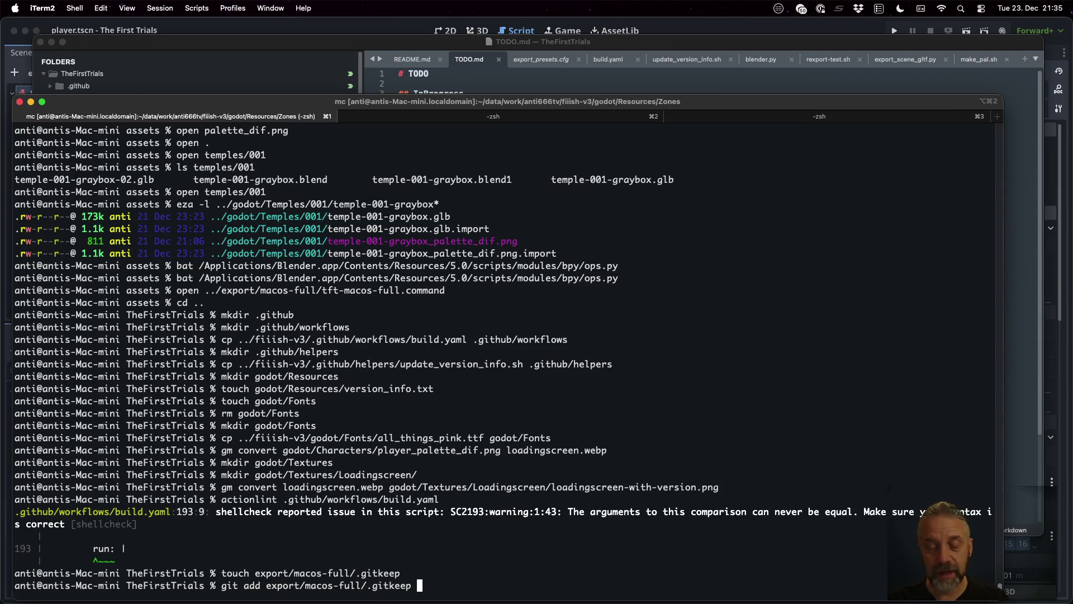
pyautogui.press('Return')
pyautogui.press('super+Tab')
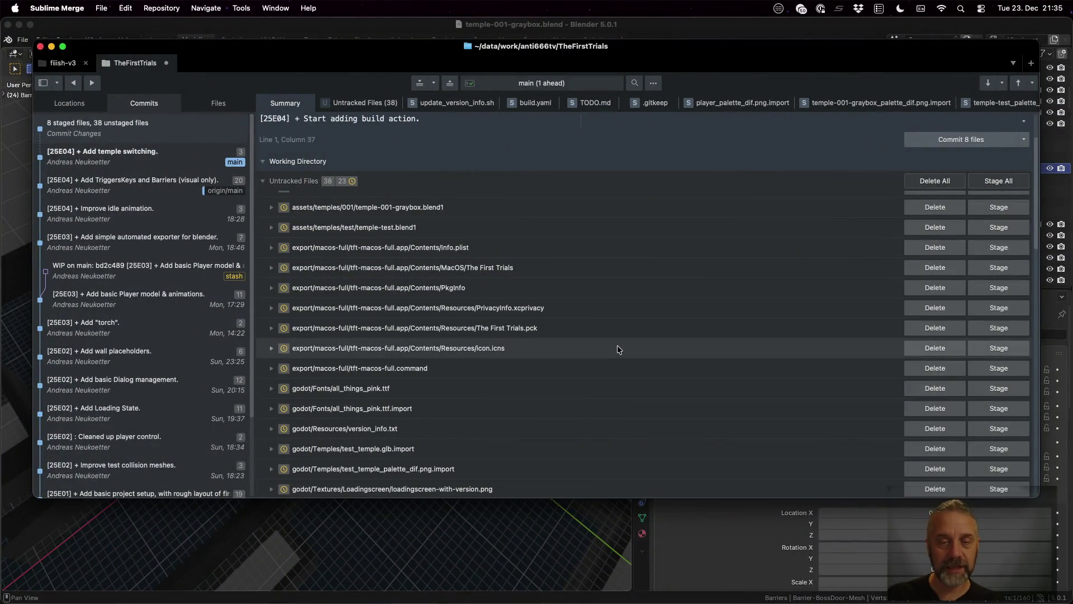
# Stage the all_things_pink font and its import, version_info.txt, and the loading-screen images.
pyautogui.scroll(-3, 609, 290)
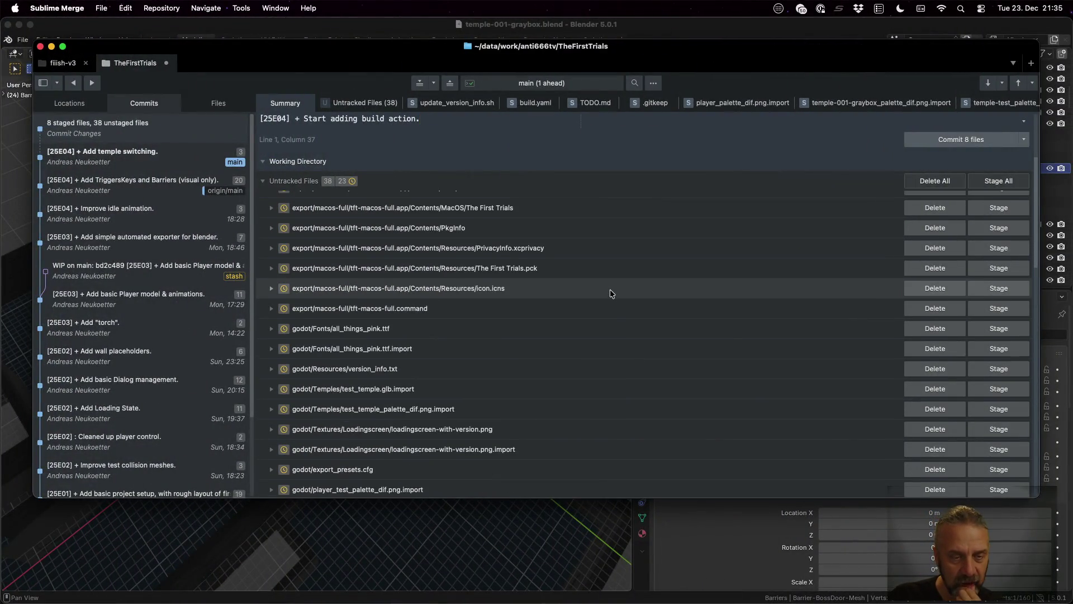
pyautogui.click(1017, 320)
pyautogui.click(1016, 320)
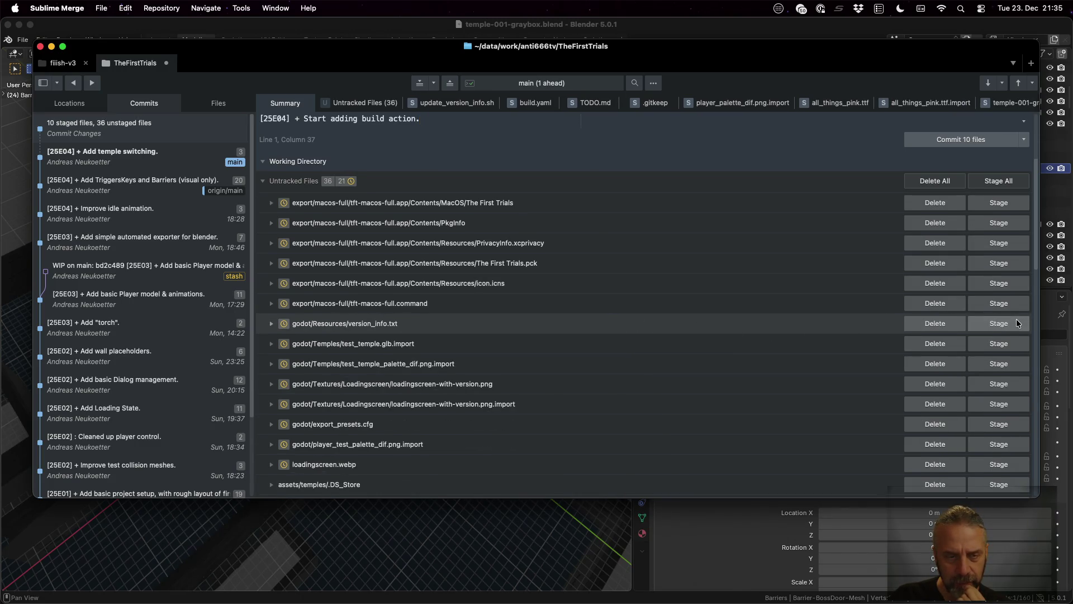
pyautogui.click(1016, 323)
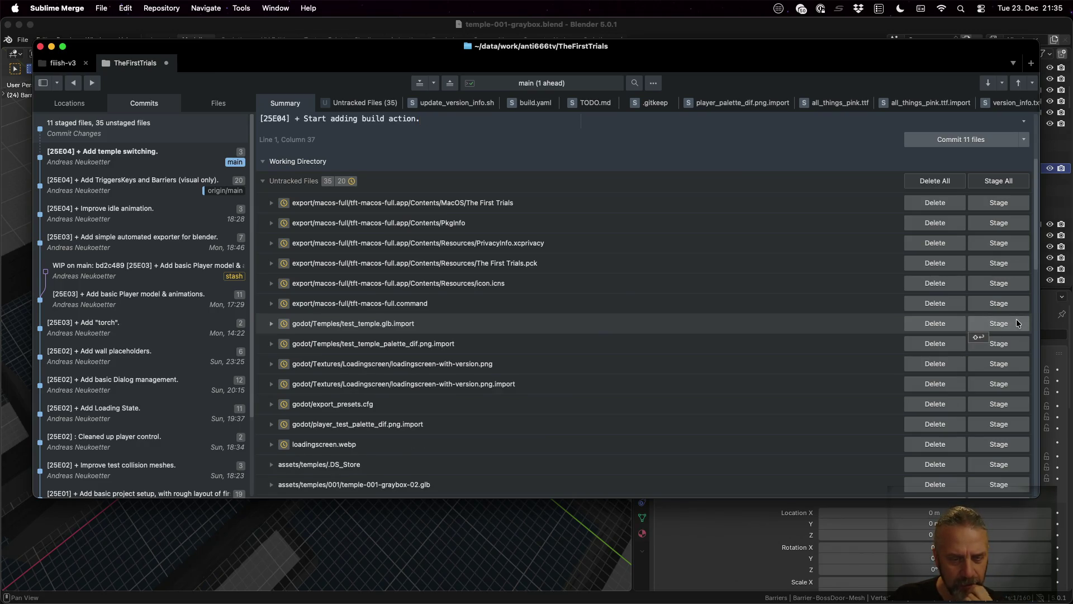
pyautogui.click(1015, 366)
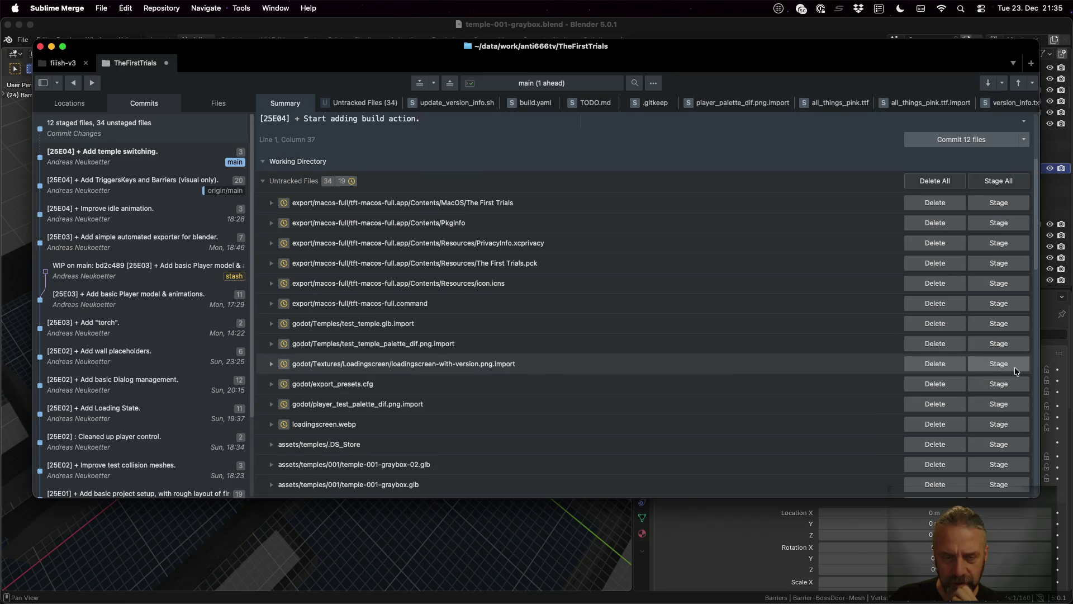
pyautogui.click(1011, 364)
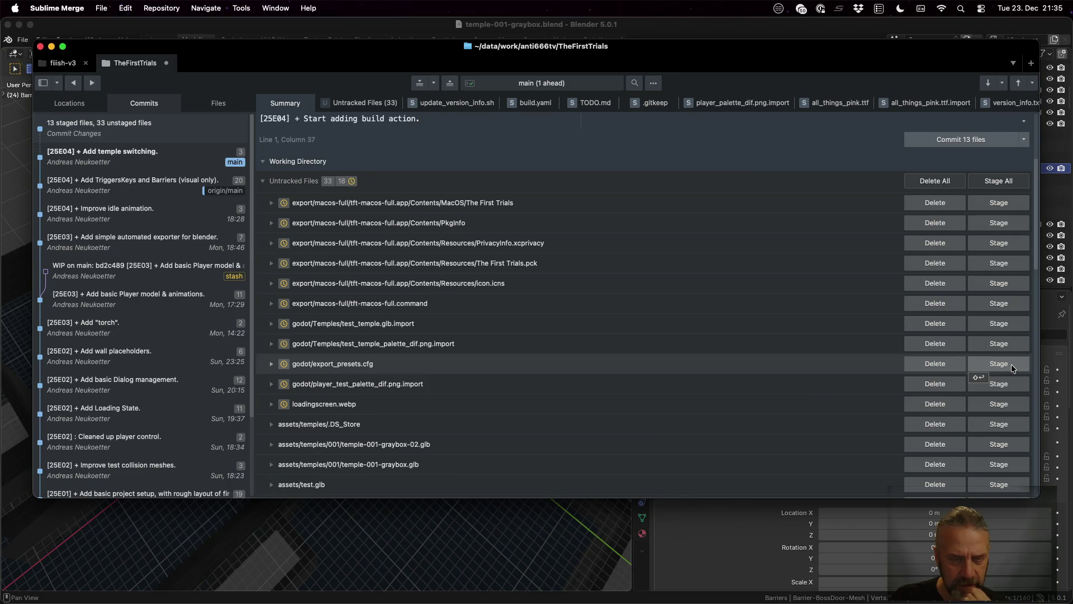
pyautogui.click(999, 404)
# Commit the 14 staged files and push main to origin.
pyautogui.click(968, 137)
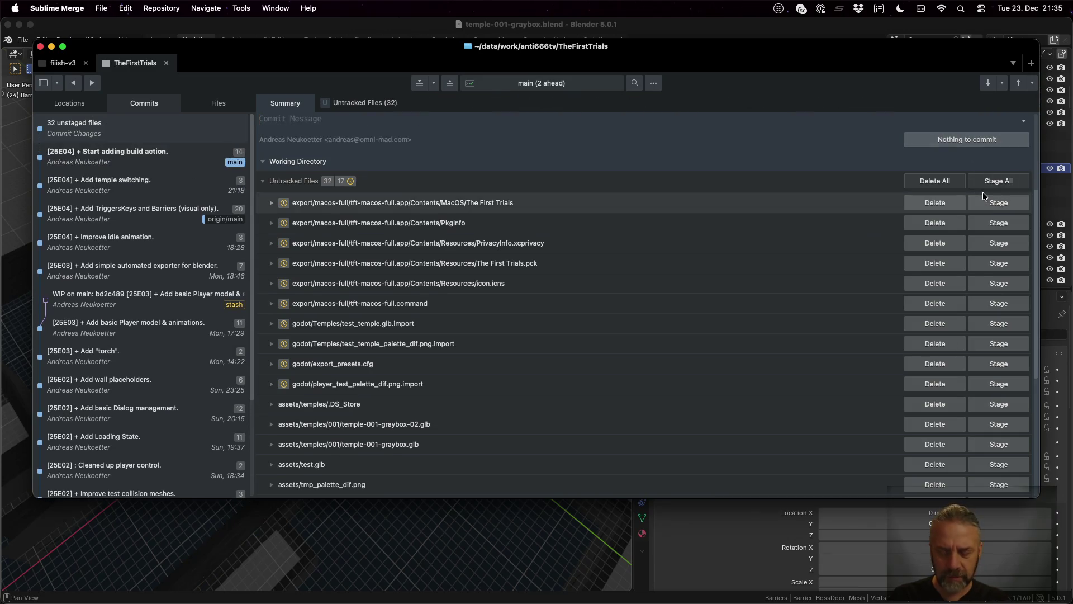
pyautogui.press('super+p')
pyautogui.write('br')
pyautogui.press('Escape')
pyautogui.press('super+p')
pyautogui.write('push')
pyautogui.press('Return')
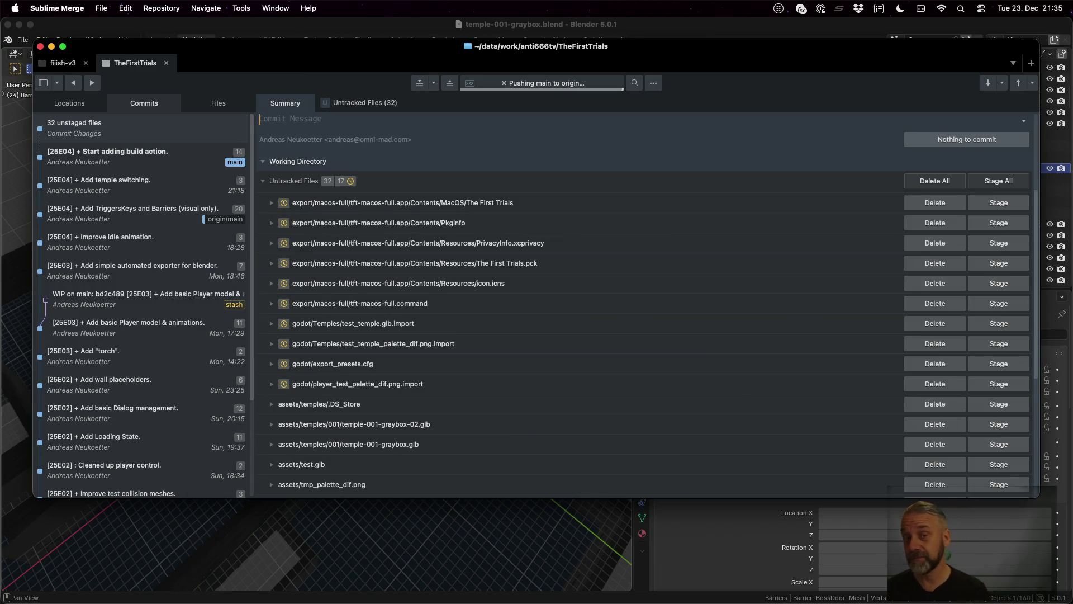
pyautogui.hotkey('ctrl', 'Left')
pyautogui.hotkey('ctrl', 'Left')
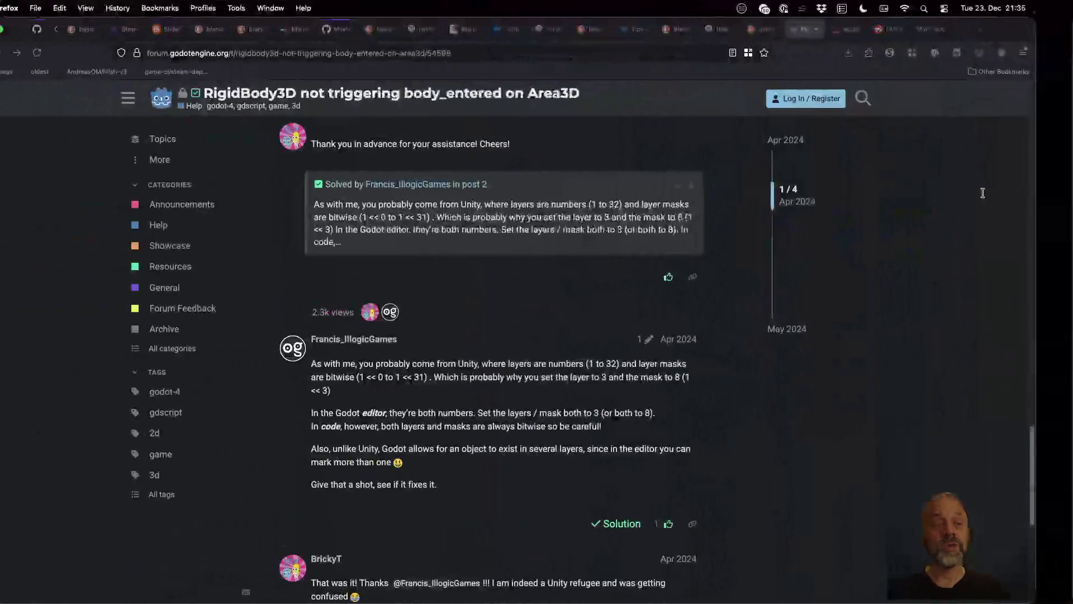
# Change the GitHub URL to the TheFirstTrials repository and load it.
pyautogui.click(78, 28)
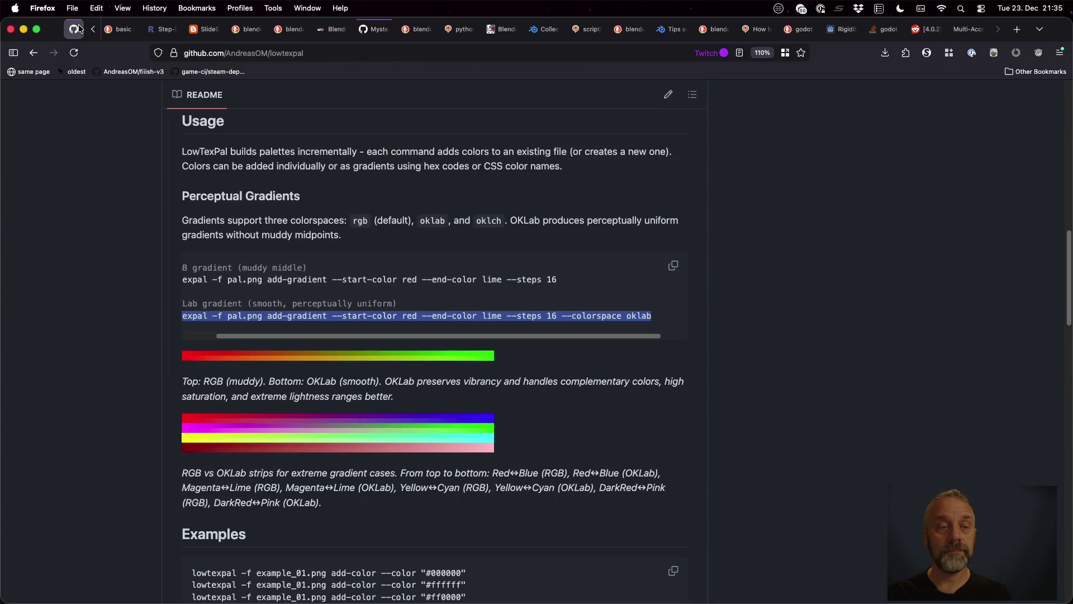
pyautogui.press('Home')
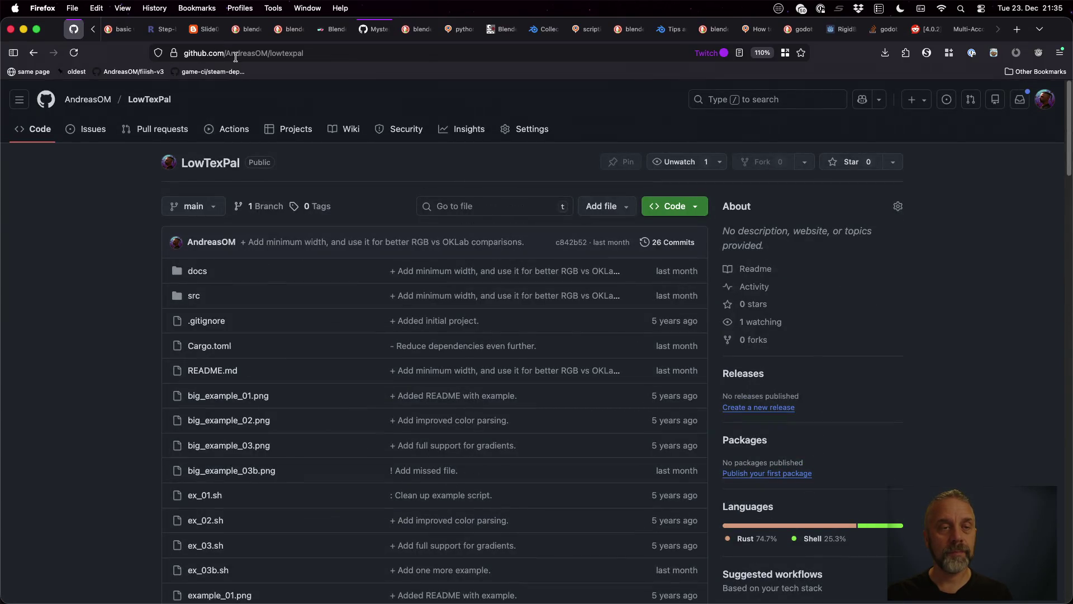
pyautogui.moveTo(270, 55); pyautogui.dragTo(373, 57)
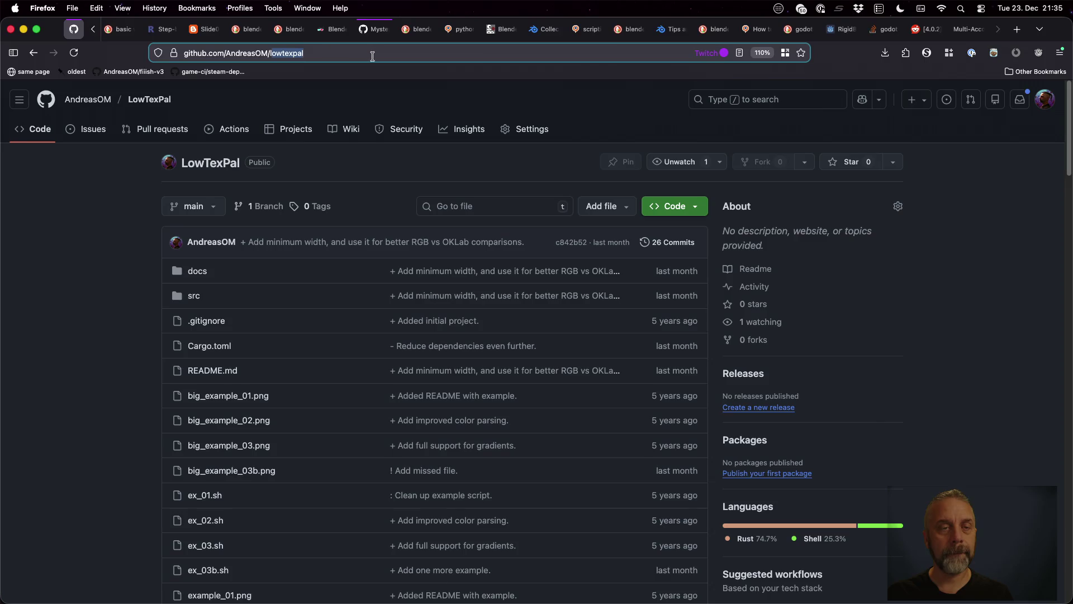
pyautogui.write('TheFirstTrials')
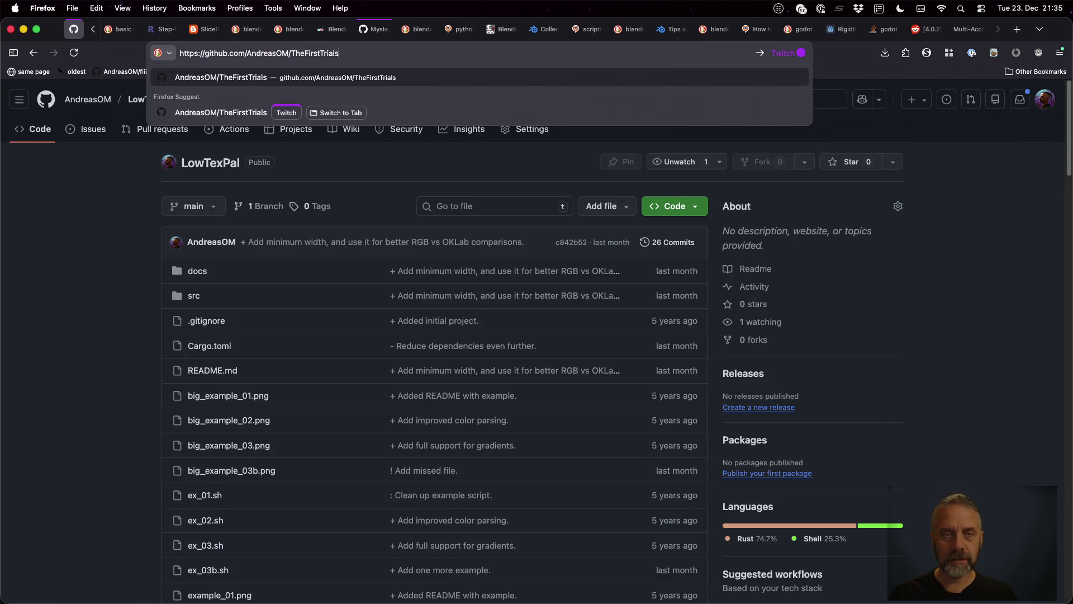
pyautogui.press('Return')
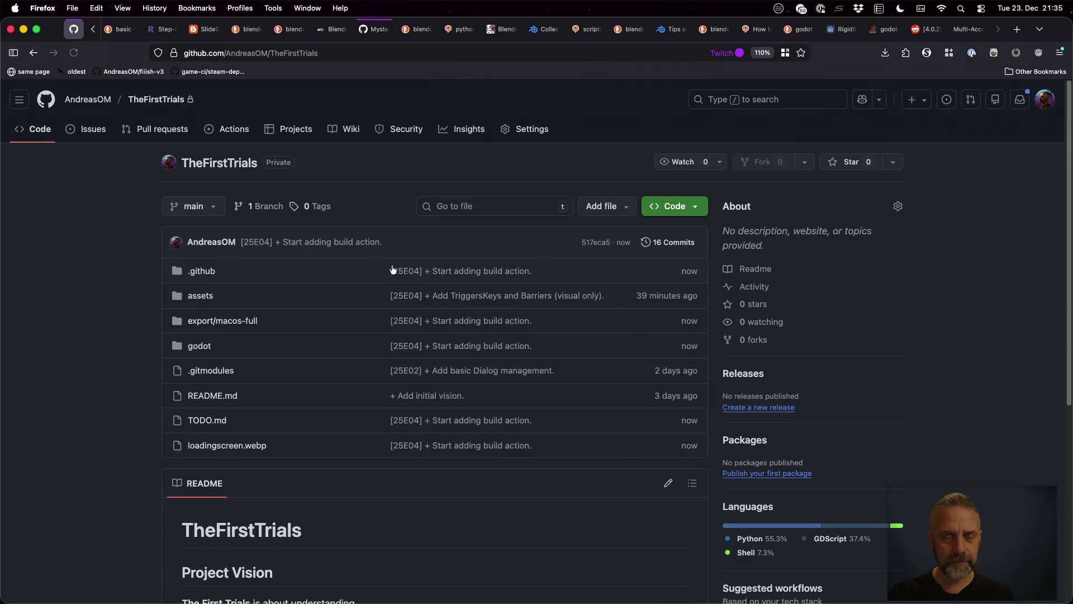
# Manually run the Build workflow with build type macos-full and refresh to see the run.
pyautogui.click(232, 134)
pyautogui.click(42, 217)
pyautogui.click(976, 261)
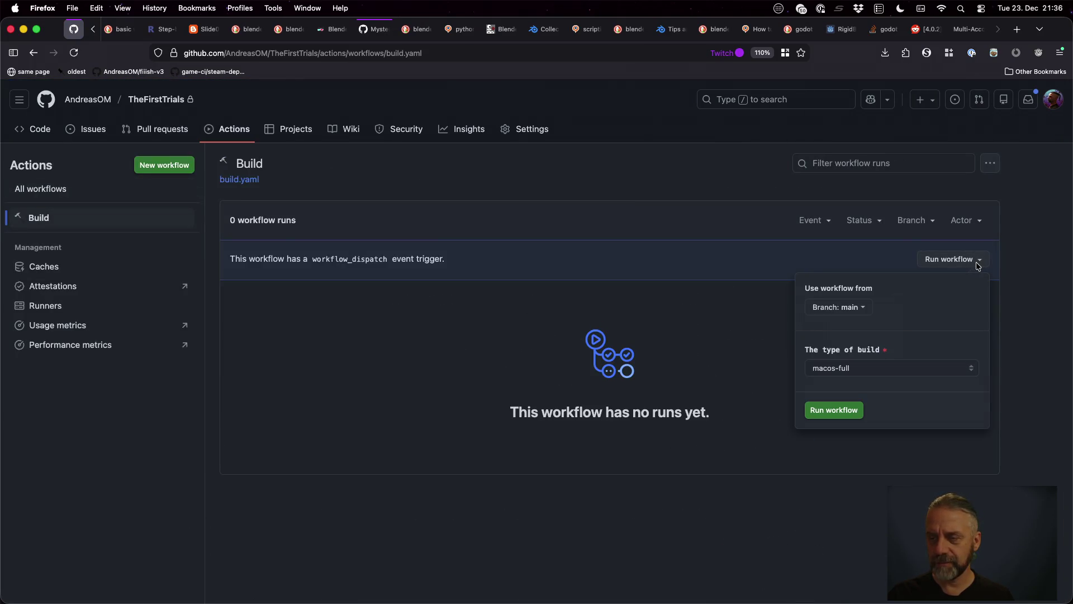
pyautogui.click(901, 368)
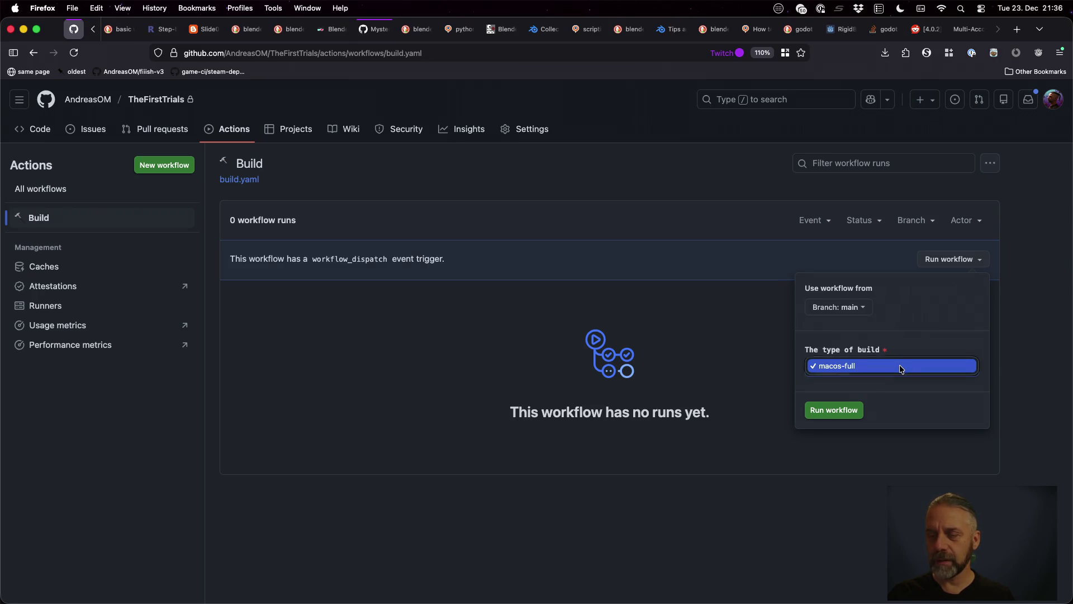
pyautogui.click(901, 367)
pyautogui.click(850, 409)
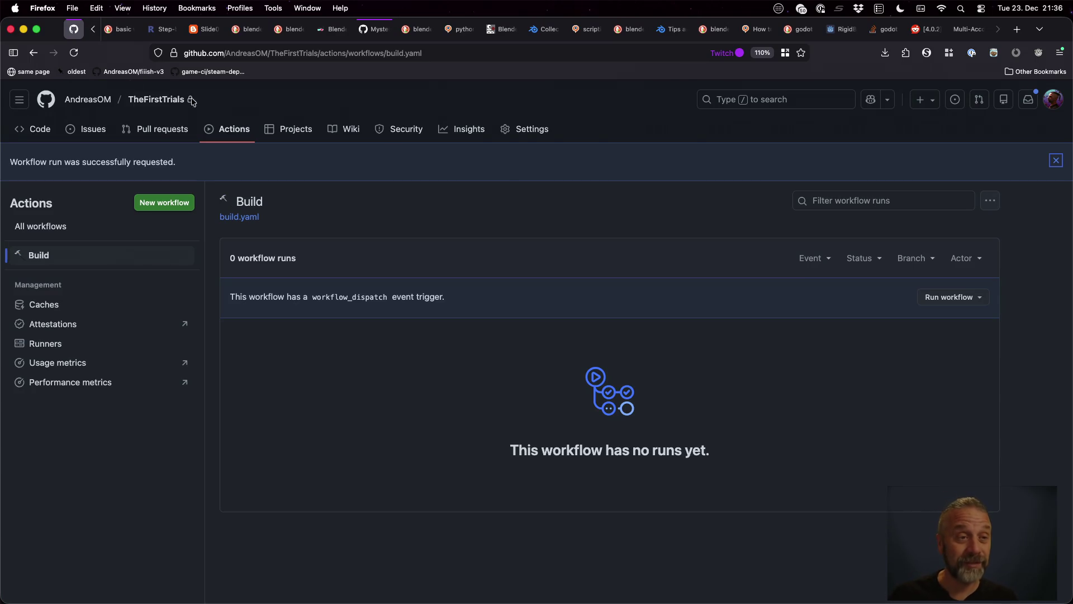
pyautogui.click(74, 52)
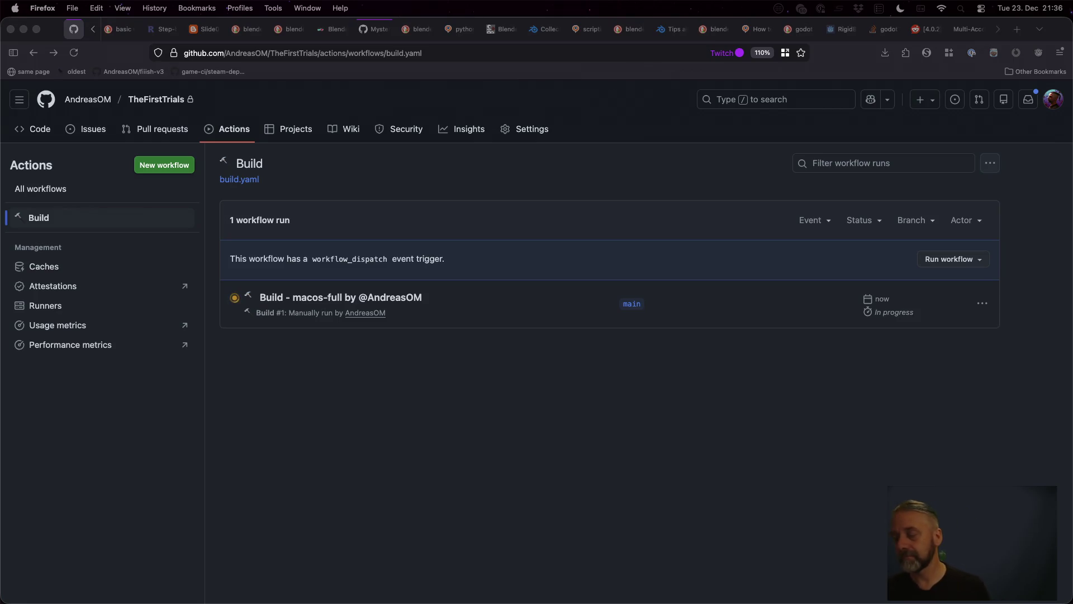
# Open the Build - macos-full run #1 and look at the prepare job's log.
pyautogui.click(353, 419)
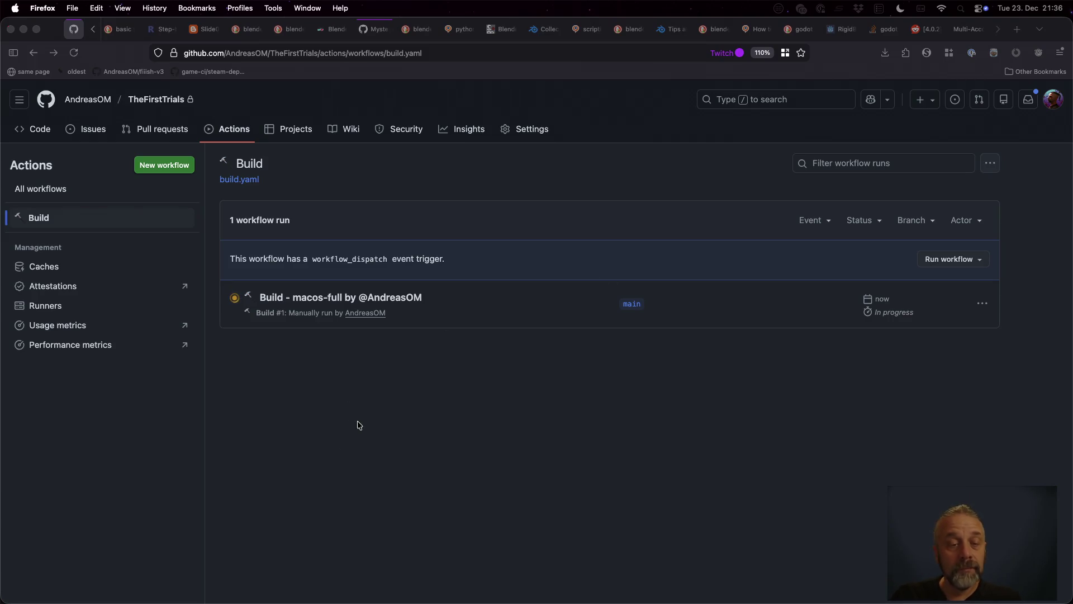
pyautogui.click(384, 303)
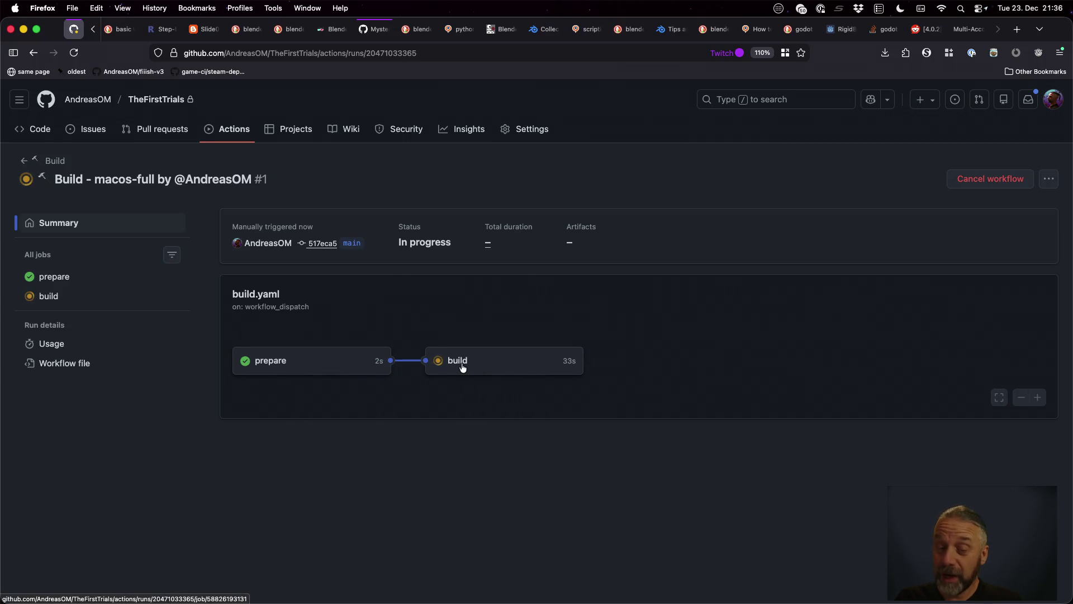
pyautogui.click(271, 369)
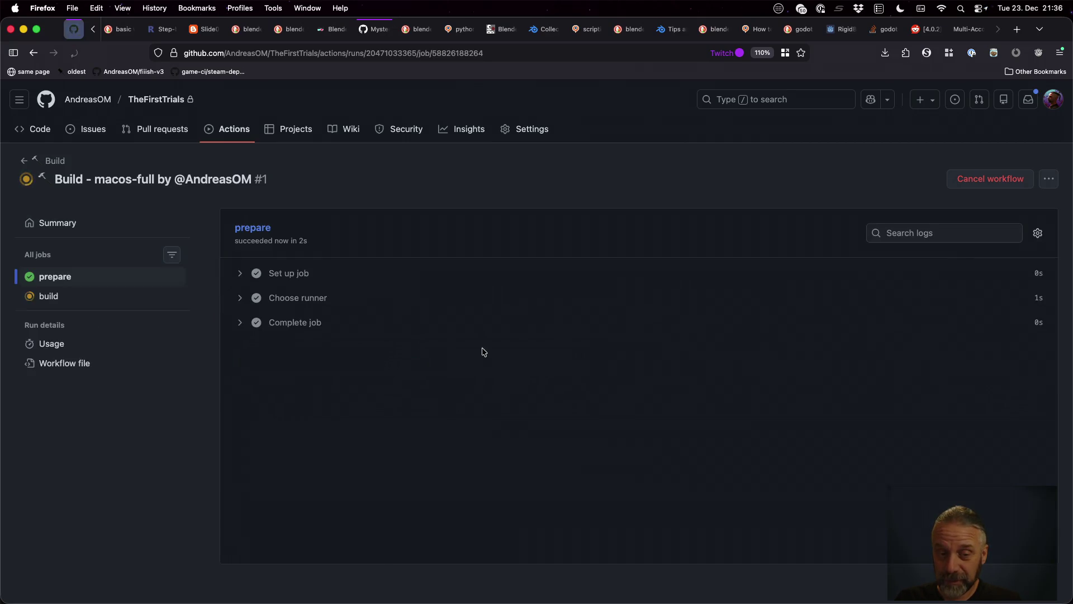
pyautogui.moveTo(224, 146); pyautogui.dragTo(31, 56)
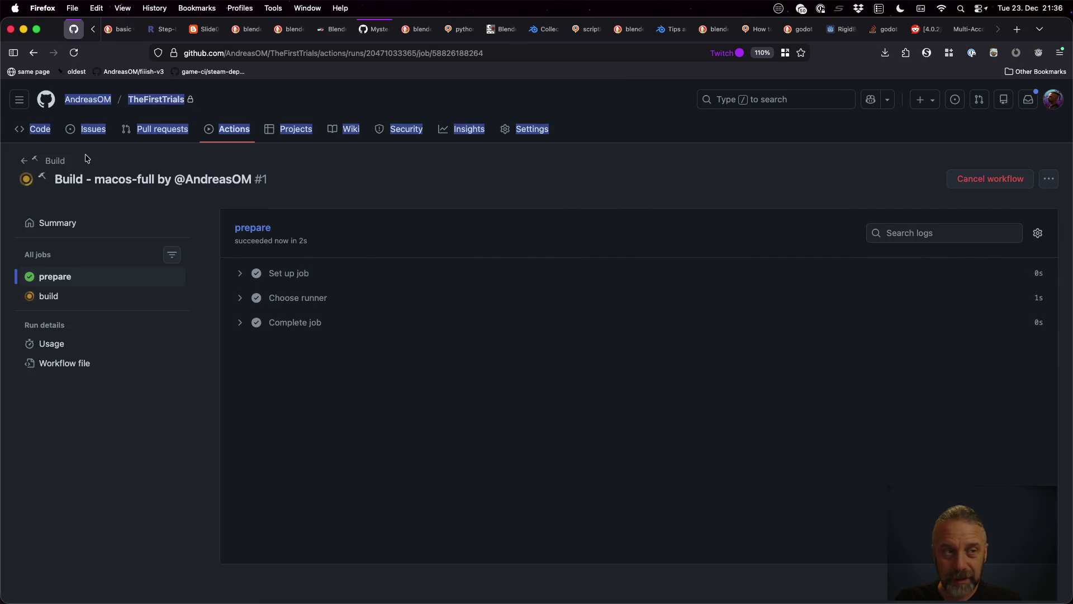
pyautogui.click(32, 56)
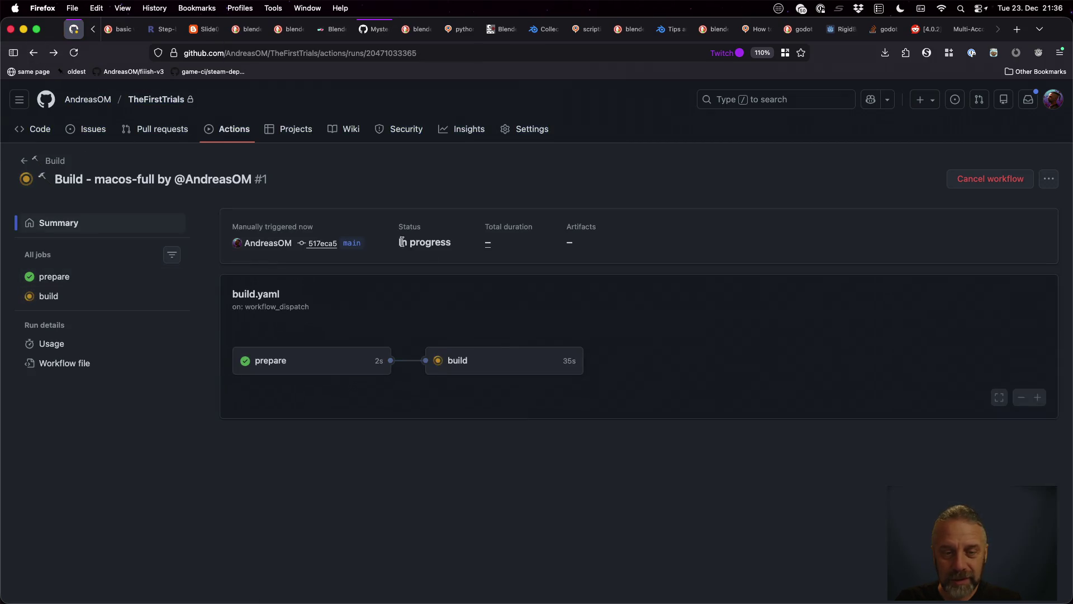
# Open the build job log and expand the Fetch tags and Create variables steps.
pyautogui.click(460, 366)
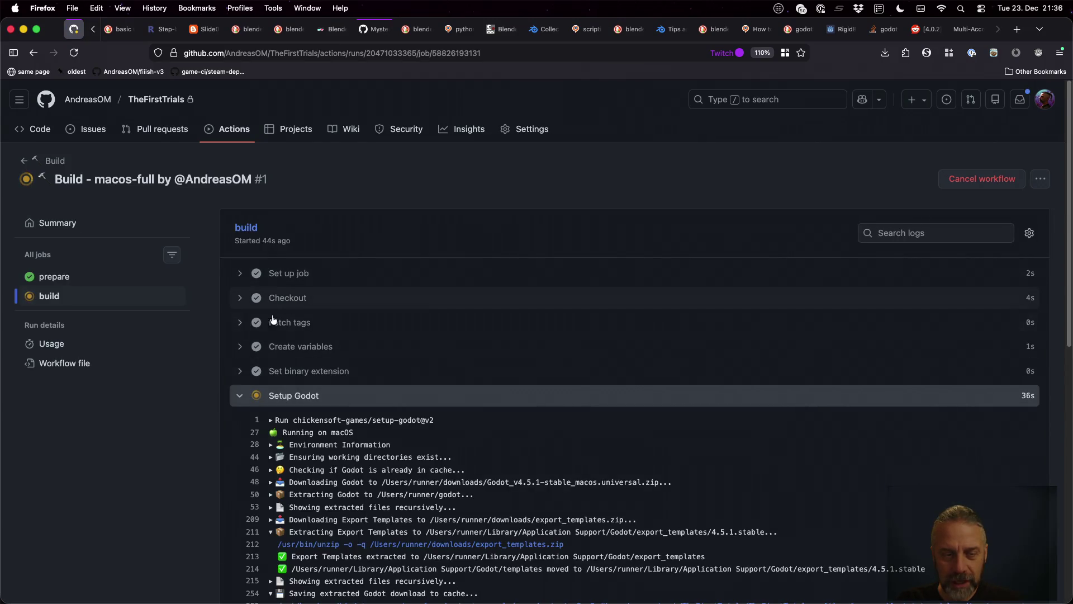
pyautogui.click(238, 323)
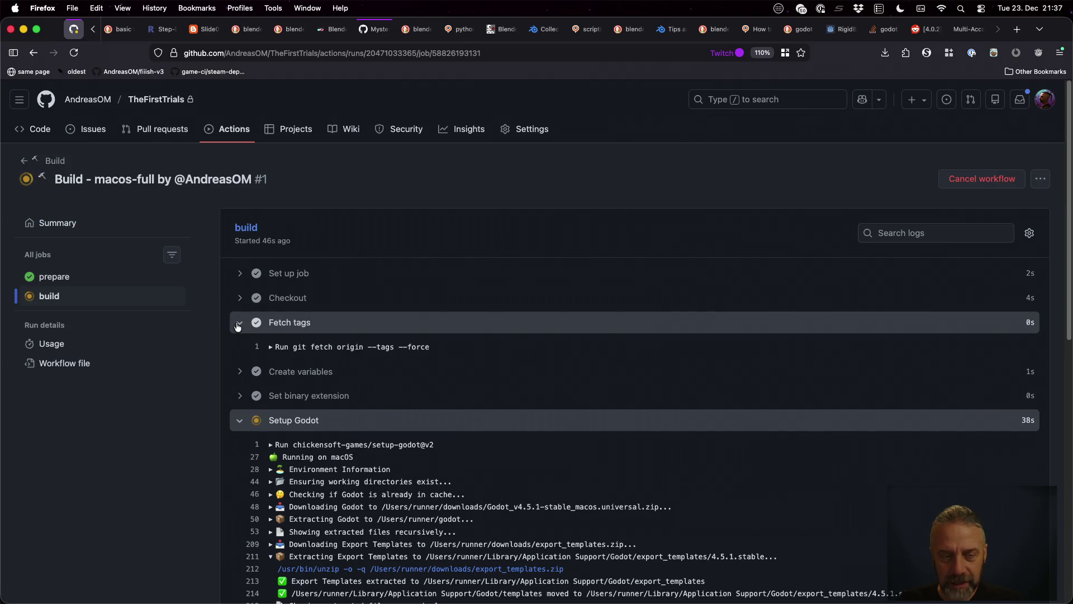
pyautogui.click(239, 323)
pyautogui.click(237, 348)
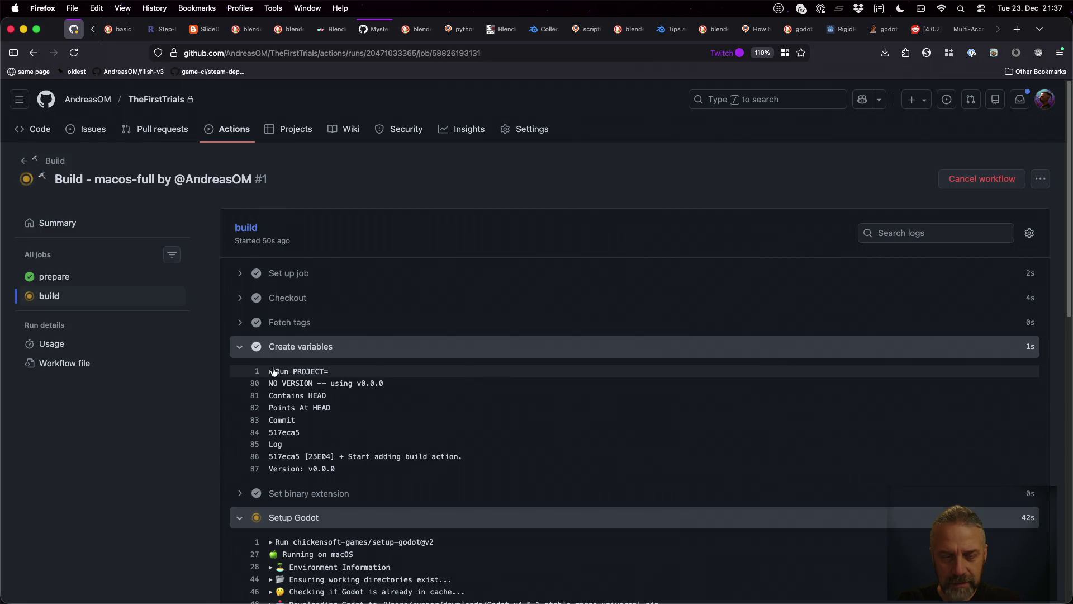
pyautogui.scroll(-7, 277, 363)
pyautogui.scroll(6, 317, 373)
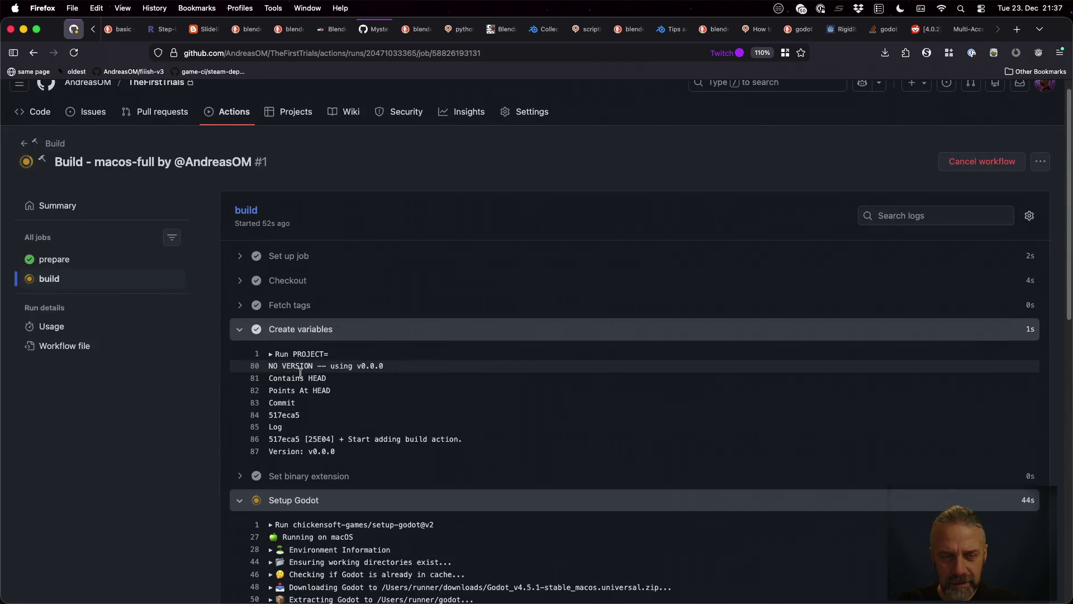
pyautogui.click(271, 356)
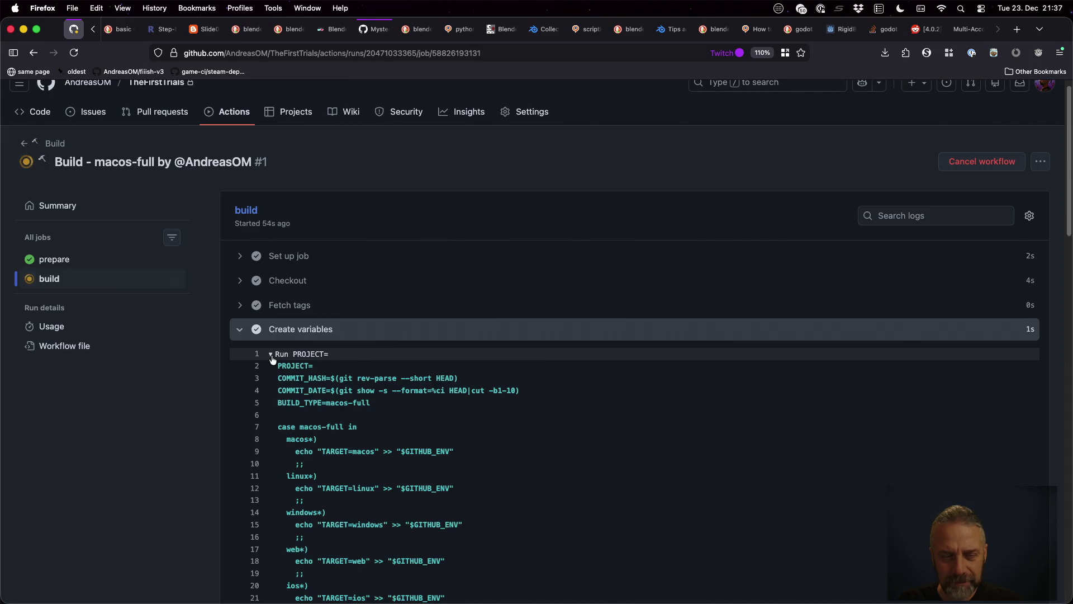
pyautogui.click(272, 357)
pyautogui.hotkey('ctrl', 'Left')
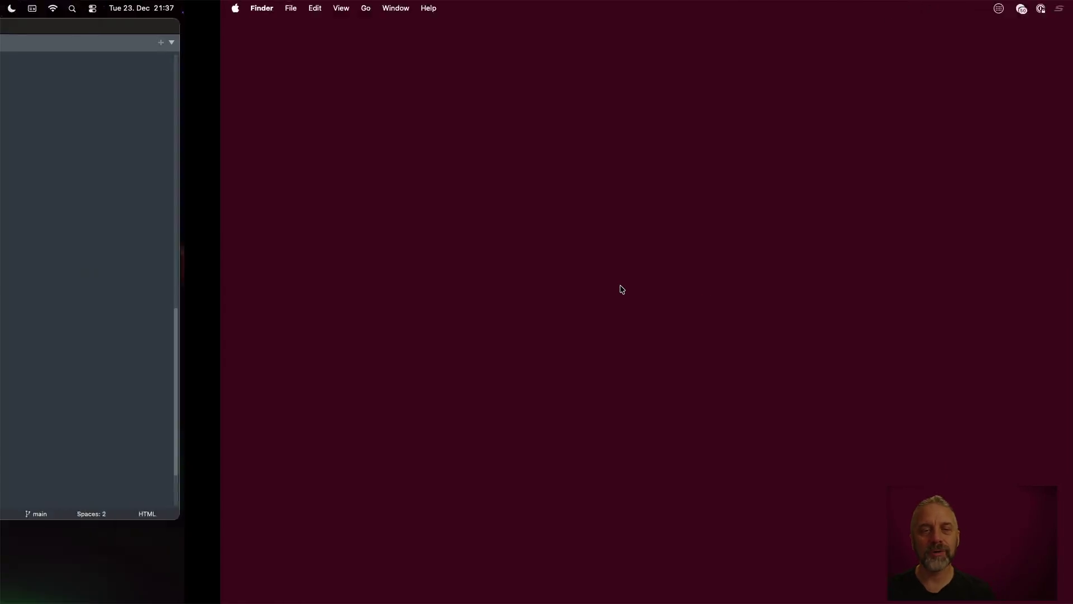
# Bring up build.yaml in Sublime Text and search it for PROJECT.
pyautogui.hotkey('ctrl', 'Left')
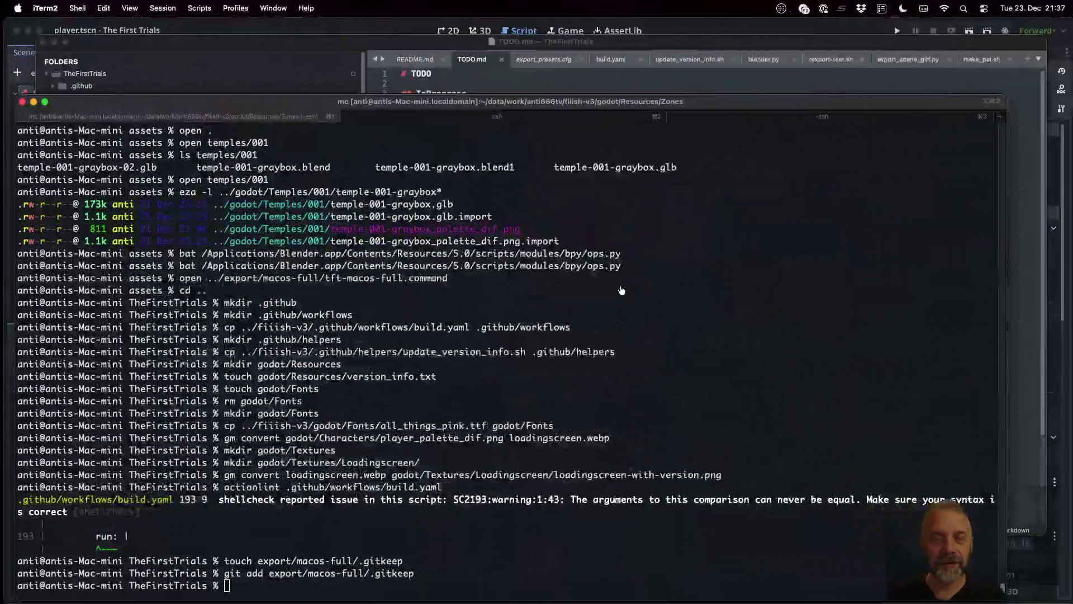
pyautogui.click(562, 81)
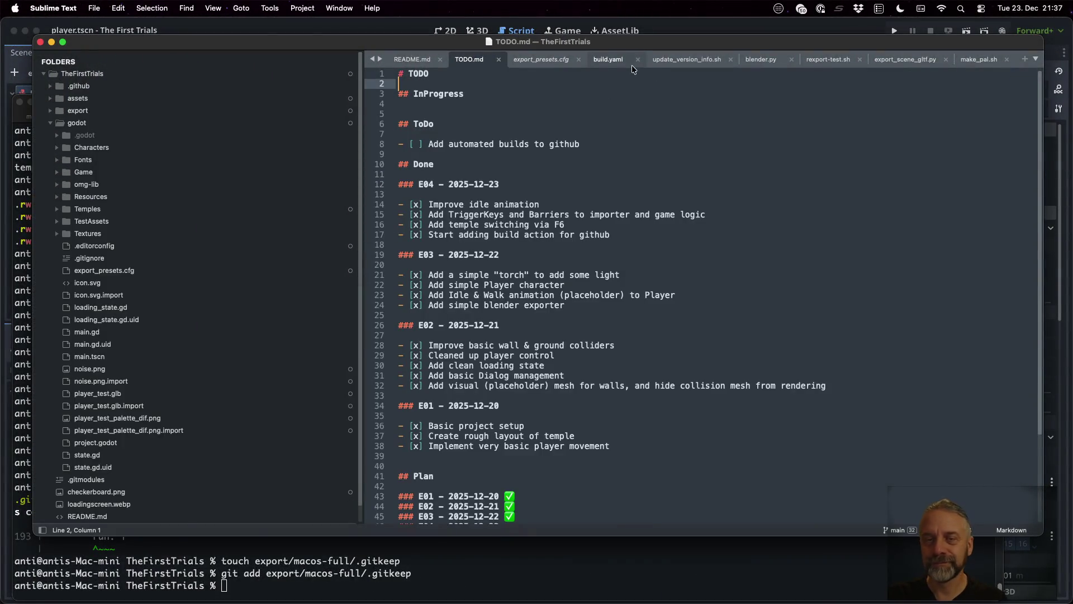
pyautogui.click(601, 59)
pyautogui.scroll(20, 609, 182)
pyautogui.click(581, 134)
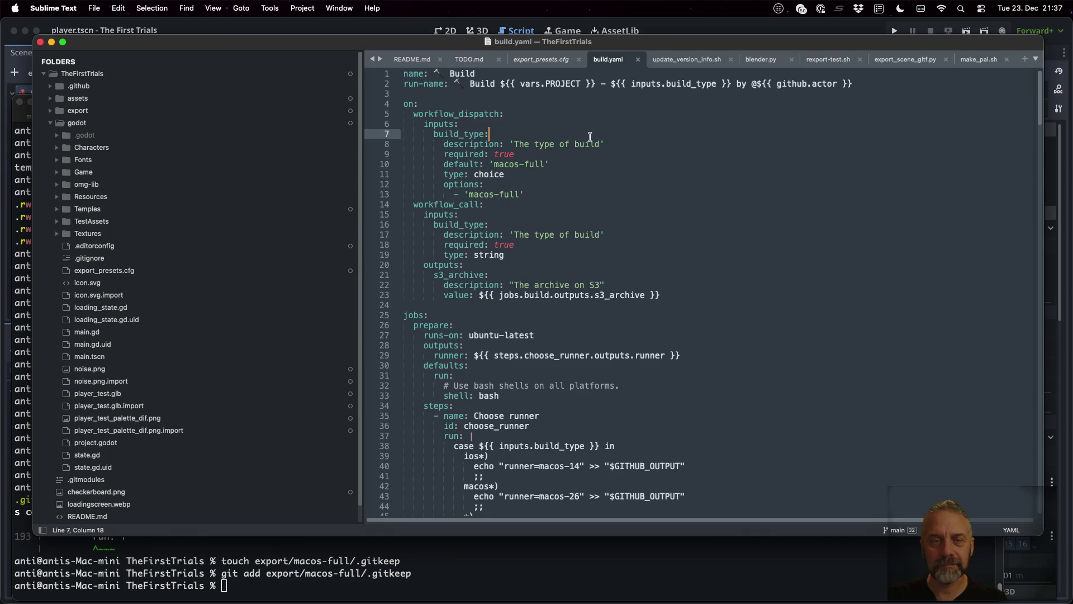
pyautogui.press('super+f')
pyautogui.write('PROJECT')
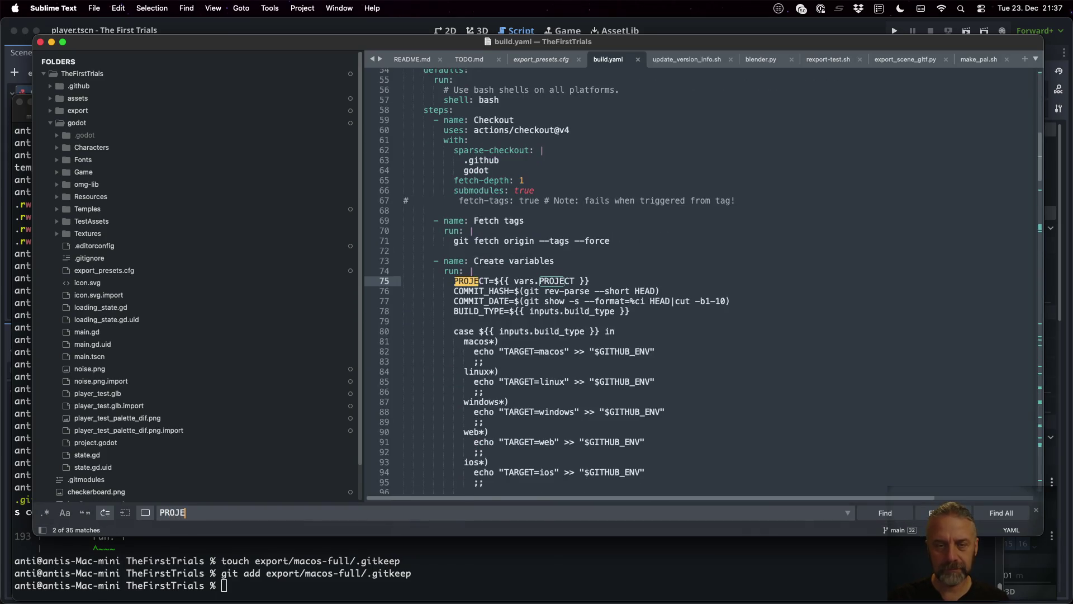
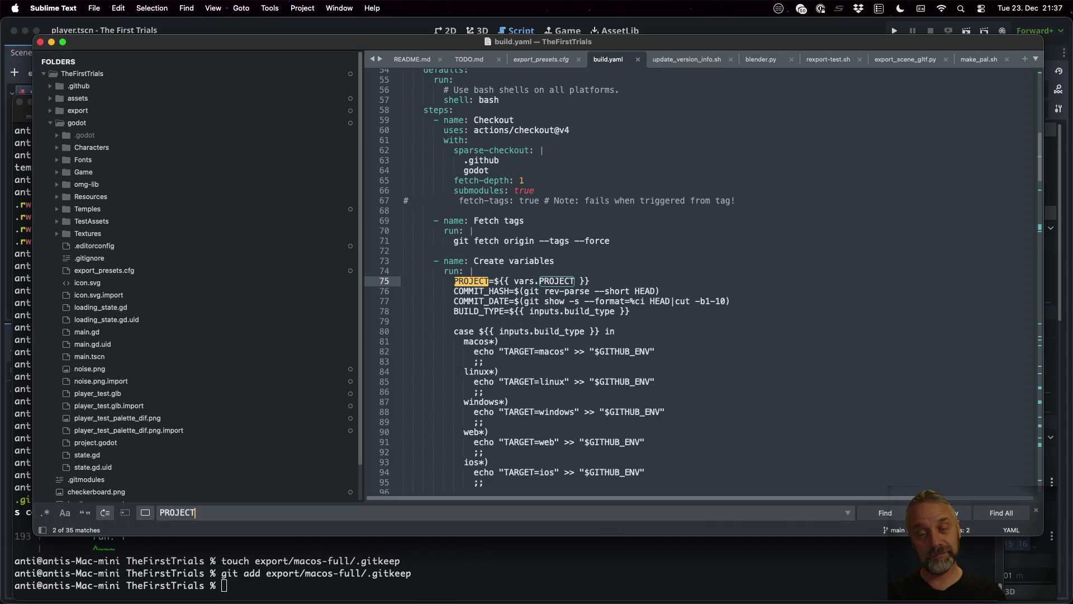
# Go to the repository's Actions variables list under Secrets and variables in settings.
pyautogui.press('super+Tab')
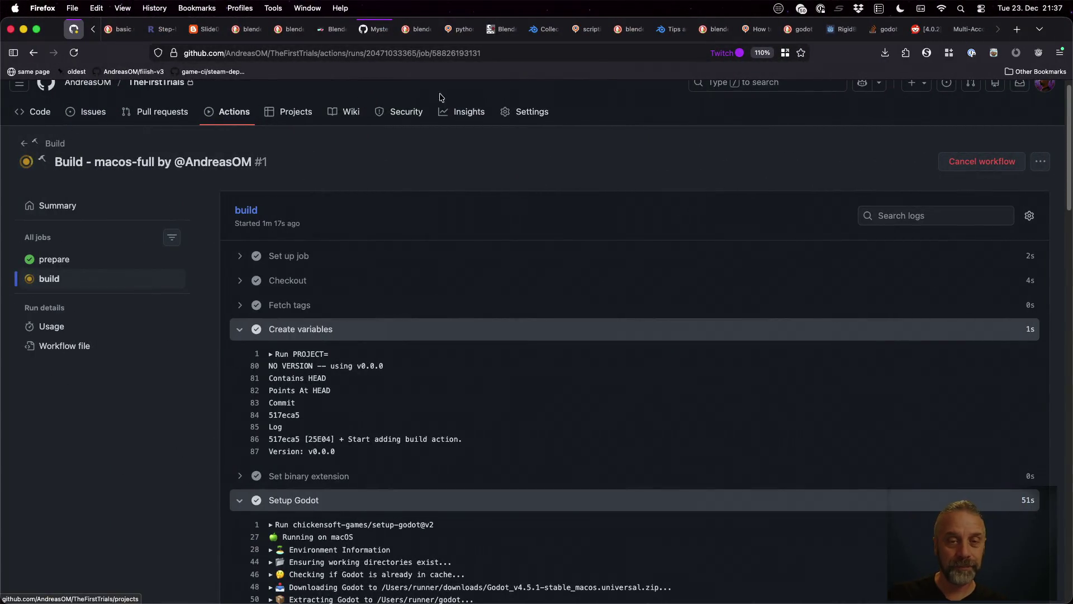
pyautogui.click(536, 112)
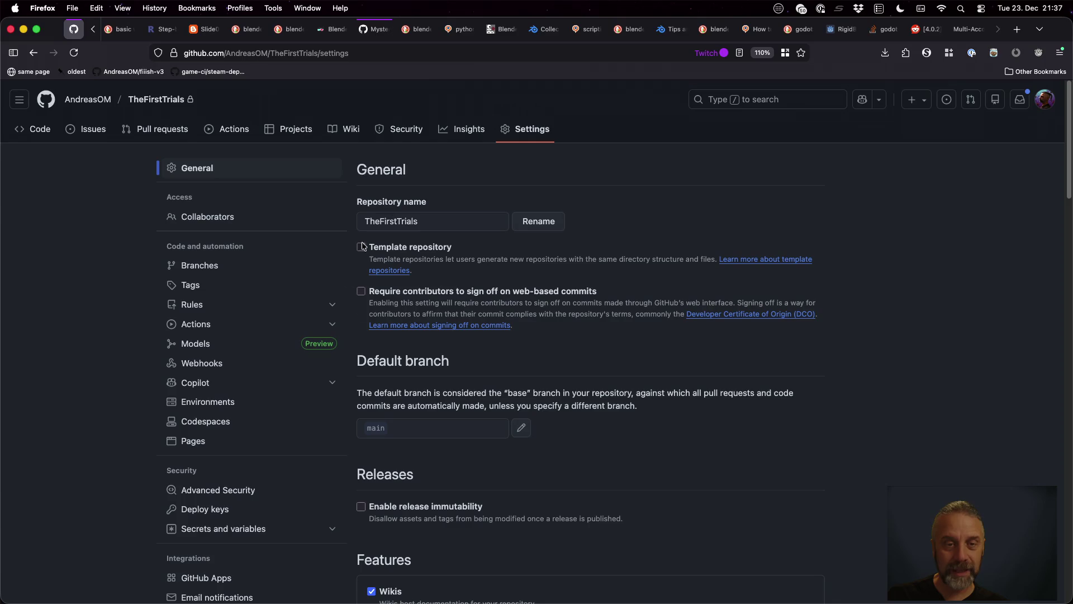
pyautogui.scroll(-2, 282, 442)
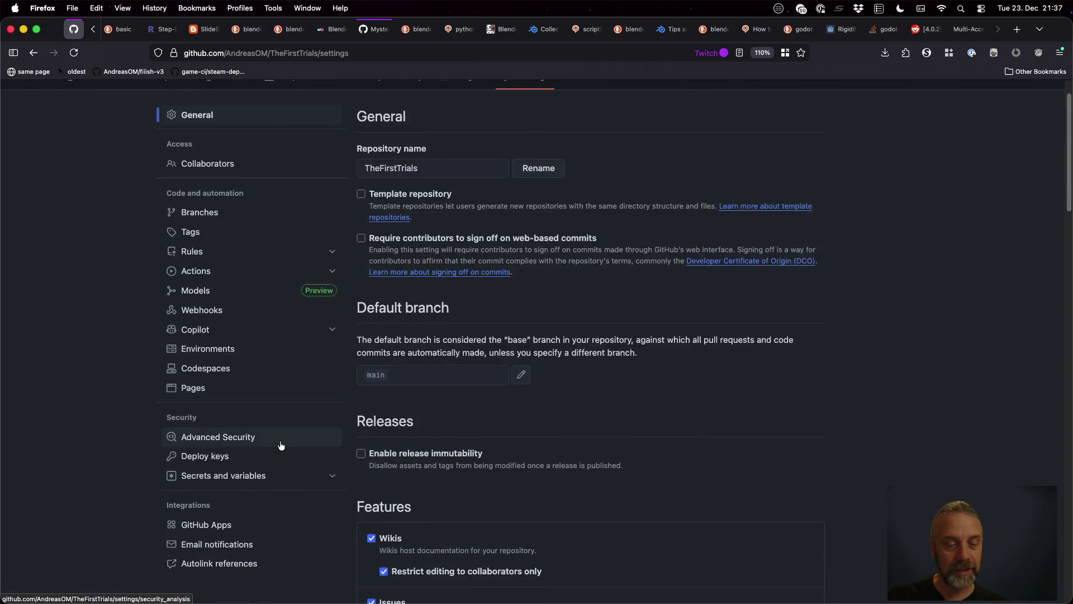
pyautogui.click(276, 477)
pyautogui.click(278, 495)
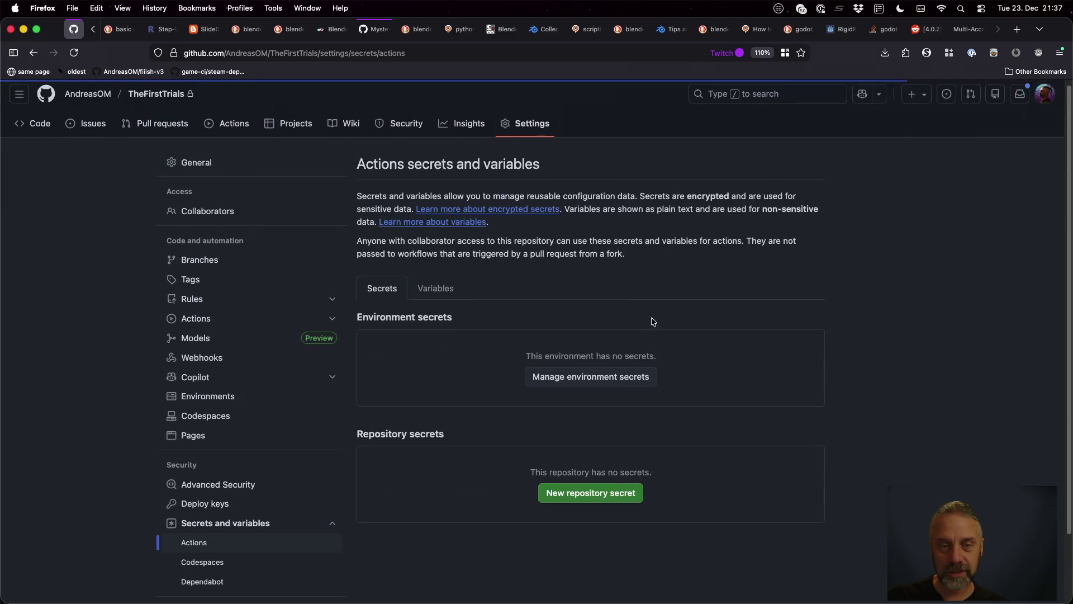
pyautogui.click(460, 304)
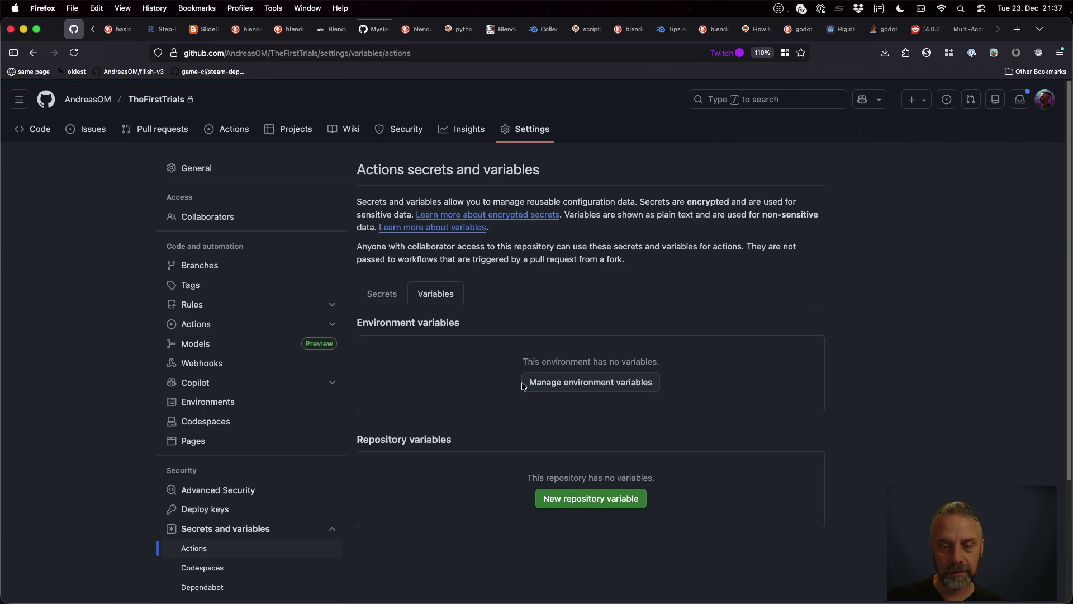
# Create repository variable PROJECT with value TheFirstTrials.
pyautogui.click(591, 500)
pyautogui.click(476, 352)
pyautogui.click(430, 263)
pyautogui.write('PROJECT')
pyautogui.click(443, 355)
pyautogui.write('TheFirs')
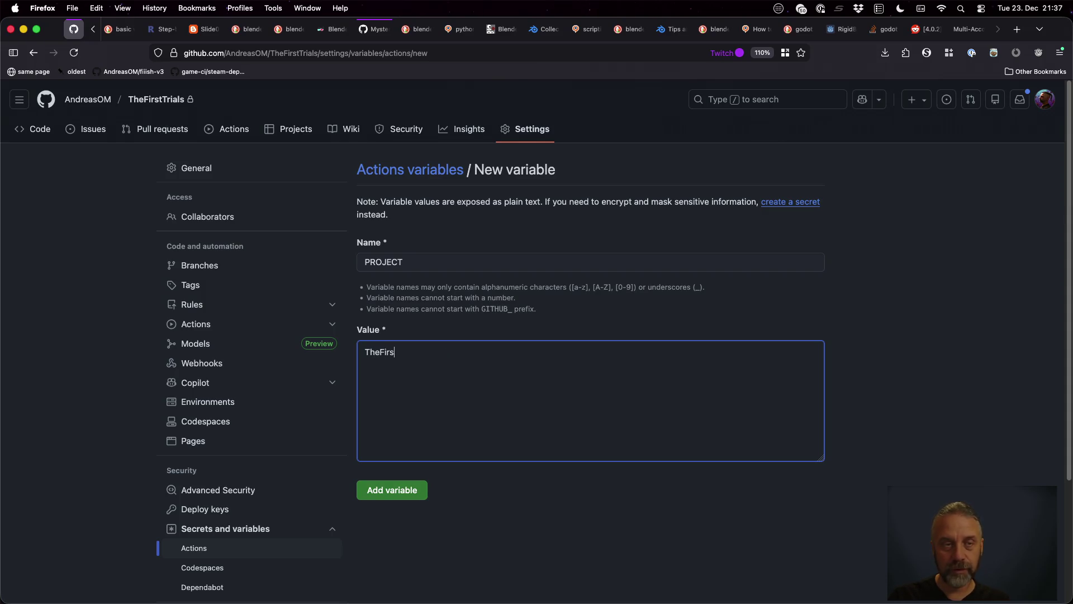
pyautogui.write('tTri')
pyautogui.write('als')
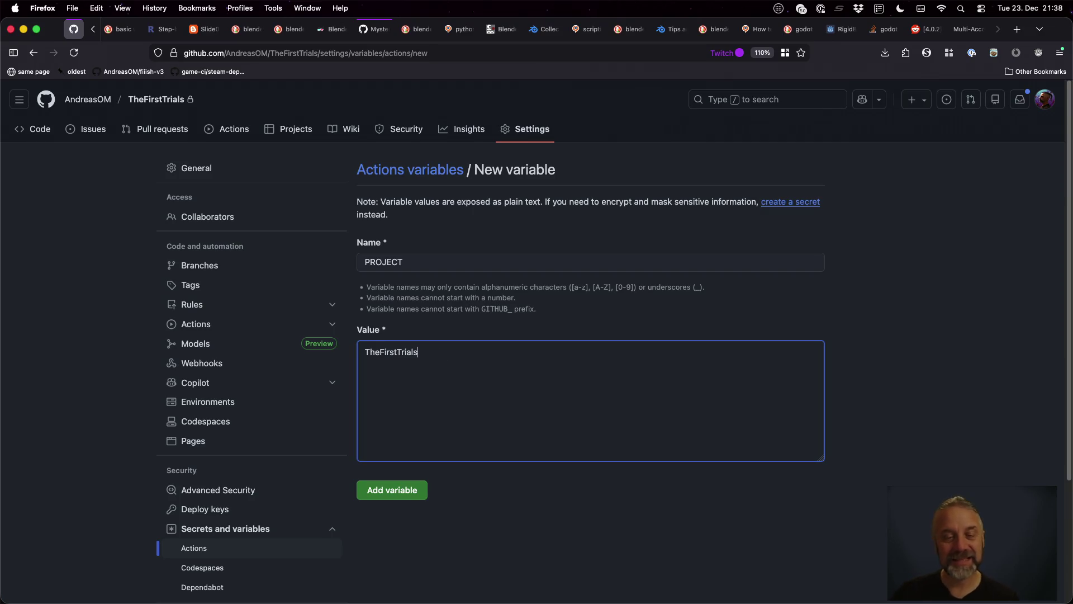
pyautogui.click(384, 490)
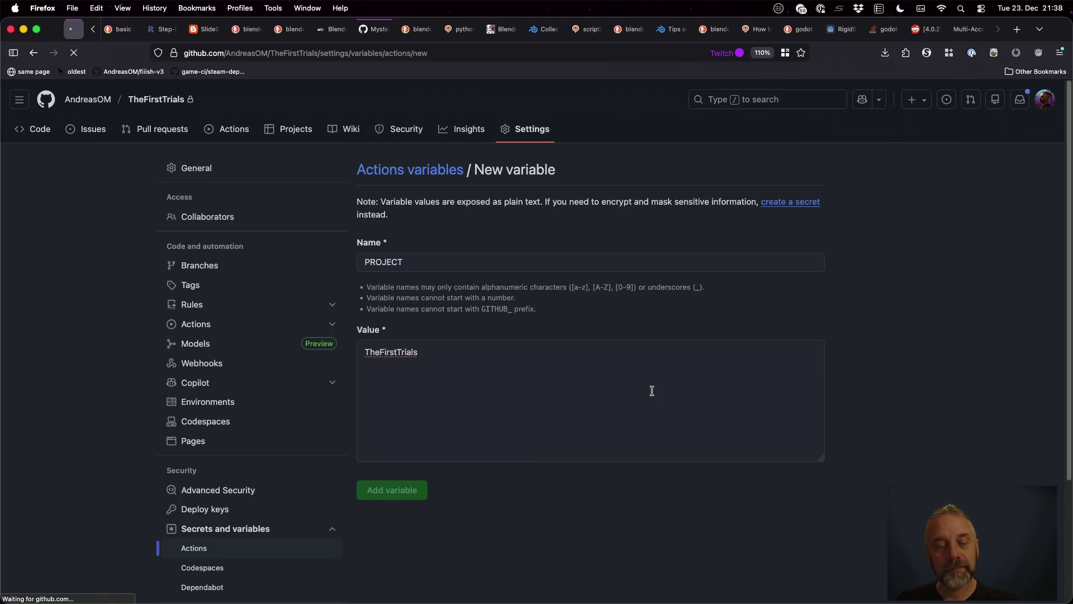
# Select the vars.PROJECT reference on line 75 of build.yaml in the editor.
pyautogui.press('super+Tab')
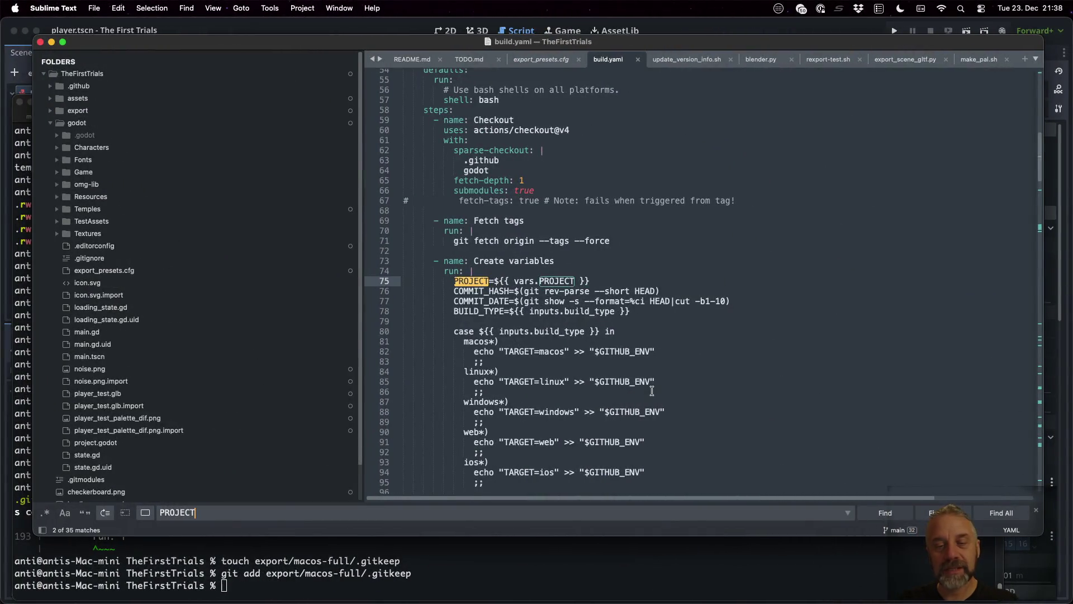
pyautogui.click(566, 282)
pyautogui.moveTo(508, 281); pyautogui.dragTo(549, 283)
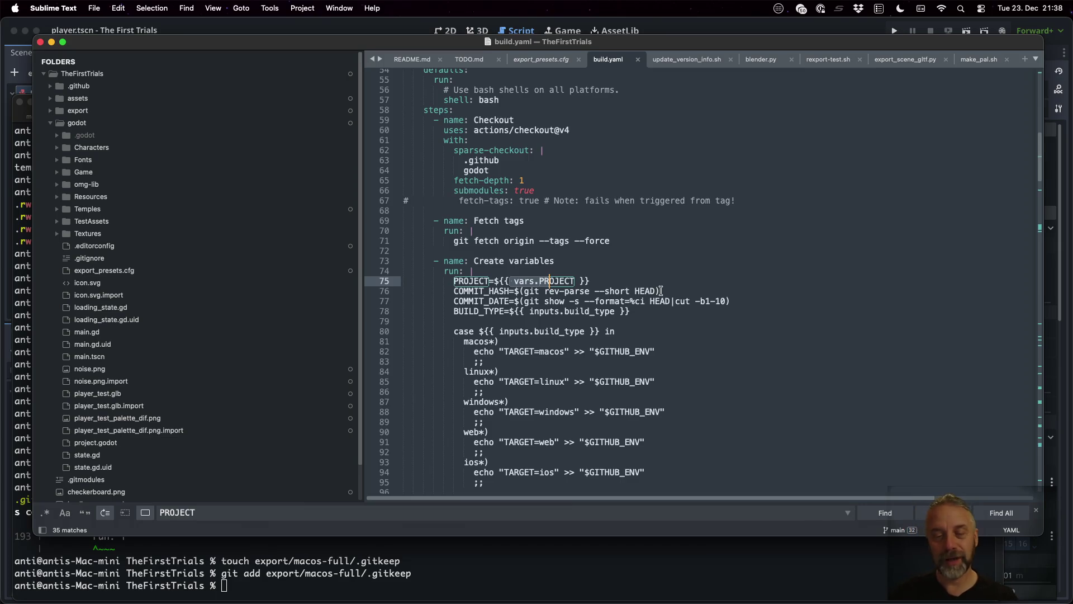
pyautogui.hotkey('ctrl', 'Left')
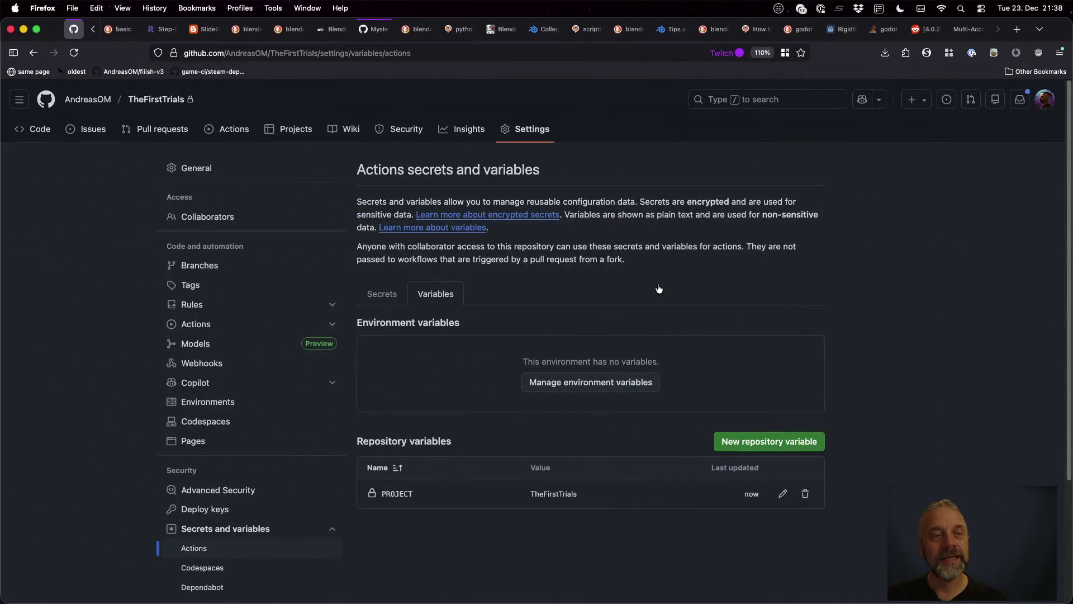
# Open the failed Build - macos-full job log and expand the Bake Version into Splash command listing.
pyautogui.click(250, 133)
pyautogui.click(319, 258)
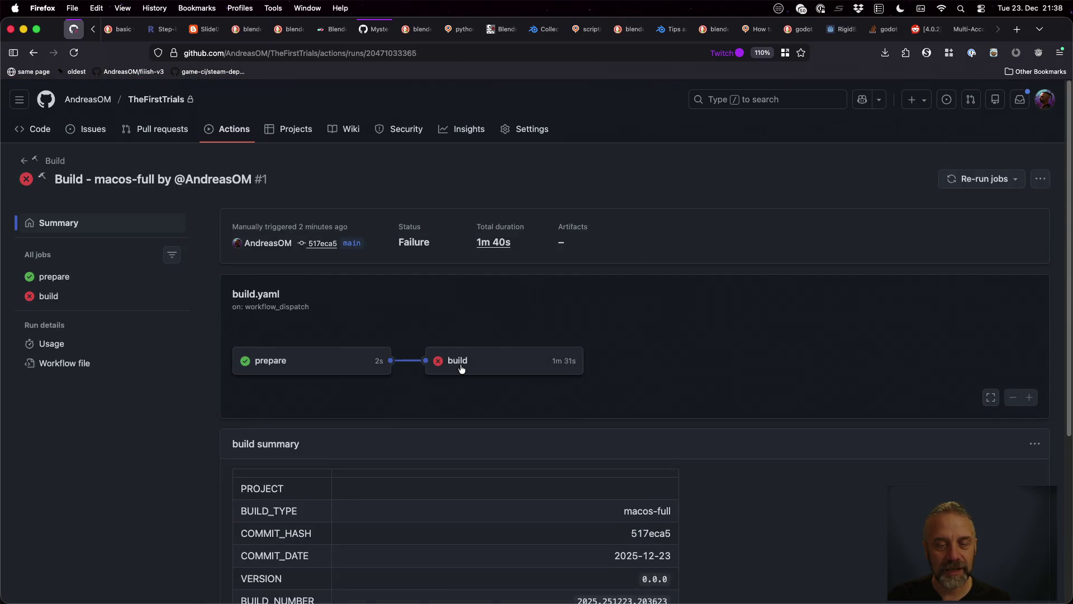
pyautogui.click(461, 367)
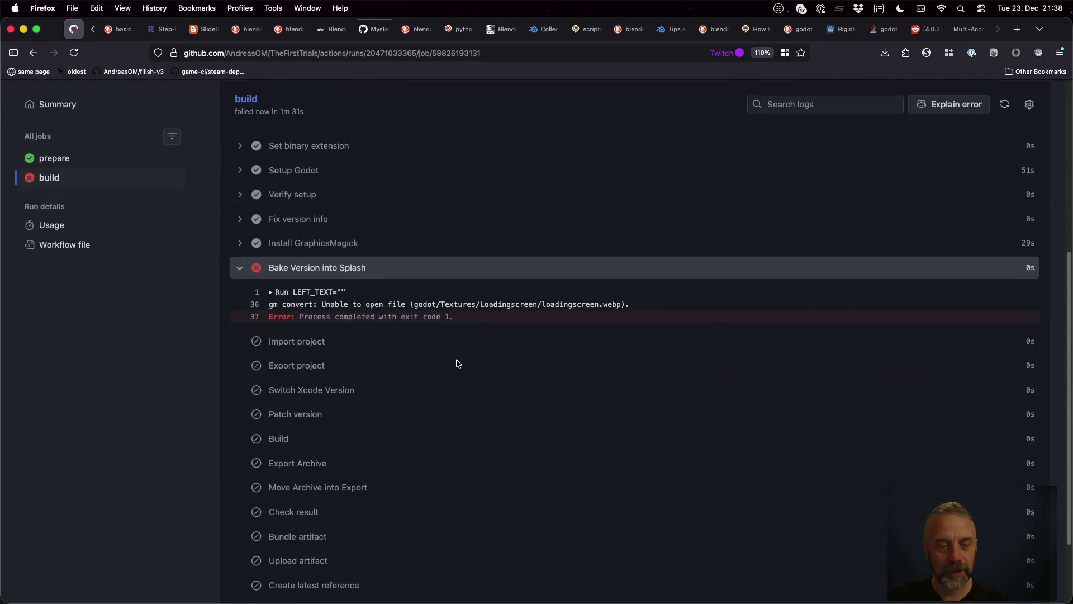
pyautogui.click(271, 292)
pyautogui.scroll(-3, 488, 400)
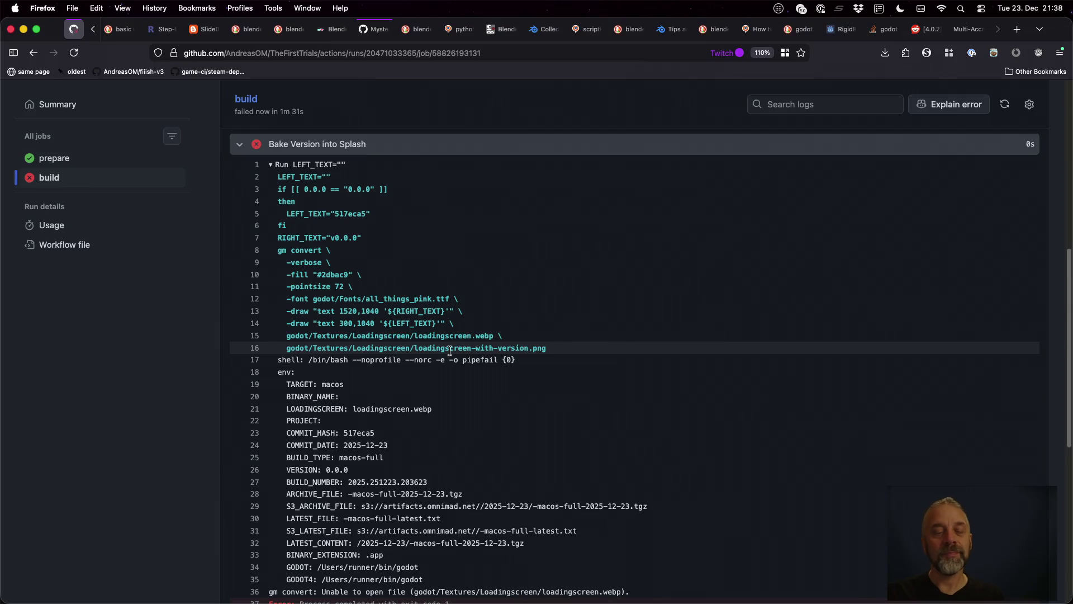
pyautogui.press('super+Tab')
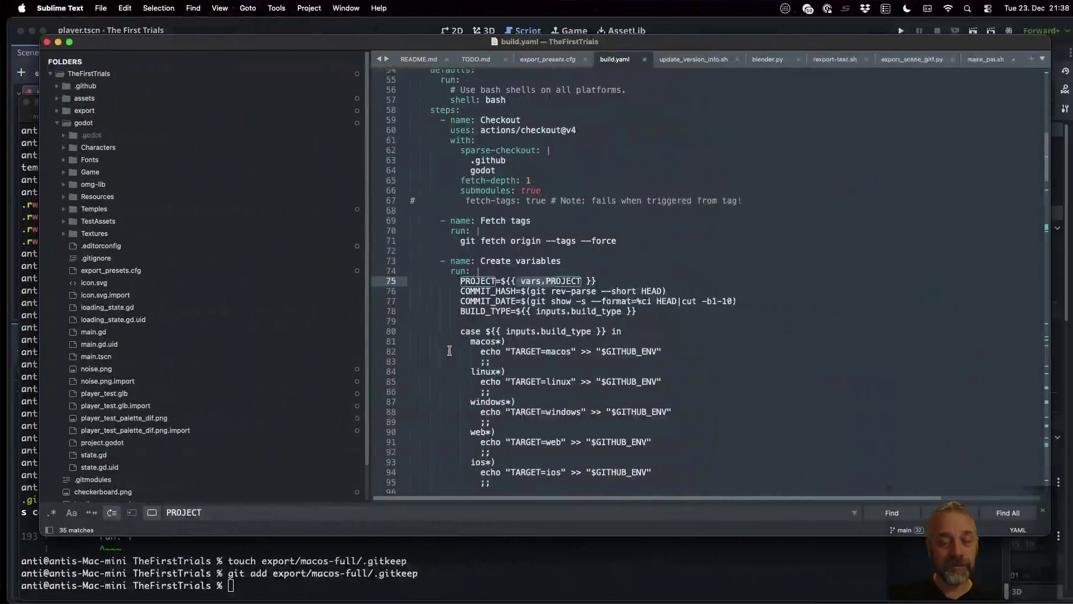
# List godot/Textures/Loadingscreen/loadingscreen-with-version.png to confirm it exists.
pyautogui.click(503, 550)
pyautogui.write('ls ')
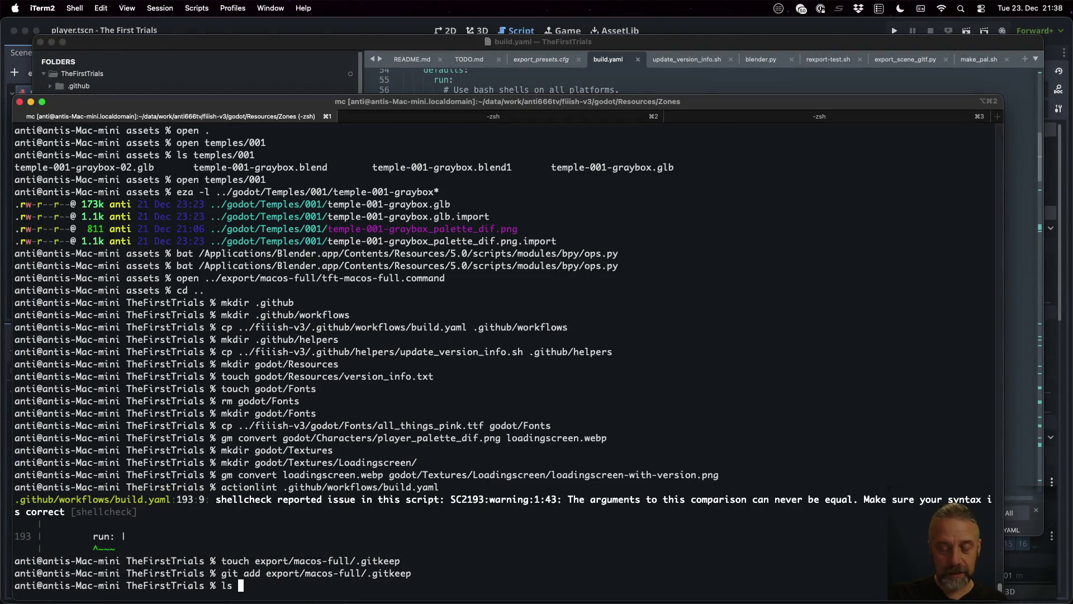
pyautogui.write('godot/Tex')
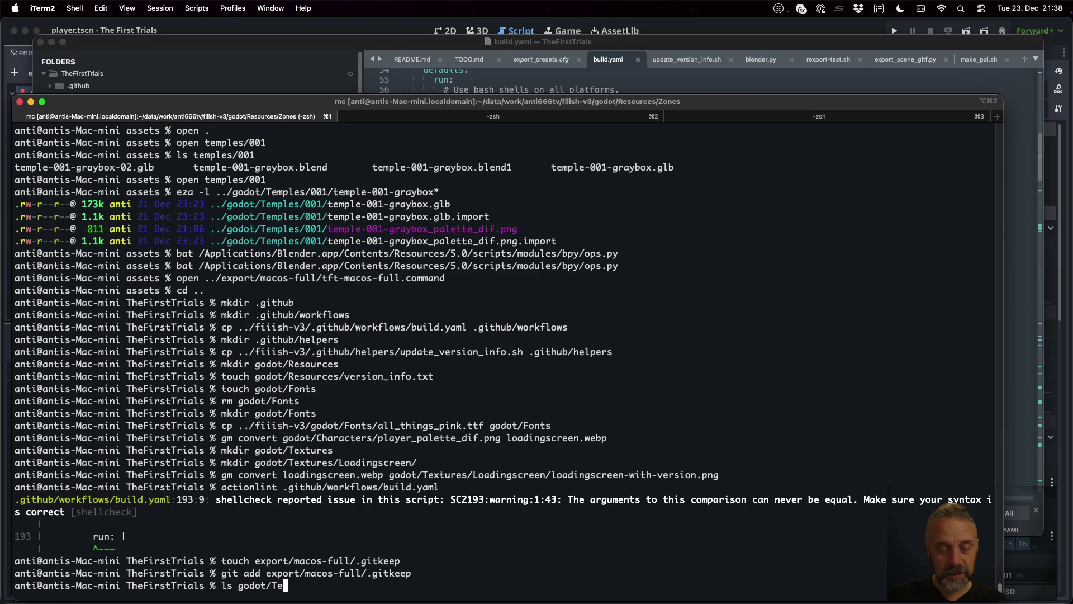
pyautogui.press('Tab')
pyautogui.write('L')
pyautogui.press('Tab')
pyautogui.write('l')
pyautogui.press('Tab')
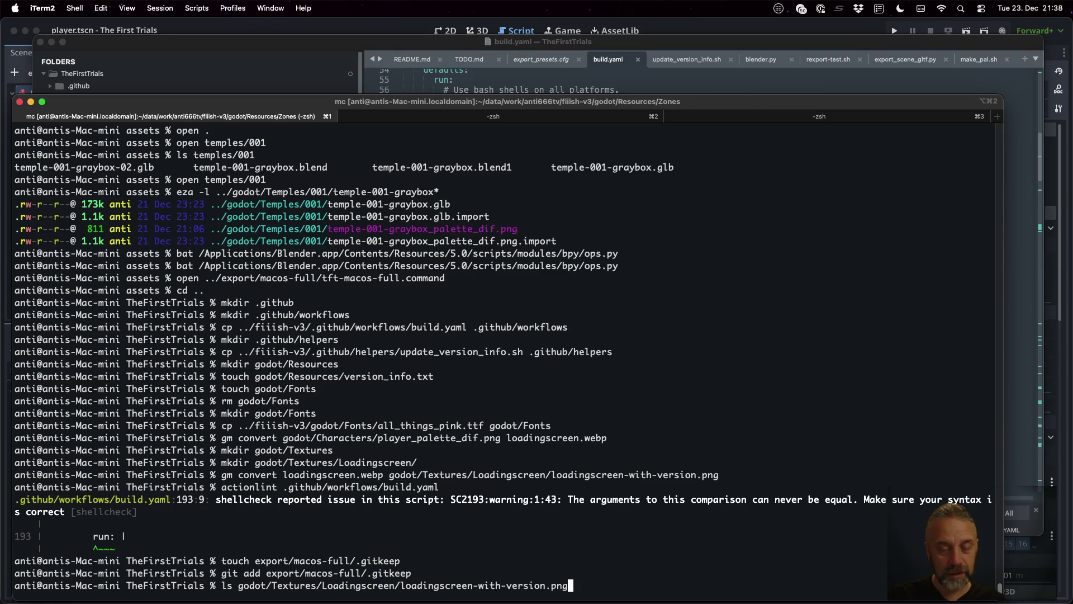
pyautogui.press('Return')
# Run git mv to move loadingscreen.webp into godot/Textures/Loadingscreen.
pyautogui.write('git mv lo')
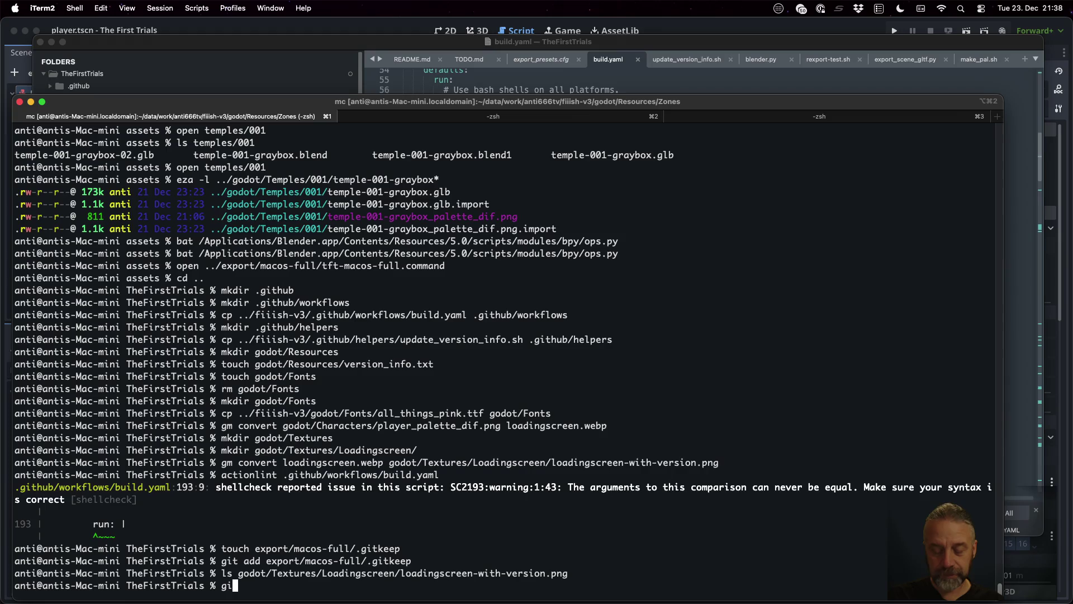
pyautogui.press('Tab')
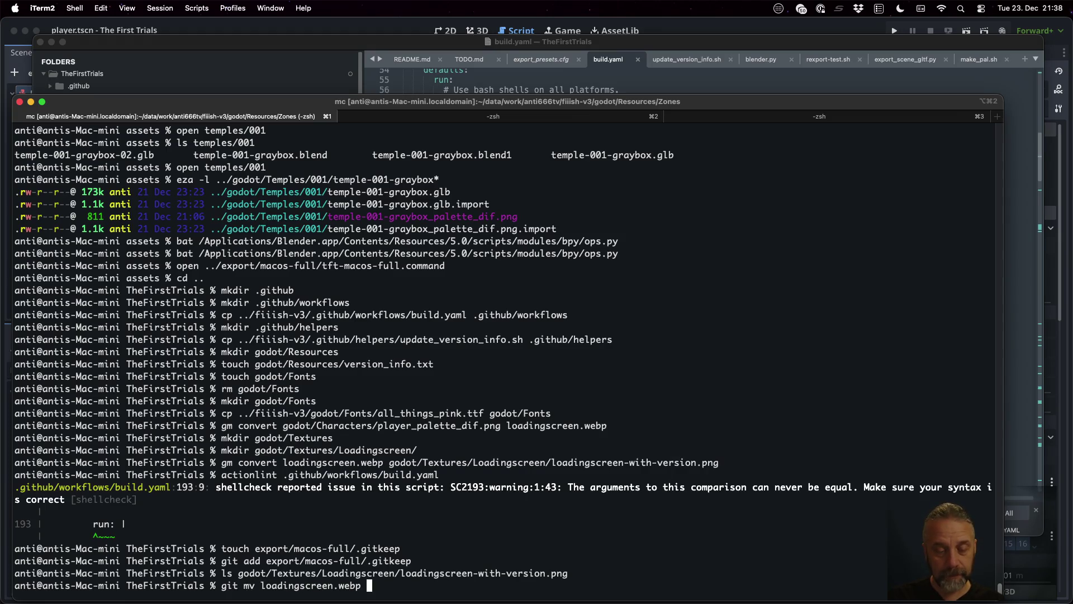
pyautogui.write('godot/Tex')
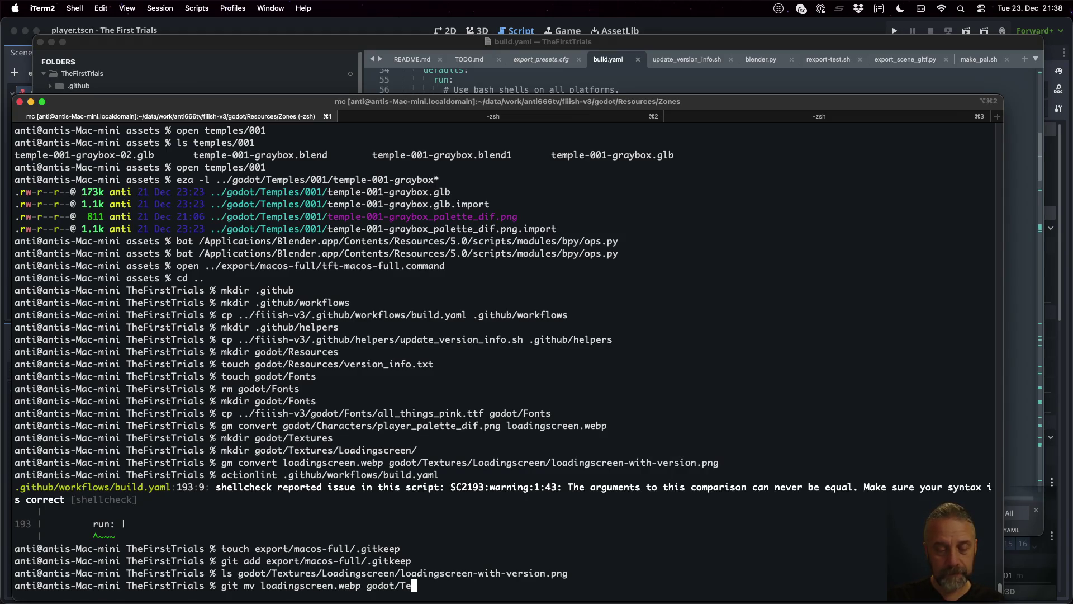
pyautogui.press('Tab')
pyautogui.write('Lo')
pyautogui.press('Tab')
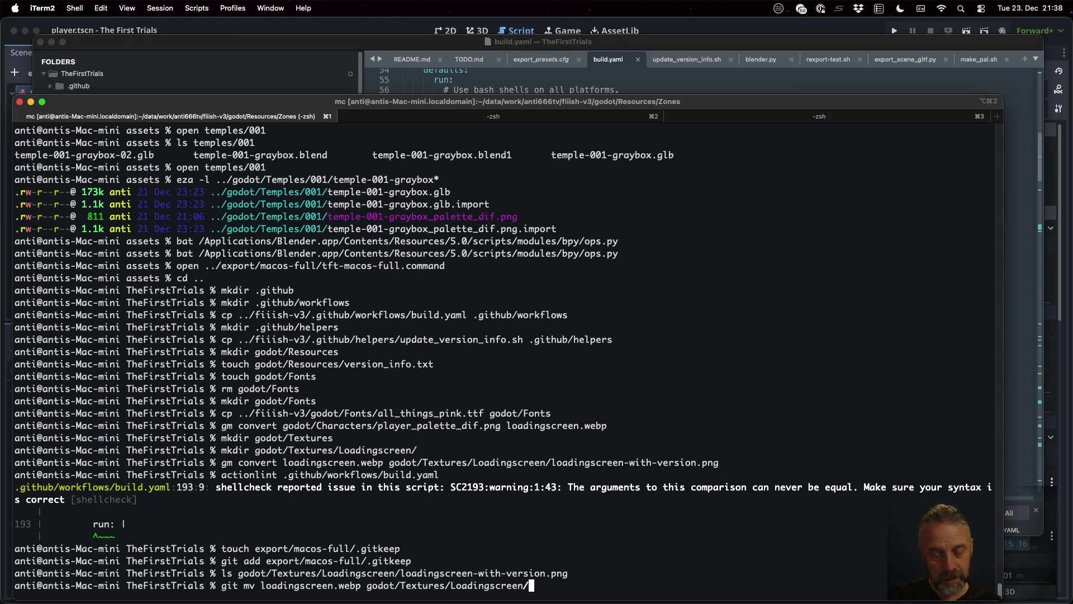
pyautogui.press('Return')
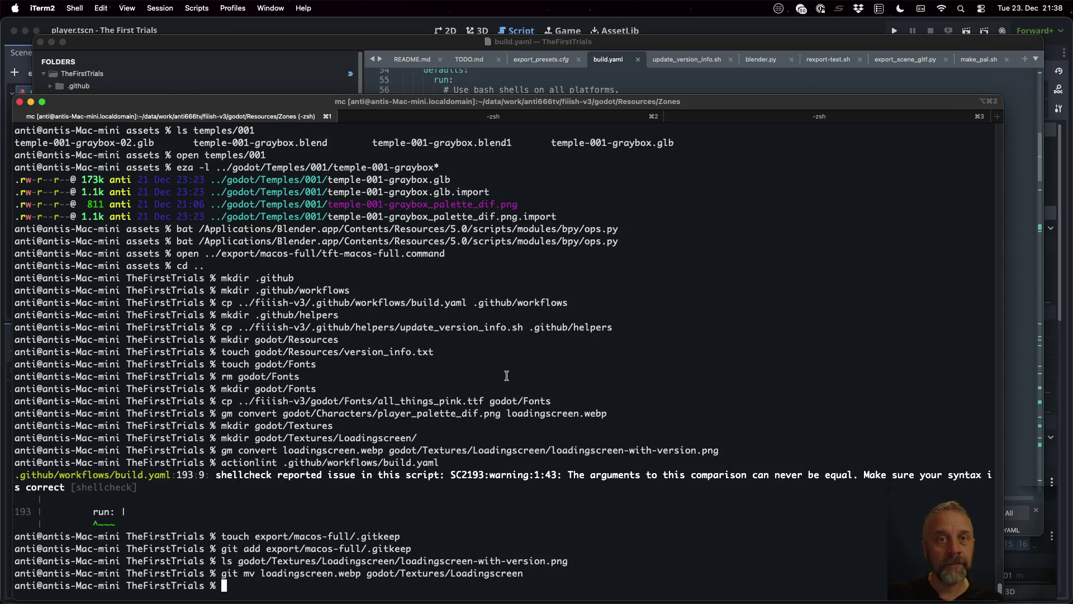
pyautogui.press('super+Tab')
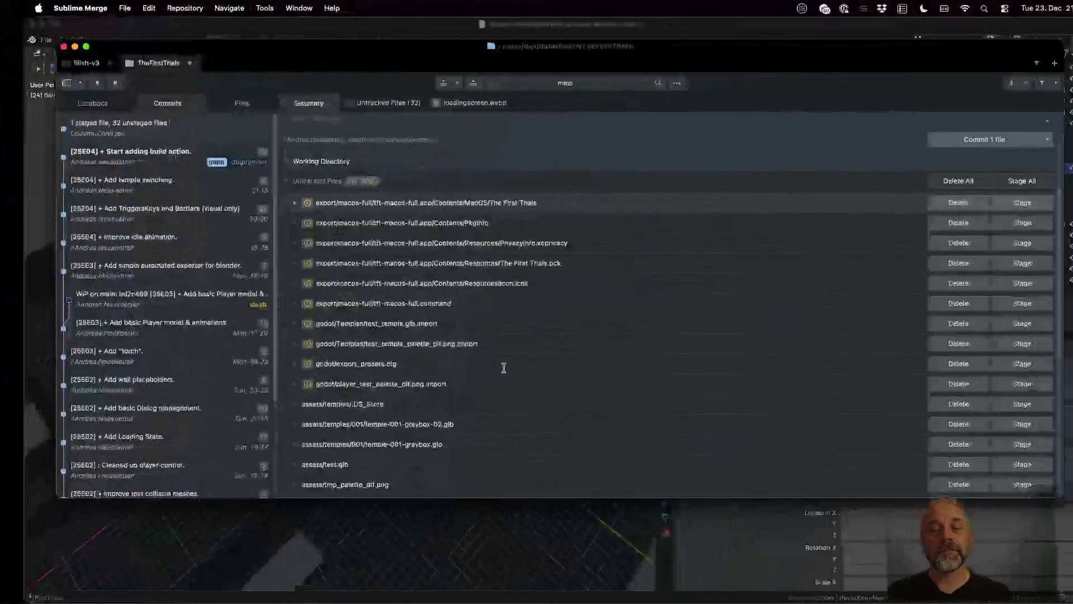
# Commit the move as '[25E04] ! Moving loadingscreen source to correct folder.' and check it in history.
pyautogui.click(413, 124)
pyautogui.write('[25E04')
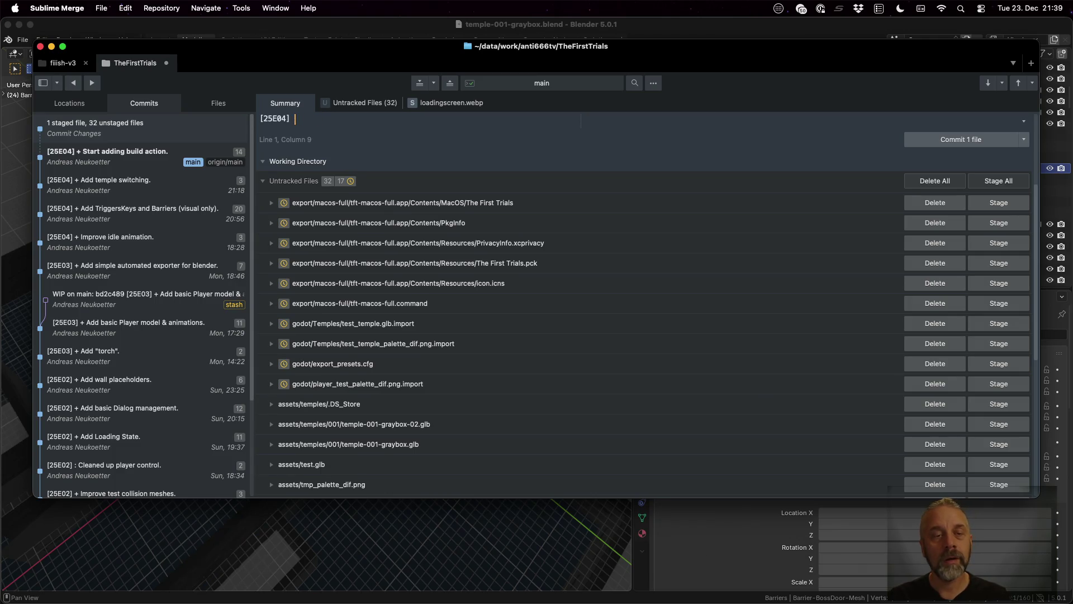
pyautogui.write('ing l')
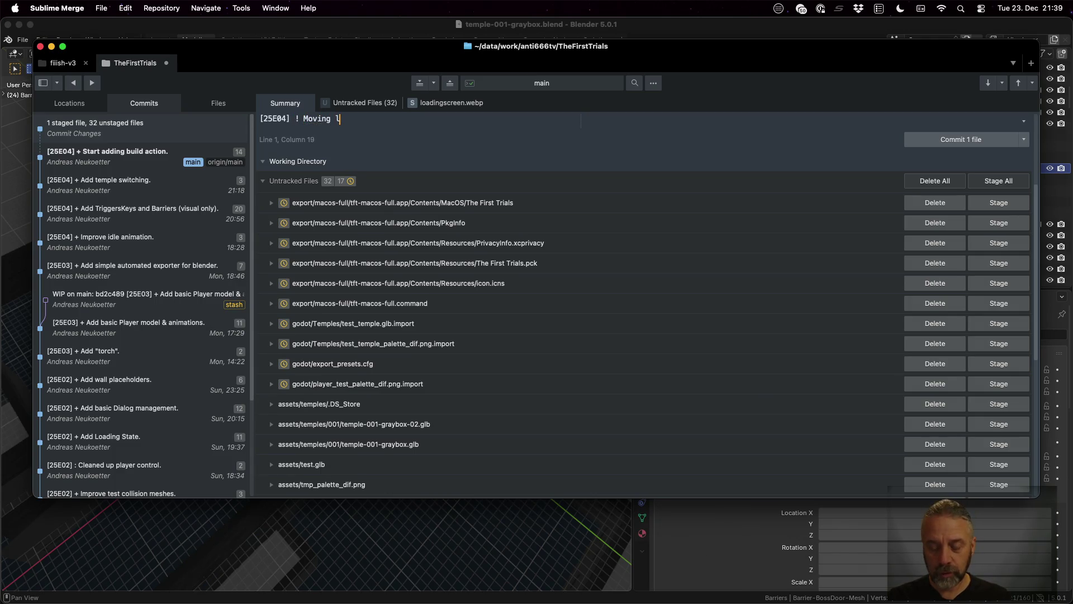
pyautogui.write('oadingsc')
pyautogui.write('ewn')
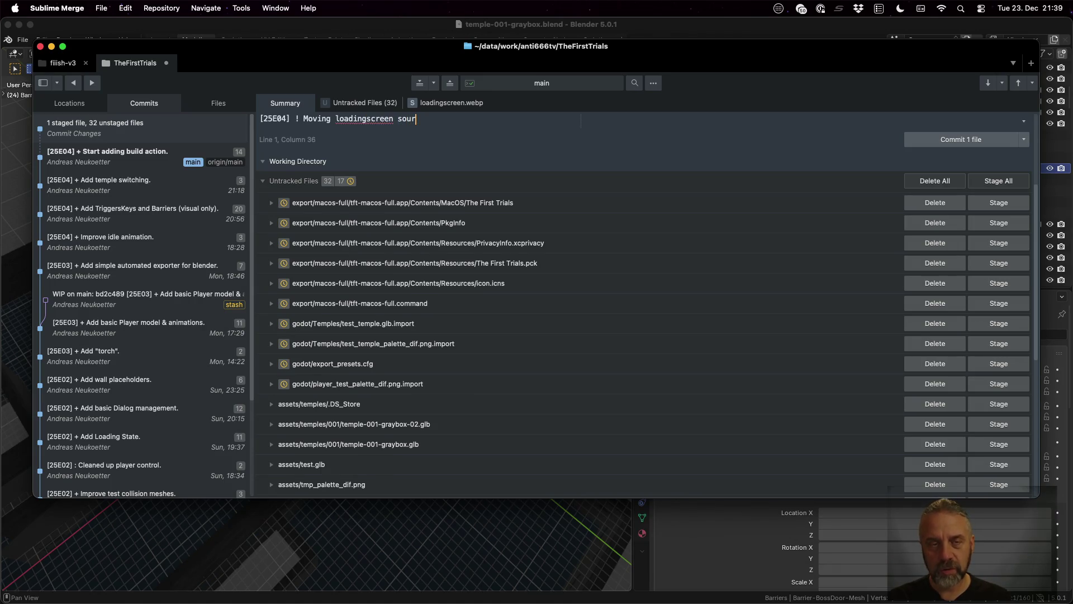
pyautogui.write('to correct')
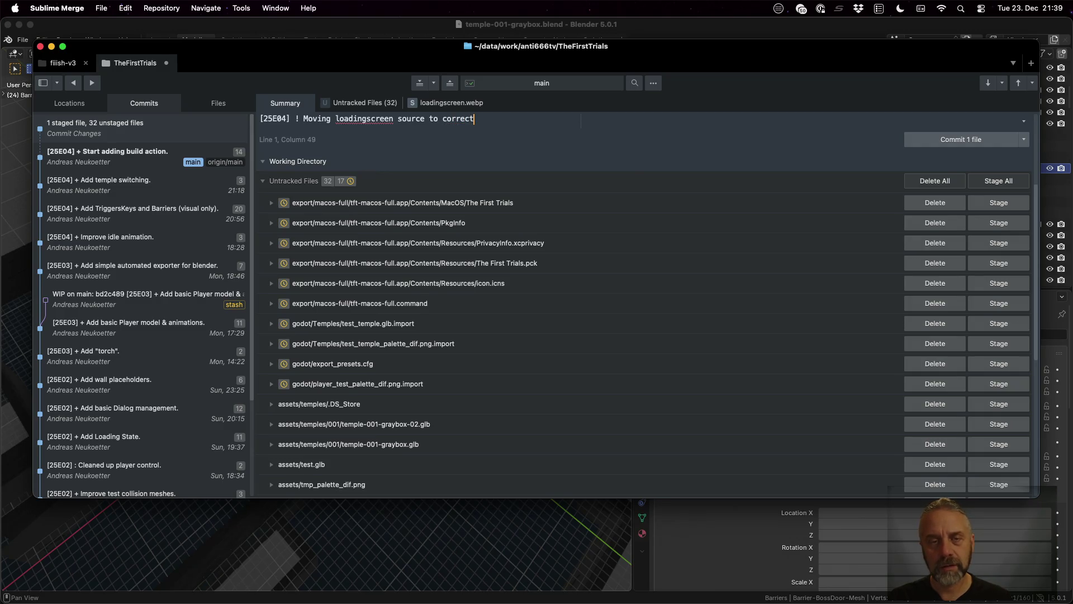
pyautogui.write(' folder.')
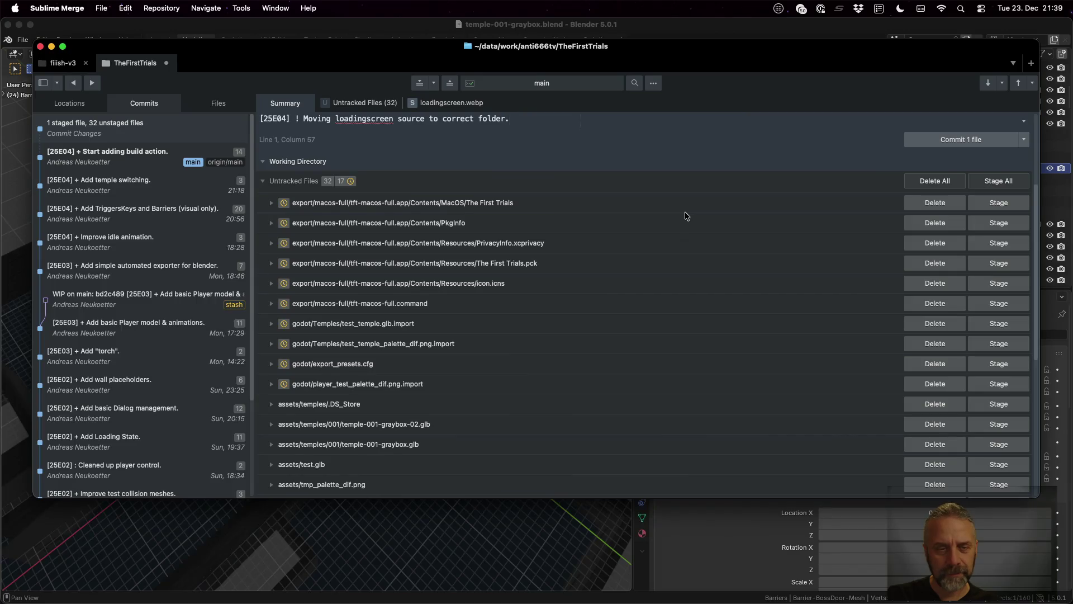
pyautogui.click(944, 139)
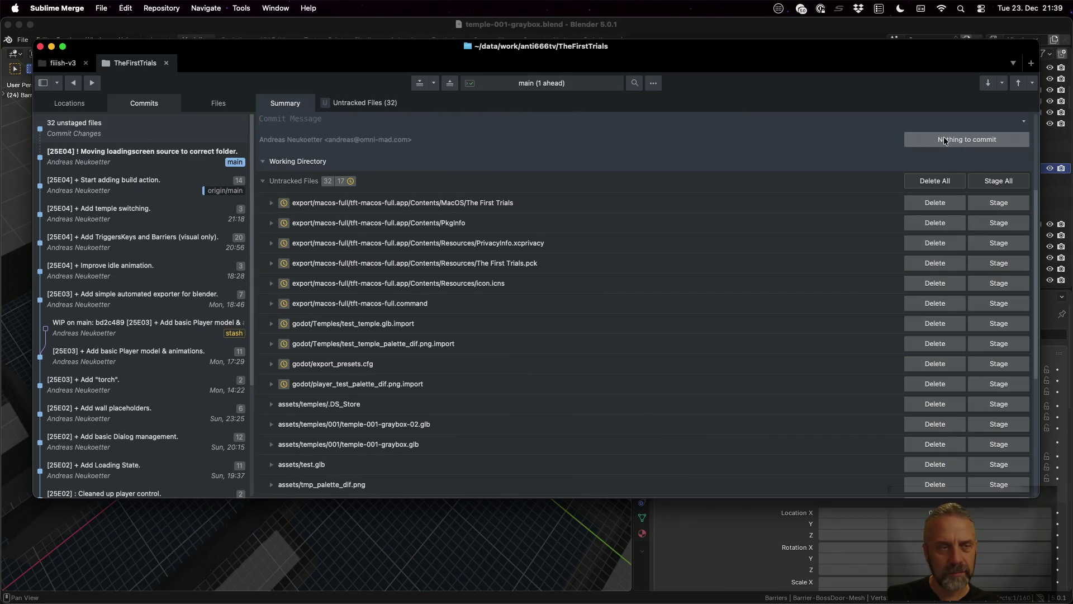
pyautogui.scroll(-4, 725, 254)
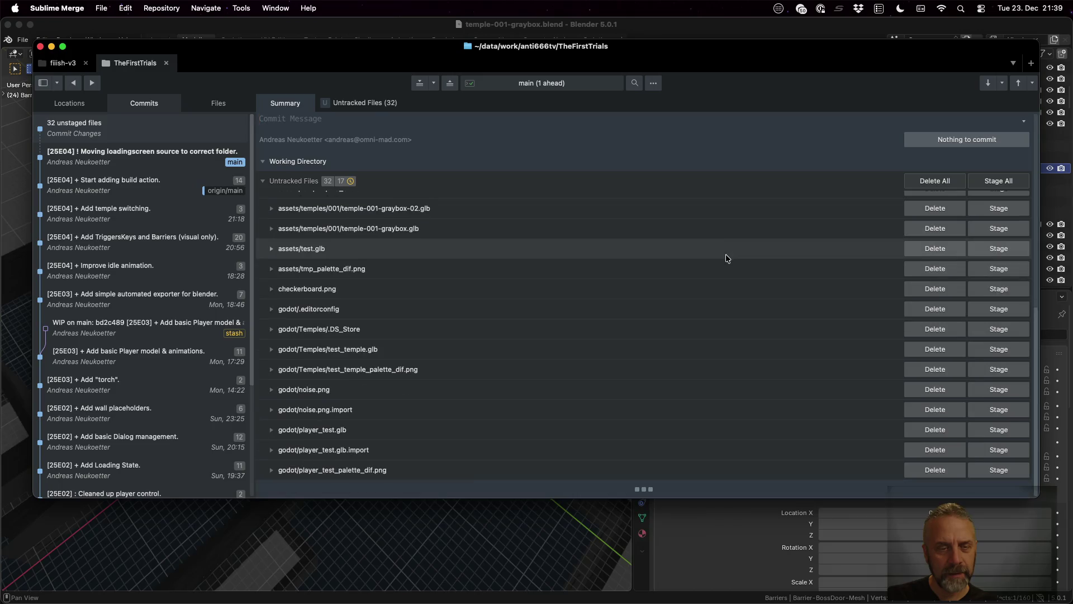
pyautogui.click(176, 150)
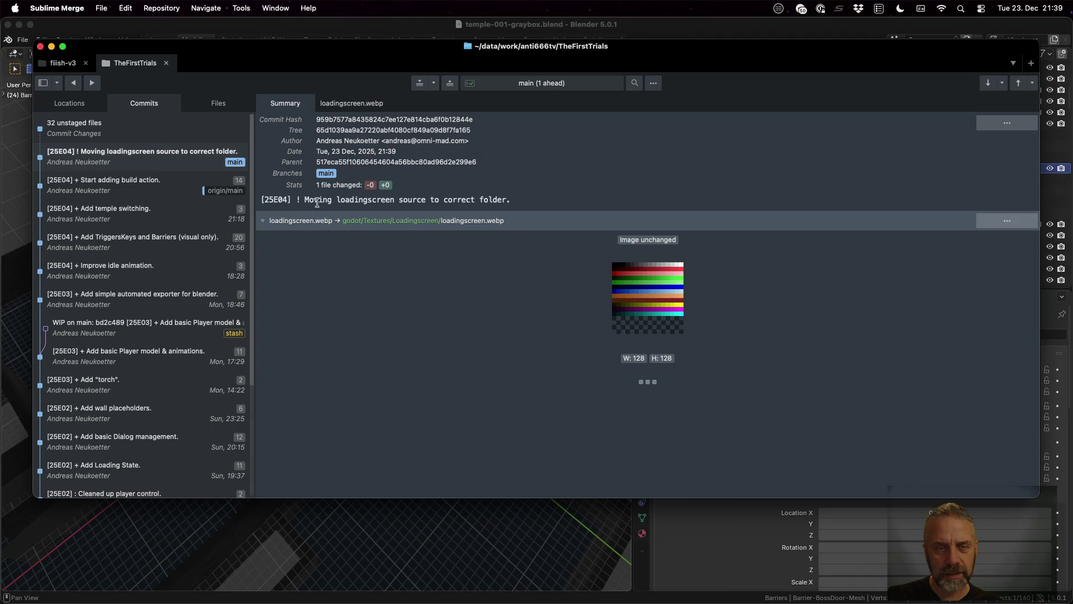
pyautogui.click(108, 126)
# Push main to origin.
pyautogui.press('super+p')
pyautogui.write('reb')
pyautogui.press('Escape')
pyautogui.press('super+p')
pyautogui.write('rebase')
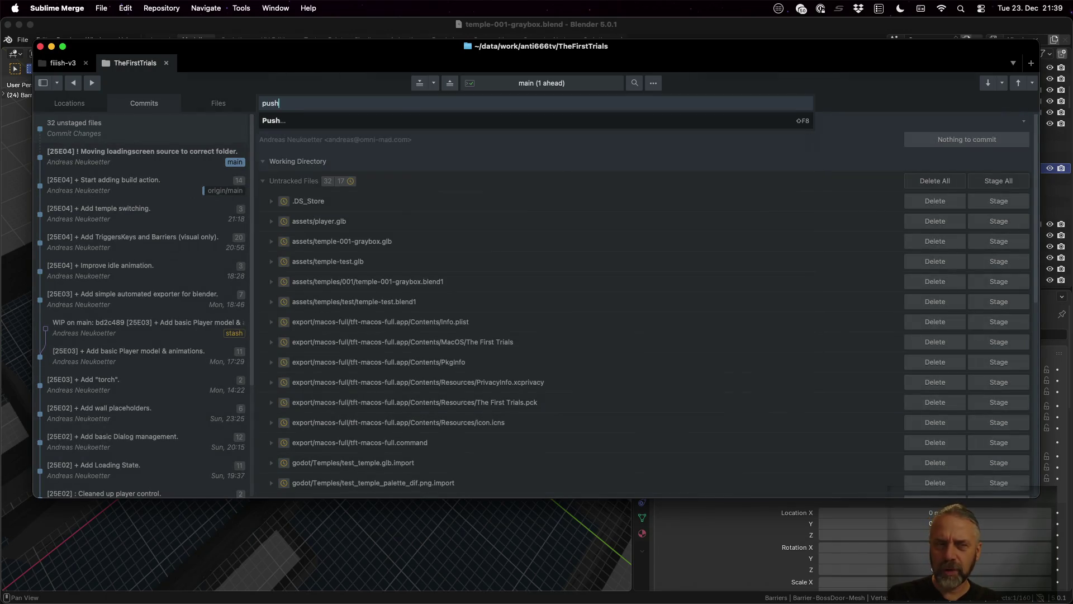
pyautogui.press('Escape')
pyautogui.press('super+alt+Up')
pyautogui.press('super+Tab')
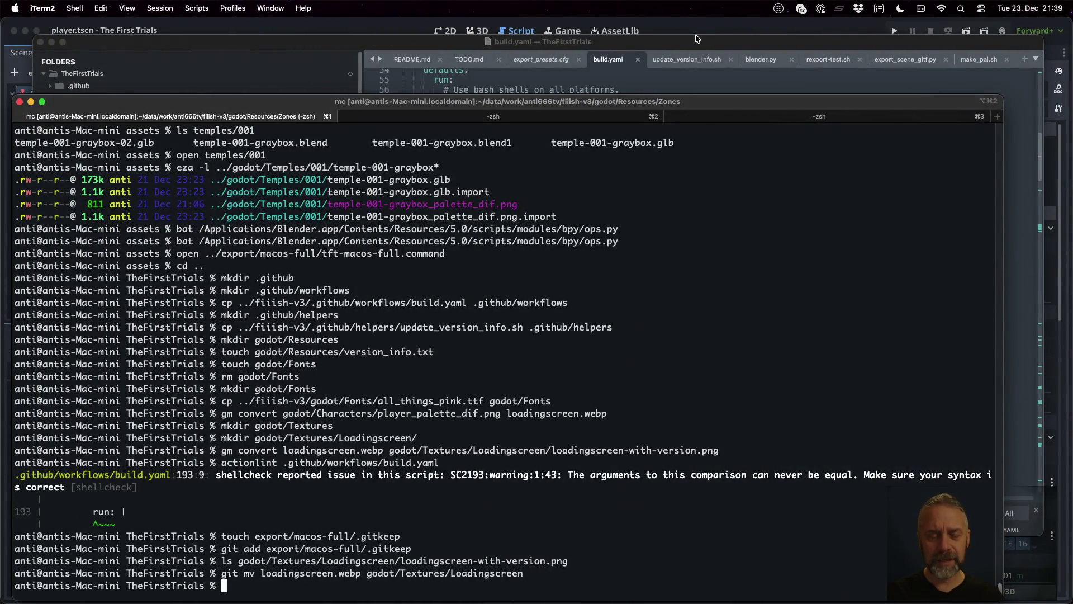
# Manually run the Build workflow on main with macos-full and return to all workflow runs.
pyautogui.press('super+Tab')
pyautogui.scroll(10, 392, 168)
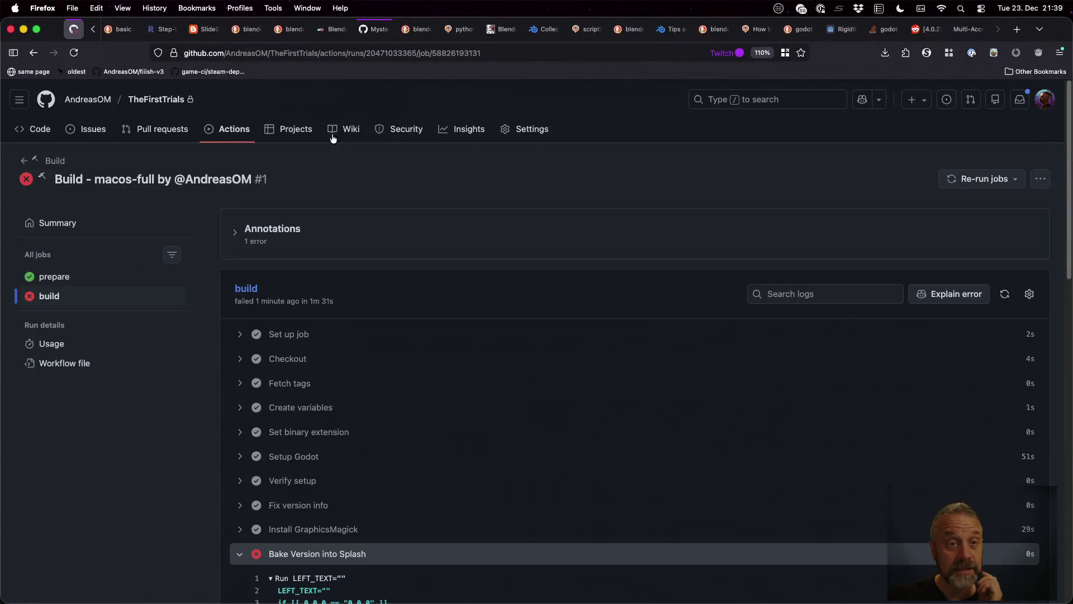
pyautogui.click(230, 129)
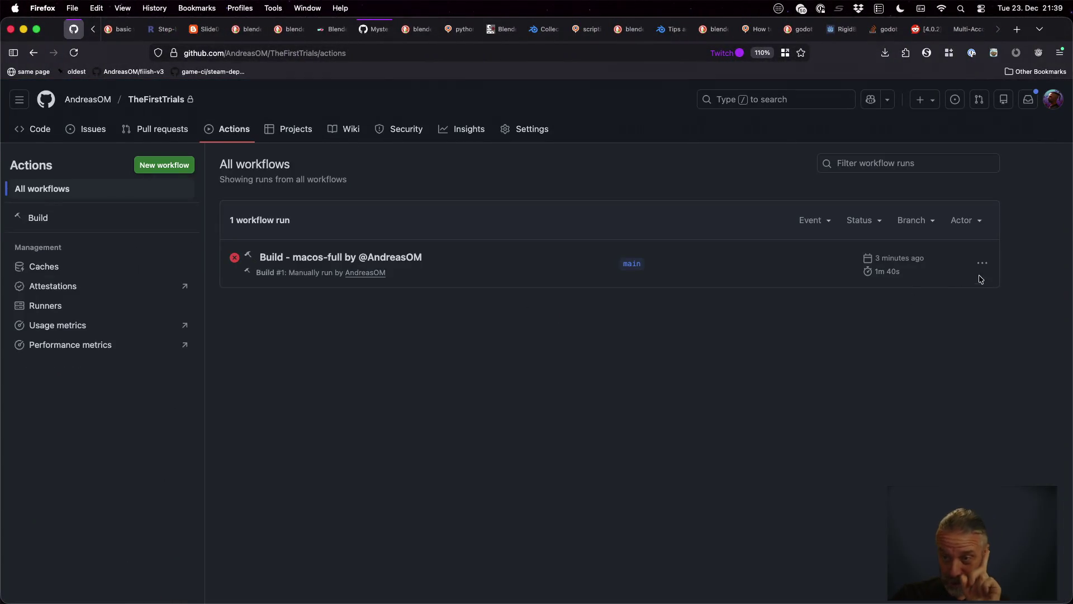
pyautogui.click(79, 217)
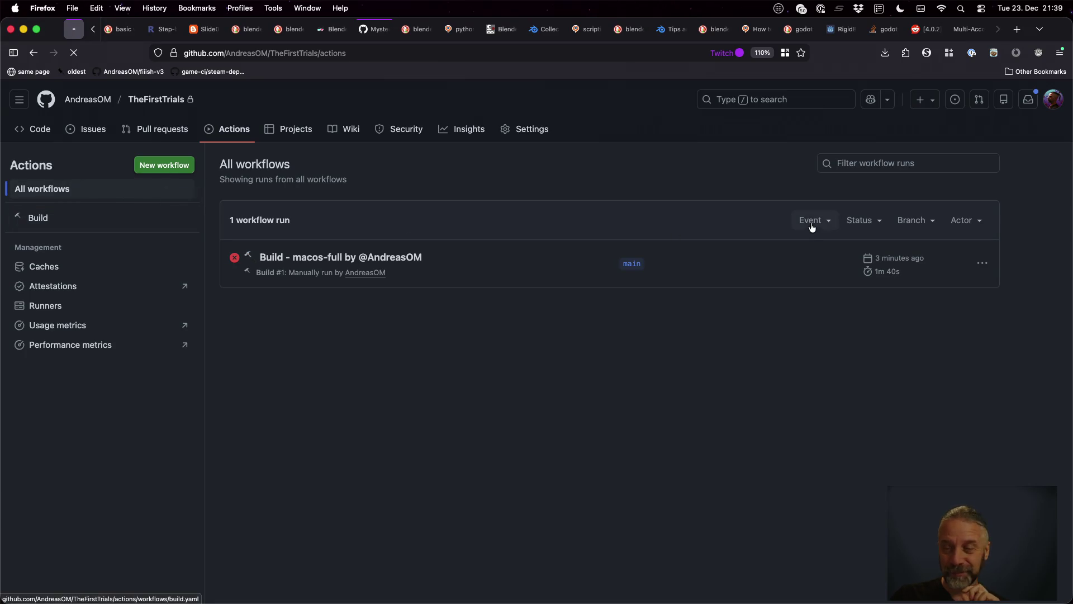
pyautogui.click(964, 258)
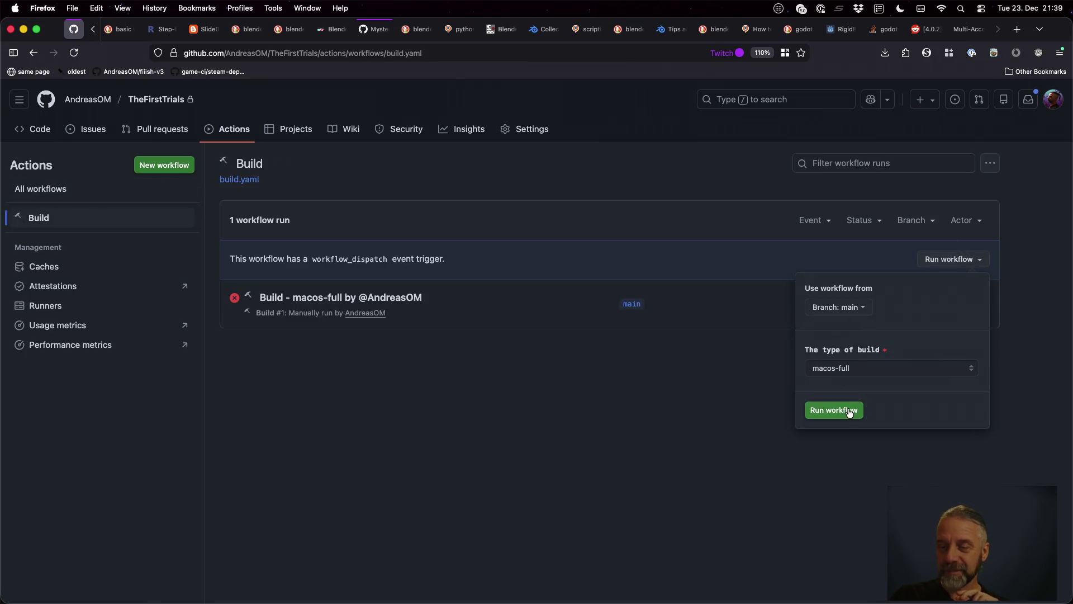
pyautogui.click(847, 410)
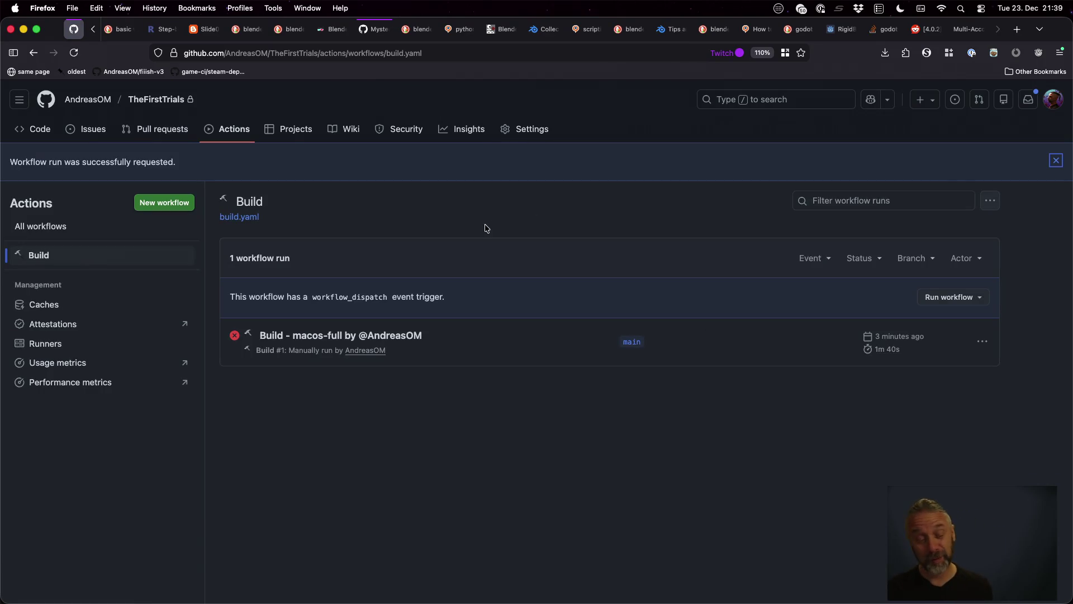
pyautogui.click(234, 130)
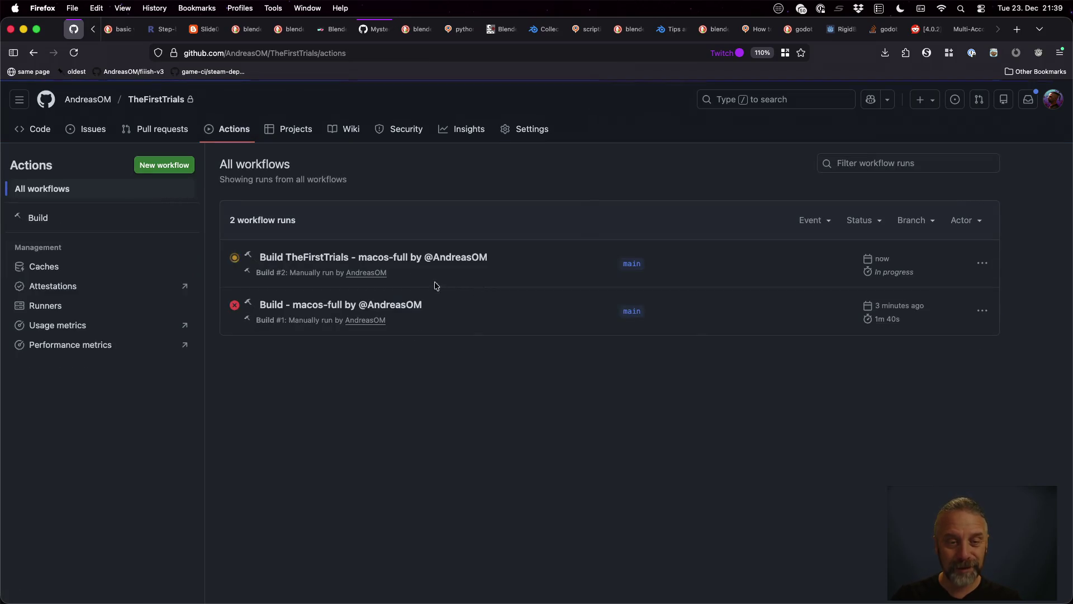
# Open the build job's live log for run #2.
pyautogui.click(332, 259)
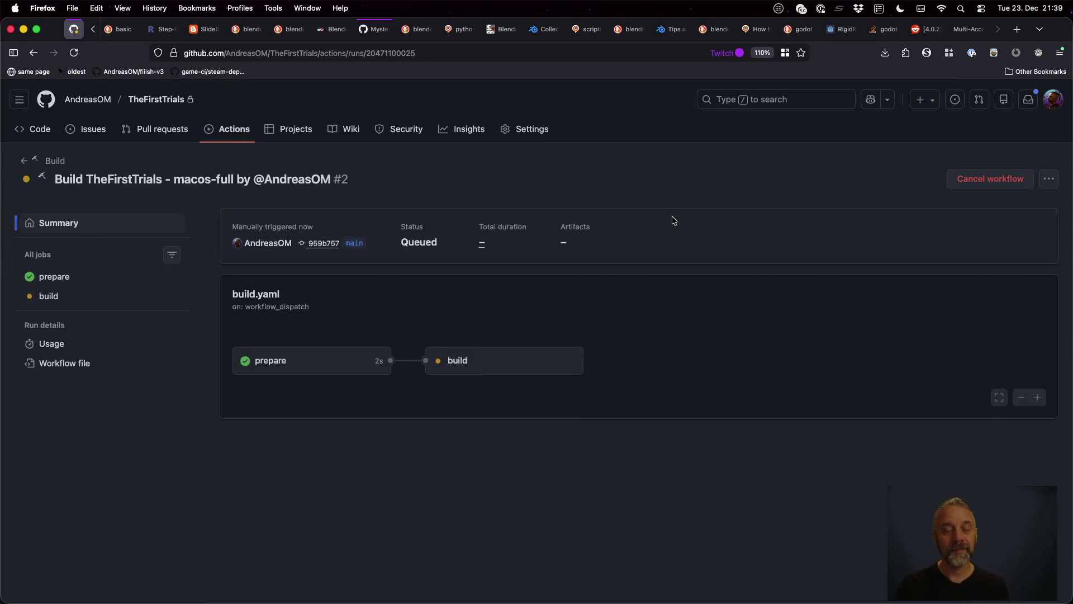
pyautogui.click(474, 366)
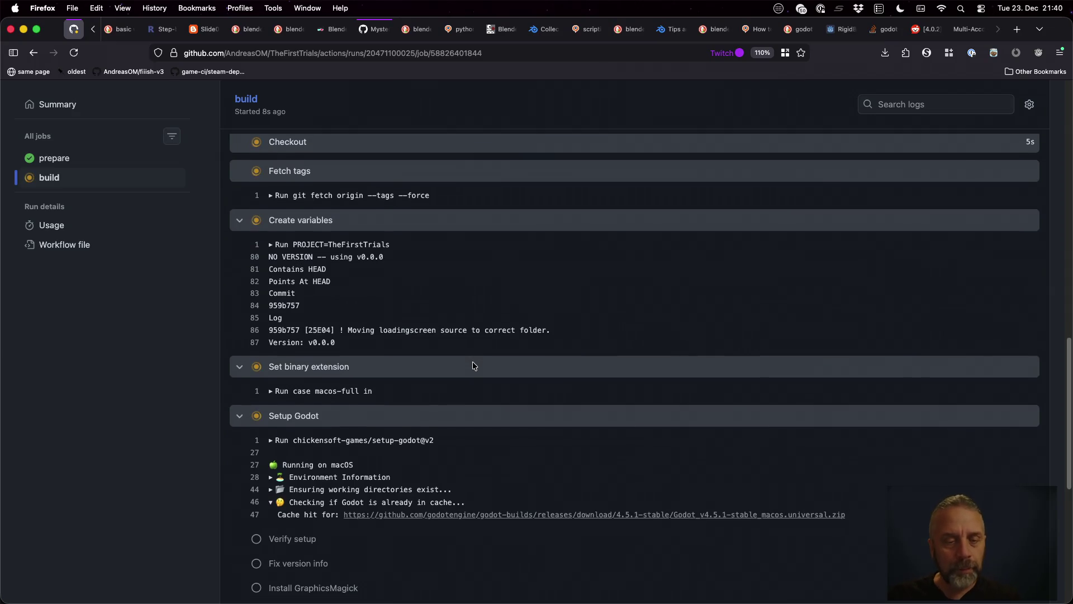
pyautogui.scroll(10, 419, 282)
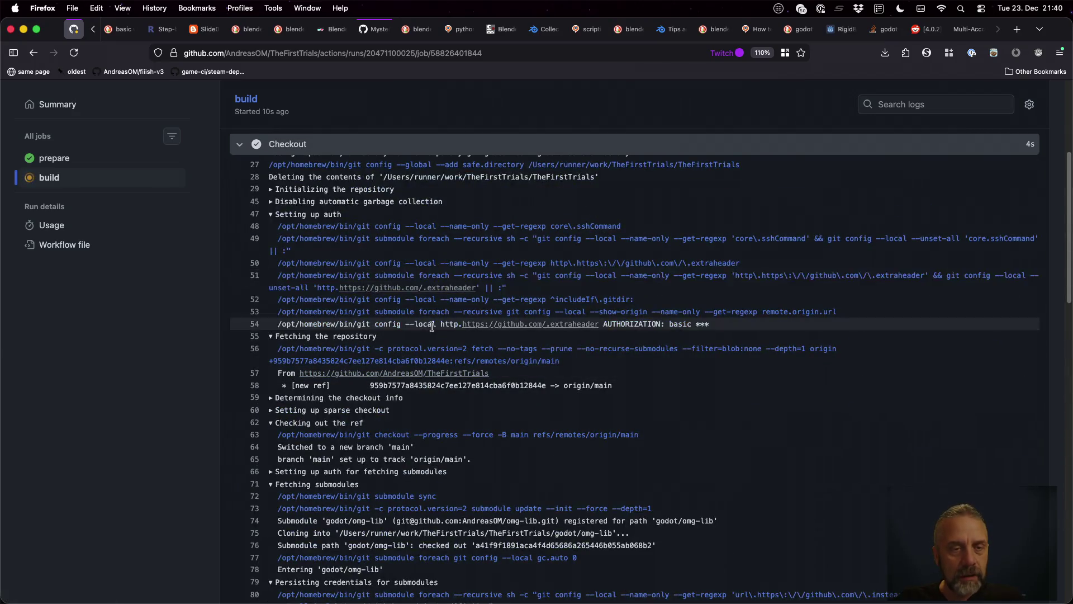
pyautogui.scroll(3, 432, 330)
# Collapse the Checkout, Fetch tags, Create variables, Set binary extension, Setup Godot and Verify setup logs.
pyautogui.click(240, 298)
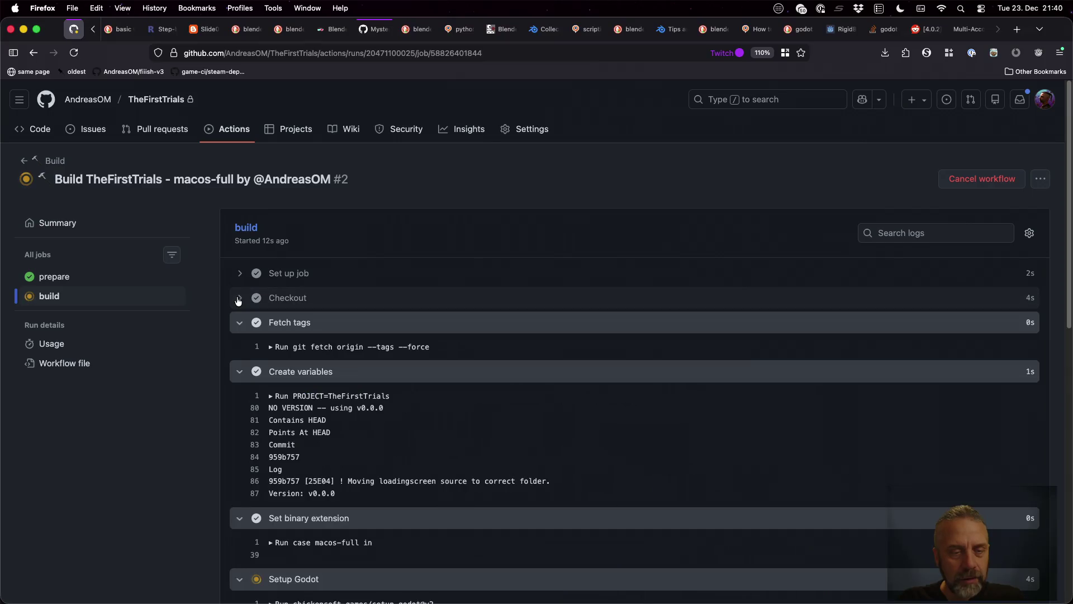
pyautogui.click(239, 320)
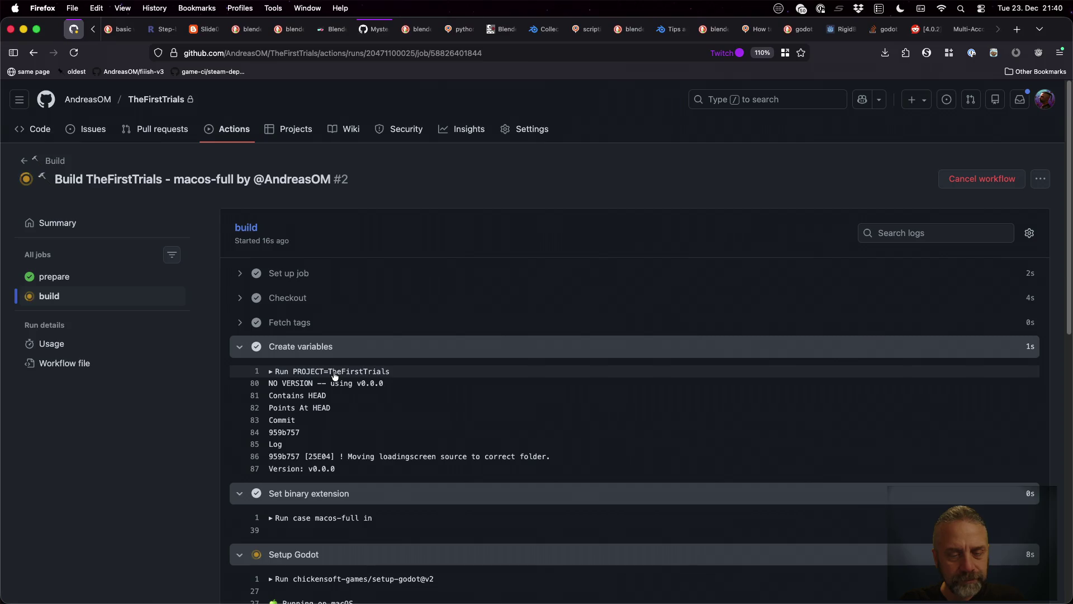
pyautogui.click(240, 347)
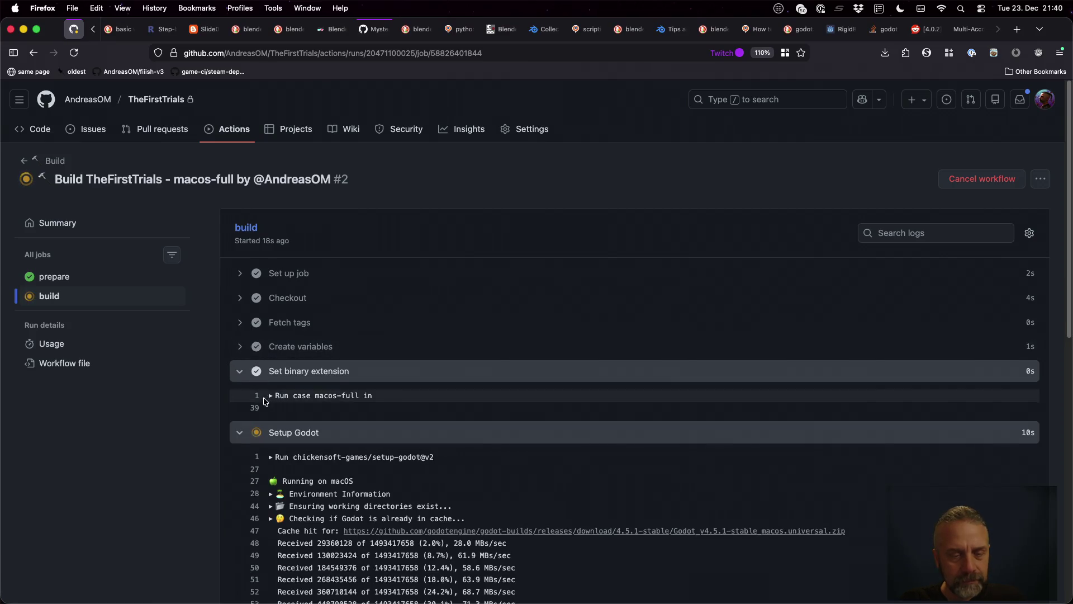
pyautogui.click(272, 396)
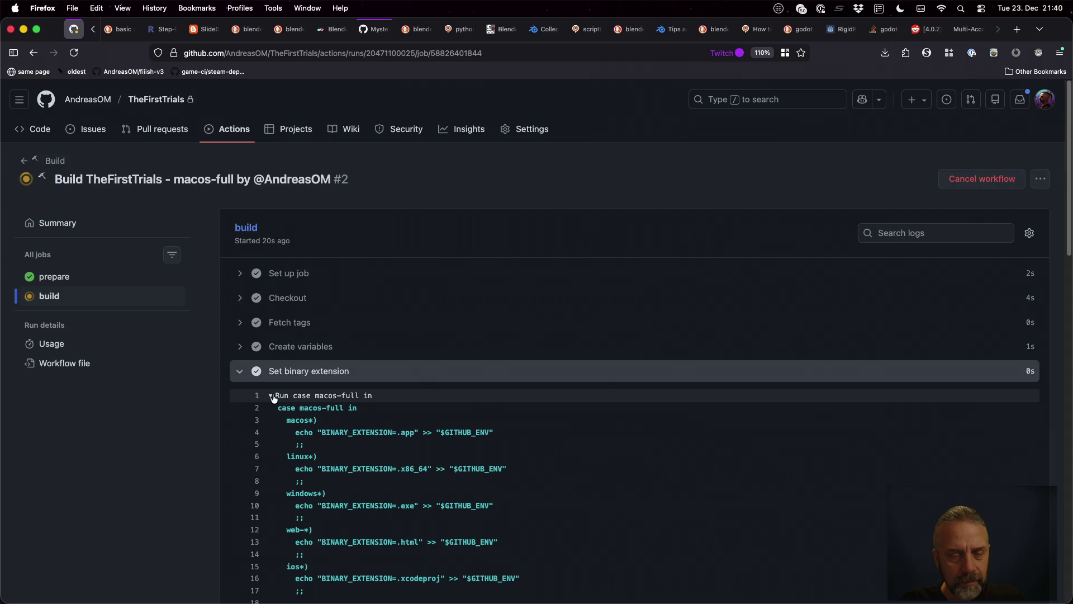
pyautogui.click(272, 396)
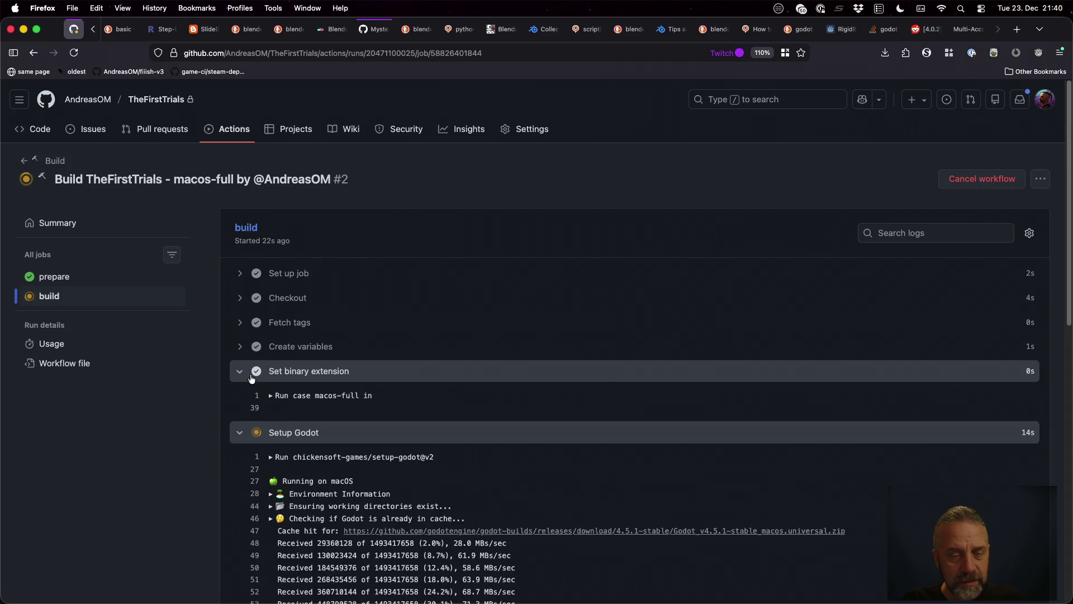
pyautogui.click(240, 371)
pyautogui.scroll(-3, 375, 431)
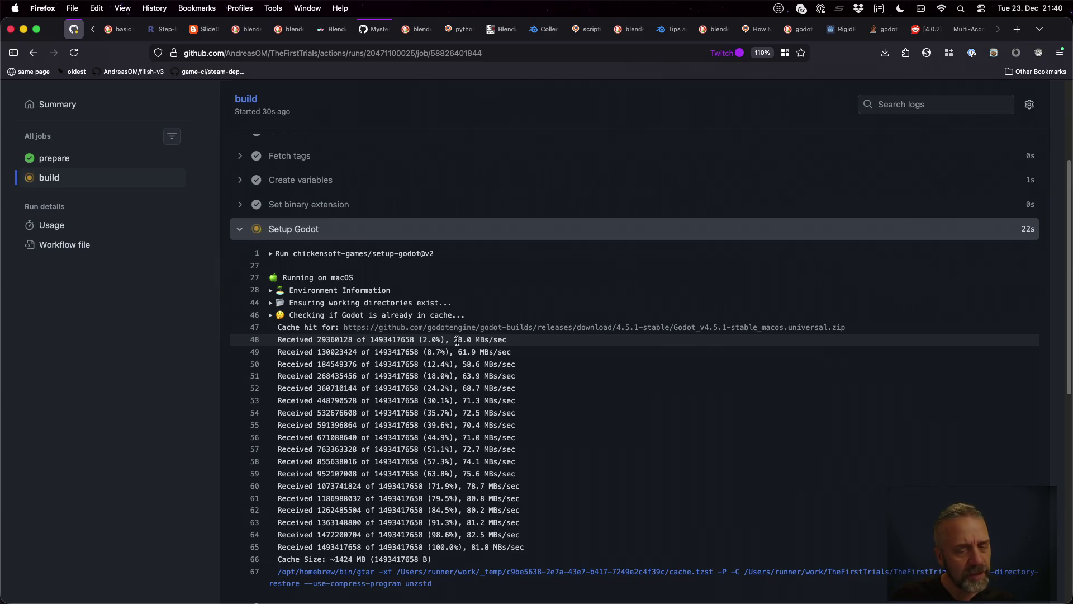
pyautogui.scroll(20, 257, 235)
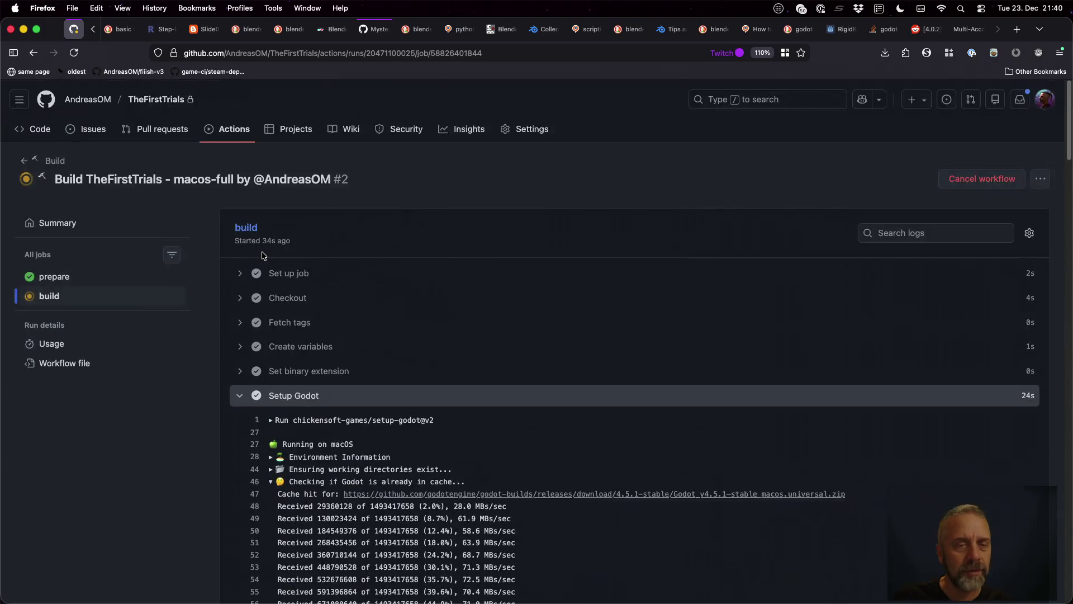
pyautogui.click(244, 398)
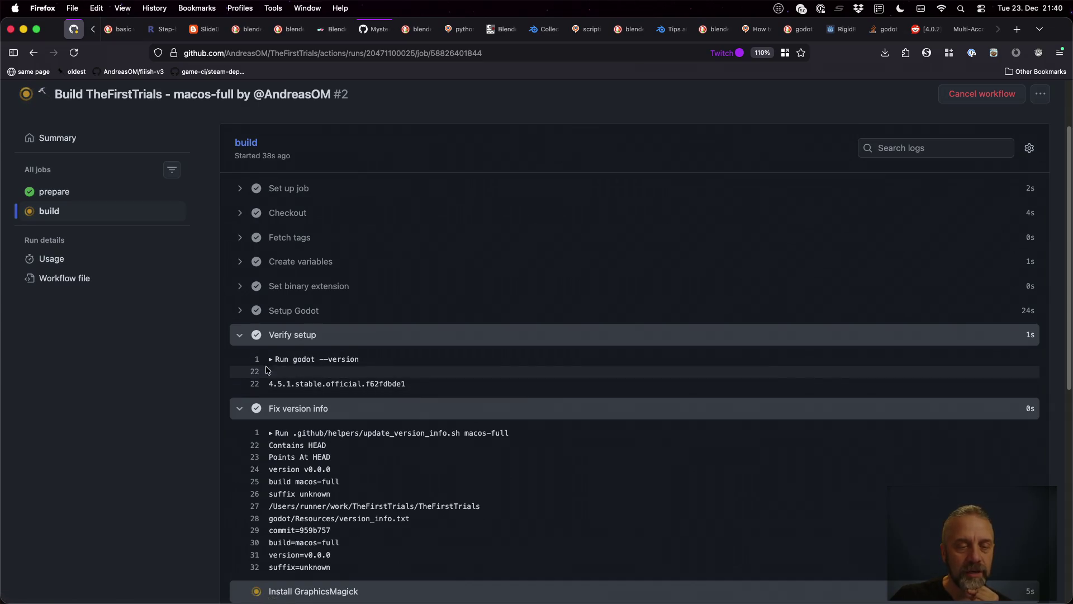
pyautogui.click(239, 336)
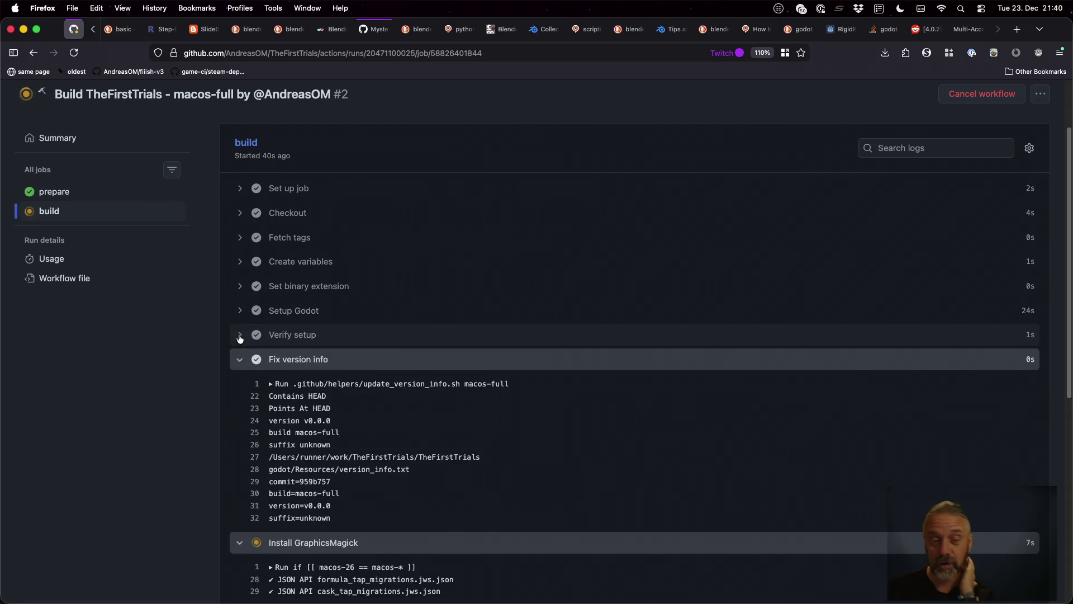
pyautogui.scroll(-4, 347, 359)
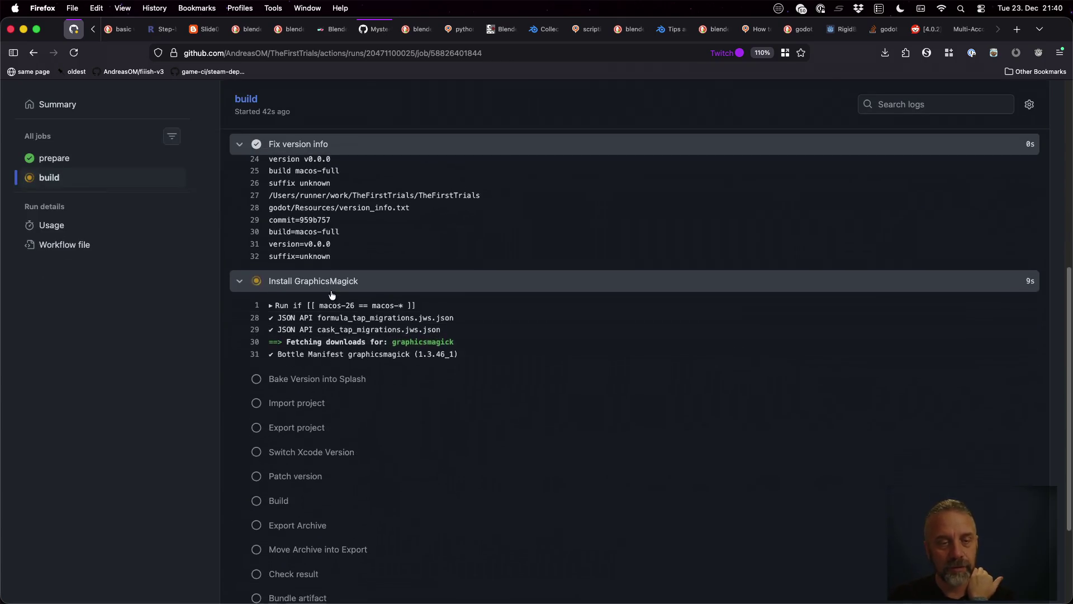
# Collapse the Fix version info log and read through the Install GraphicsMagick output.
pyautogui.scroll(3, 332, 294)
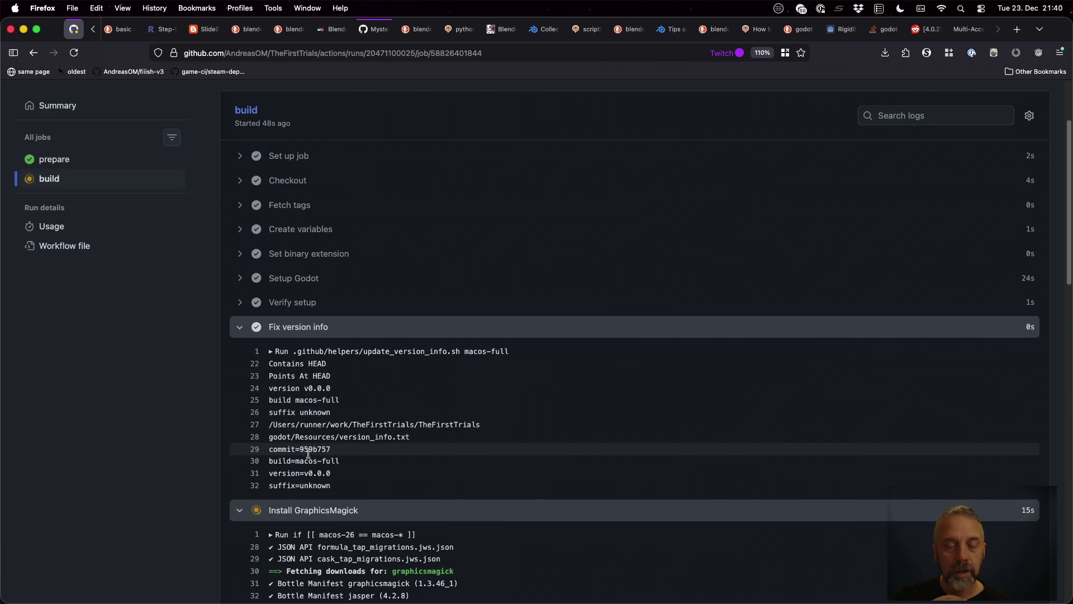
pyautogui.click(241, 335)
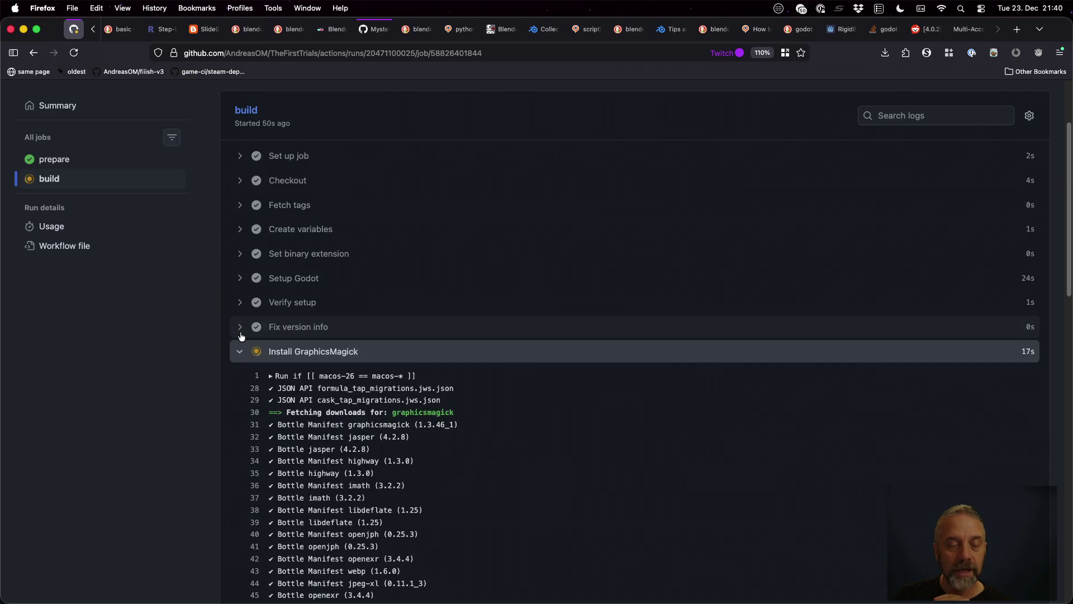
pyautogui.scroll(-10, 241, 336)
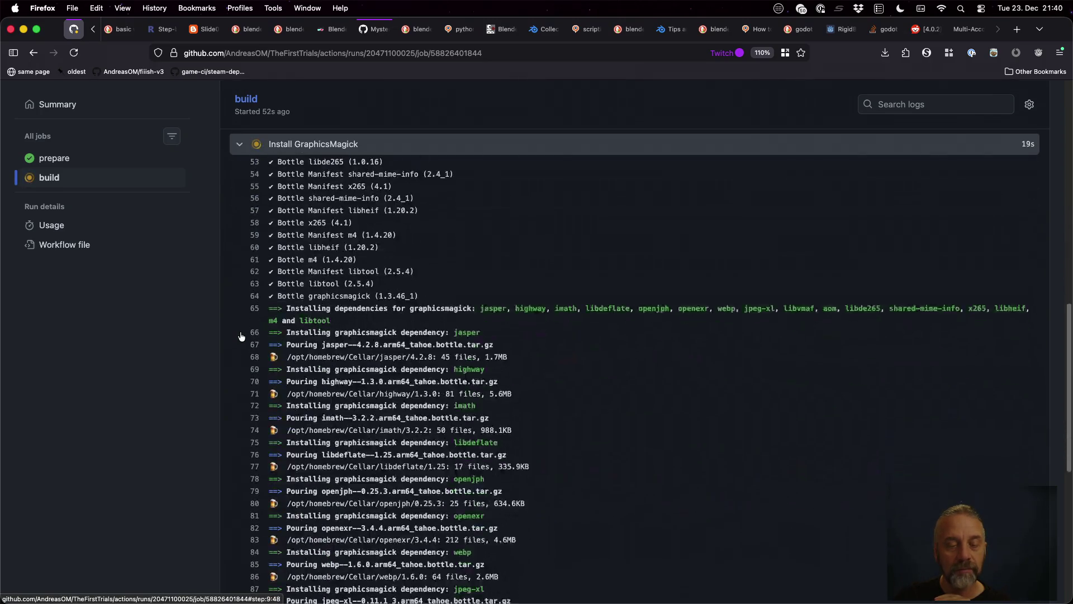
pyautogui.scroll(8, 241, 335)
pyautogui.scroll(-15, 241, 335)
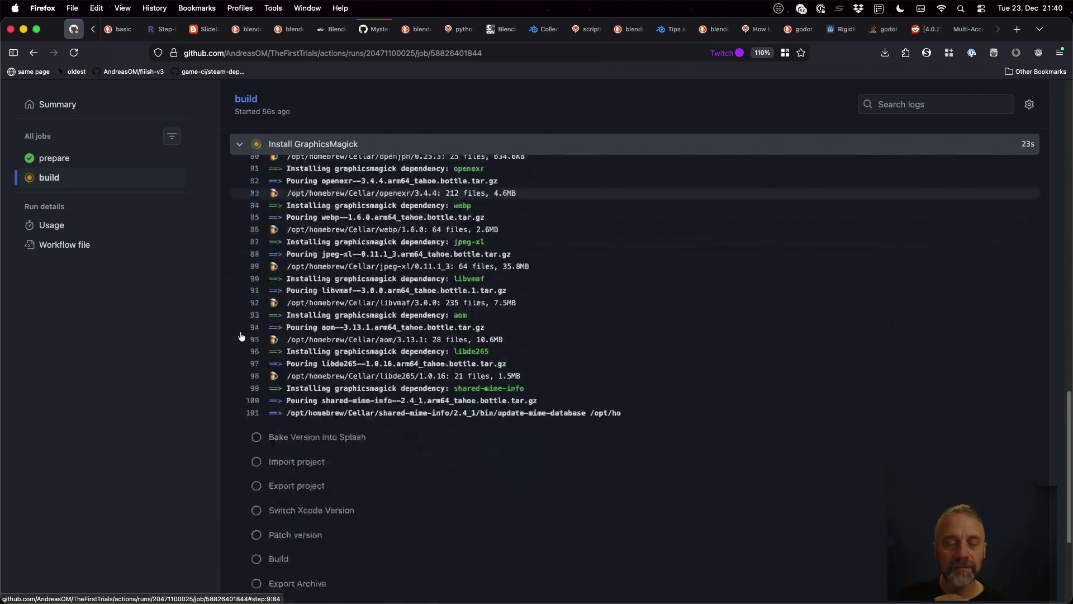
pyautogui.scroll(2, 241, 336)
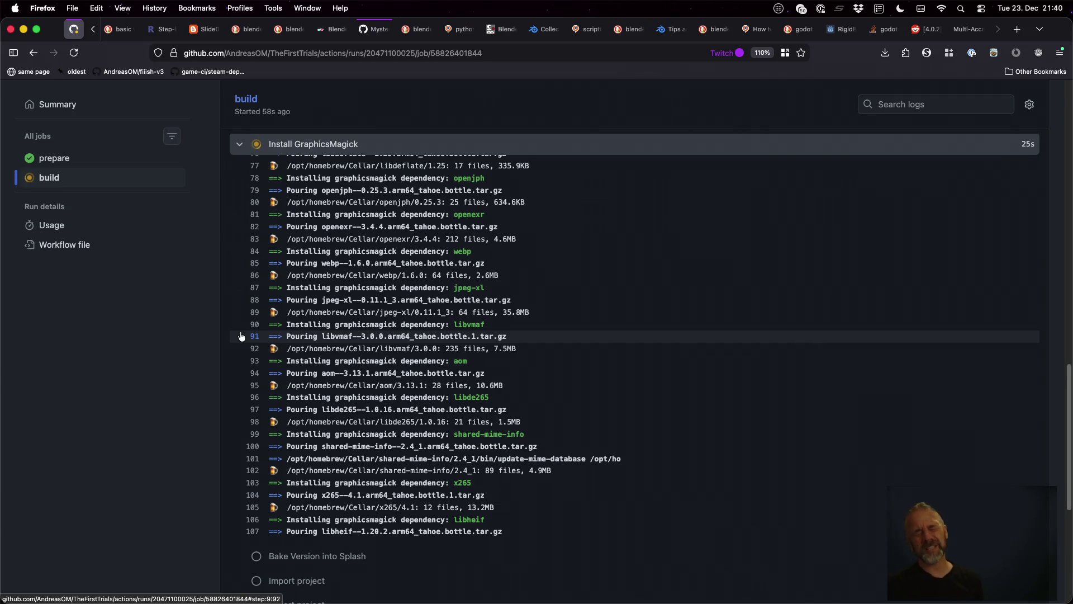
pyautogui.scroll(-5, 240, 335)
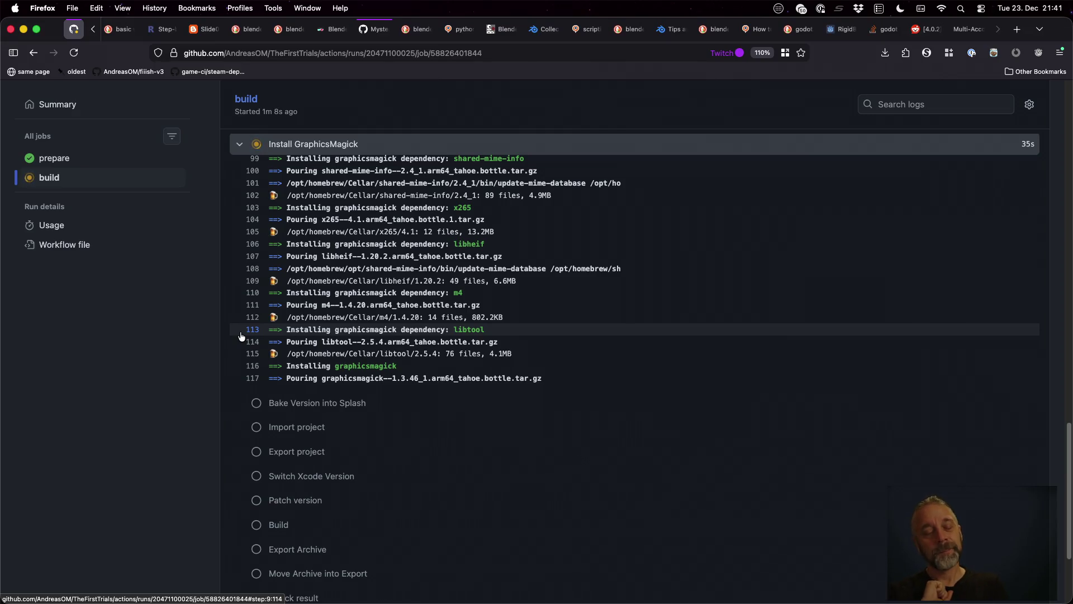
pyautogui.scroll(10, 454, 358)
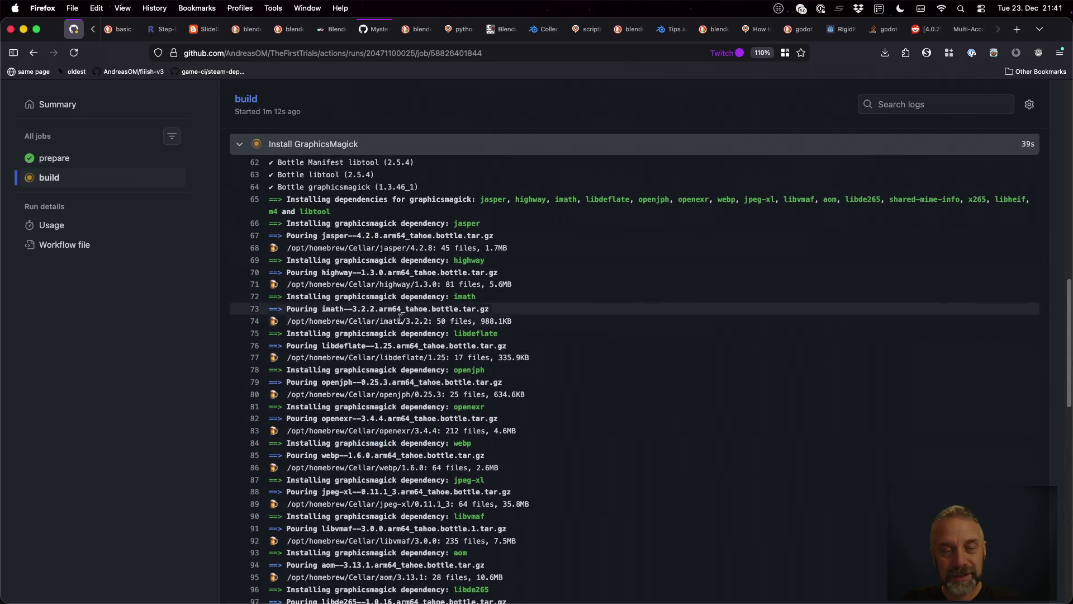
pyautogui.scroll(-10, 425, 349)
pyautogui.scroll(-5, 410, 342)
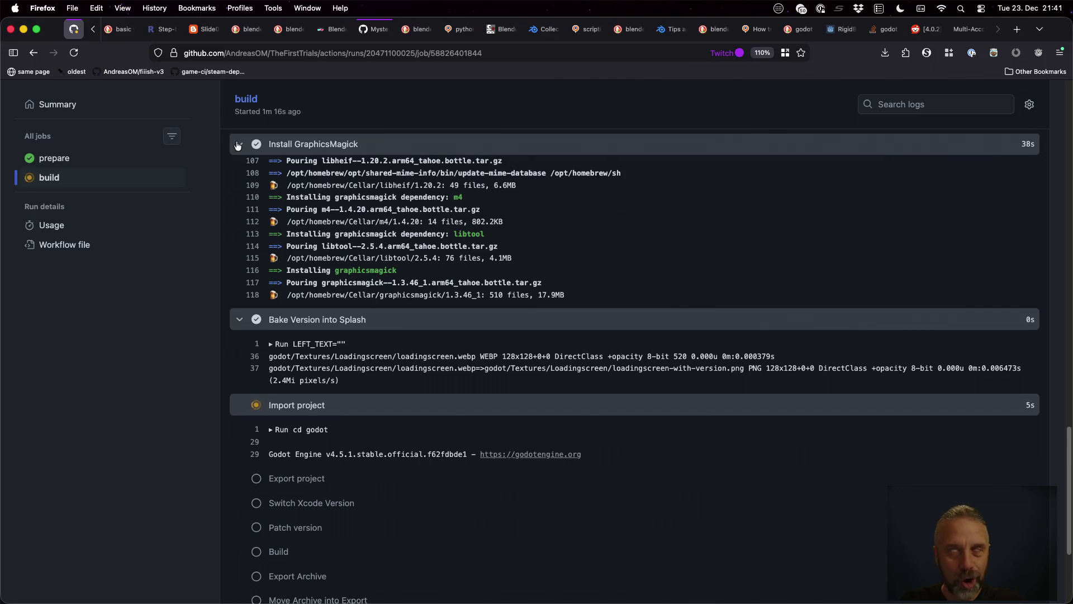
pyautogui.scroll(-5, 291, 213)
# Collapse the GraphicsMagick log and scroll to the Export project's missing export_presets.cfg error.
pyautogui.click(335, 250)
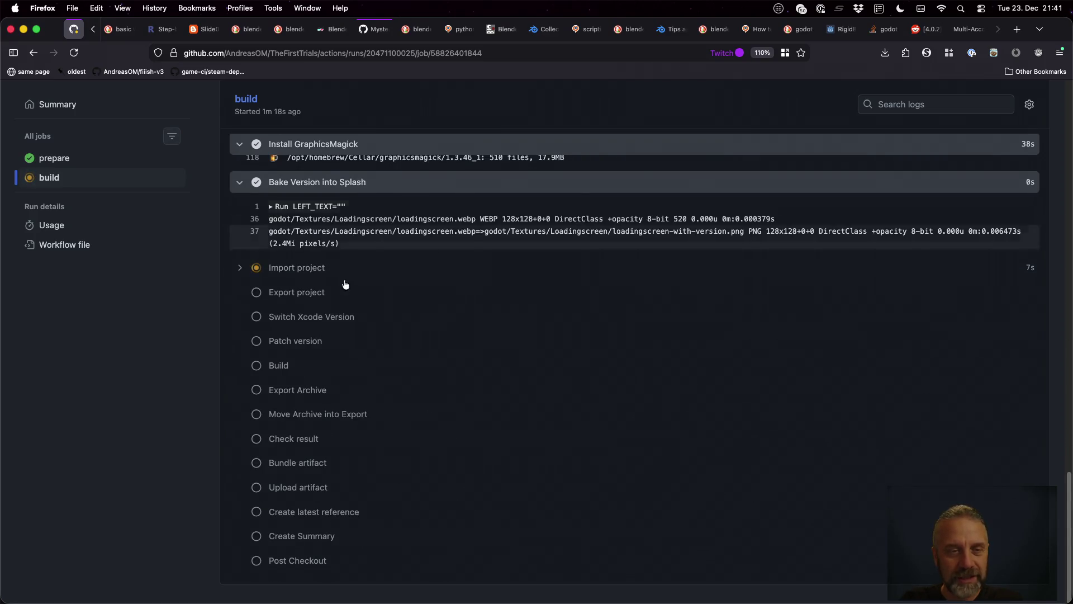
pyautogui.scroll(20, 345, 285)
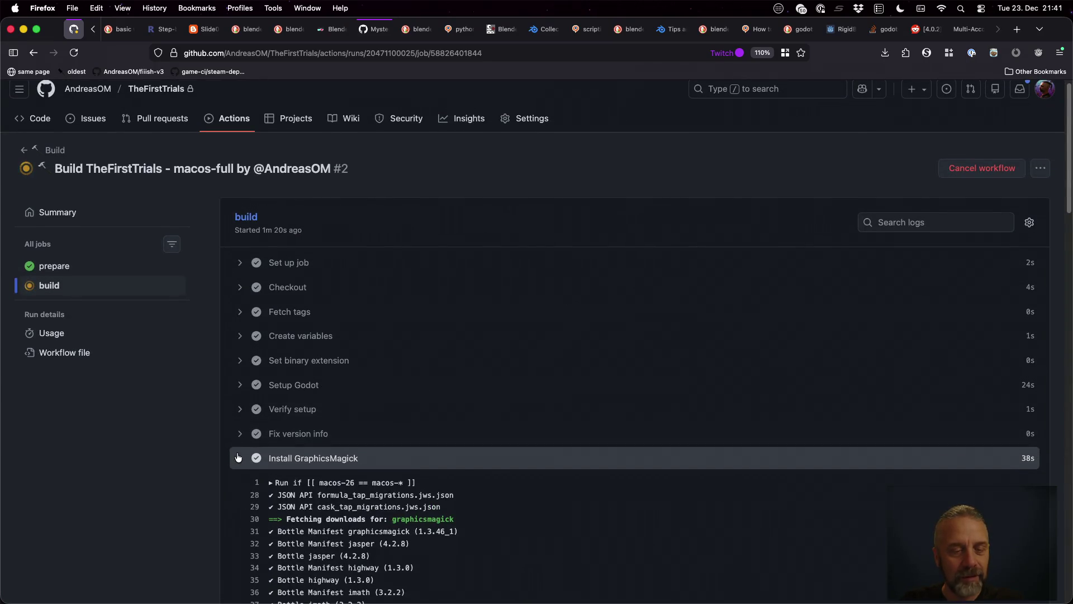
pyautogui.click(238, 458)
pyautogui.scroll(-10, 335, 412)
pyautogui.scroll(-6, 328, 192)
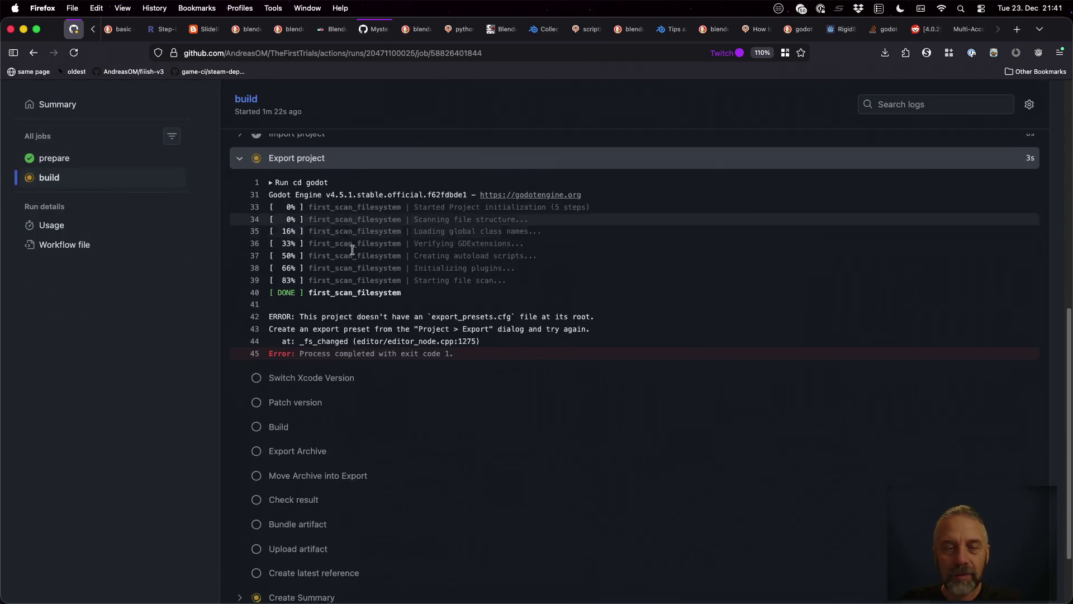
# Inspect the Bake Version into Splash output and script, then collapse that step.
pyautogui.scroll(5, 352, 250)
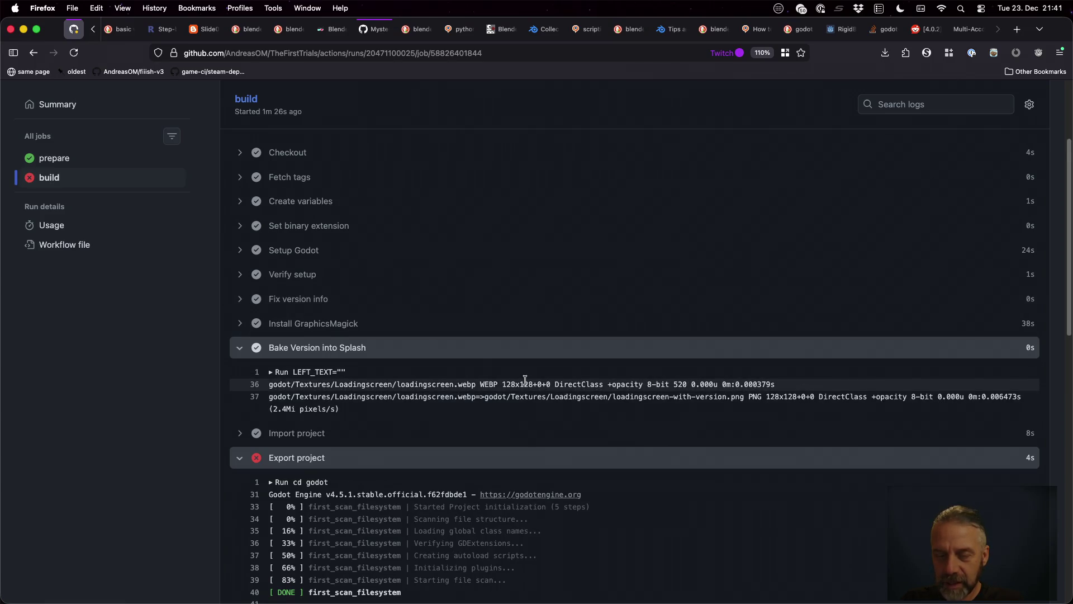
pyautogui.moveTo(502, 385); pyautogui.dragTo(555, 385)
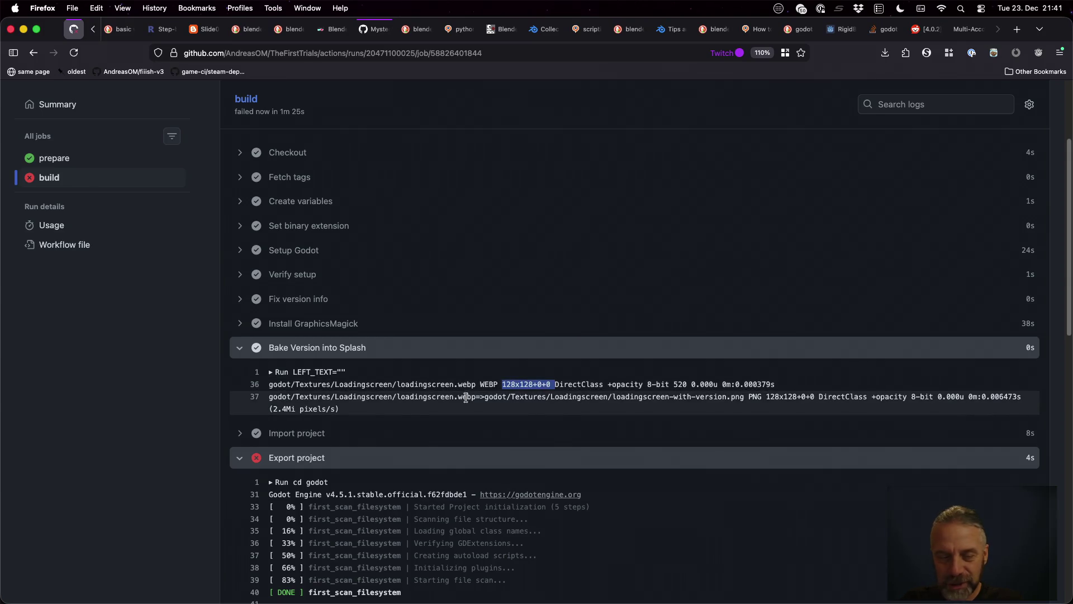
pyautogui.click(267, 376)
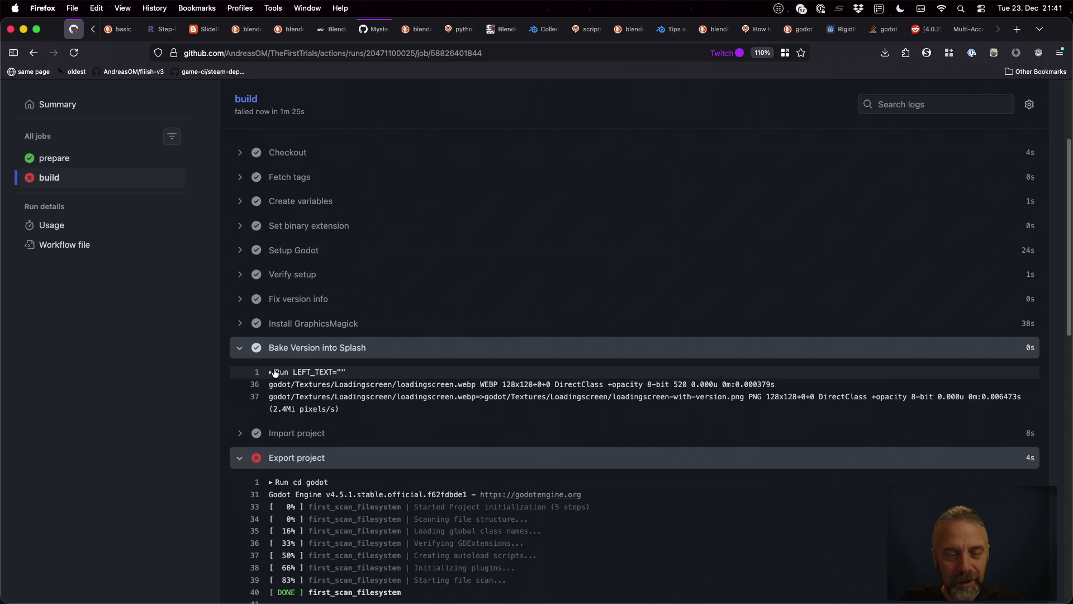
pyautogui.click(271, 372)
pyautogui.scroll(-3, 327, 387)
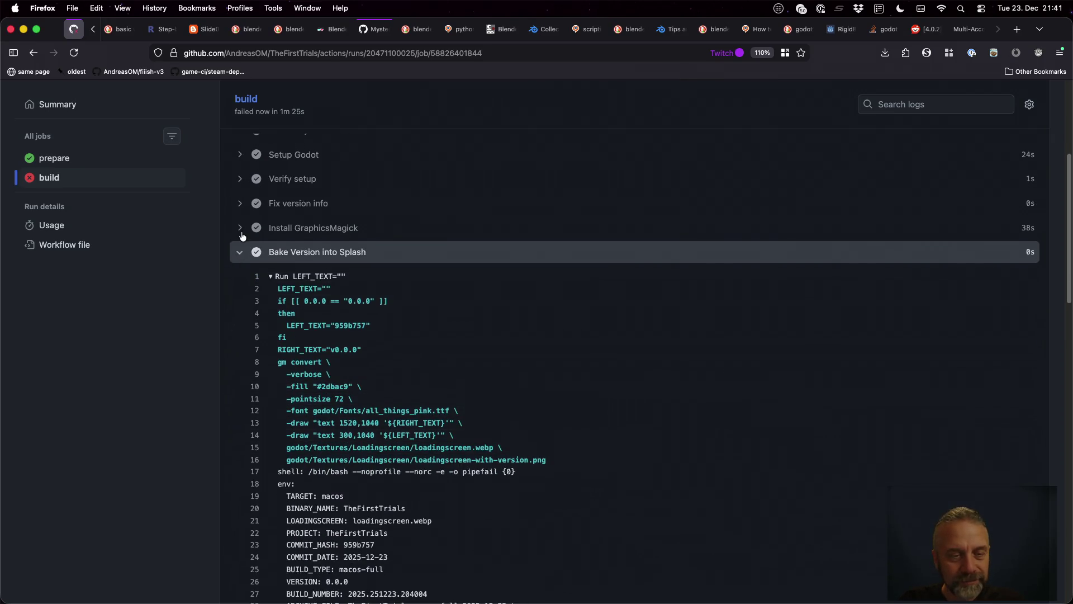
pyautogui.click(240, 252)
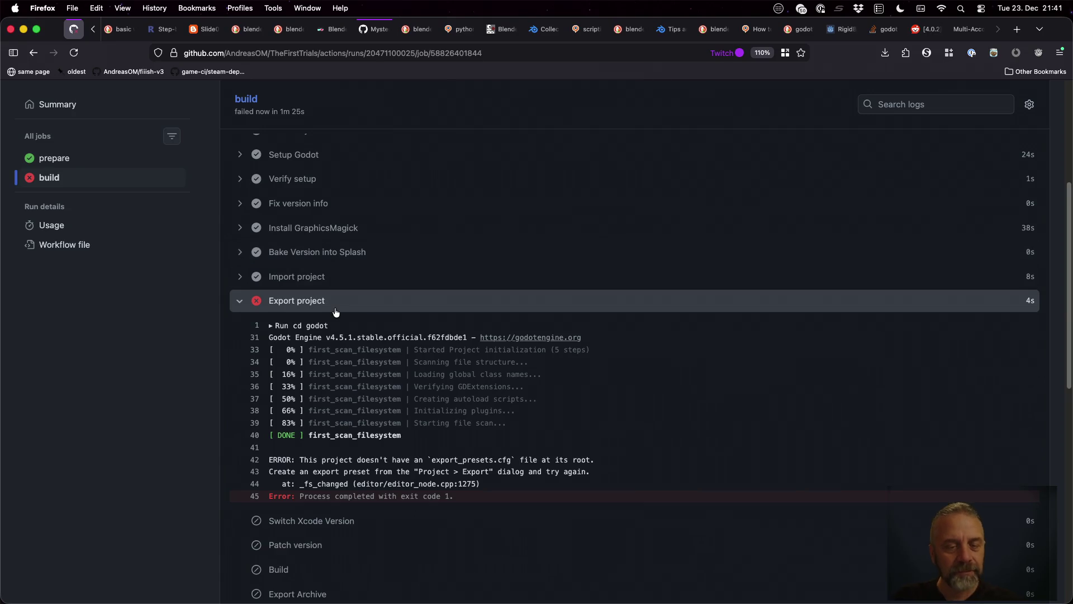
# Expand the Import project log and read it down to the Export project error.
pyautogui.click(240, 277)
pyautogui.scroll(-15, 356, 329)
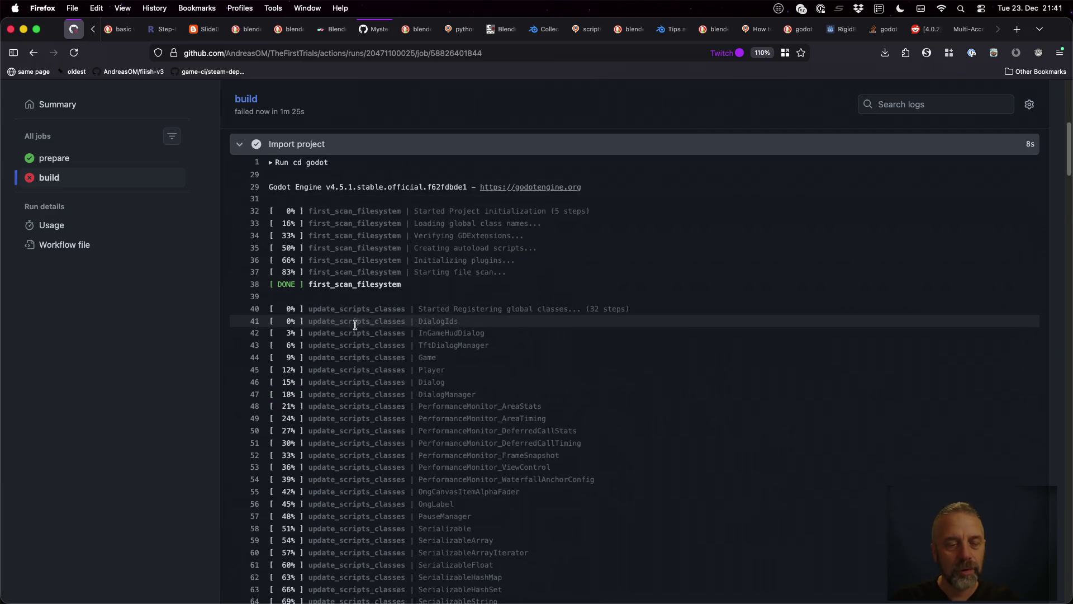
pyautogui.scroll(-20, 356, 328)
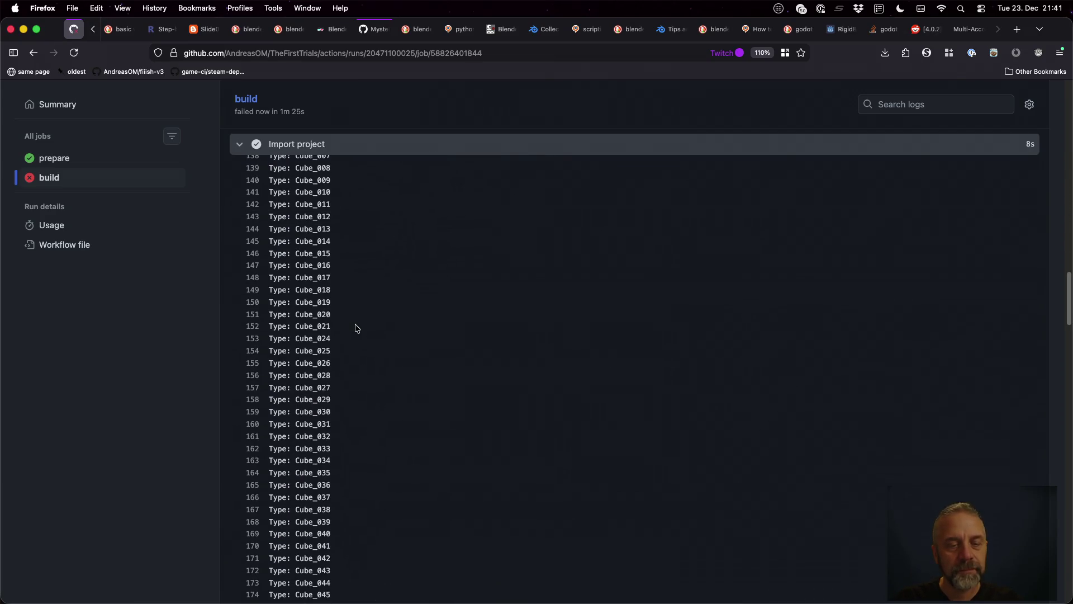
pyautogui.scroll(-15, 357, 328)
pyautogui.scroll(10, 358, 330)
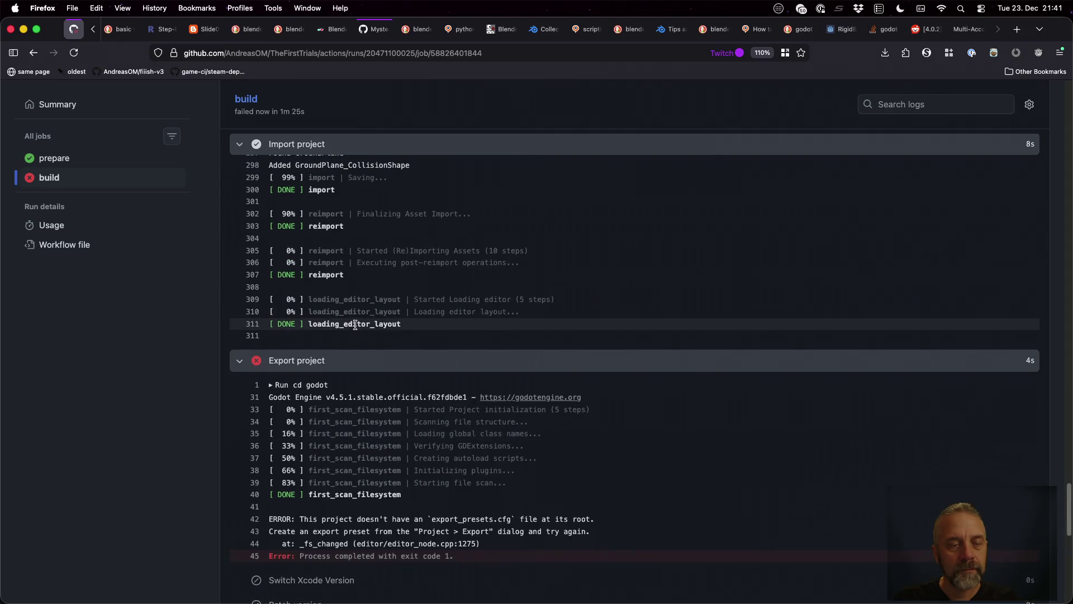
pyautogui.scroll(-3, 361, 334)
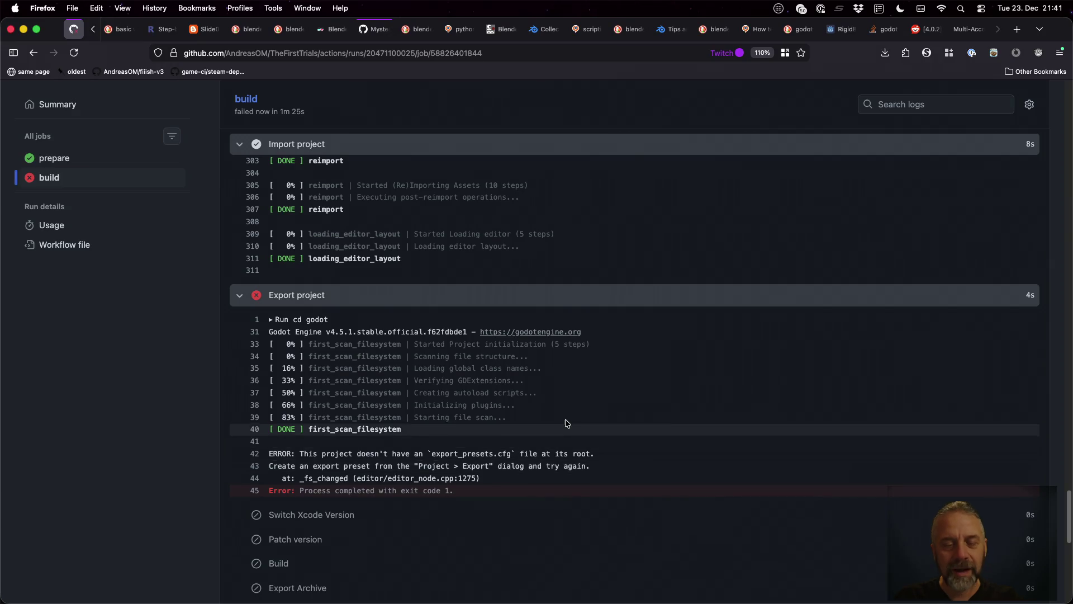
# Check the git status of godot/export_presets.cfg in the terminal.
pyautogui.press('super+Tab')
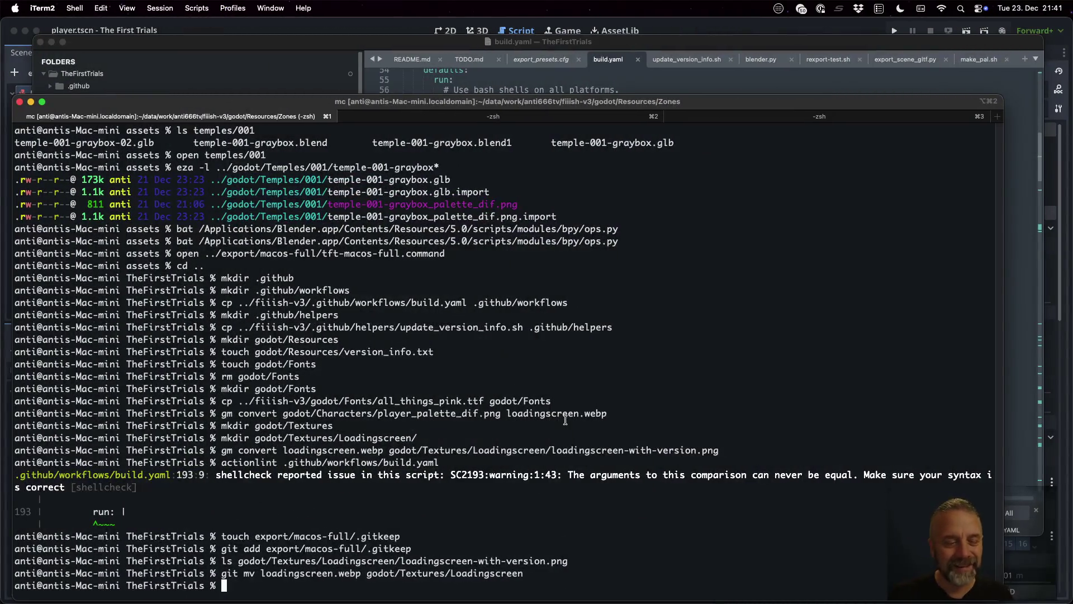
pyautogui.write('git sta')
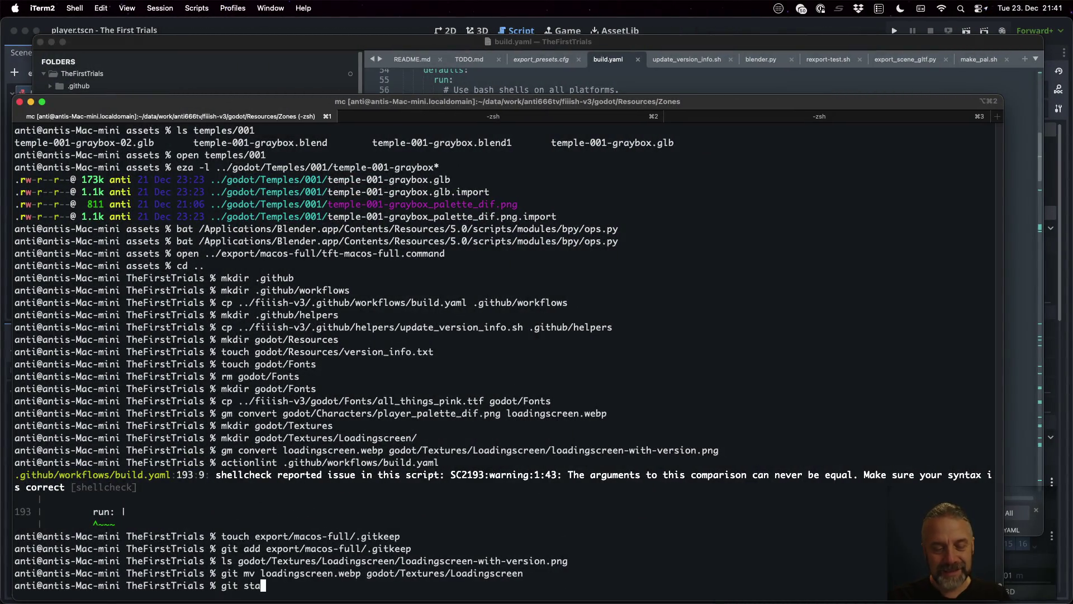
pyautogui.write('tus godot/expo')
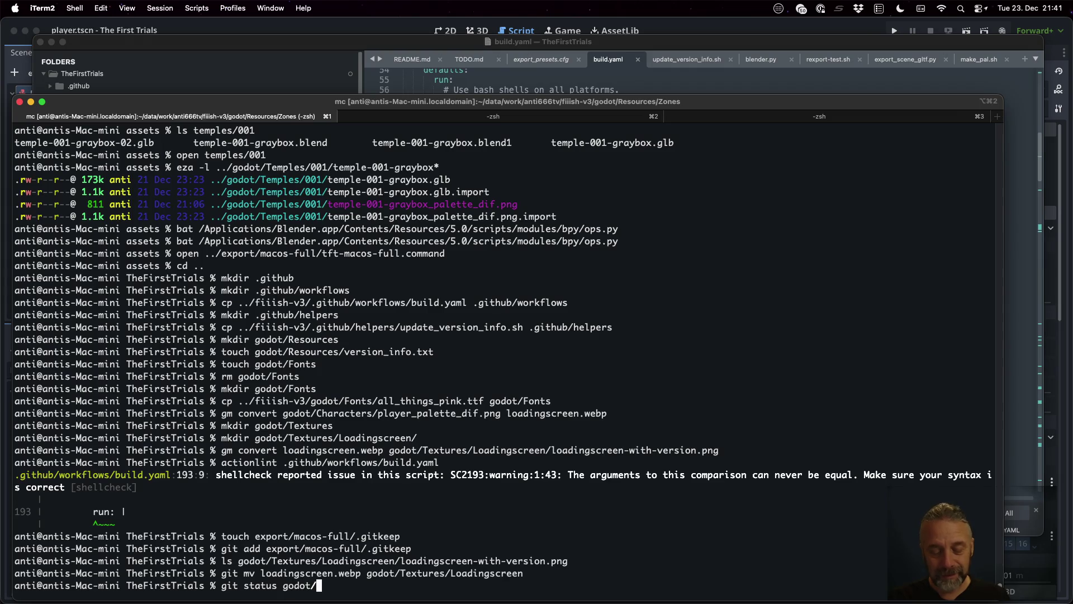
pyautogui.press('Tab')
pyautogui.press('Return')
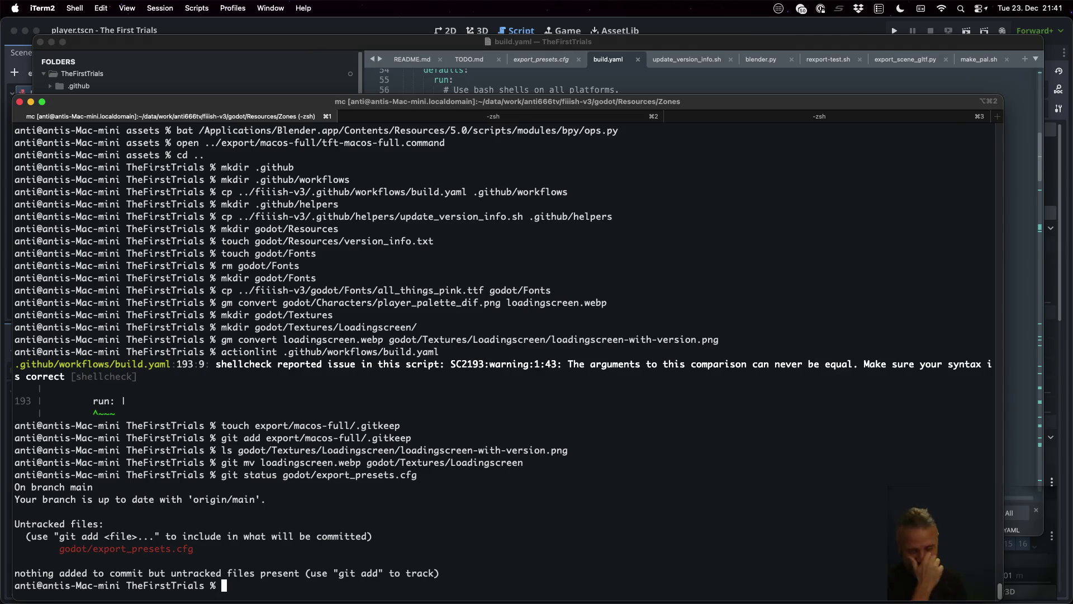
# Stage godot/export_presets.cfg with git add.
pyautogui.write('git ad')
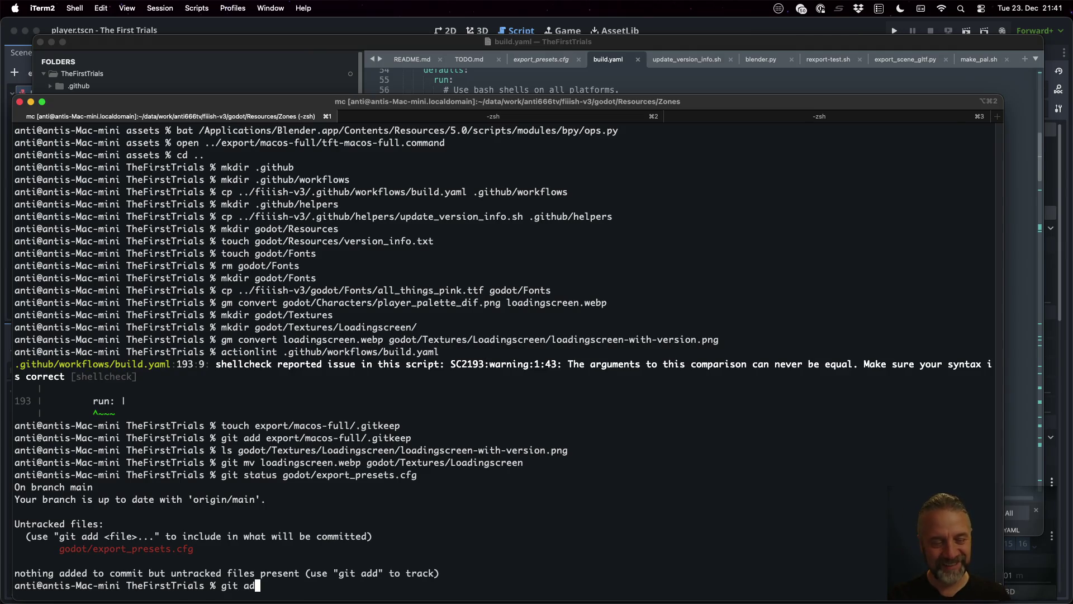
pyautogui.write('d godot/ex')
pyautogui.press('Tab')
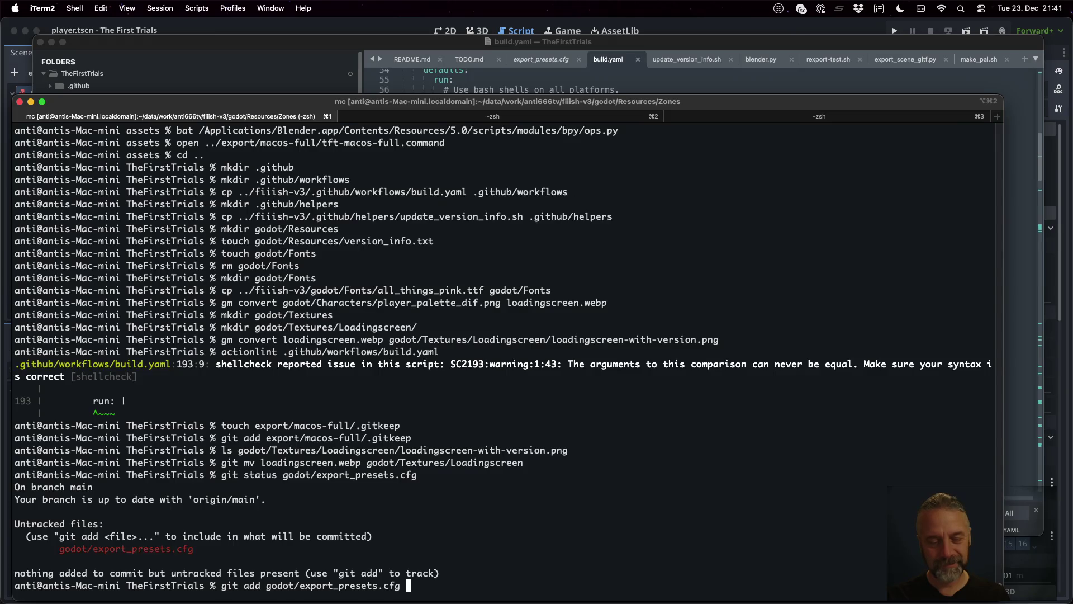
pyautogui.press('Return')
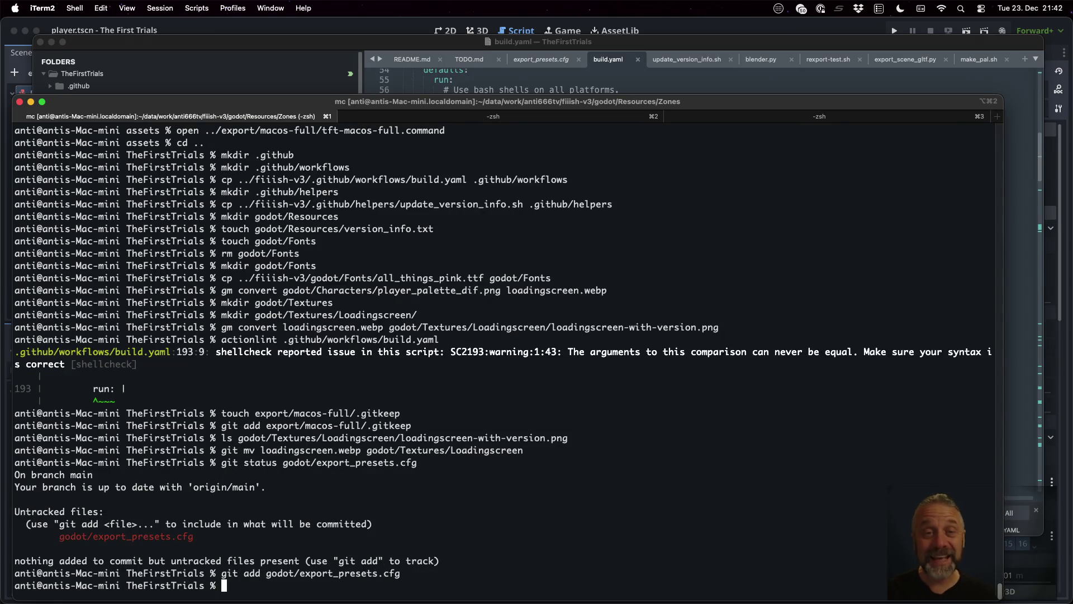
pyautogui.press('super+Tab')
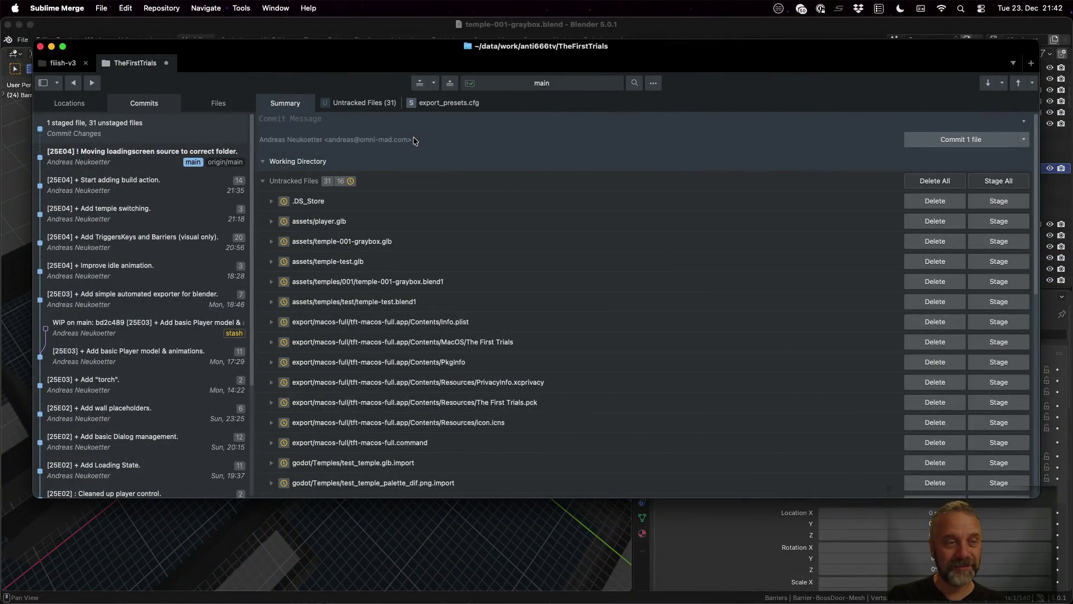
# Commit the staged file with message '[25E04] ! Add export presets to git.'.
pyautogui.click(405, 121)
pyautogui.write('[25E04')
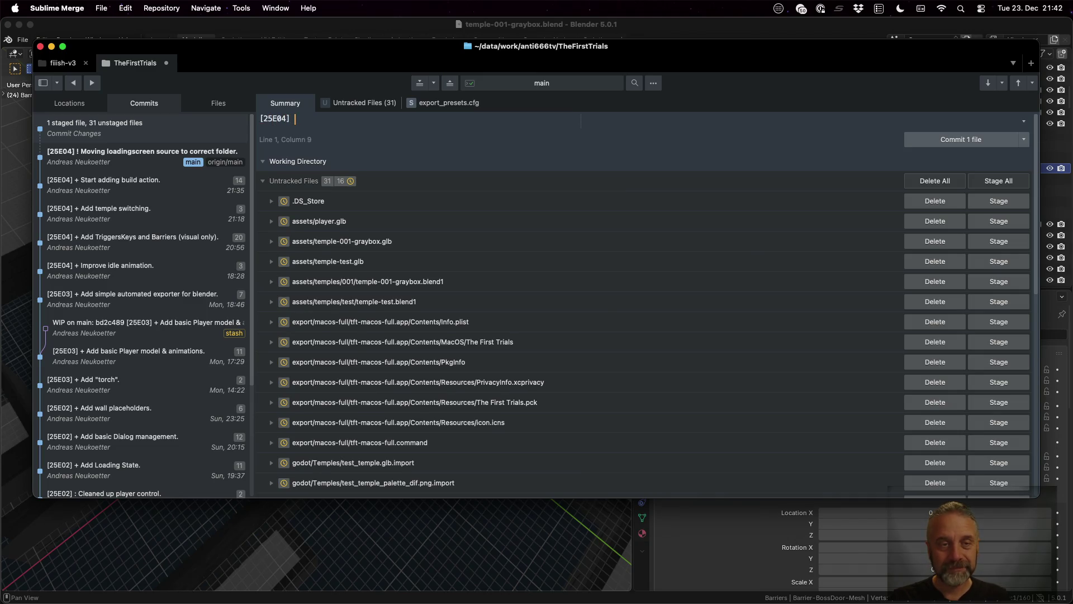
pyautogui.press('BackSpace')
pyautogui.write('! Add')
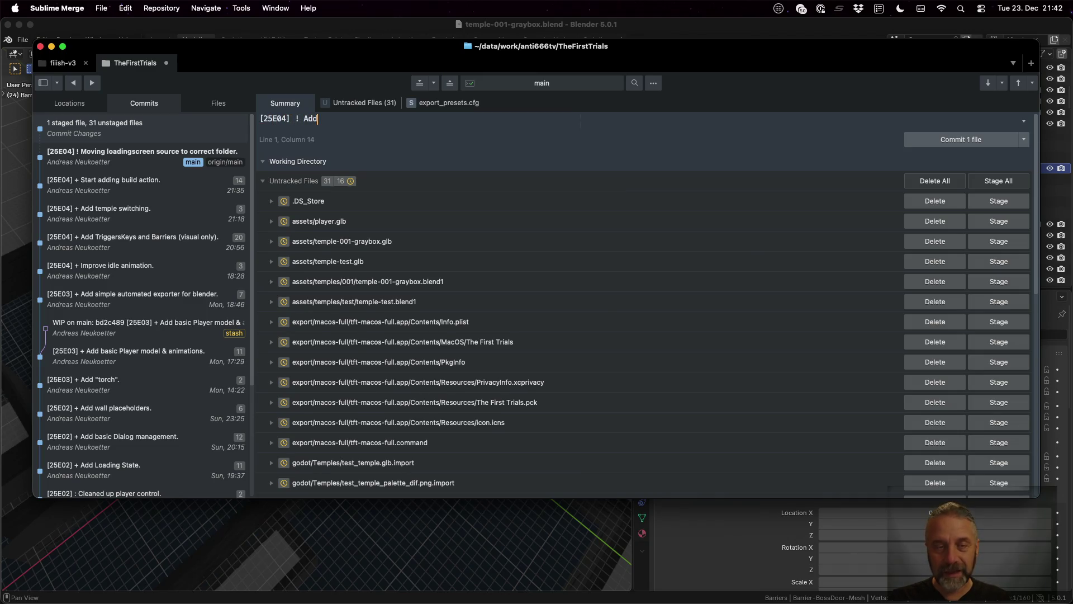
pyautogui.write(' export pre')
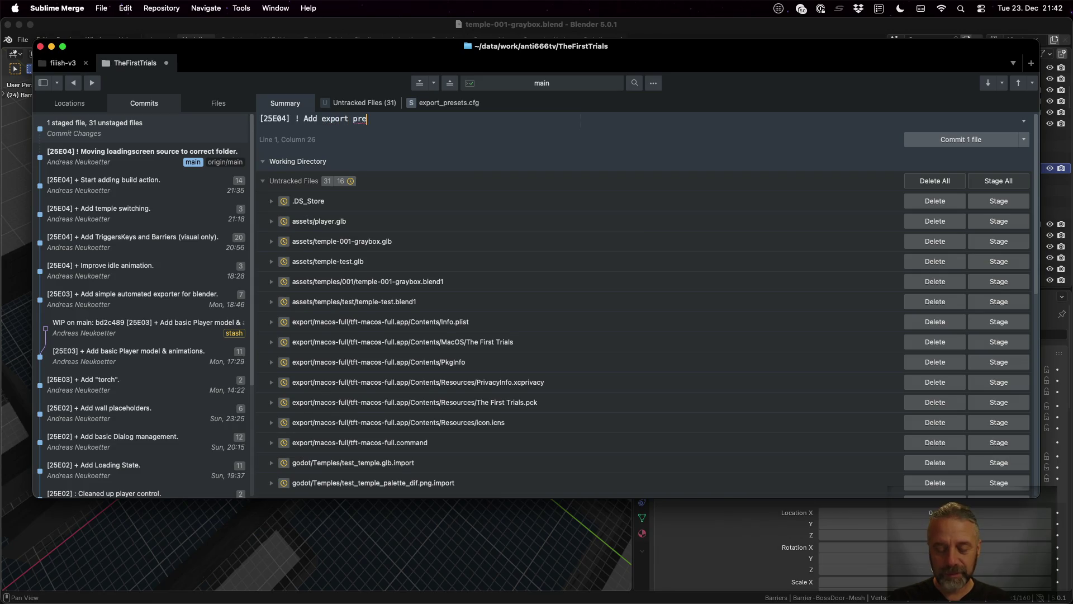
pyautogui.write('sets to git.')
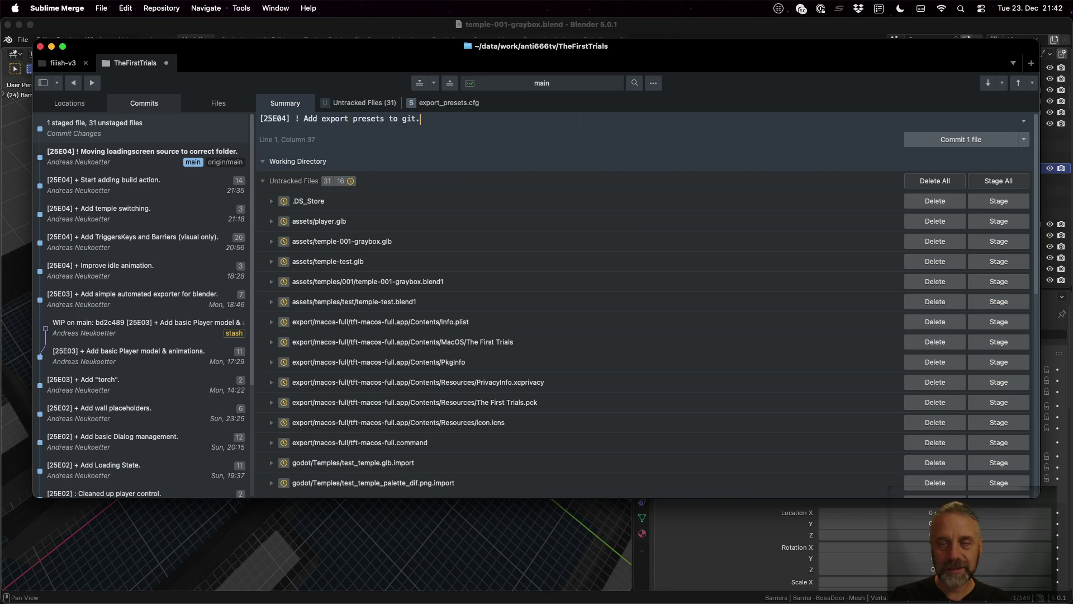
pyautogui.click(964, 142)
# Push main to origin from the command palette.
pyautogui.press('super+shift+p')
pyautogui.write('reb')
pyautogui.press('Escape')
pyautogui.write('ppus')
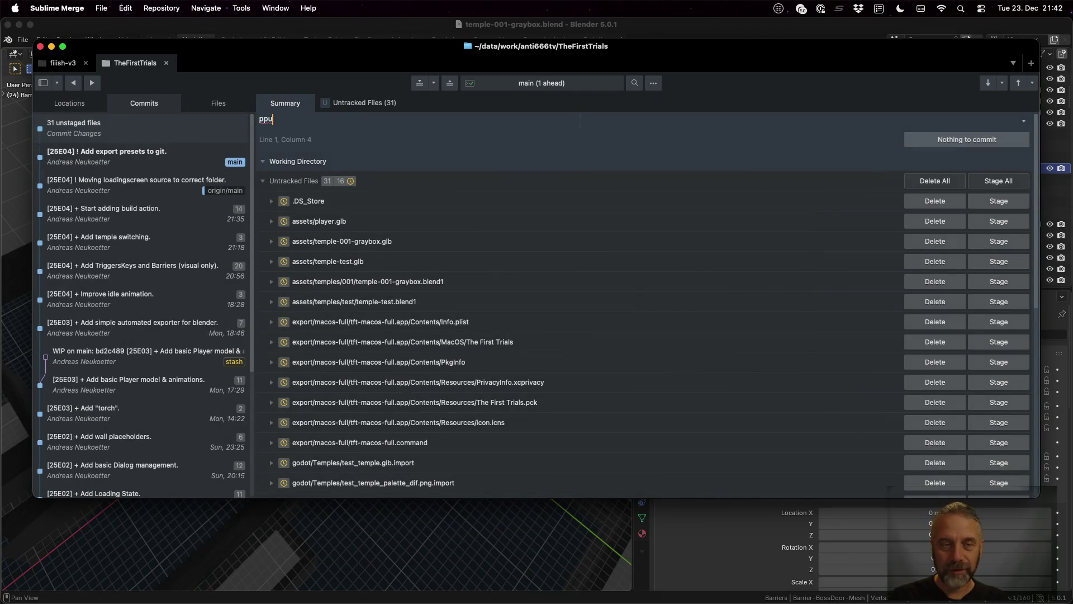
pyautogui.press('BackSpace')
pyautogui.press('BackSpace')
pyautogui.press('BackSpace')
pyautogui.press('BackSpace')
pyautogui.press('super+shift+p')
pyautogui.write('push')
pyautogui.press('Return')
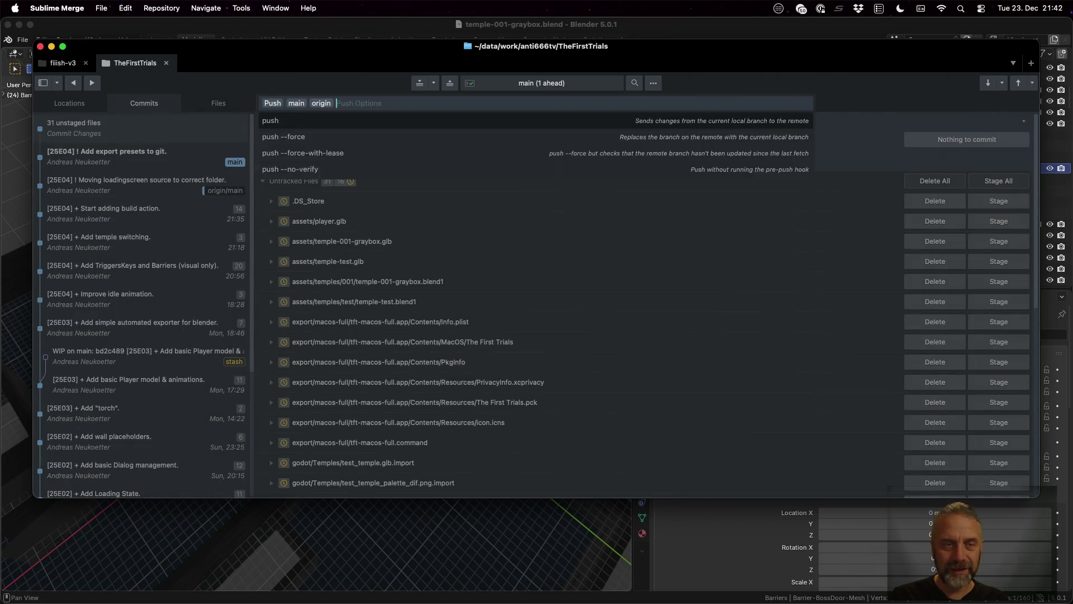
pyautogui.press('Return')
pyautogui.press('super+Tab')
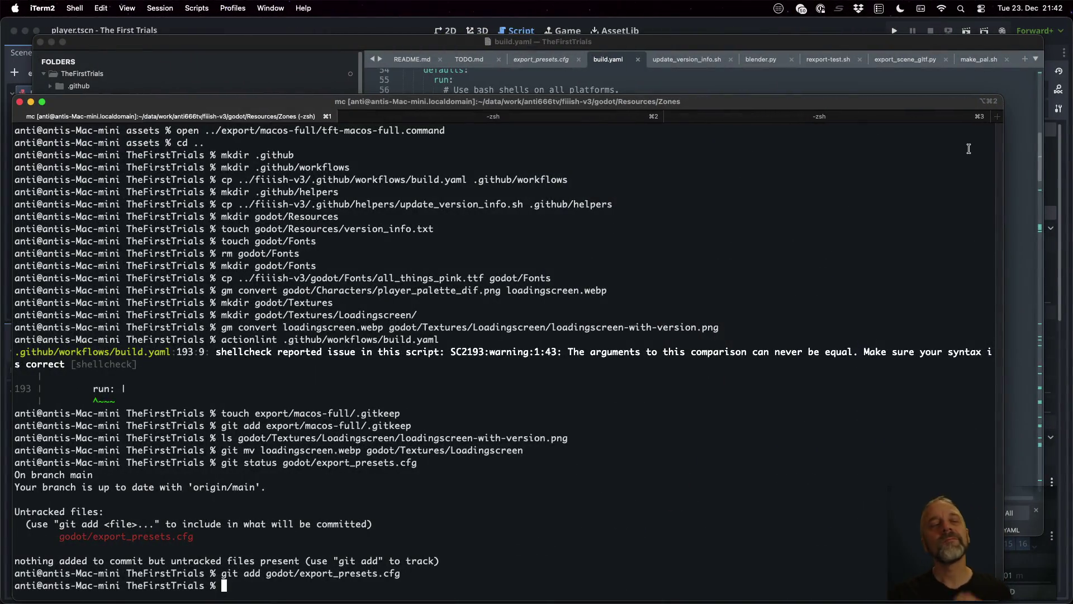
# From the failed run's summary, start a new macos-full run of the Build workflow on main.
pyautogui.press('super+Tab')
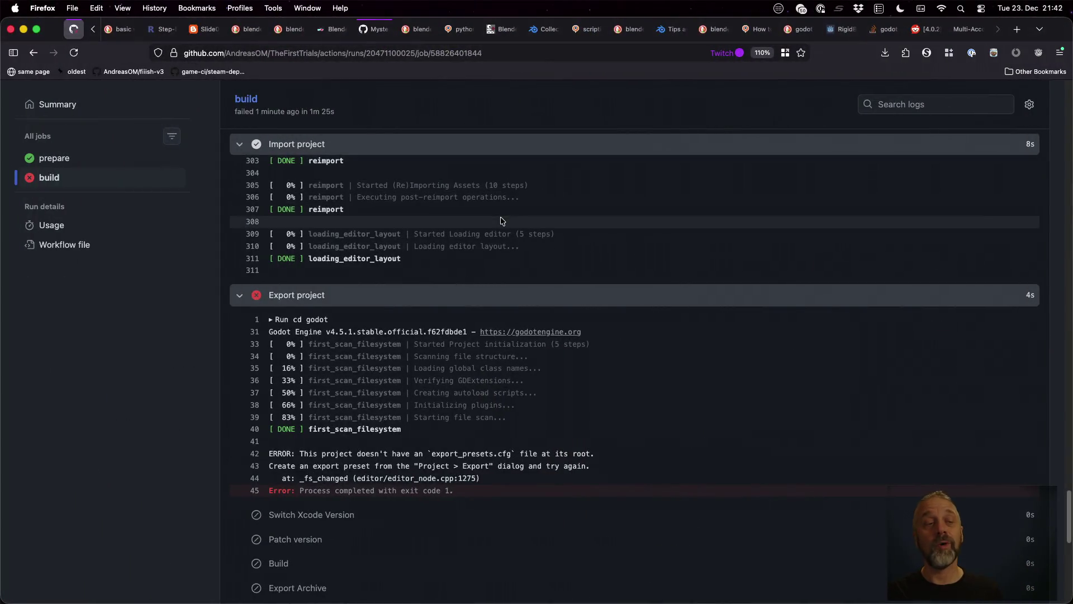
pyautogui.scroll(5, 501, 213)
pyautogui.click(67, 104)
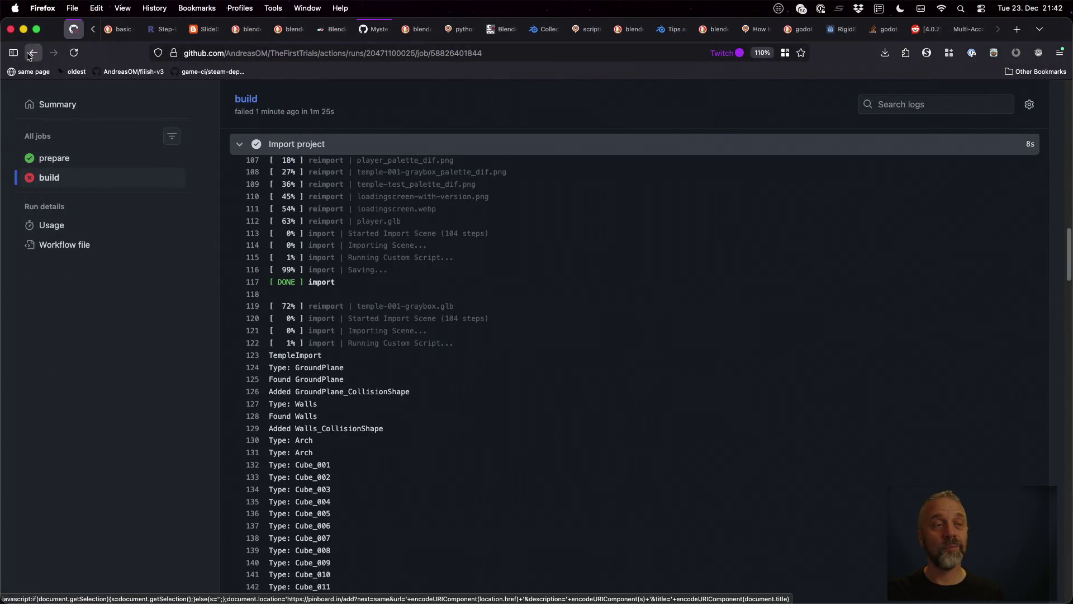
pyautogui.click(55, 160)
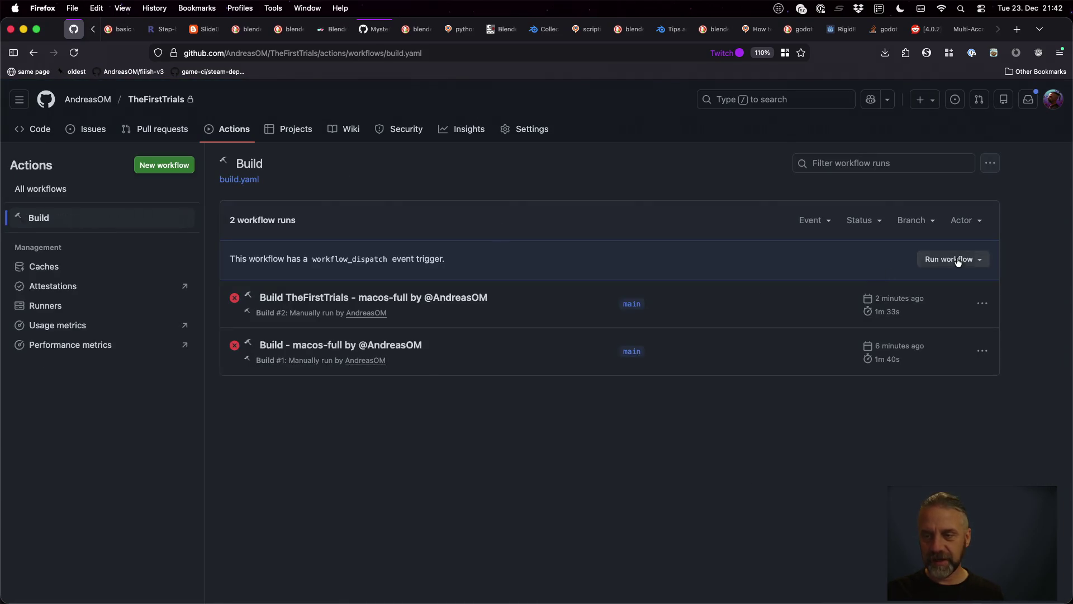
pyautogui.click(959, 260)
pyautogui.click(836, 411)
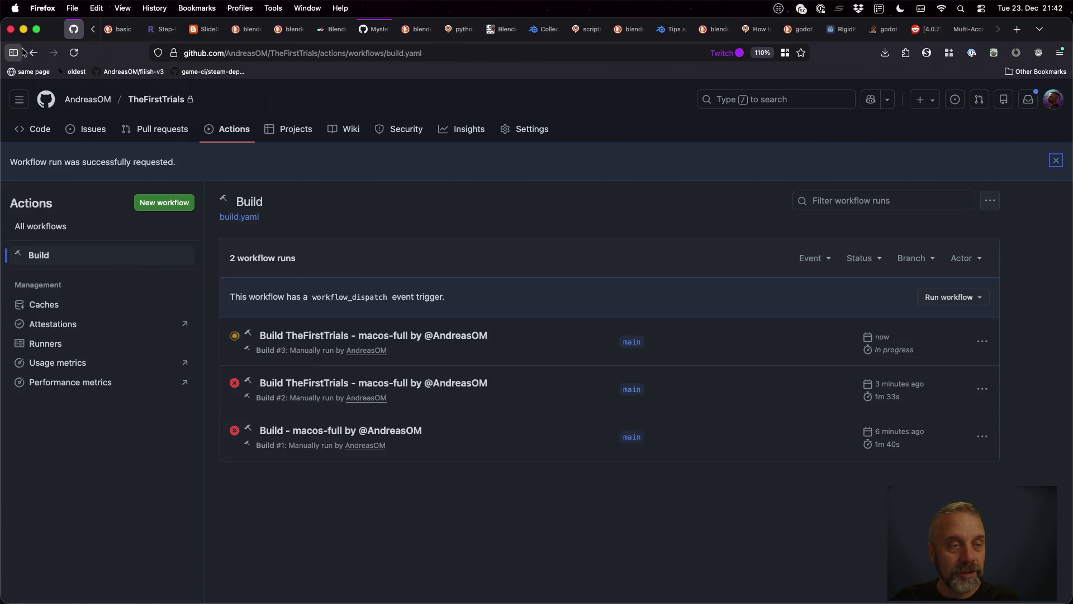
# Reload the runs list and open the in-progress Build #3 run's build job log.
pyautogui.press('super+r')
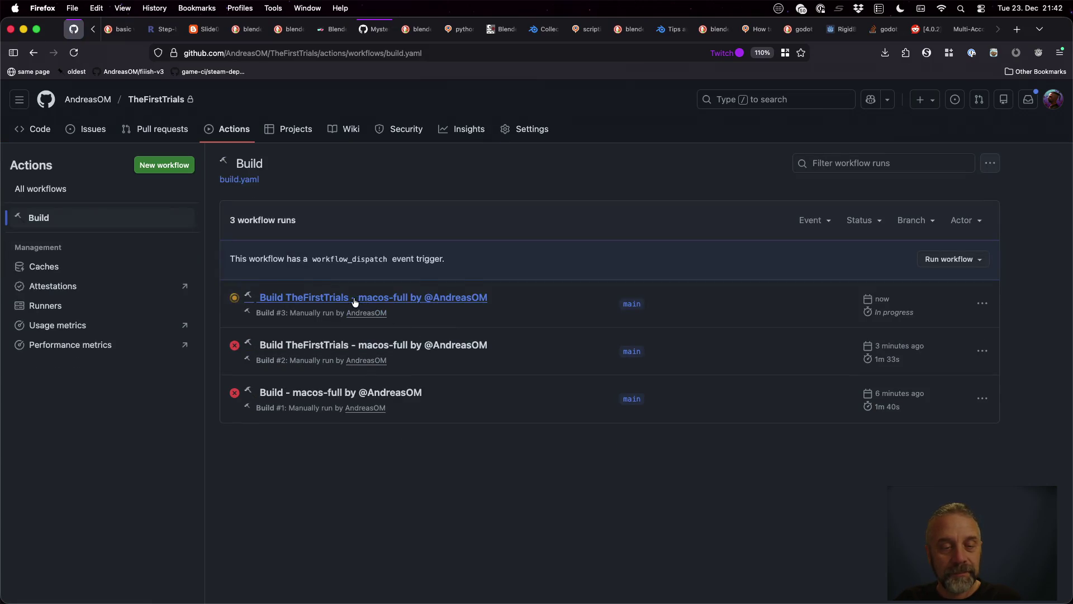
pyautogui.click(303, 304)
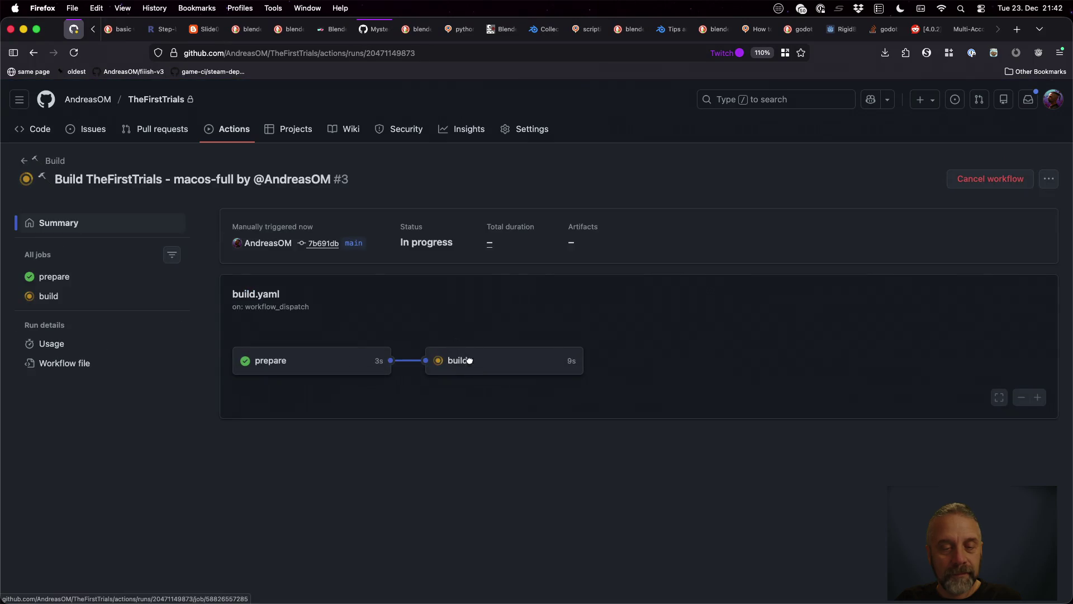
pyautogui.click(469, 362)
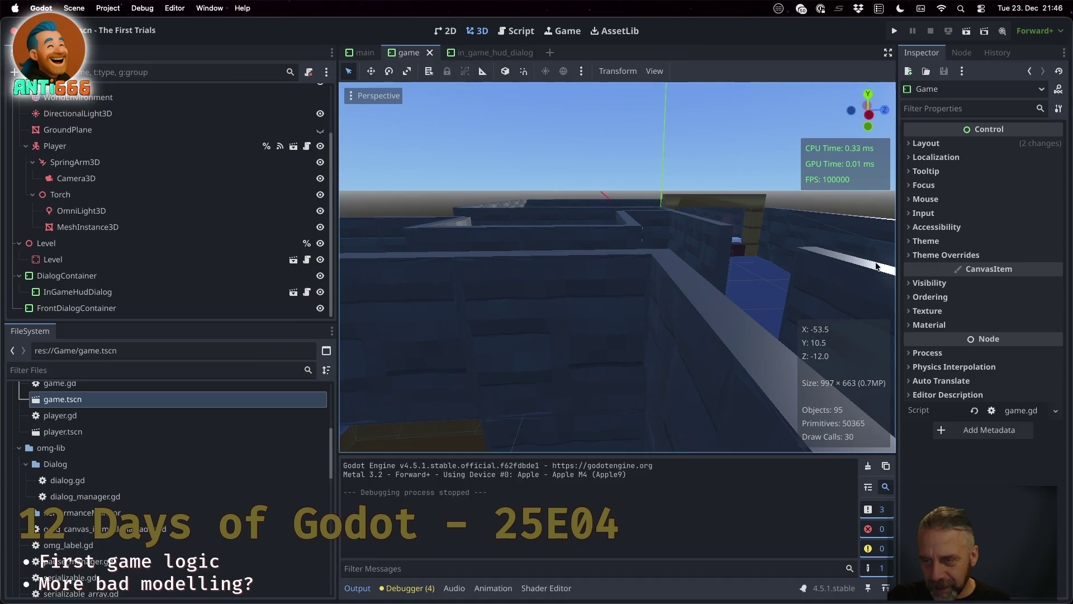
# Zoom out and orbit to a high top-down view of the whole maze around the player.
pyautogui.scroll(-2, 696, 245)
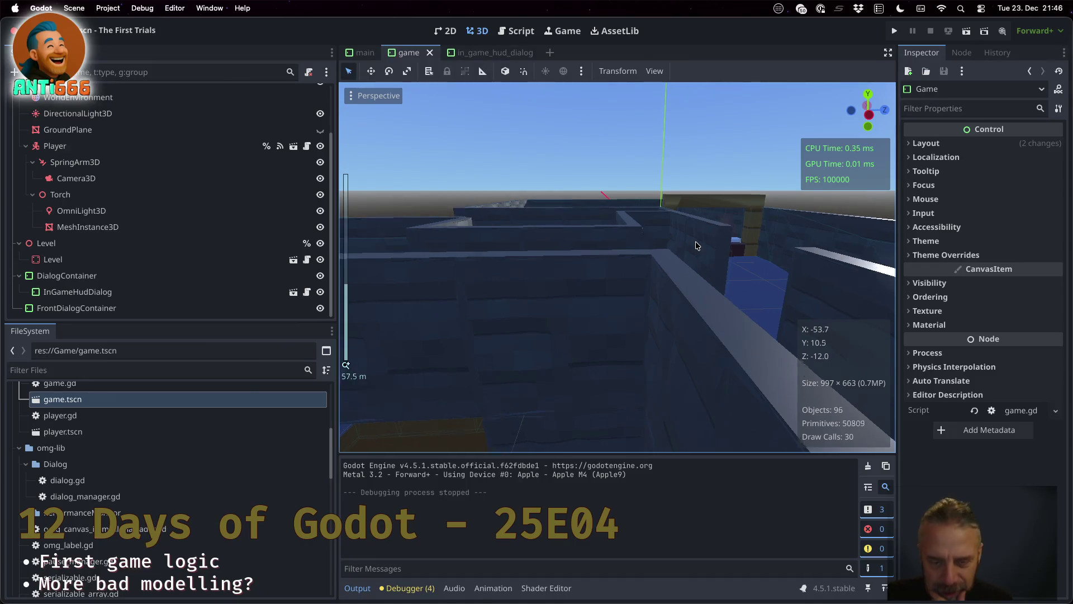
pyautogui.scroll(-3, 697, 245)
pyautogui.moveTo(695, 243)
pyautogui.mouseDown()
pyautogui.moveTo(501, 305)
pyautogui.moveTo(462, 256)
pyautogui.moveTo(432, 256)
pyautogui.moveTo(375, 306)
pyautogui.mouseUp()
pyautogui.scroll(1, 375, 305)
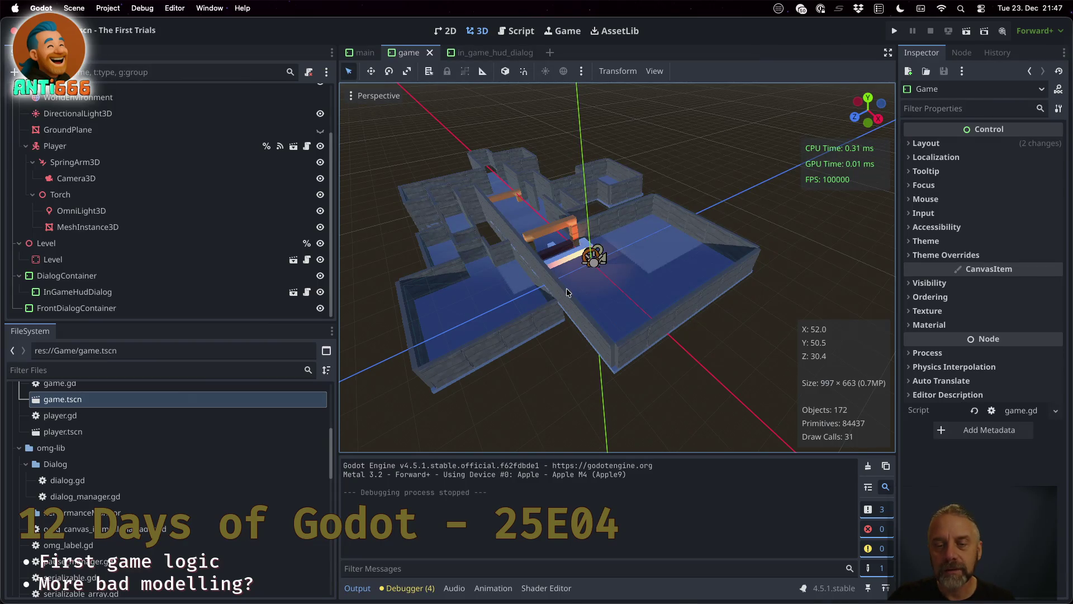
# Orbit around the walled starting room from wall level, top-down and diagonal angles.
pyautogui.scroll(5, 566, 292)
pyautogui.moveTo(566, 291)
pyautogui.mouseDown()
pyautogui.moveTo(625, 267)
pyautogui.moveTo(739, 250)
pyautogui.moveTo(717, 207)
pyautogui.moveTo(679, 188)
pyautogui.moveTo(632, 208)
pyautogui.moveTo(614, 253)
pyautogui.moveTo(608, 240)
pyautogui.mouseUp()
pyautogui.scroll(-1, 609, 239)
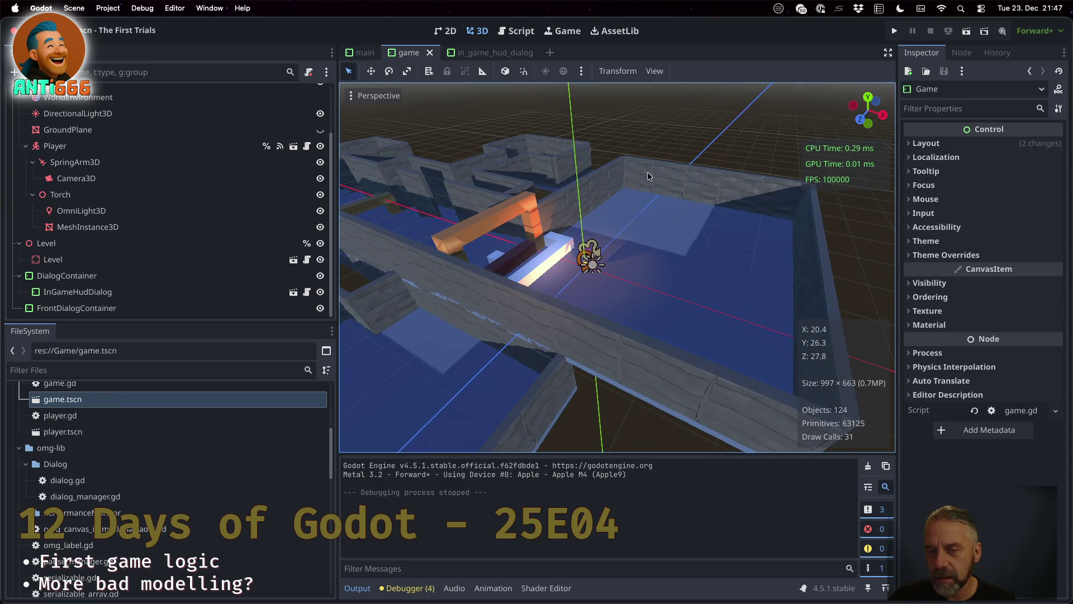
pyautogui.moveTo(648, 188); pyautogui.dragTo(672, 249)
pyautogui.scroll(1, 612, 158)
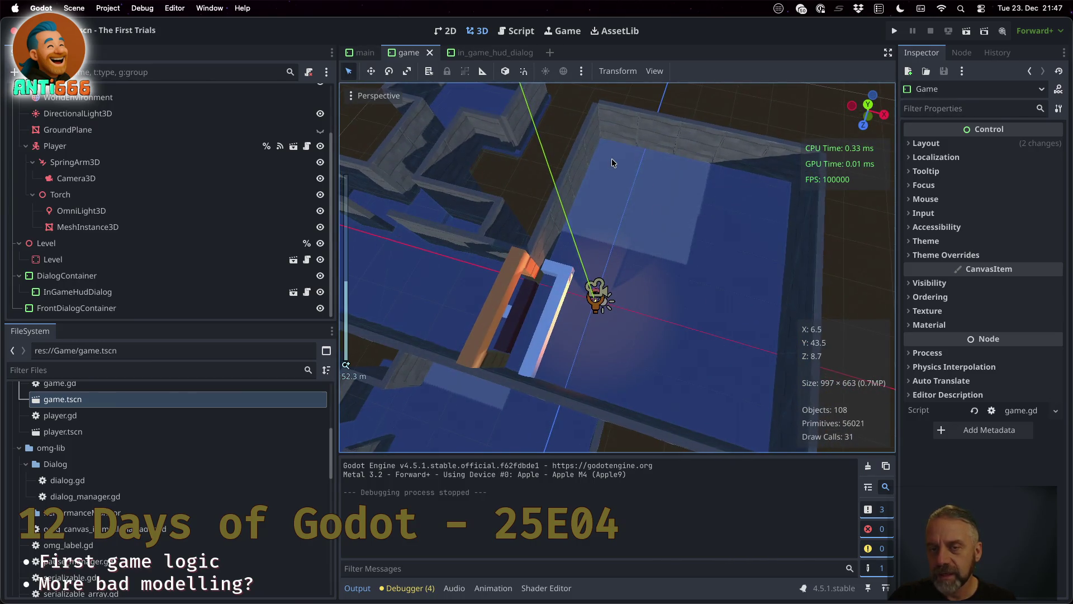
pyautogui.moveTo(611, 151); pyautogui.dragTo(662, 220)
pyautogui.moveTo(564, 155)
pyautogui.mouseDown()
pyautogui.moveTo(606, 189)
pyautogui.moveTo(656, 189)
pyautogui.mouseUp()
pyautogui.moveTo(446, 235)
pyautogui.mouseDown()
pyautogui.moveTo(500, 211)
pyautogui.moveTo(441, 285)
pyautogui.moveTo(548, 220)
pyautogui.moveTo(536, 313)
pyautogui.mouseUp()
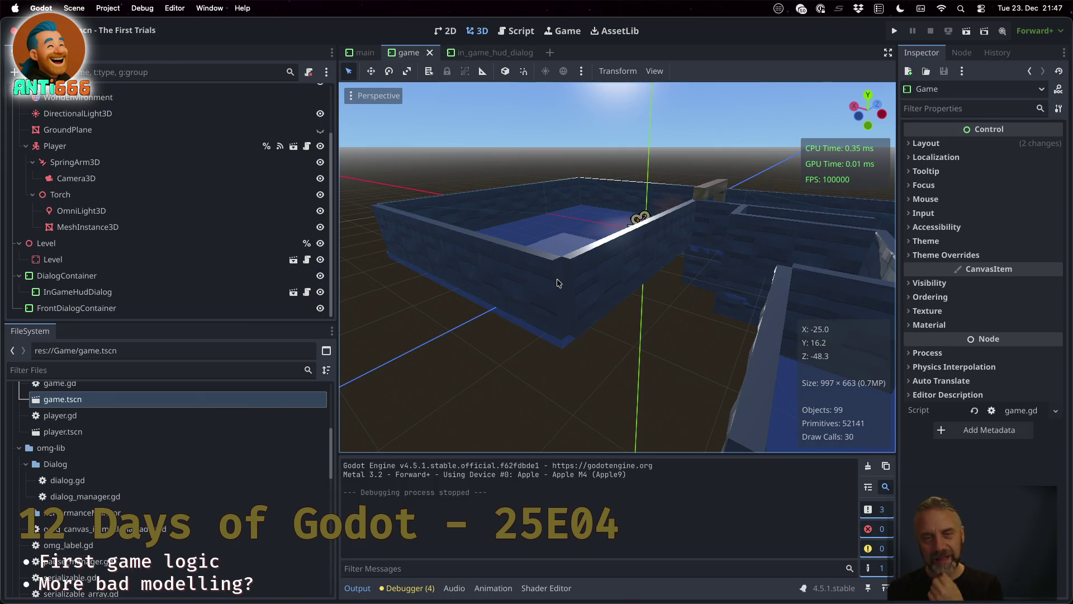
# Orbit down to ground level behind the player and centre the player in view.
pyautogui.scroll(5, 414, 324)
pyautogui.moveTo(413, 325); pyautogui.dragTo(425, 246)
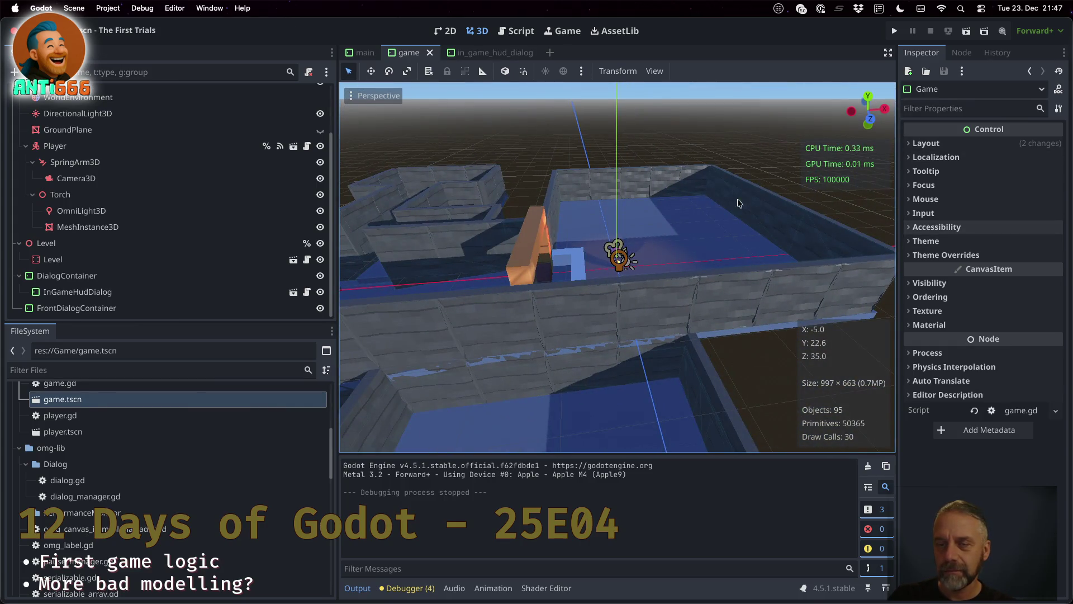
pyautogui.scroll(6, 544, 205)
pyautogui.moveTo(679, 113)
pyautogui.mouseDown()
pyautogui.moveTo(676, 123)
pyautogui.moveTo(679, 102)
pyautogui.moveTo(598, 233)
pyautogui.moveTo(675, 185)
pyautogui.mouseUp()
pyautogui.moveTo(592, 342); pyautogui.dragTo(623, 305)
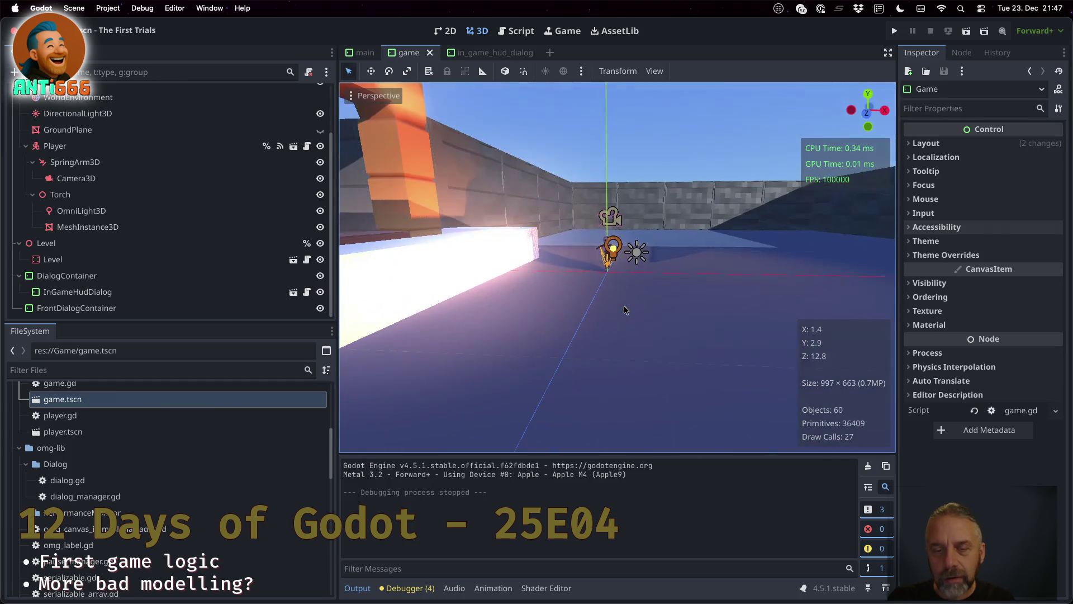
pyautogui.scroll(3, 643, 277)
pyautogui.scroll(3, 640, 257)
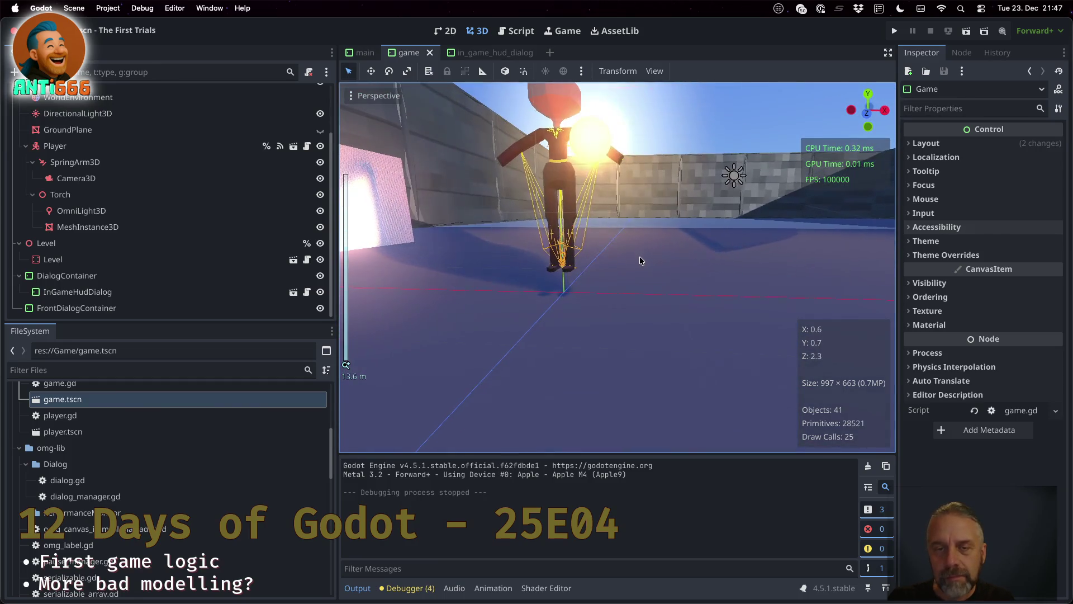
pyautogui.scroll(-4, 630, 236)
pyautogui.moveTo(632, 237)
pyautogui.mouseDown()
pyautogui.moveTo(664, 241)
pyautogui.moveTo(492, 263)
pyautogui.mouseUp()
pyautogui.moveTo(395, 269); pyautogui.dragTo(776, 270)
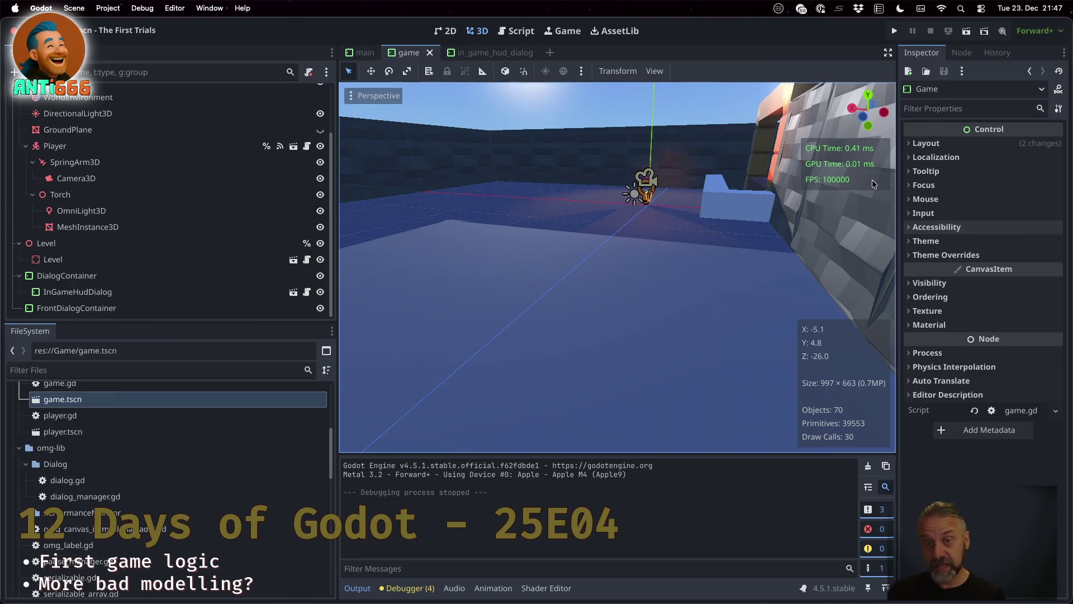
# Zoom back out to the whole maze and switch away from Godot to Sublime Merge.
pyautogui.scroll(-5, 699, 201)
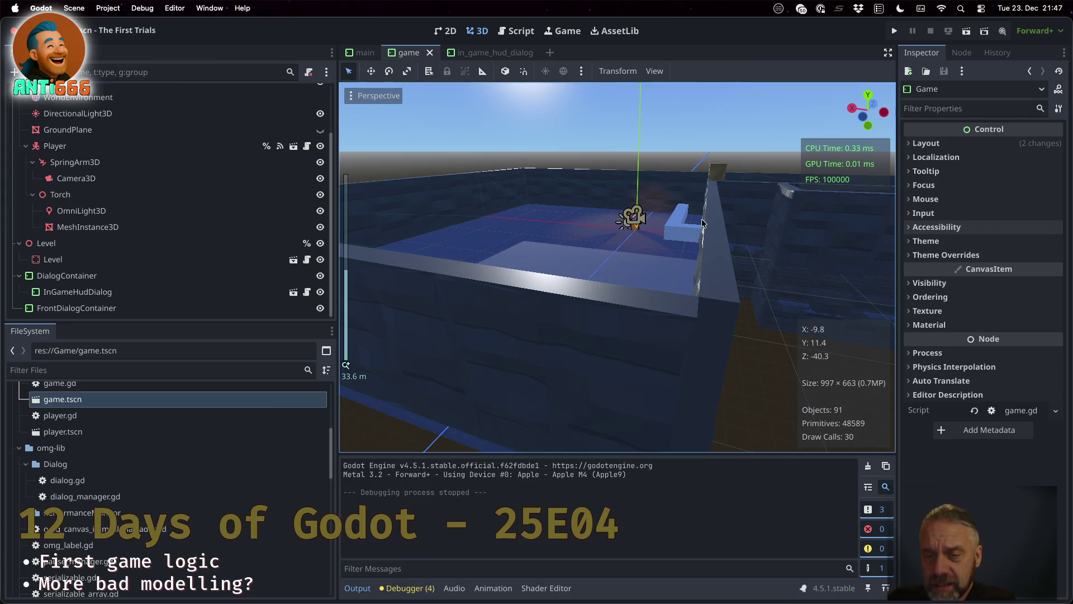
pyautogui.scroll(-10, 707, 223)
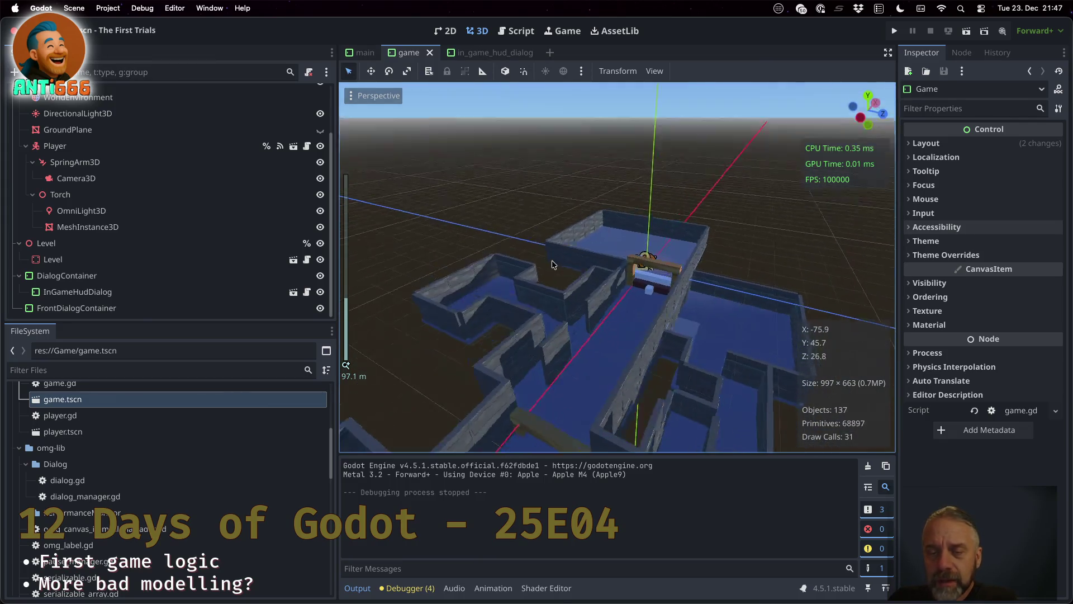
pyautogui.scroll(-3, 552, 265)
pyautogui.press('super+Tab')
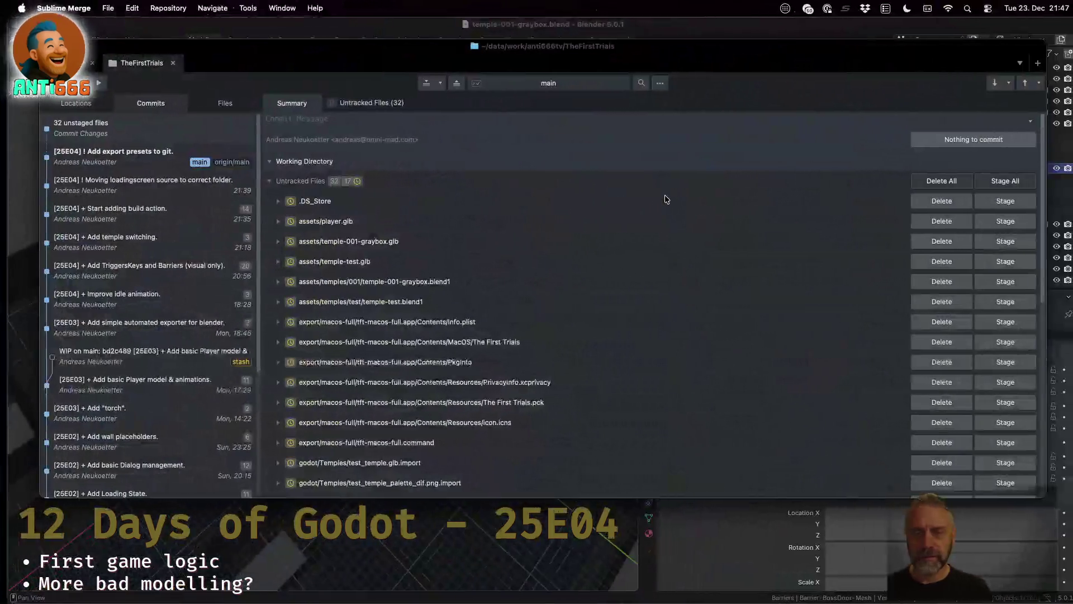
# Orbit Blender's graybox view around the boss door, then return to Godot and run the game.
pyautogui.press('super+Tab')
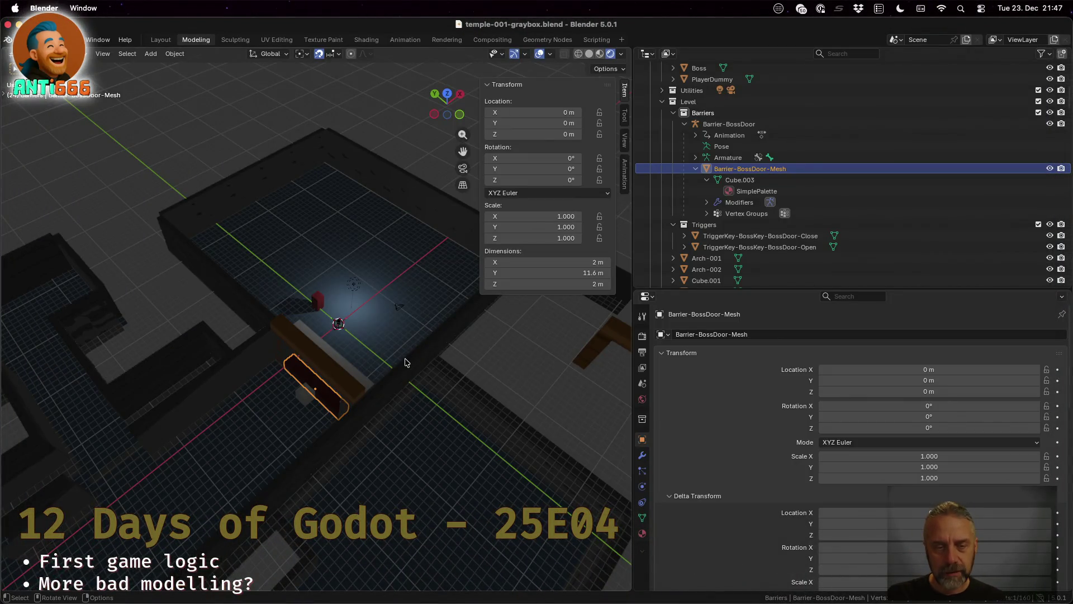
pyautogui.scroll(-5, 406, 362)
pyautogui.moveTo(325, 407); pyautogui.dragTo(391, 378)
pyautogui.scroll(3, 391, 379)
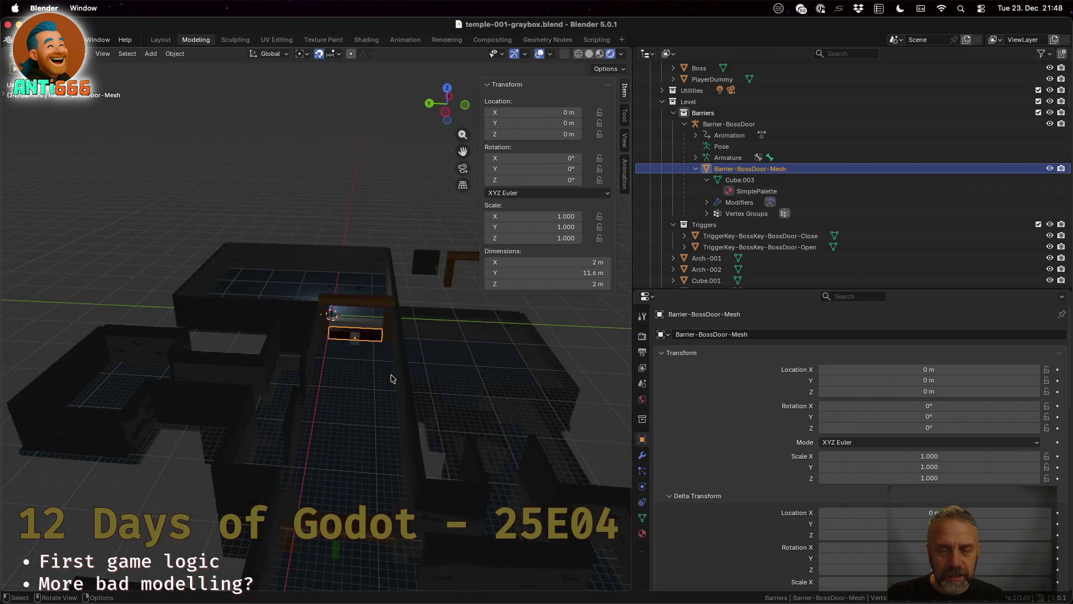
pyautogui.moveTo(531, 460); pyautogui.dragTo(432, 465)
pyautogui.hotkey('ctrl', 'Left')
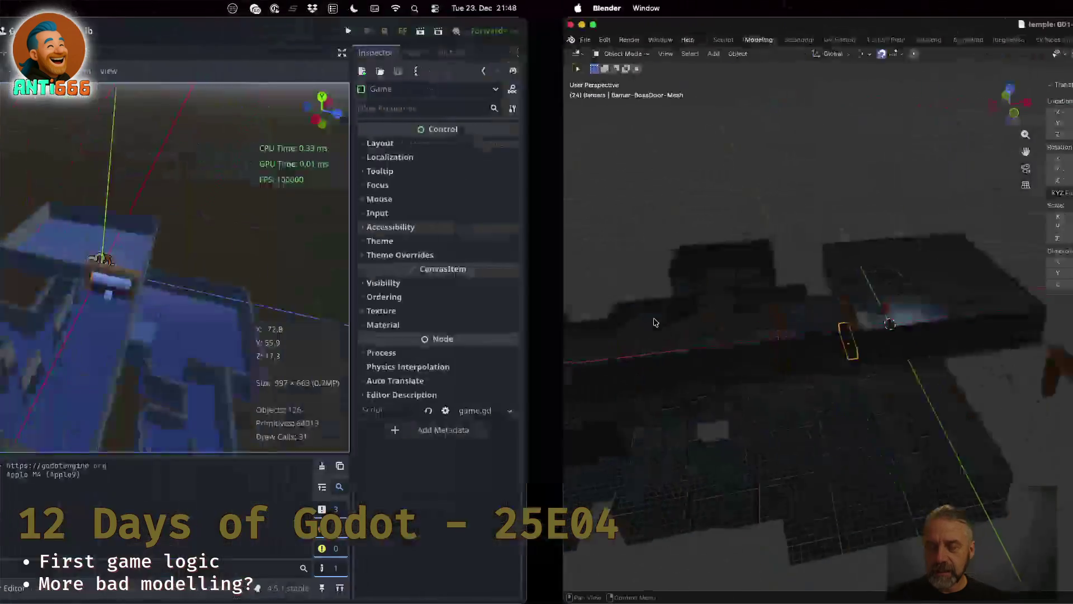
pyautogui.click(896, 30)
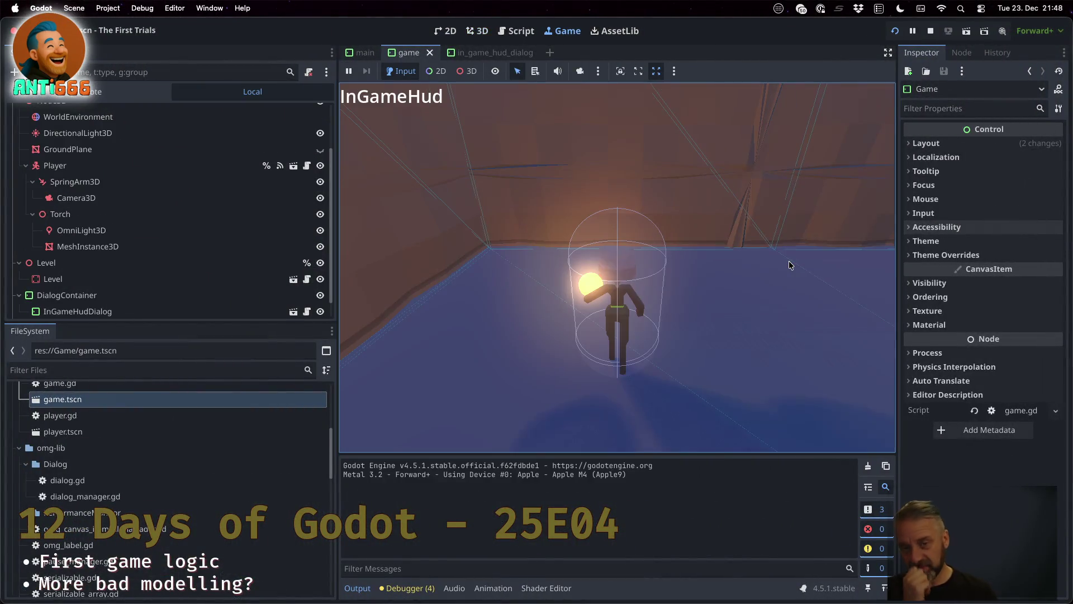
# Turn the camera around the player to survey the corridors, sky opening, ramp and blue structure.
pyautogui.press('a')
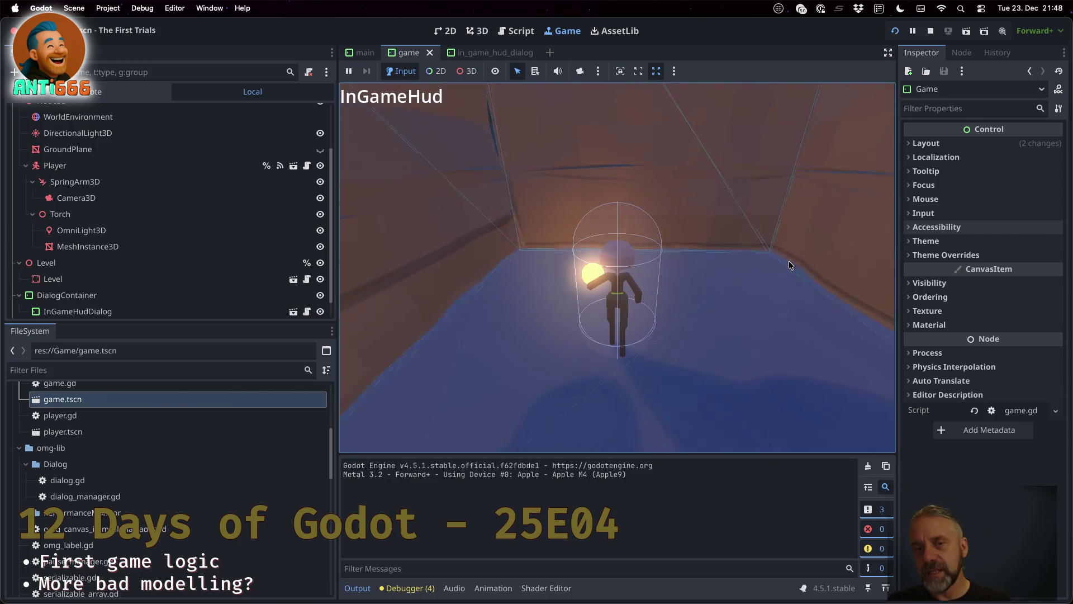
pyautogui.press('a')
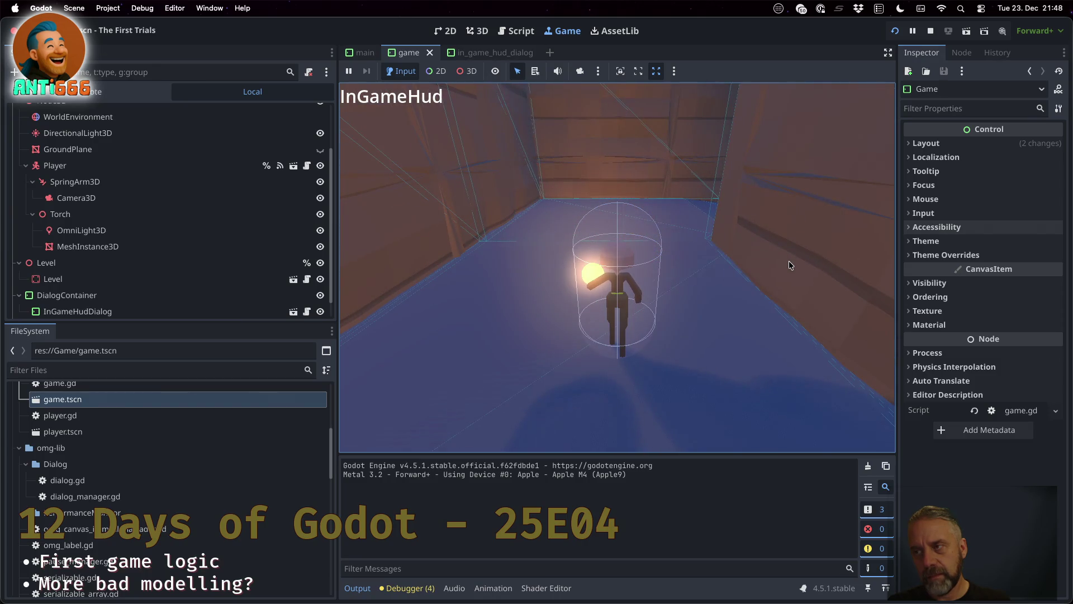
pyautogui.press('d')
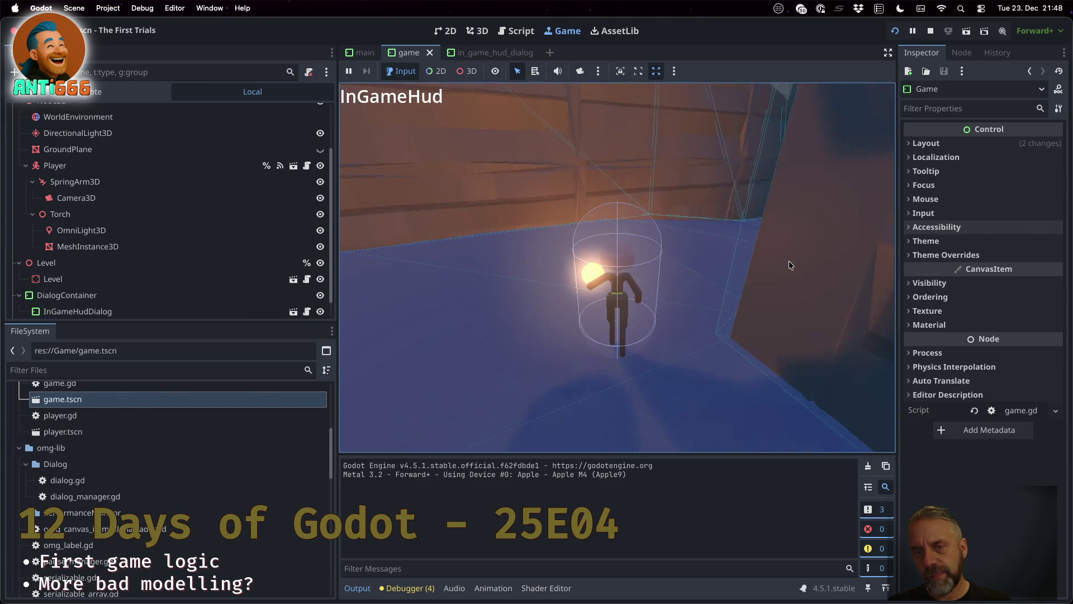
pyautogui.press('d')
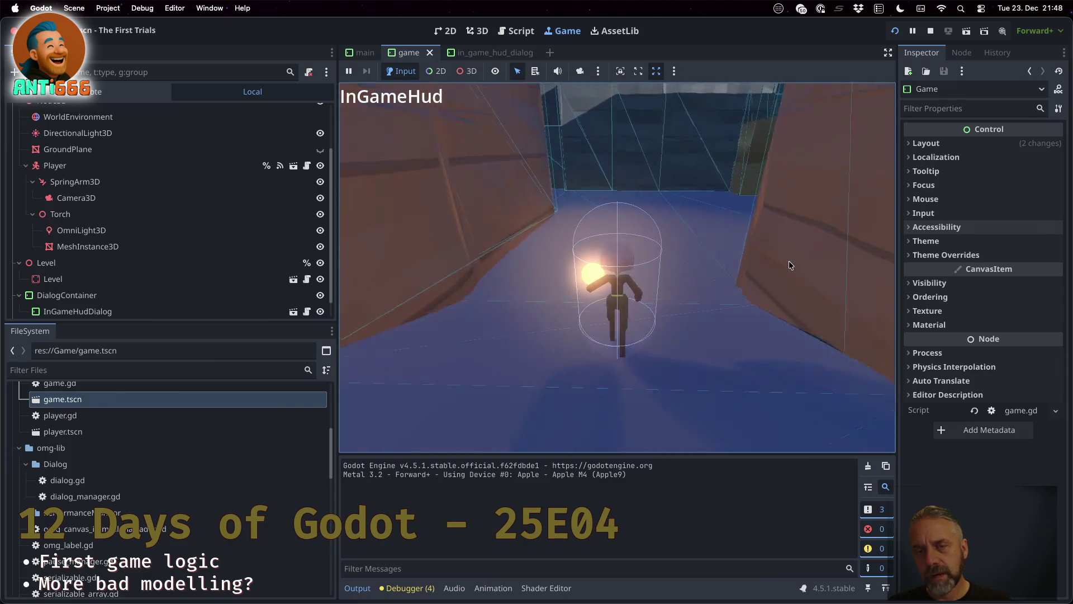
pyautogui.press('a')
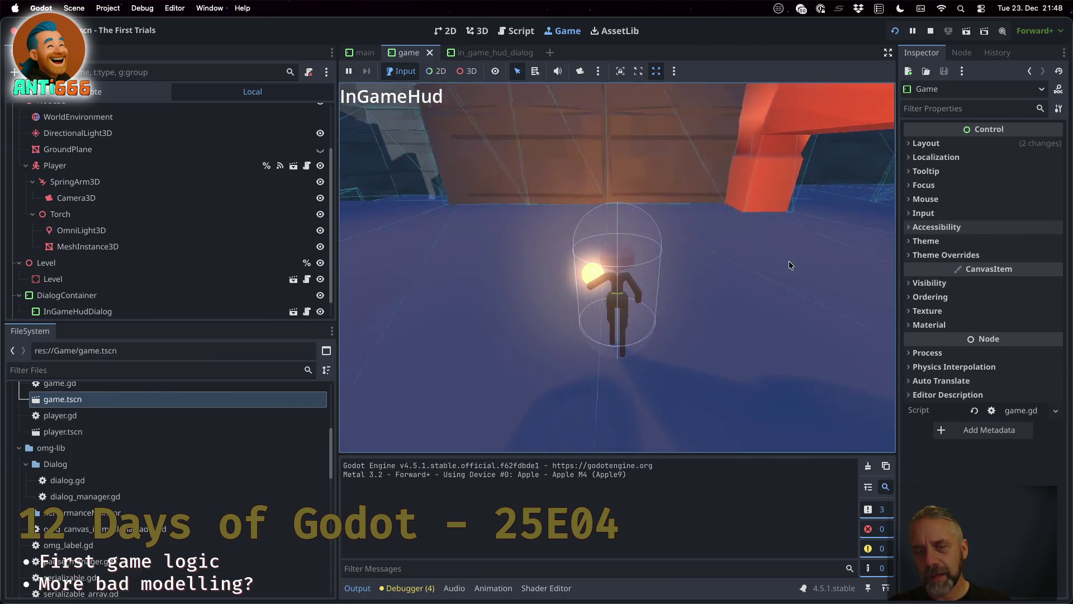
pyautogui.press('d')
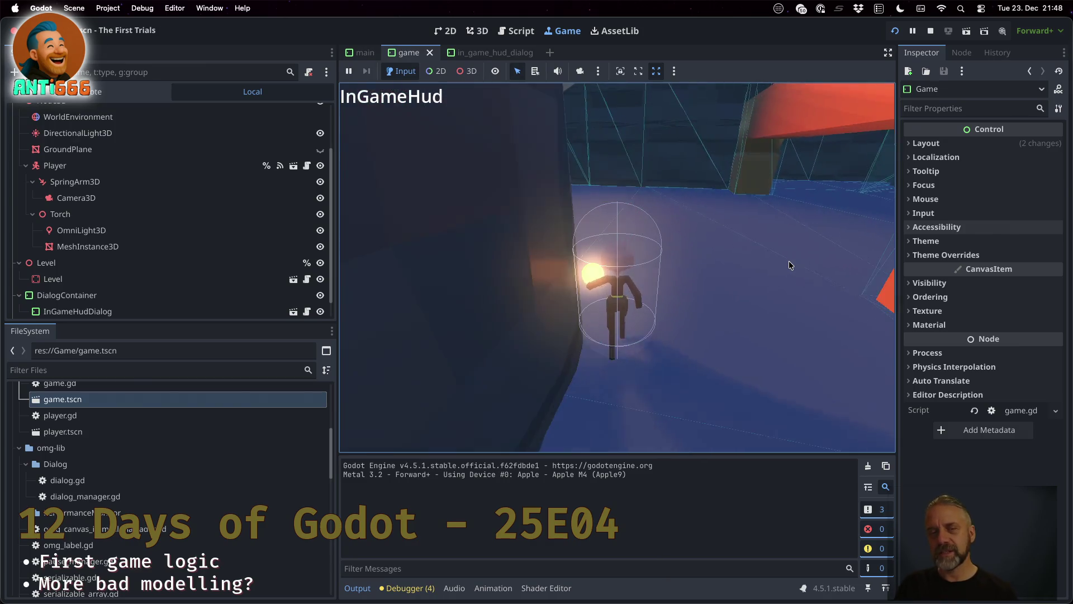
pyautogui.press('a')
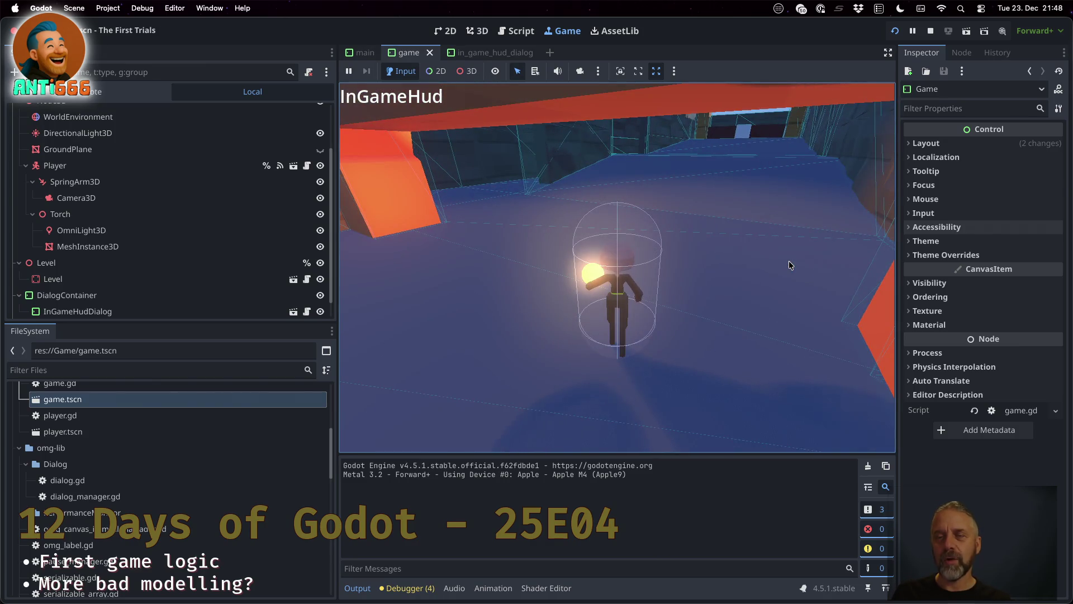
pyautogui.press('d')
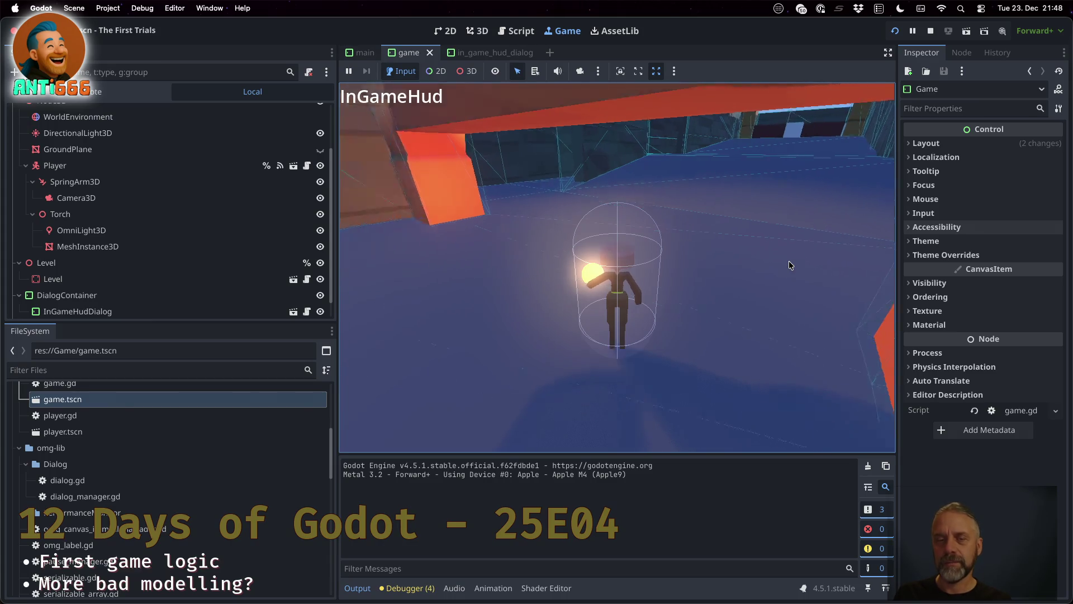
pyautogui.press('a')
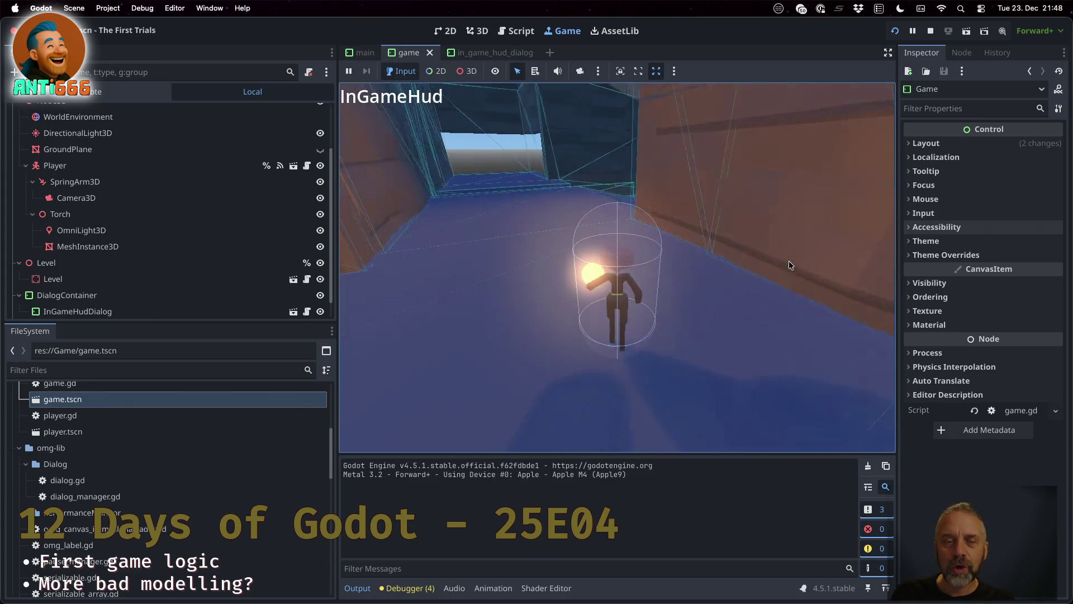
pyautogui.press('d')
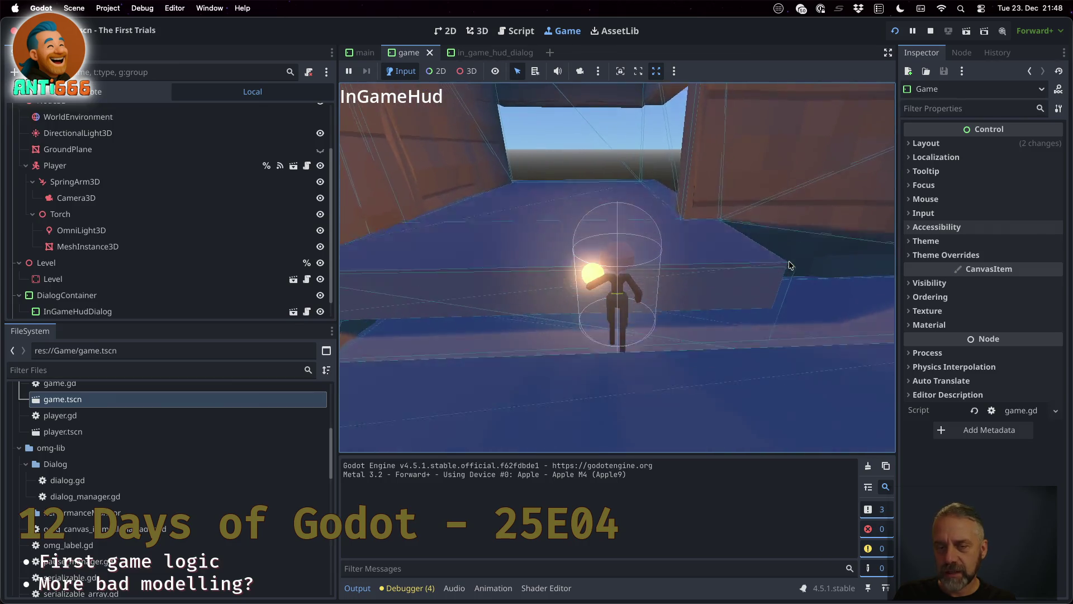
pyautogui.press('d')
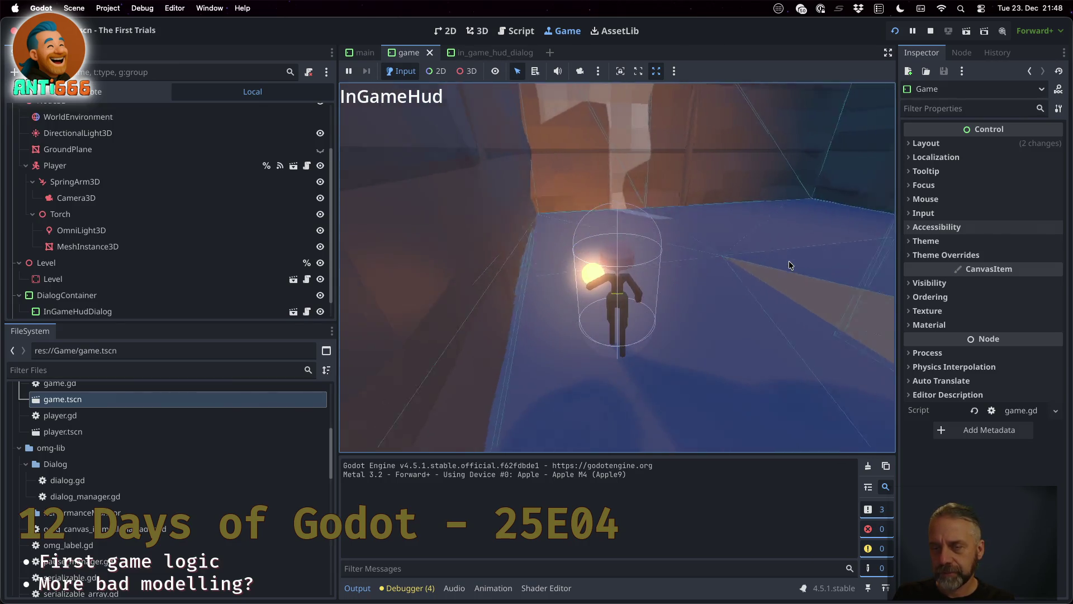
pyautogui.press('a')
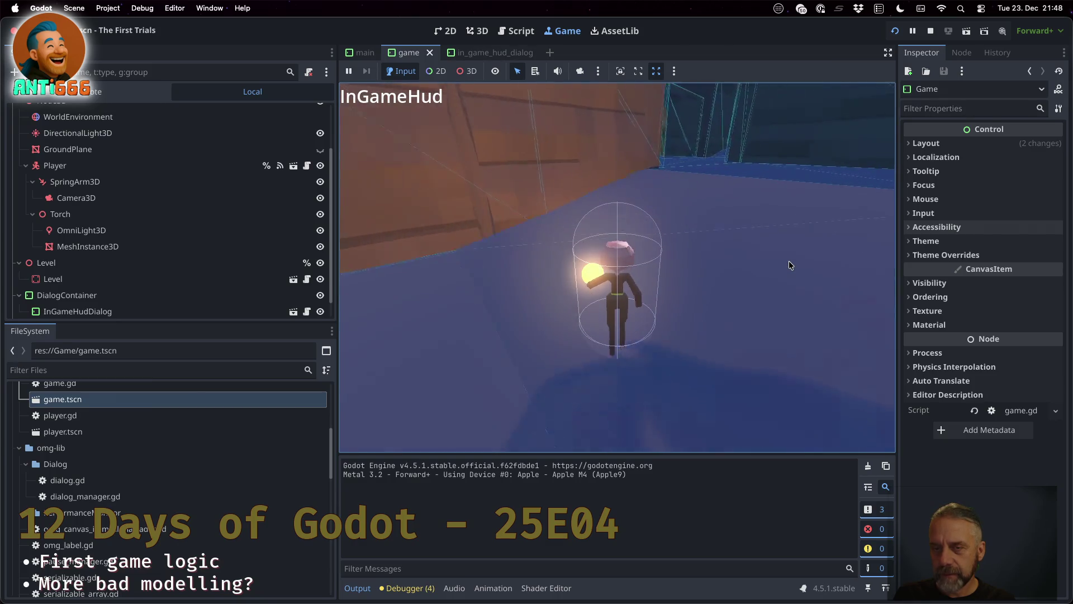
pyautogui.press('a')
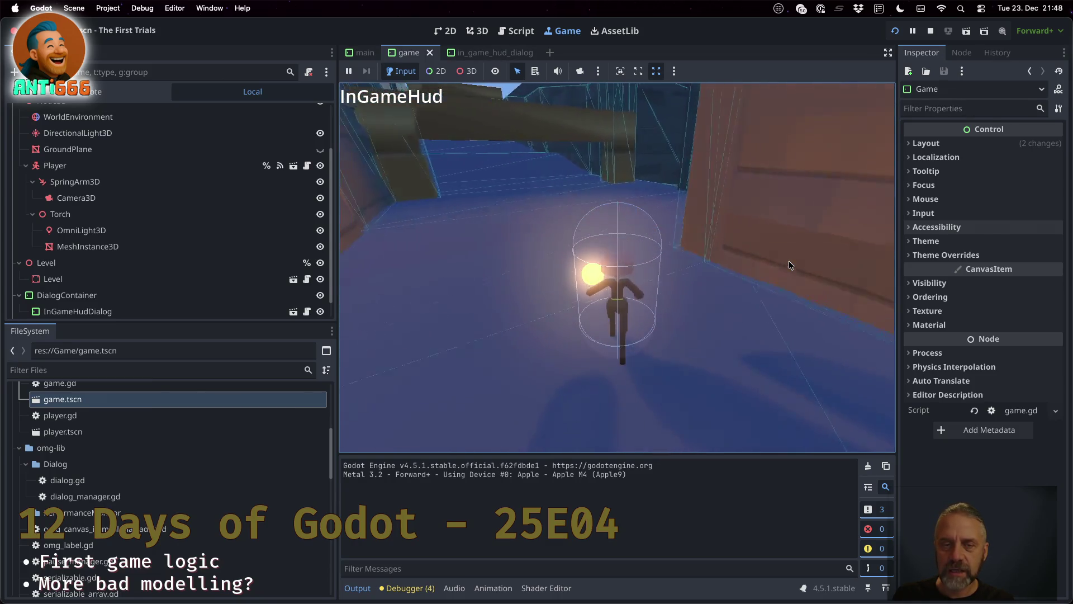
# Walk the player up the corridor to the red wall's doorway and up the stairs.
pyautogui.press('w')
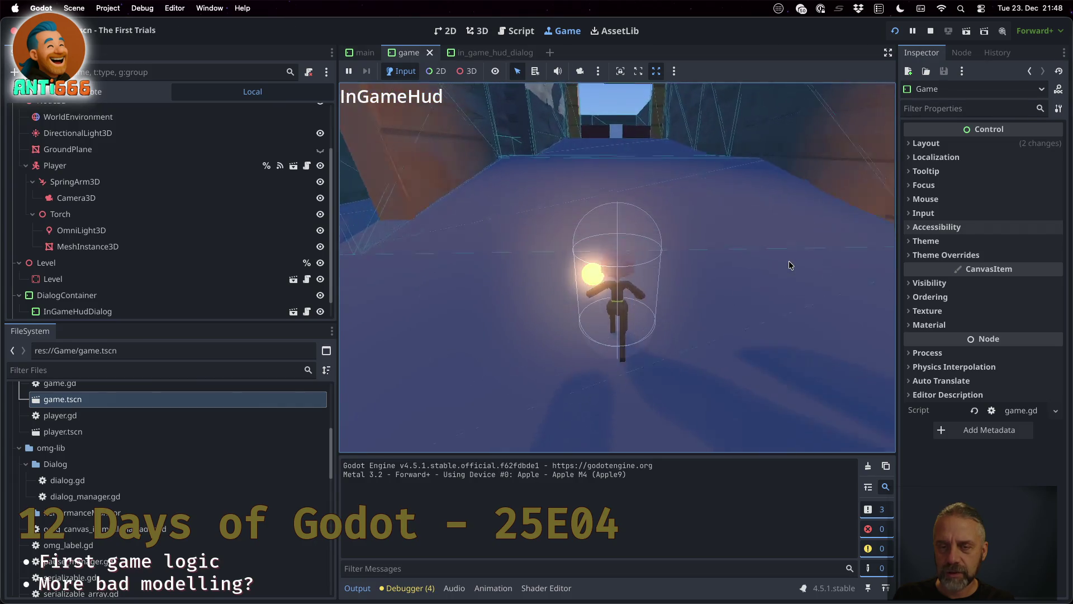
pyautogui.press('w')
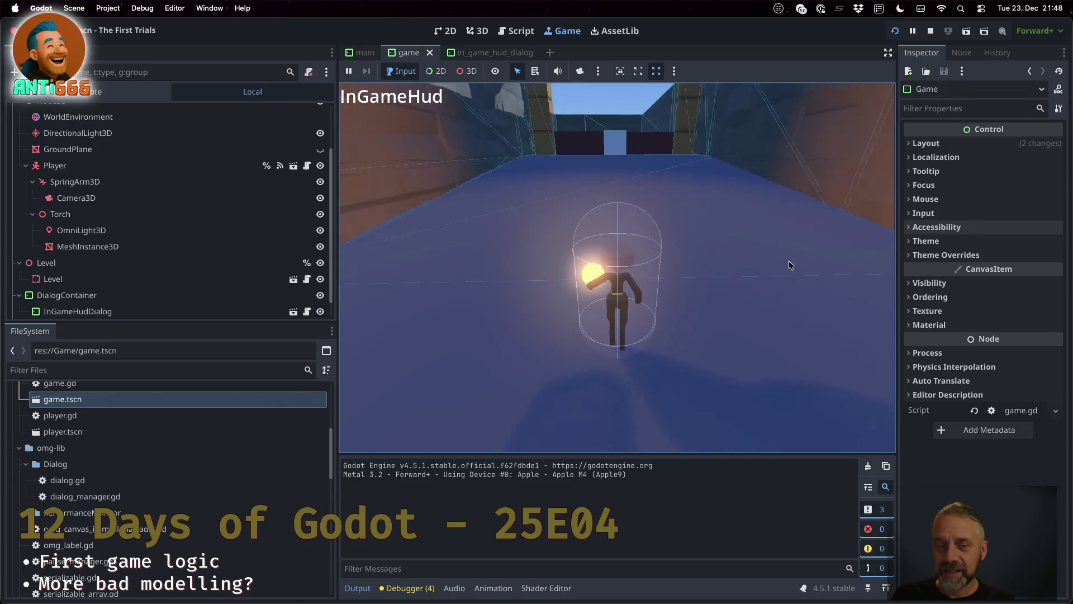
pyautogui.press('w')
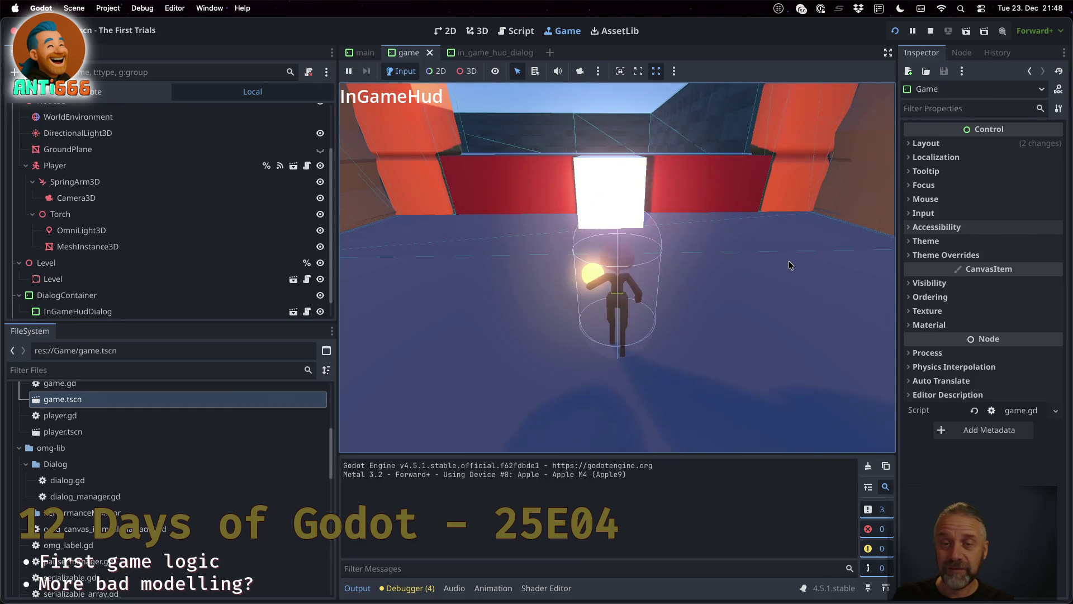
pyautogui.press('a')
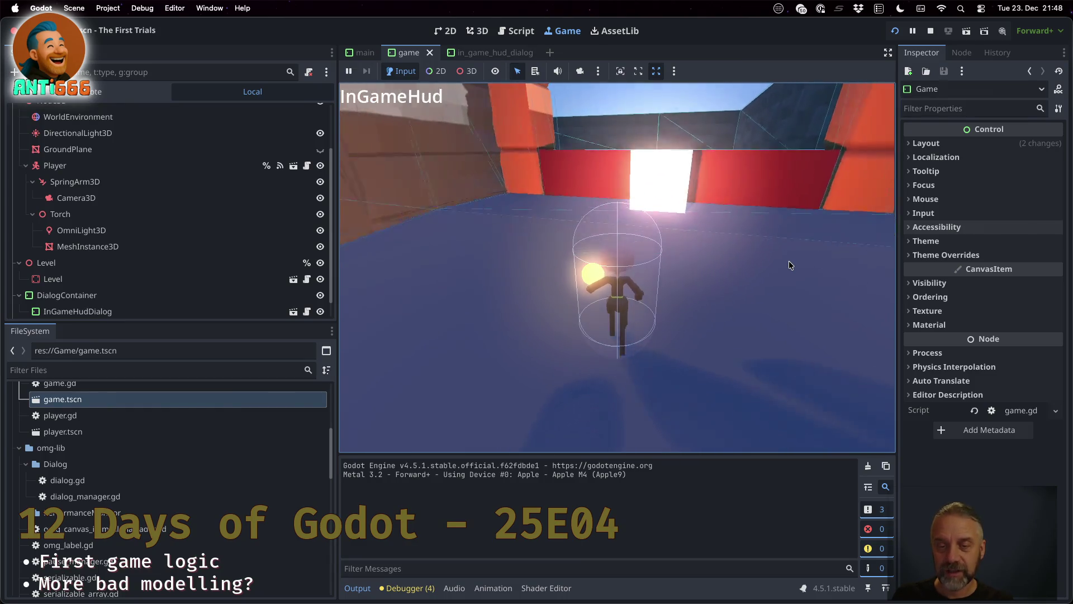
pyautogui.press('d')
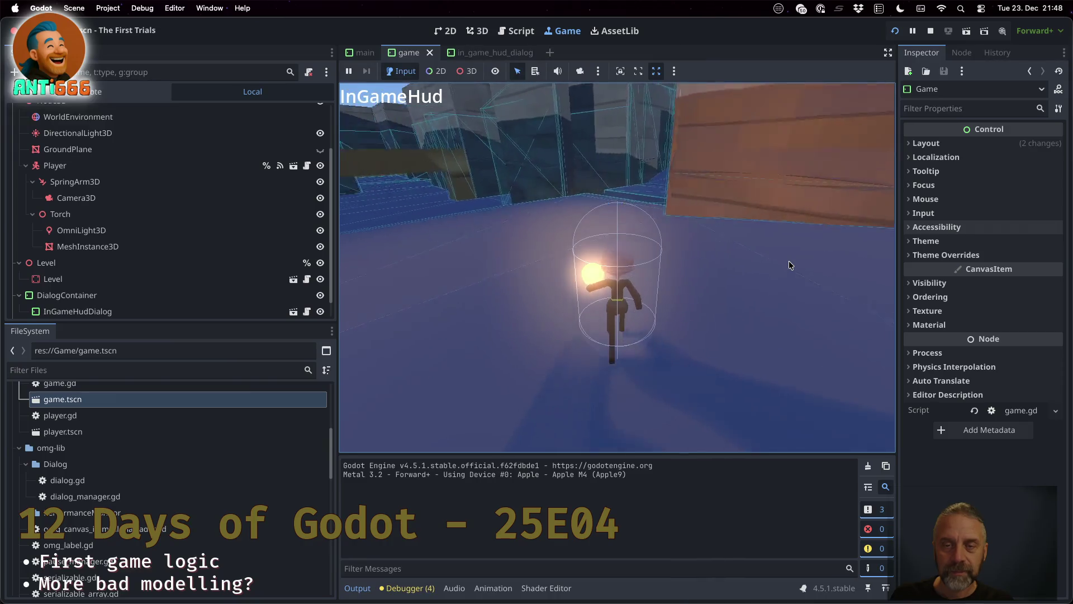
pyautogui.press('d')
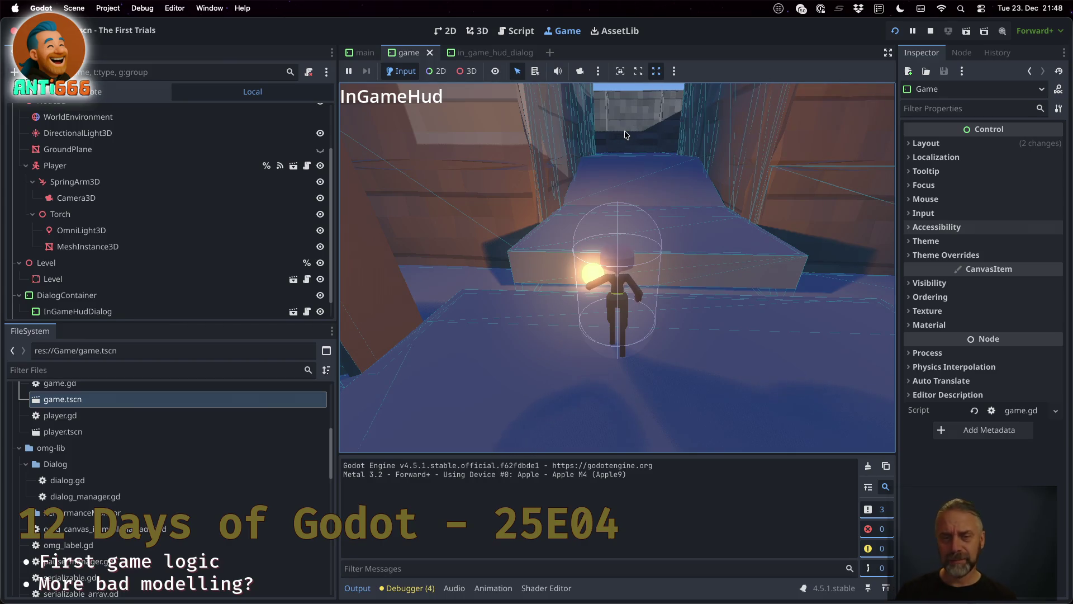
pyautogui.press('w')
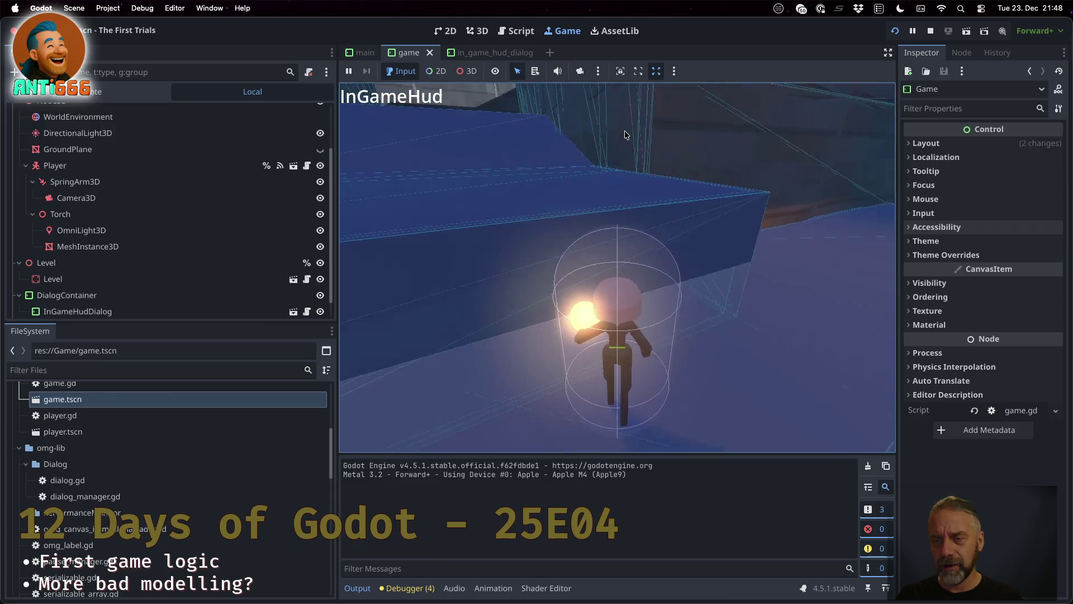
pyautogui.press('w')
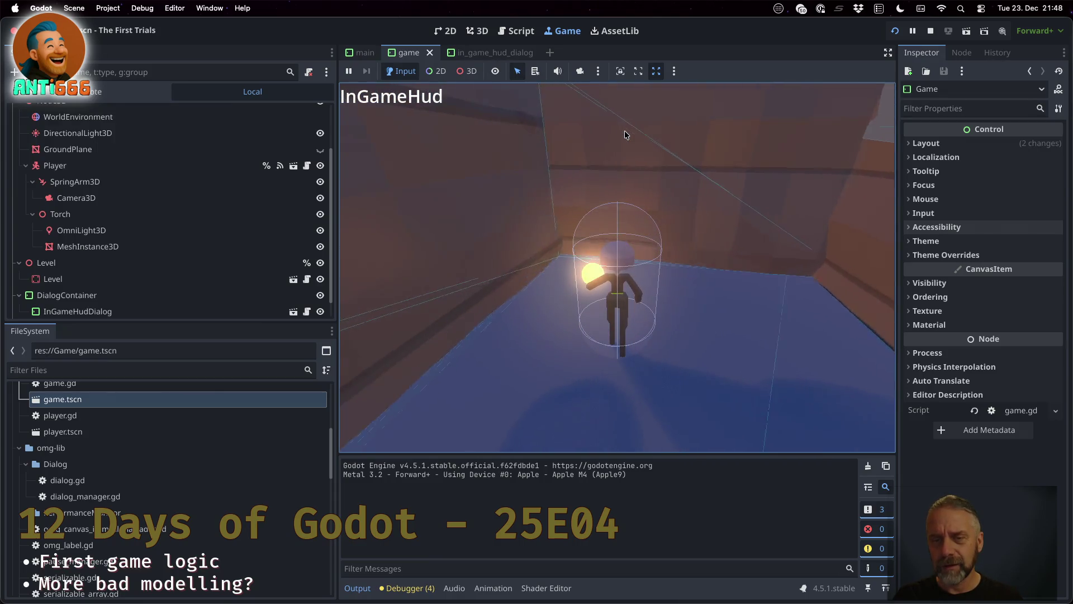
# Look down the blue-slab corridor, then walk past the orange wall into the dark corridor.
pyautogui.press('a')
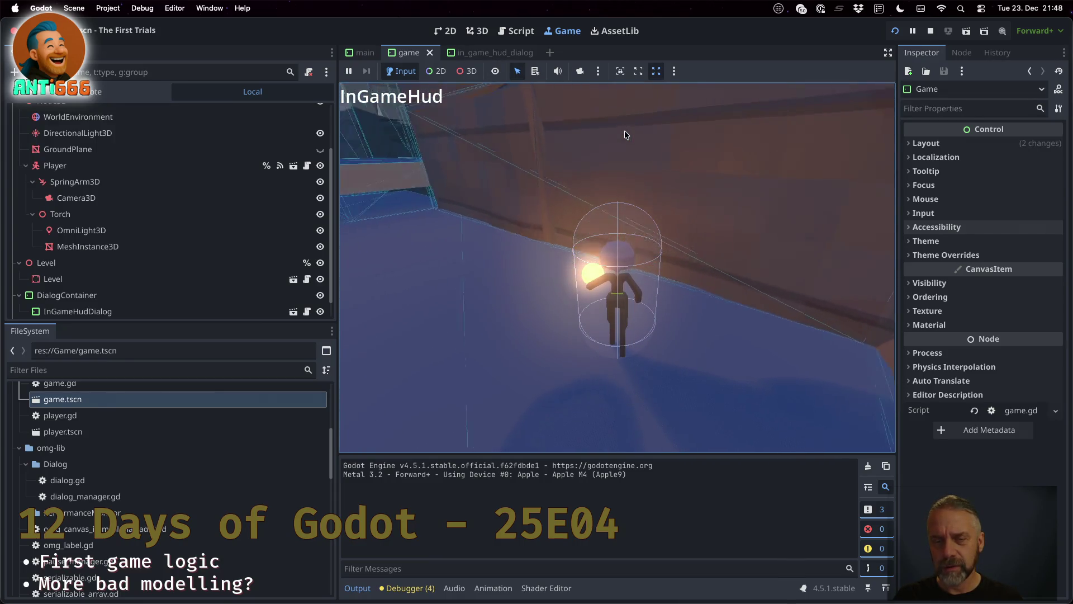
pyautogui.press('a')
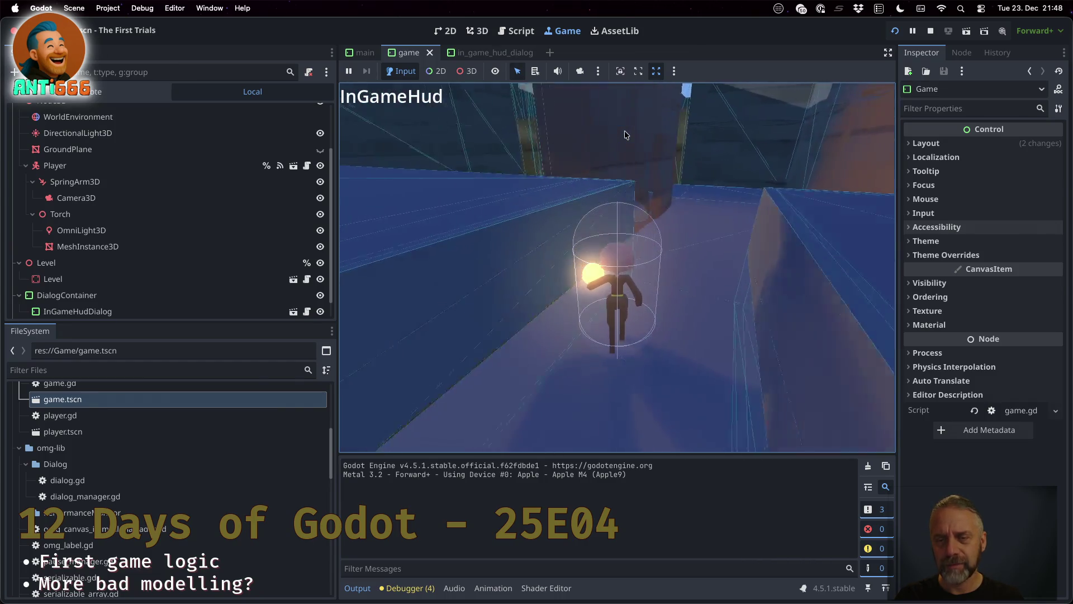
pyautogui.press('w')
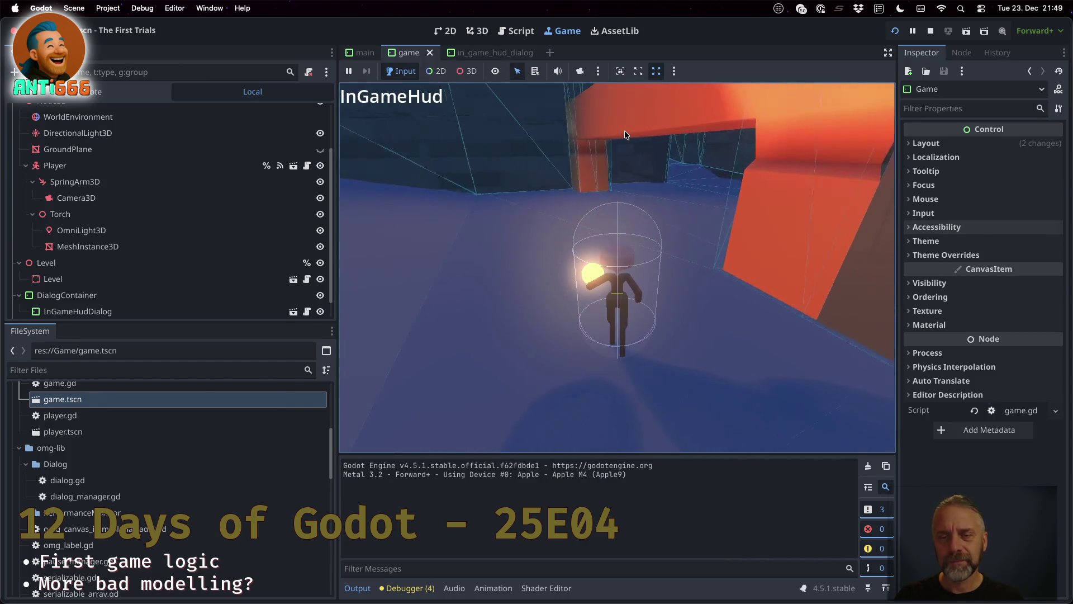
pyautogui.press('a')
pyautogui.press('d')
pyautogui.press('a')
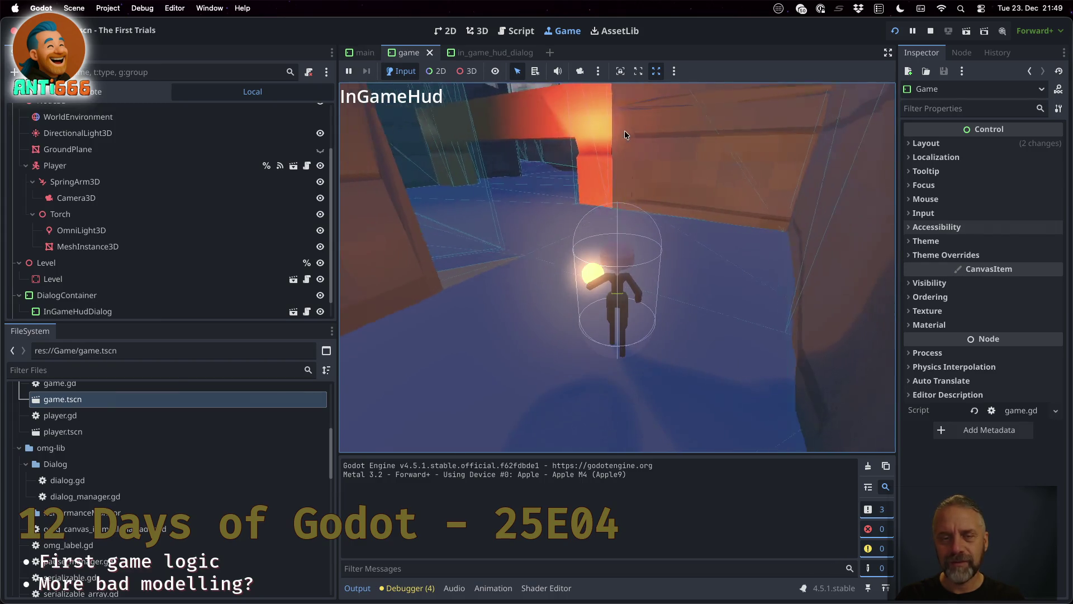
pyautogui.press('d')
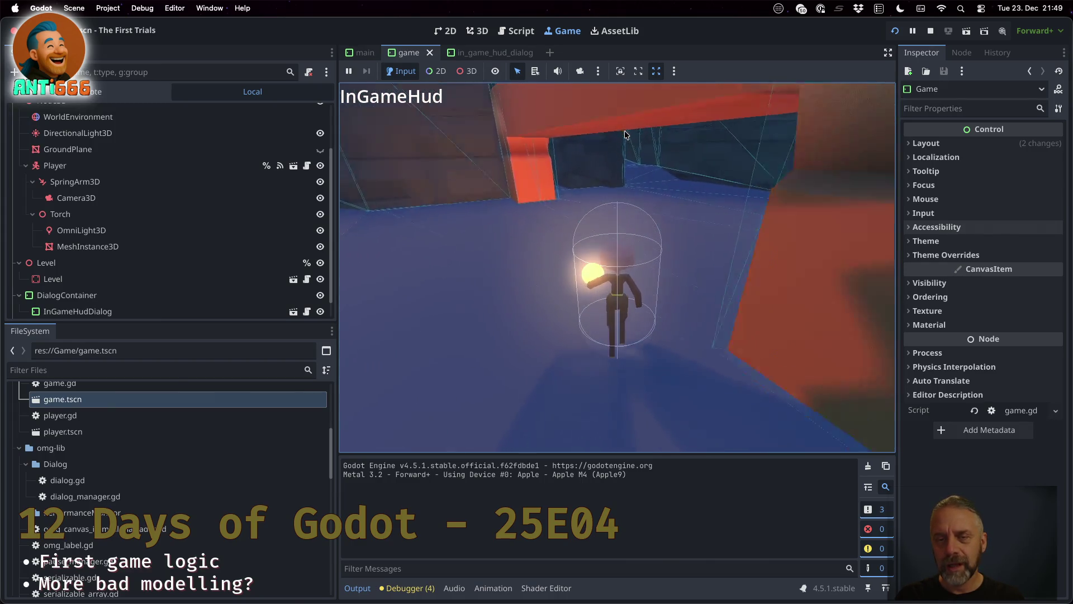
pyautogui.press('w')
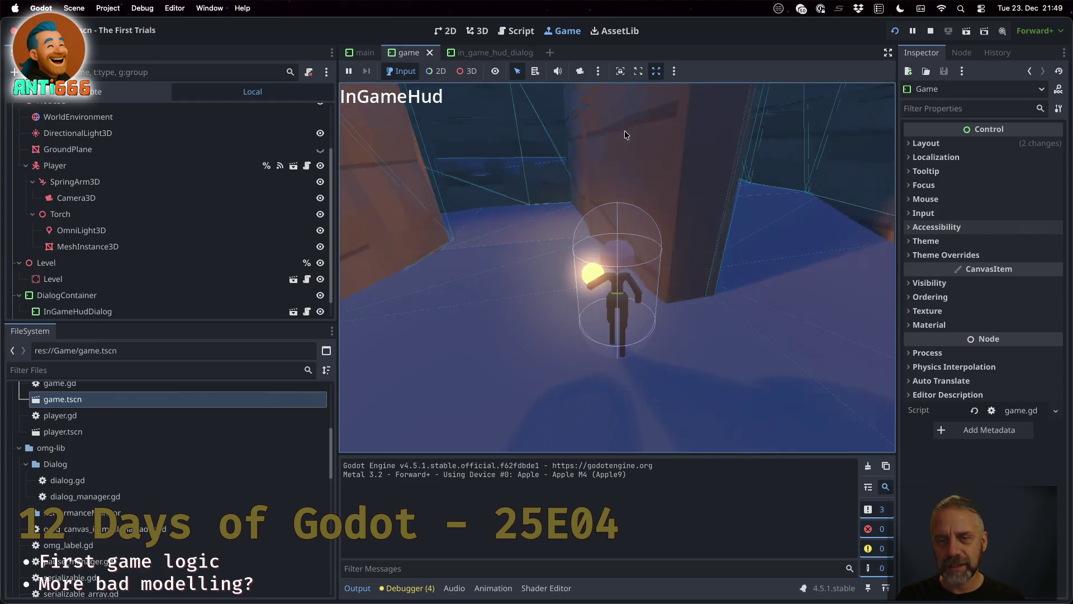
pyautogui.press('w')
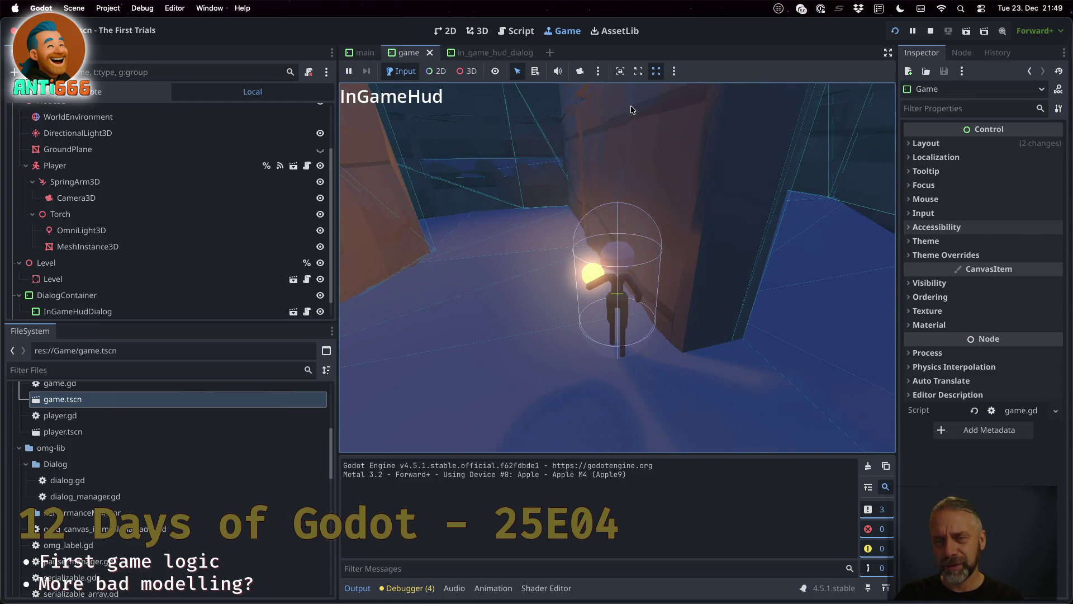
# Walk on along the brown walls and out through the opening onto open ground.
pyautogui.press('w')
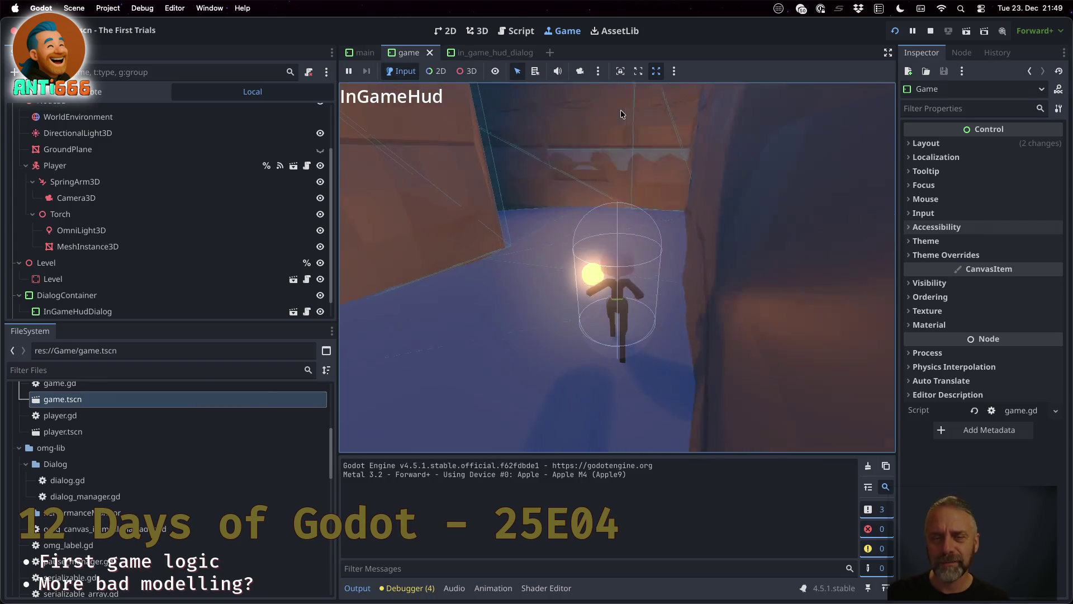
pyautogui.press('w')
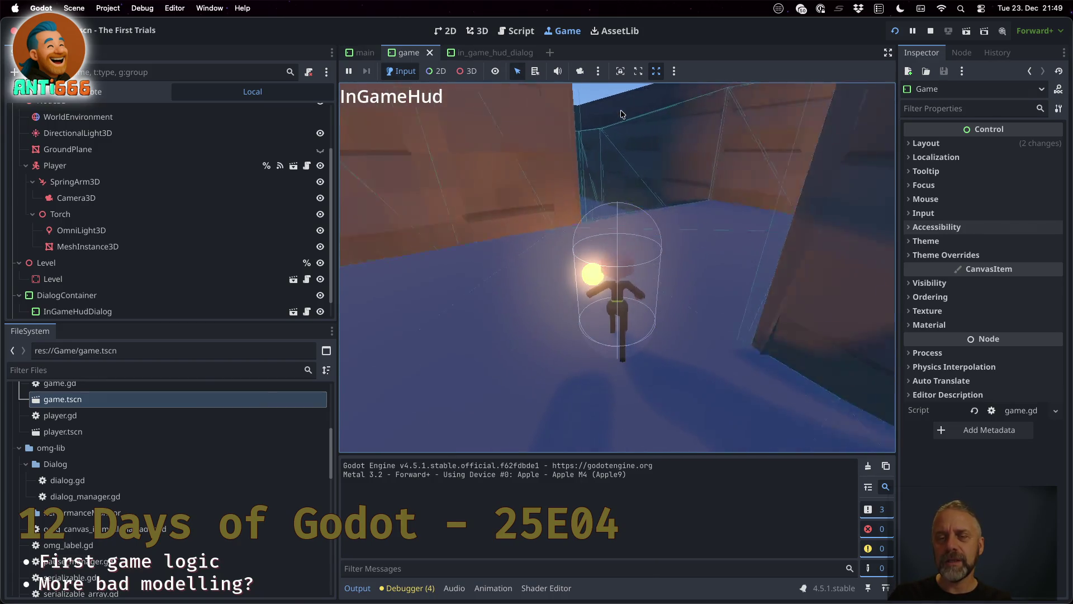
pyautogui.press('w')
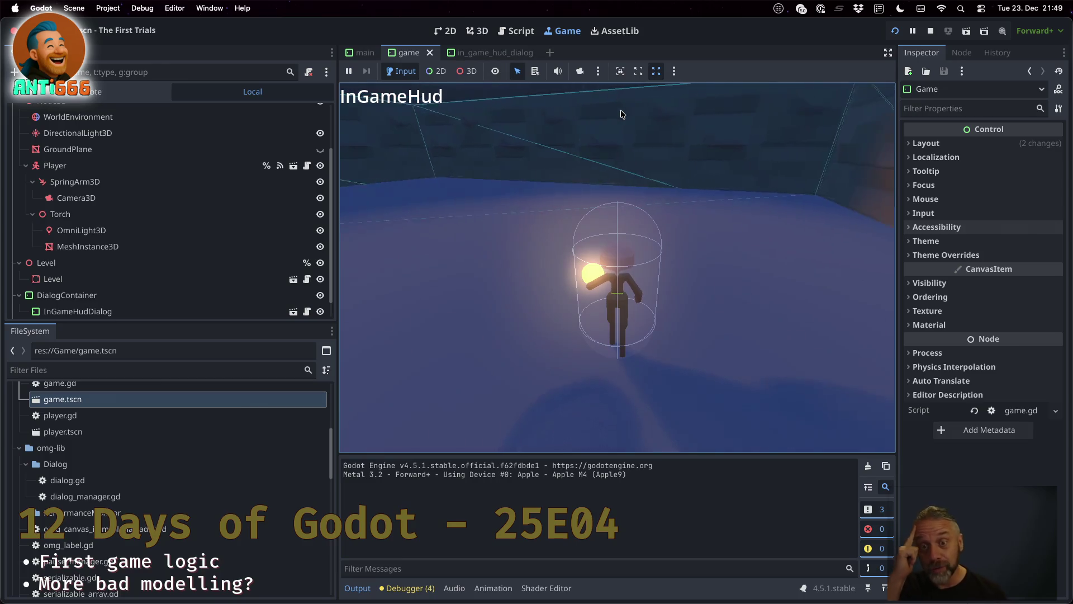
pyautogui.press('w')
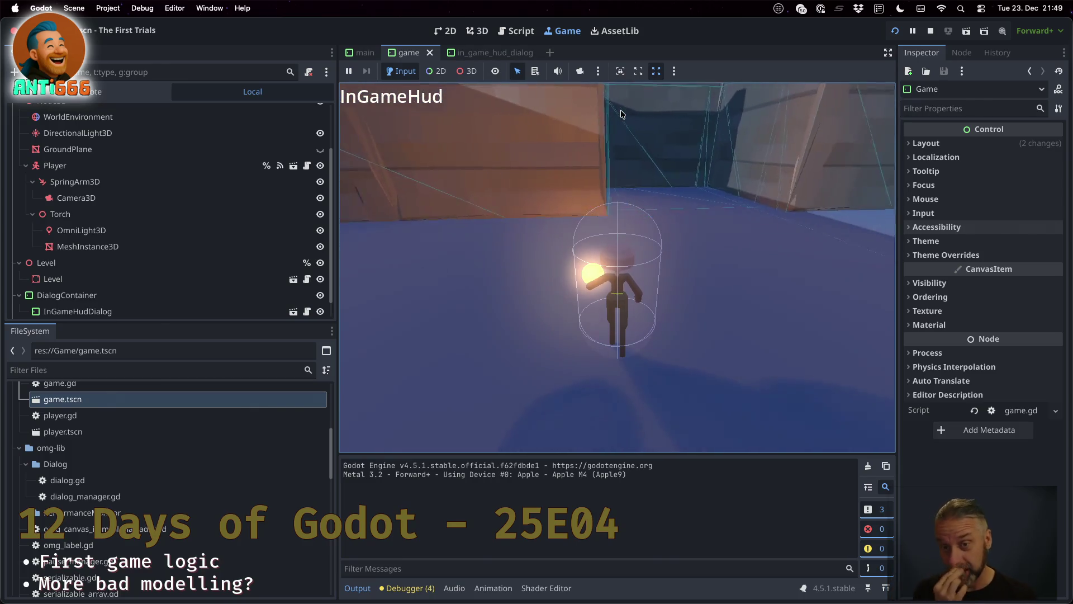
pyautogui.press('w')
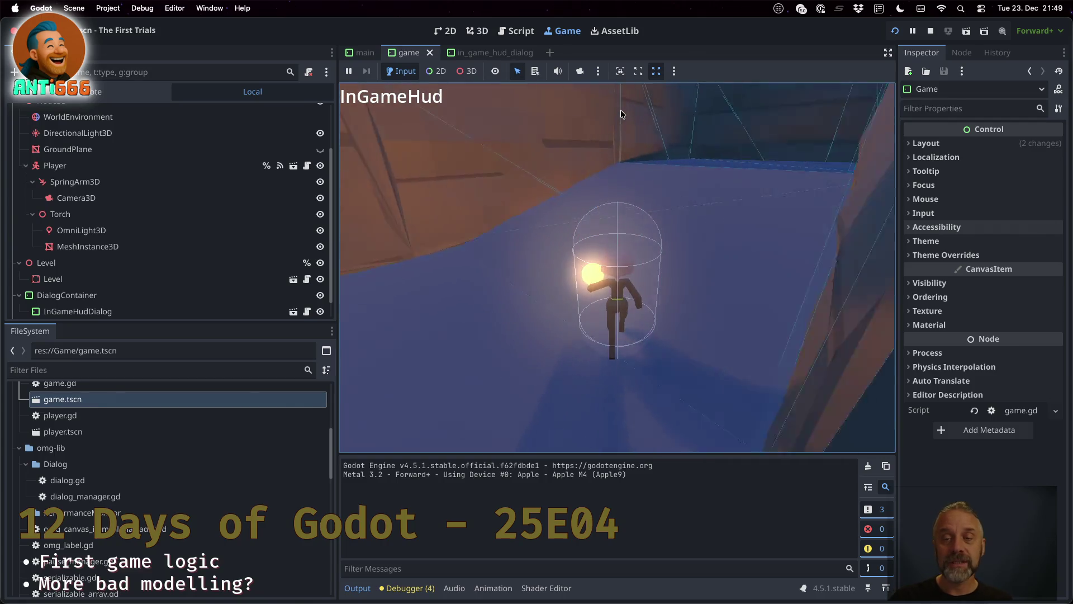
pyautogui.press('w')
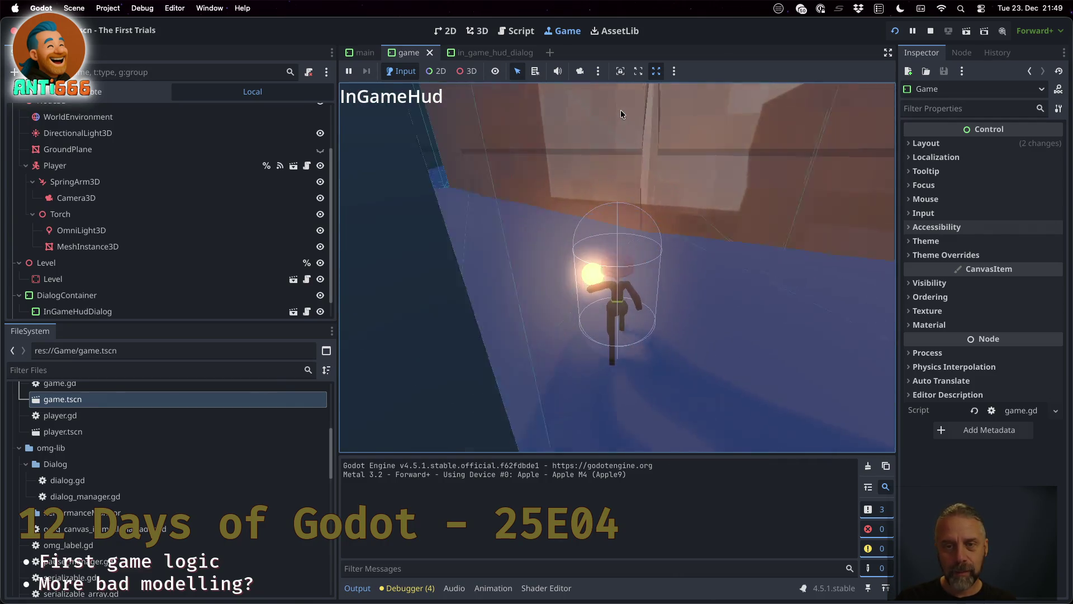
pyautogui.press('w')
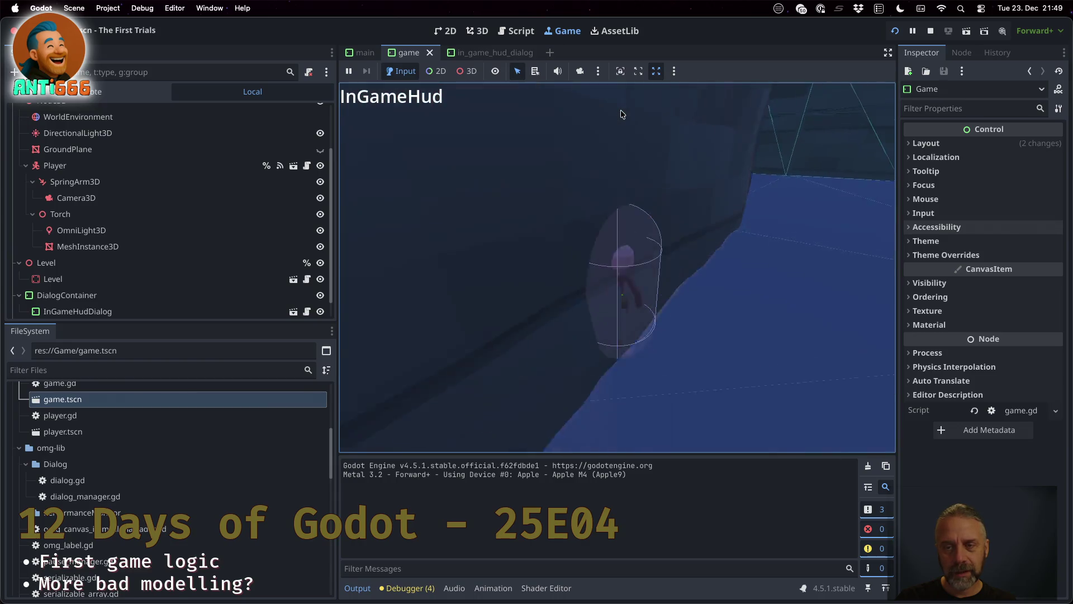
pyautogui.press('w')
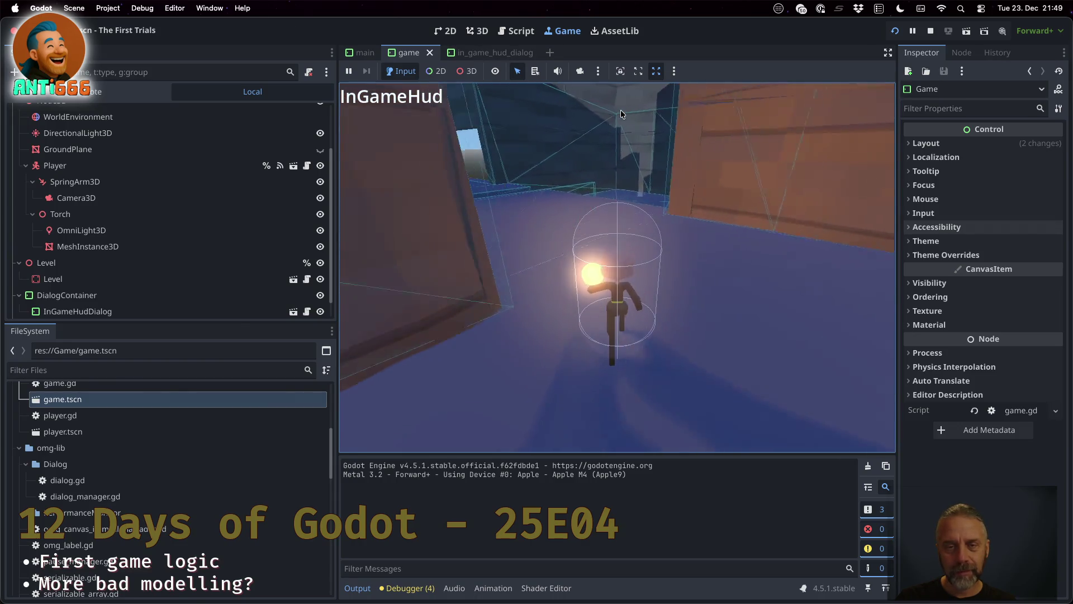
pyautogui.press('w')
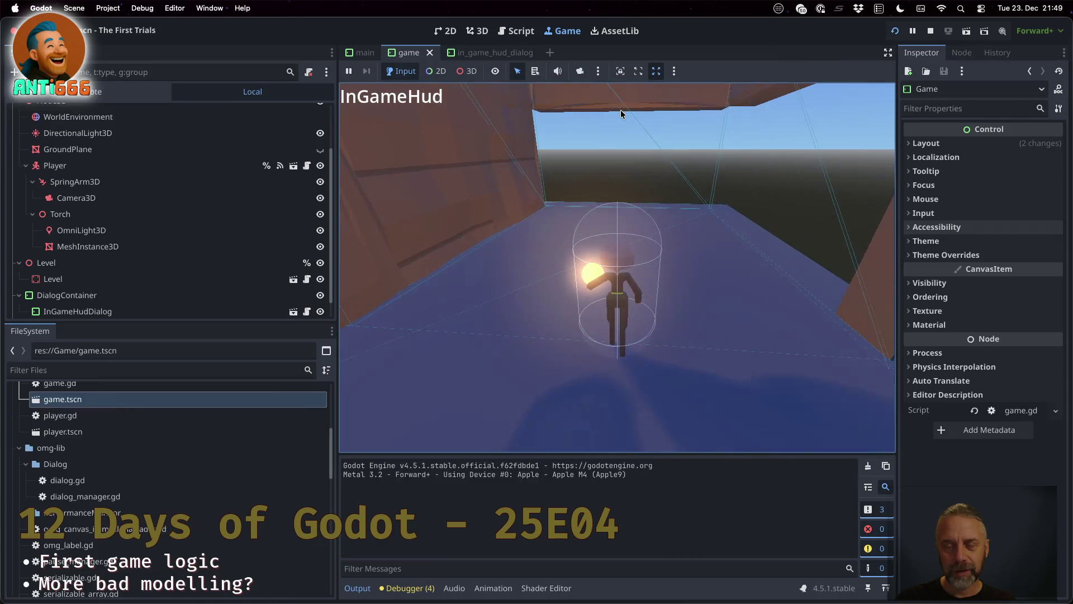
# Walk toward the open sky, turn along the wall and run the player down the corridor.
pyautogui.press('w')
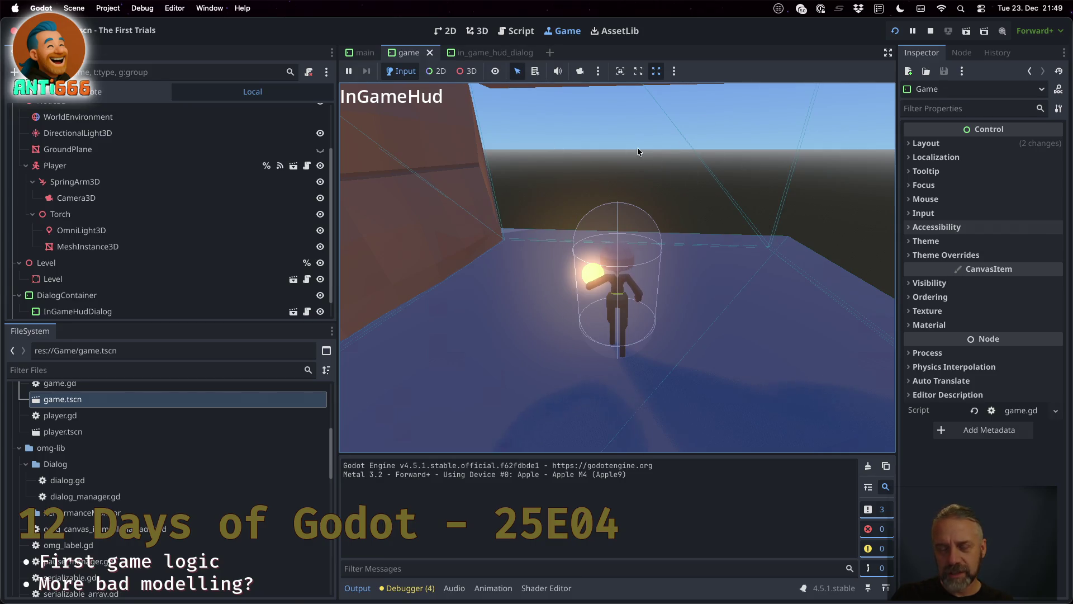
pyautogui.press('a')
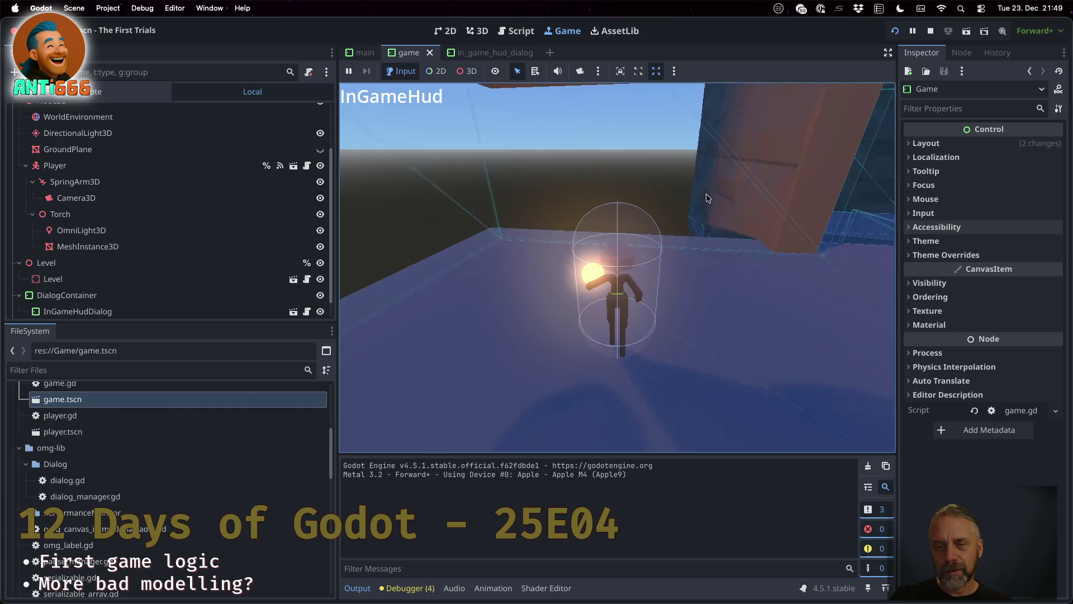
pyautogui.press('a')
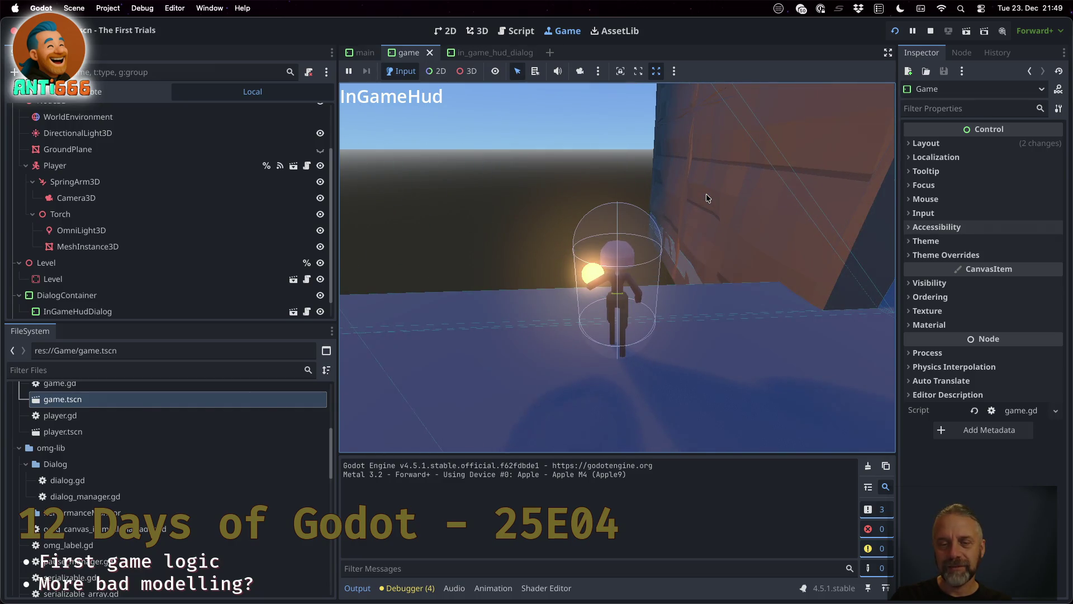
pyautogui.press('a')
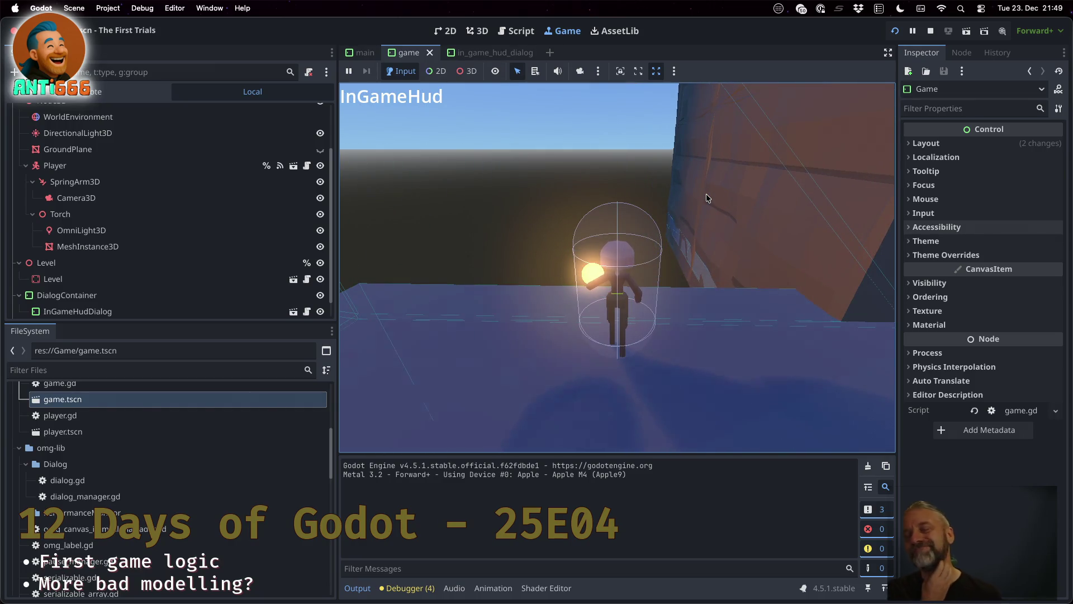
pyautogui.press('a')
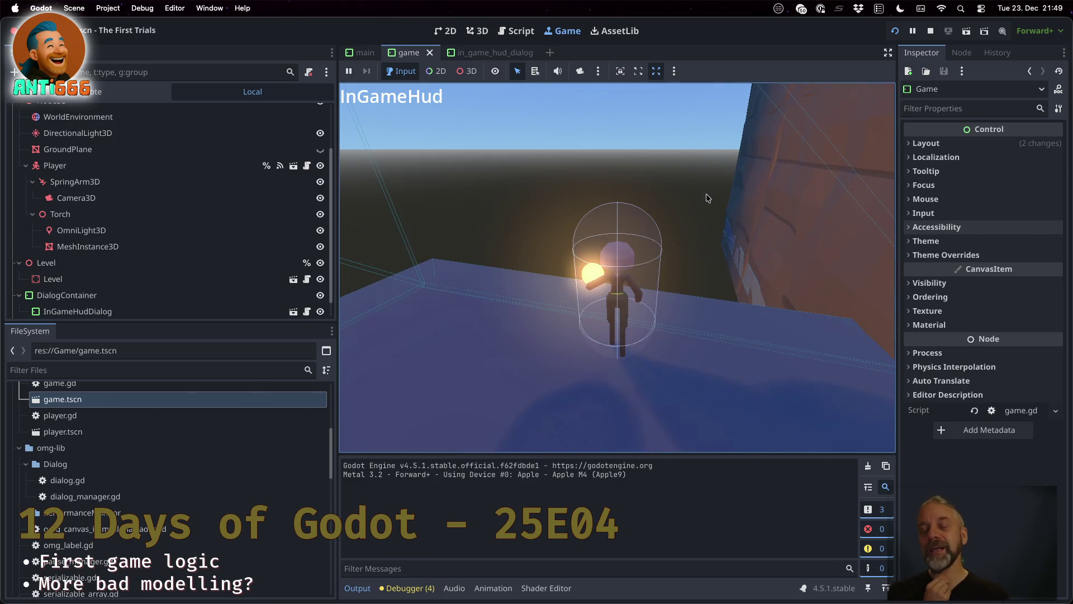
pyautogui.press('s')
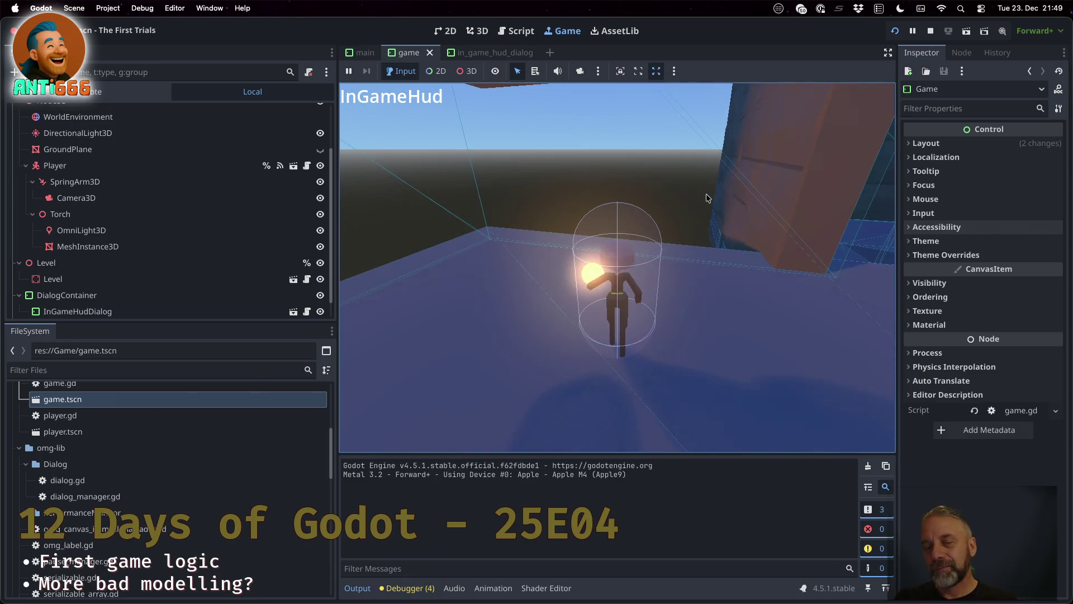
pyautogui.press('a')
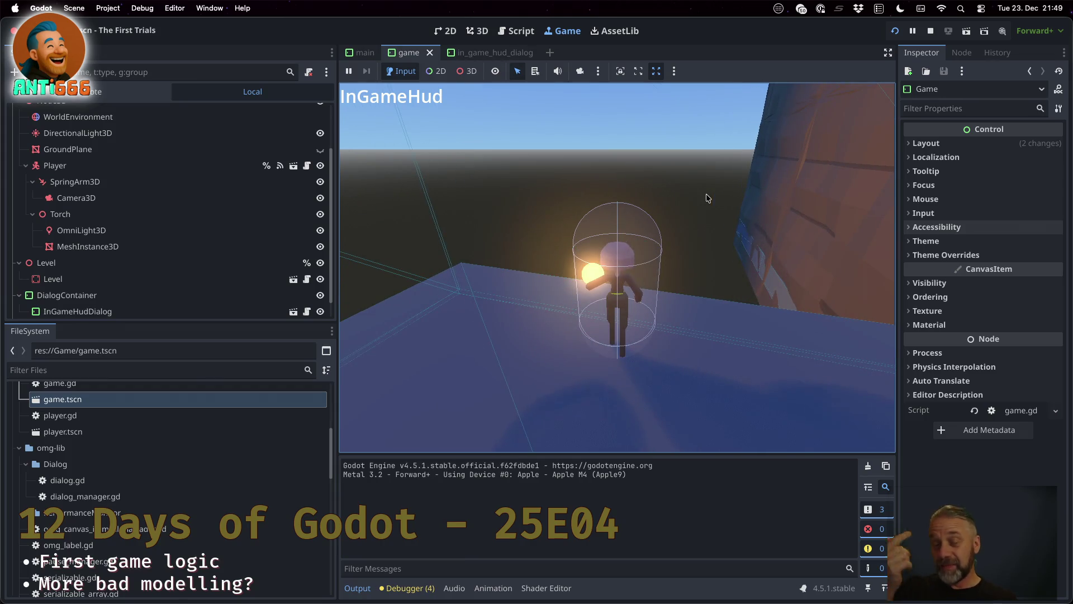
pyautogui.press('d')
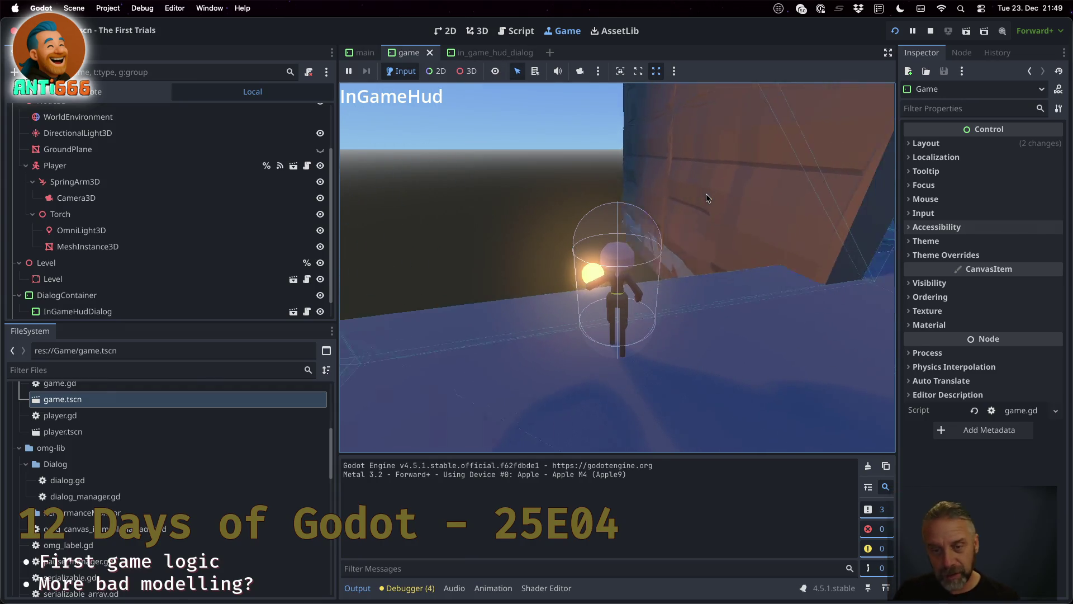
pyautogui.press('w')
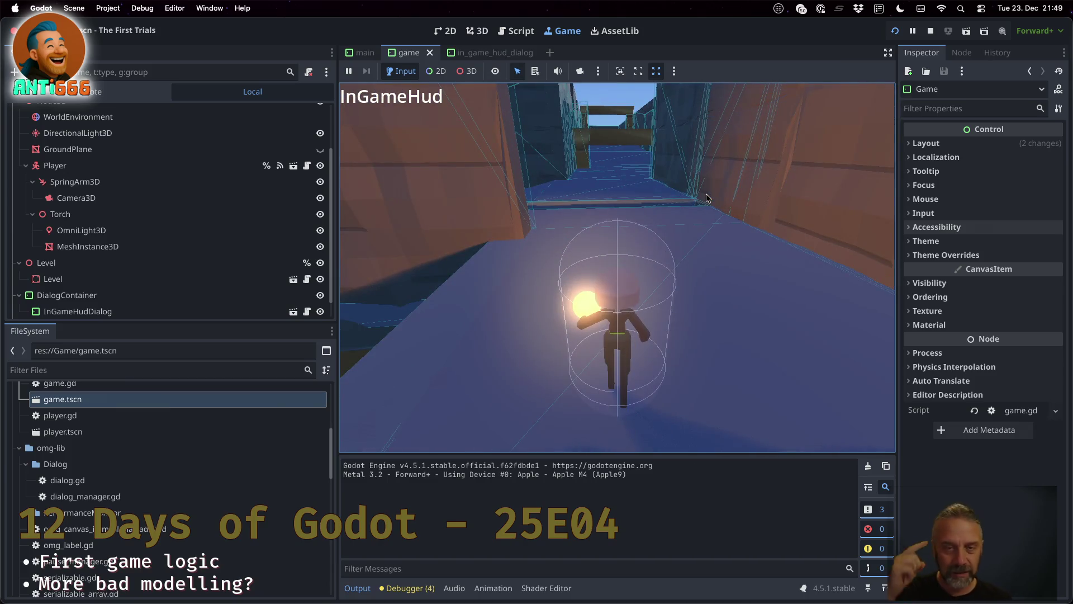
pyautogui.press('w')
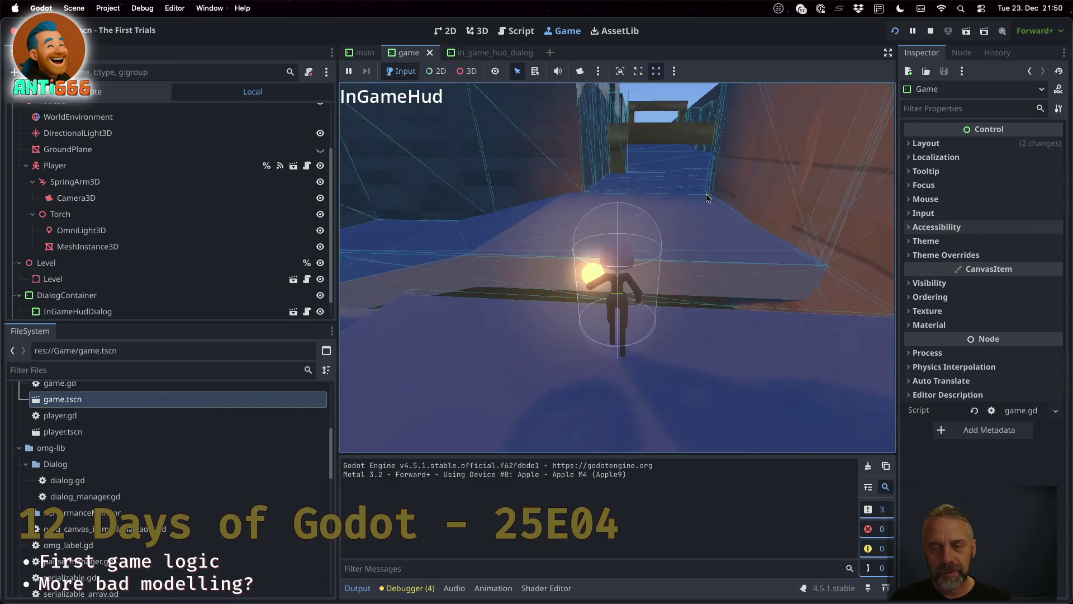
# Turn the player around the open area, blue corridor, orange wall and grey stone wall.
pyautogui.press('a')
pyautogui.press('d')
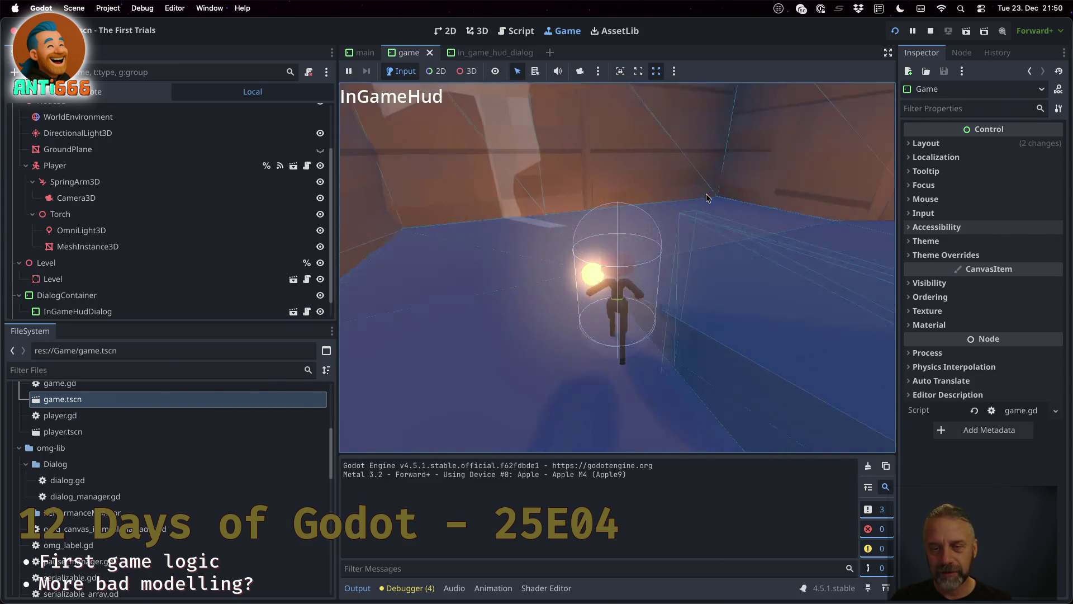
pyautogui.press('a')
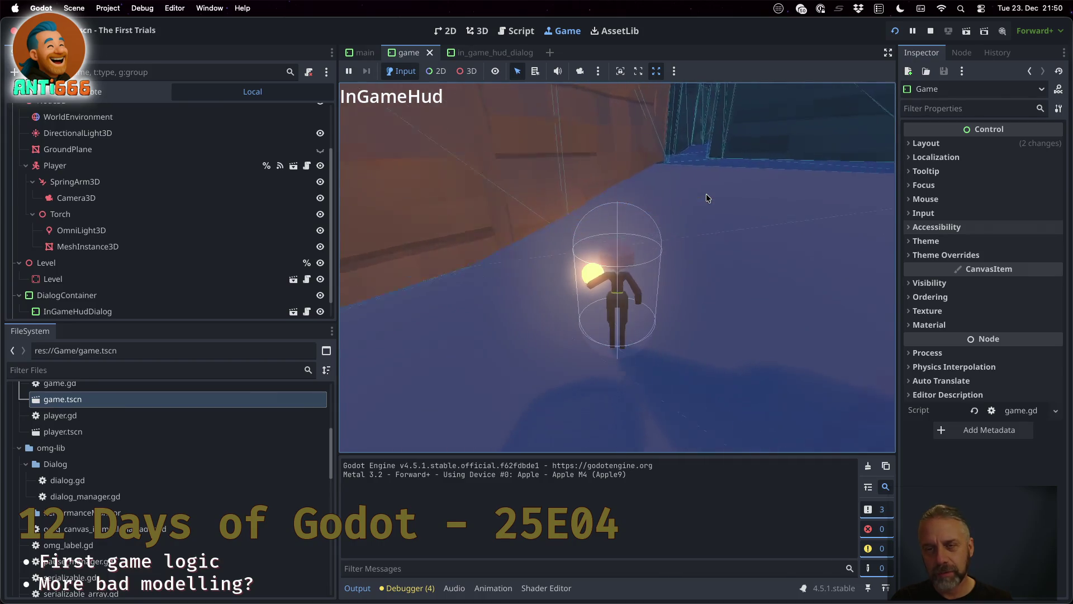
pyautogui.press('a')
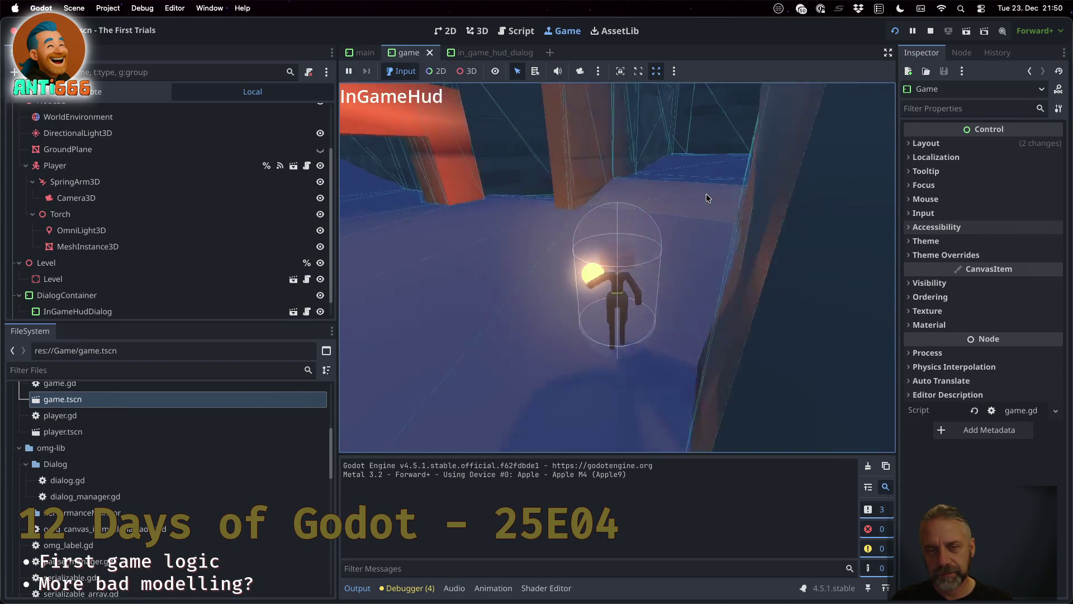
pyautogui.press('d')
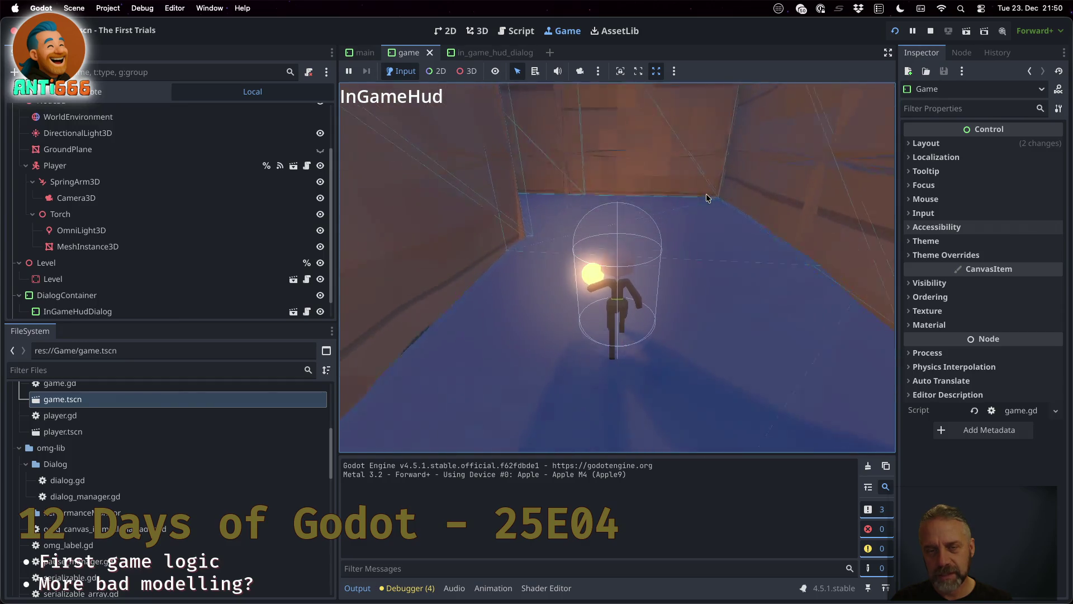
pyautogui.press('a')
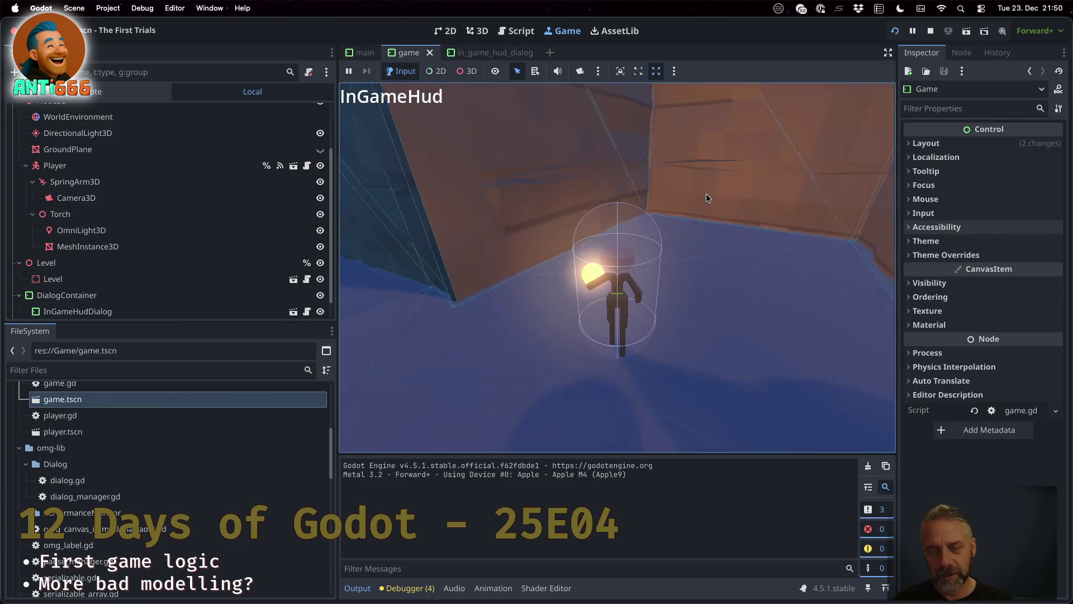
pyautogui.press('a')
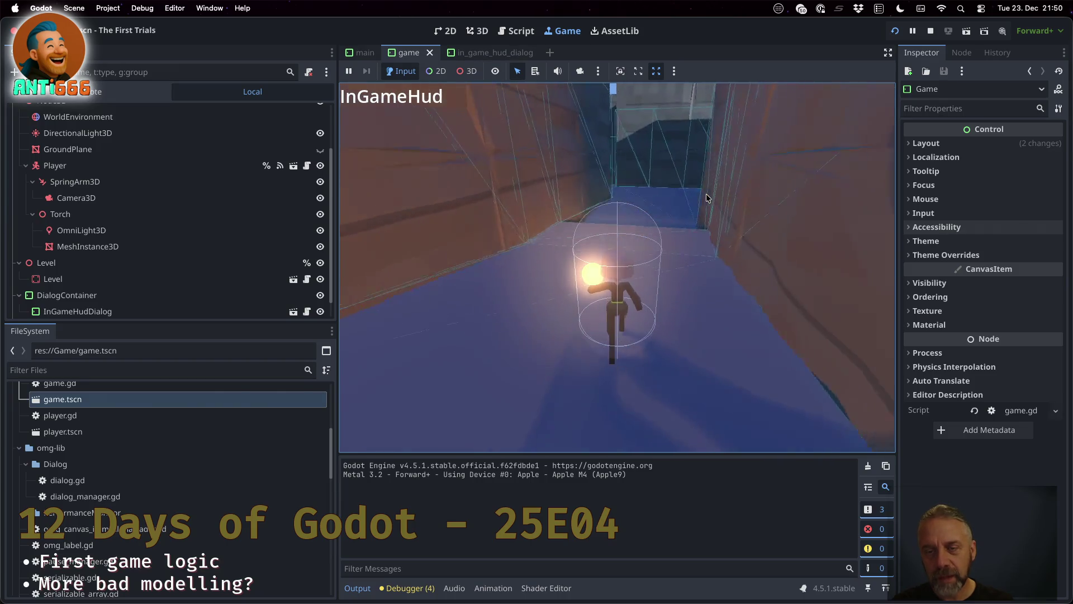
pyautogui.press('d')
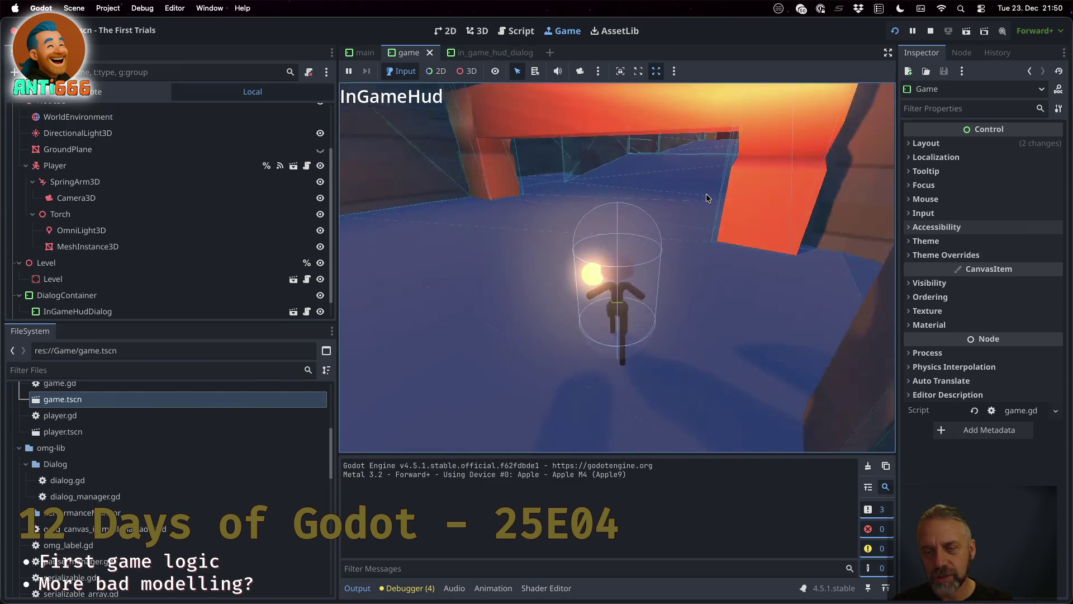
pyautogui.press('d')
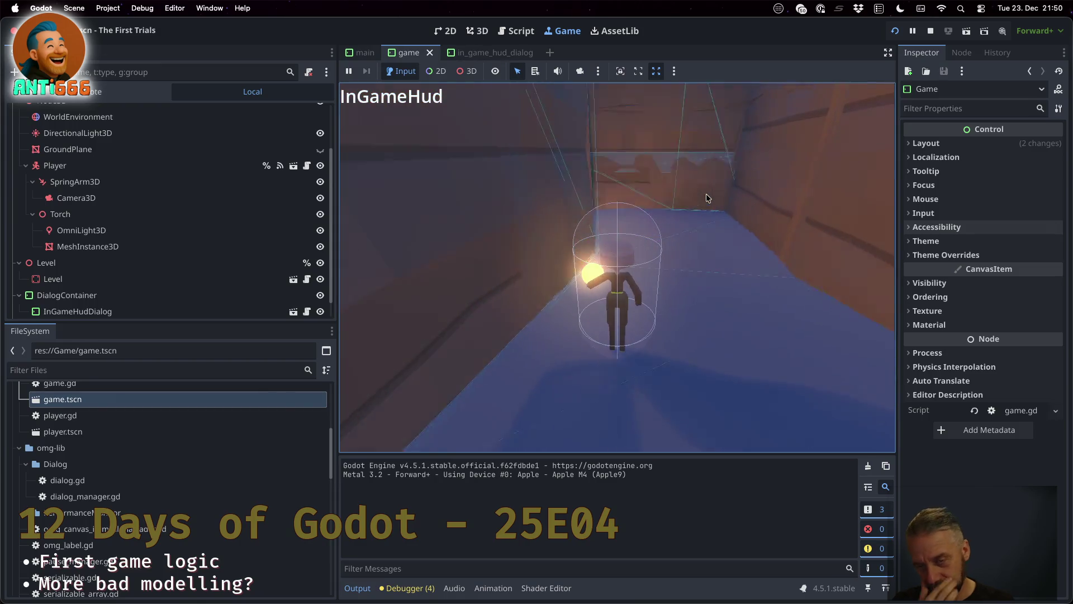
pyautogui.press('a')
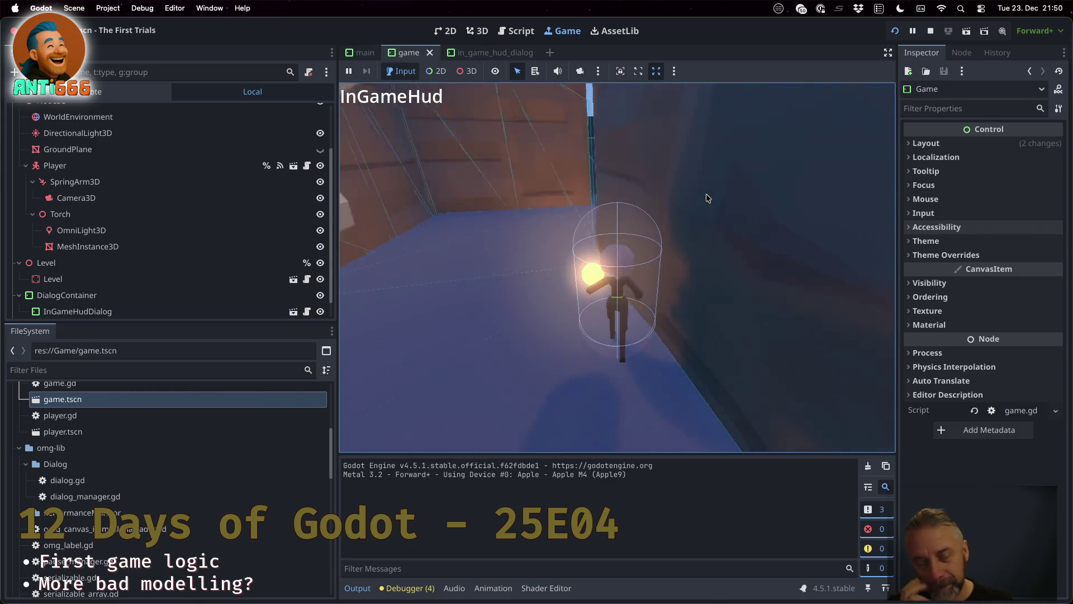
pyautogui.press('a')
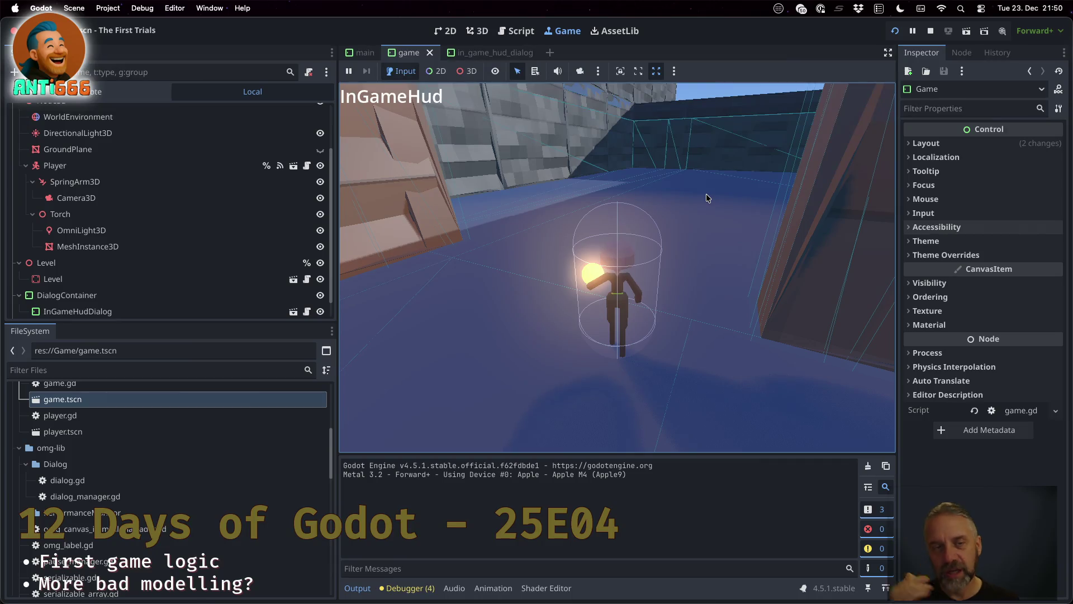
# Walk the player toward the ramp area and through the narrow corridor.
pyautogui.press('w')
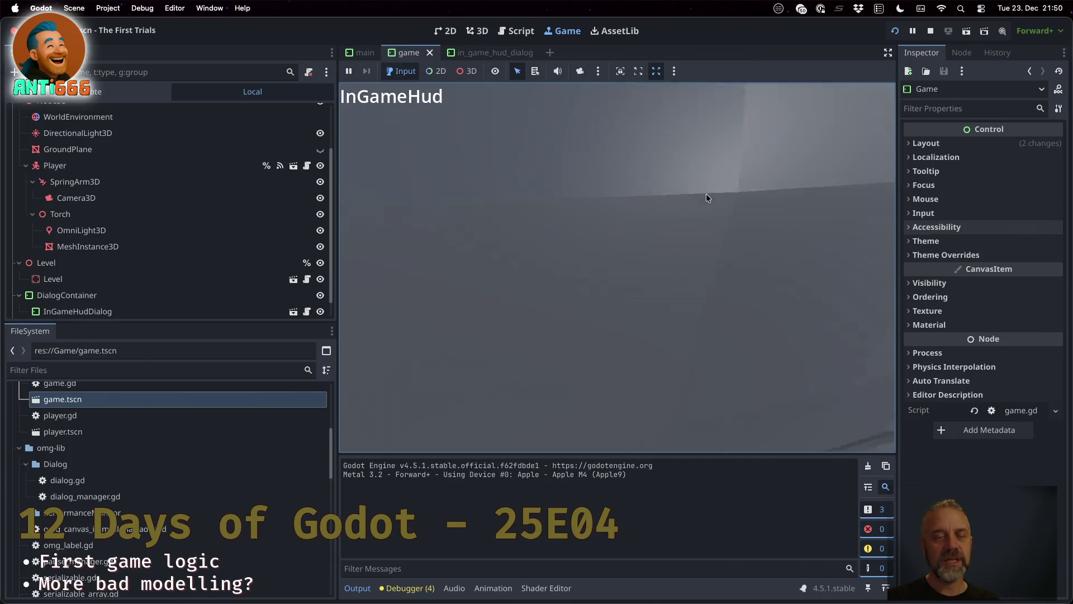
pyautogui.press('d')
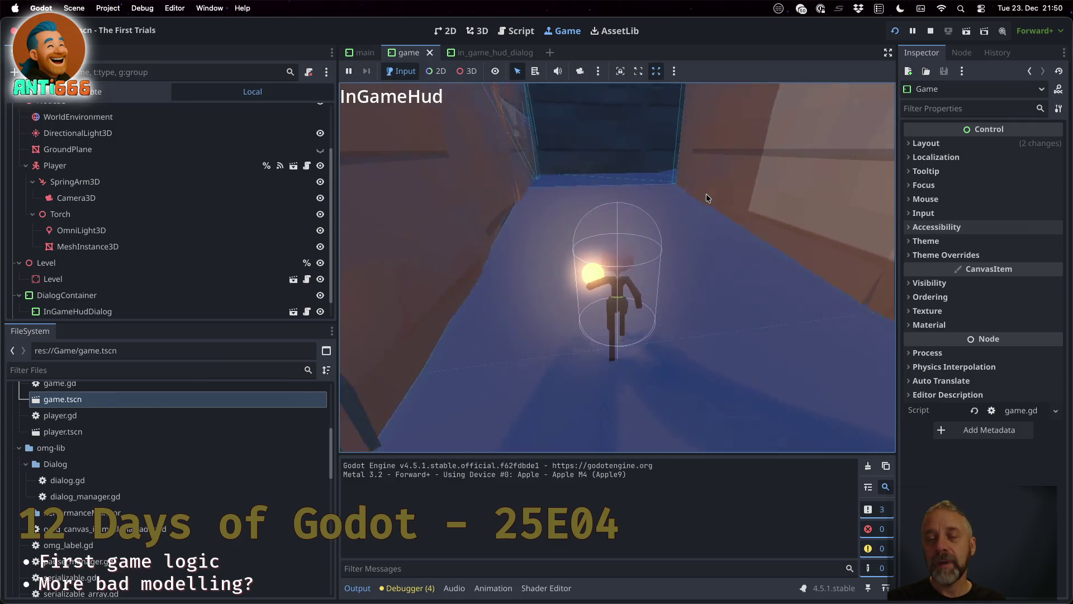
pyautogui.press('w')
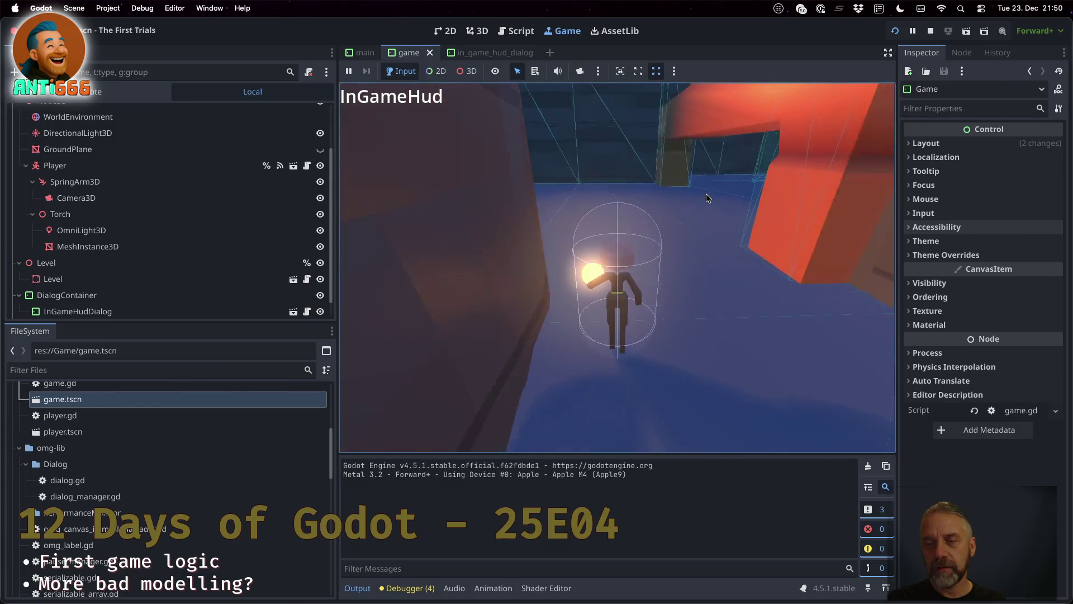
pyautogui.press('a')
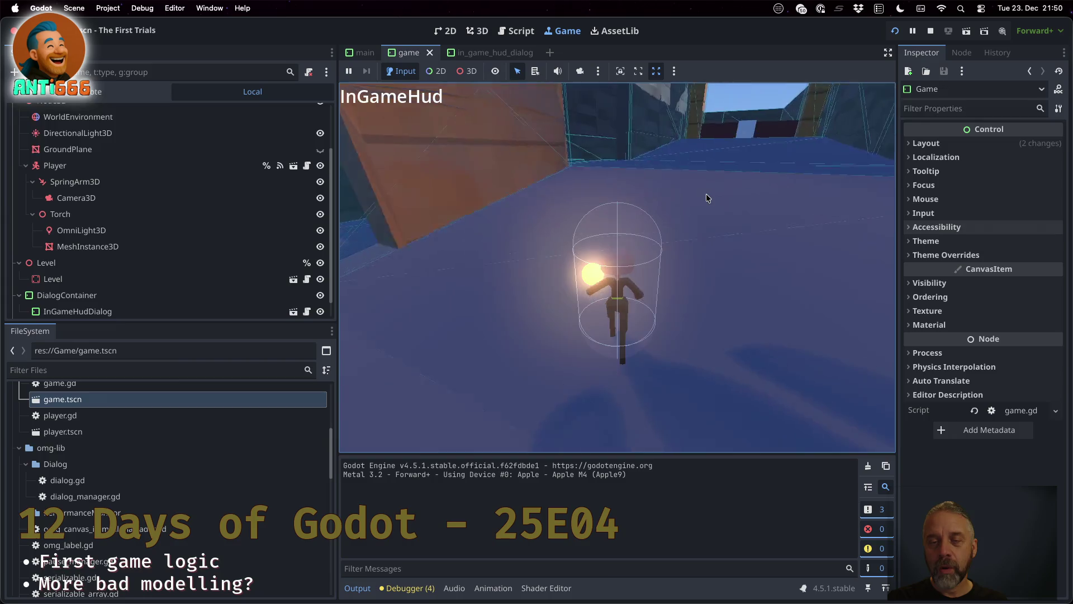
pyautogui.press('w')
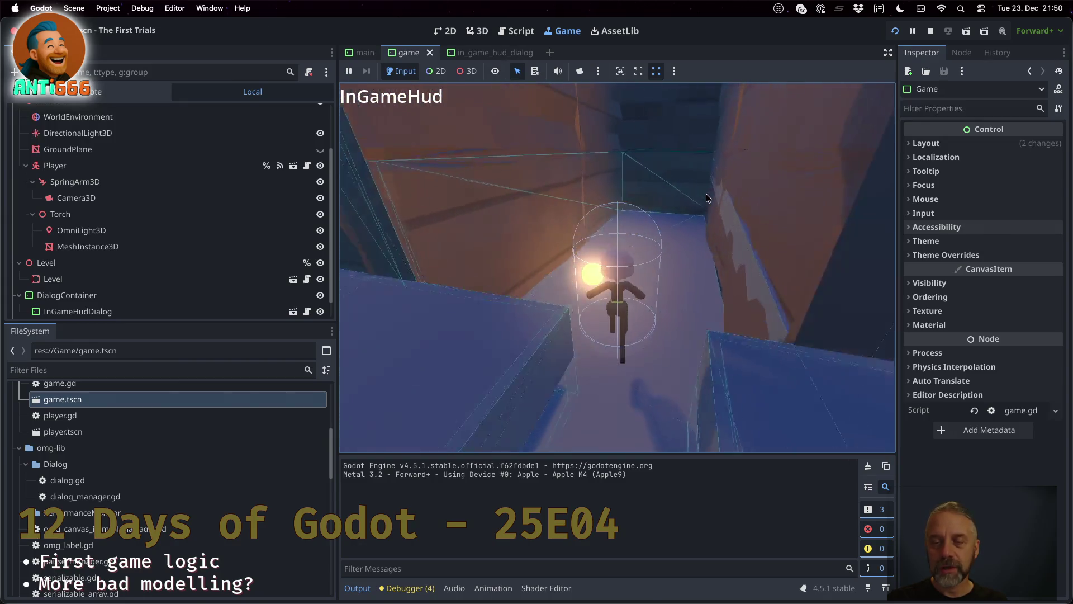
pyautogui.press('w')
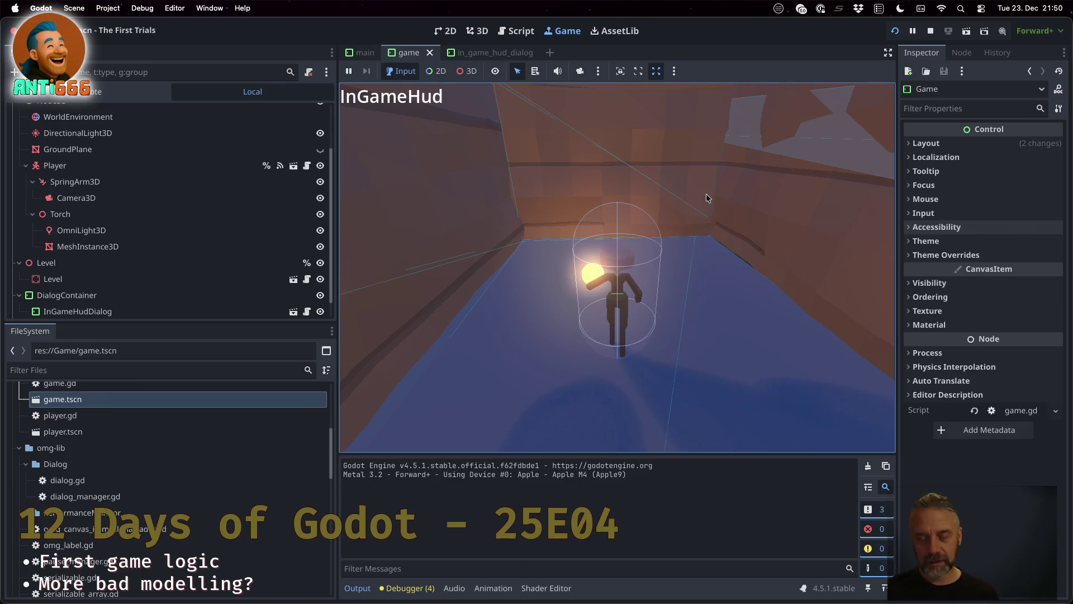
pyautogui.hotkey('ctrl', 'Right')
# Widen Blender's 3D viewport by dragging the viewport/outliner border to the right.
pyautogui.scroll(-5, 393, 273)
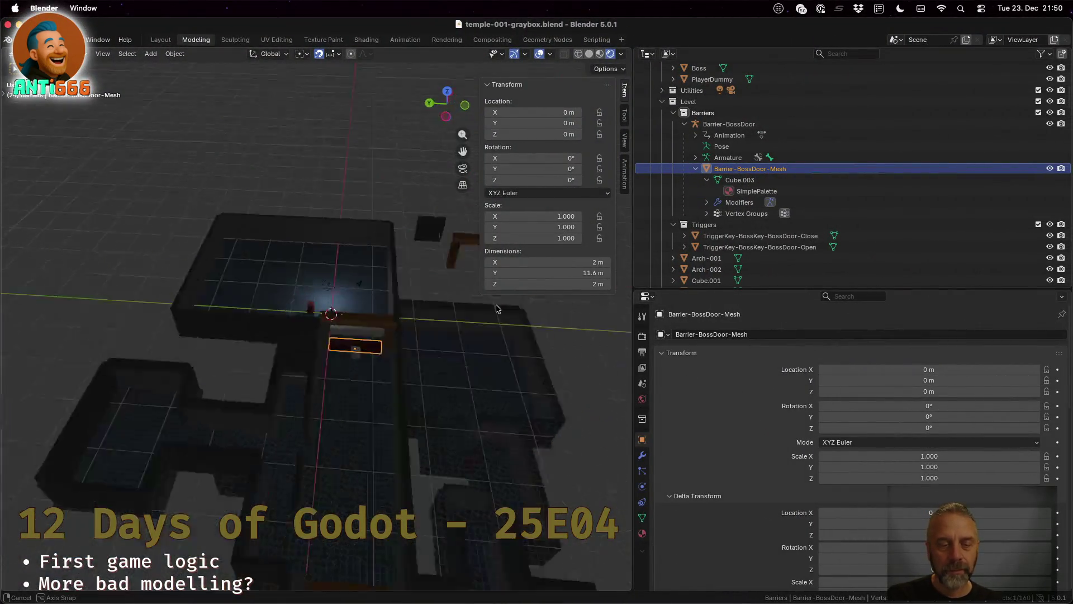
pyautogui.hscroll(-5, 425, 307)
pyautogui.scroll(5, 421, 367)
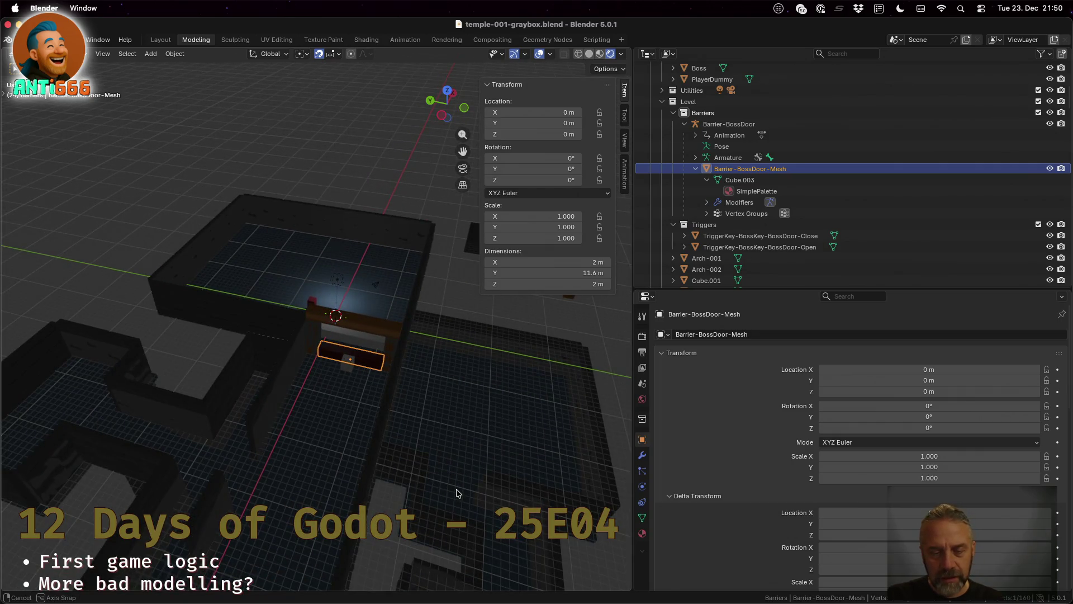
pyautogui.hscroll(-2, 457, 493)
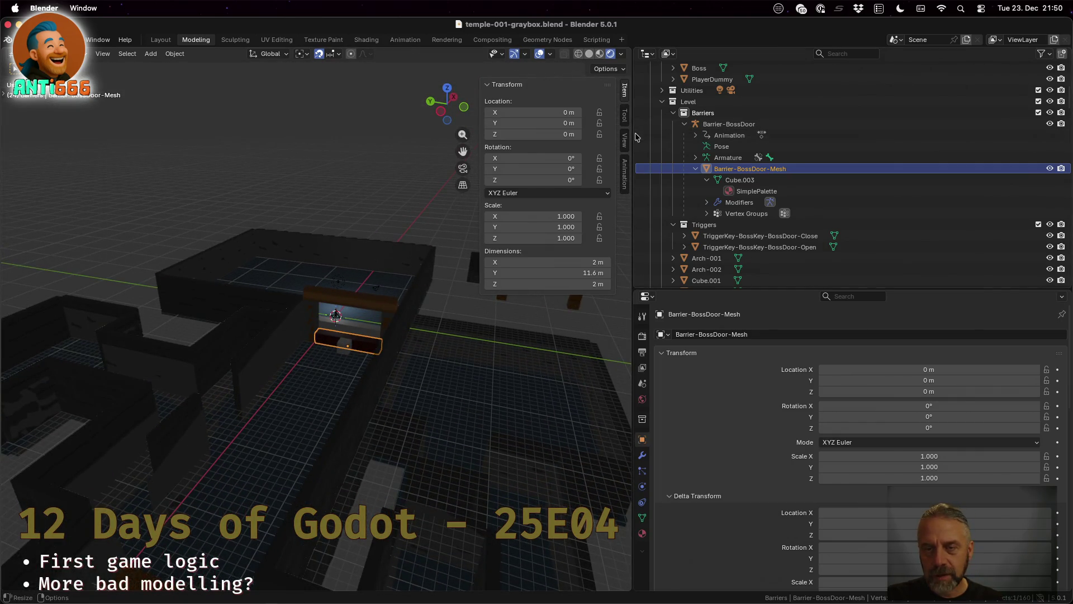
pyautogui.moveTo(635, 136); pyautogui.dragTo(913, 124)
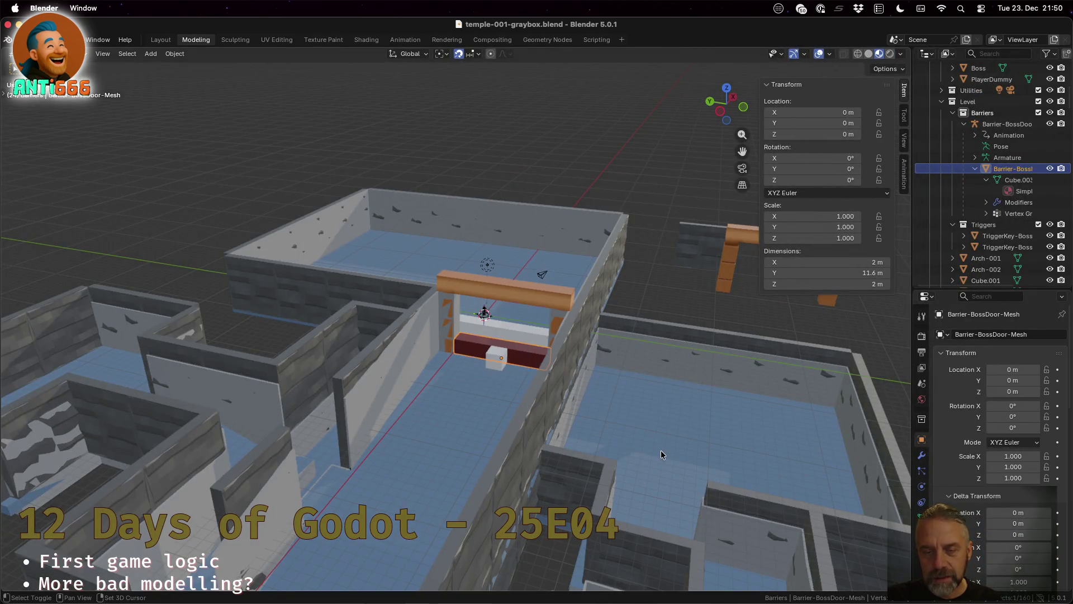
# Pan, zoom and orbit to an oblique close view of Barrier-BossDoor-Mesh, then return to Godot.
pyautogui.moveTo(661, 454)
pyautogui.mouseDown()
pyautogui.moveTo(642, 319)
pyautogui.moveTo(622, 303)
pyautogui.moveTo(626, 335)
pyautogui.mouseUp()
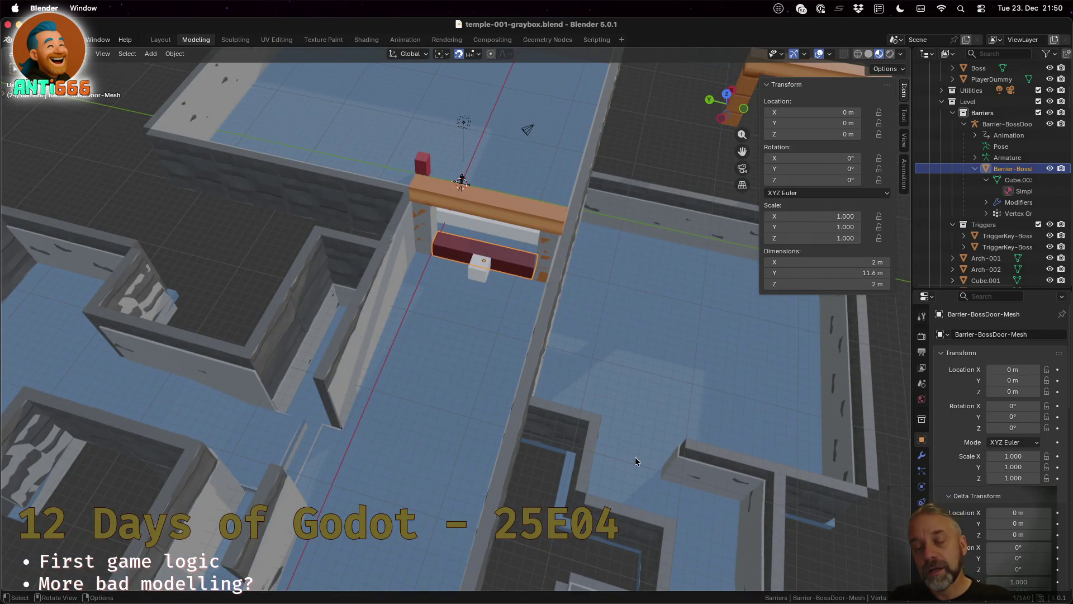
pyautogui.scroll(-5, 710, 497)
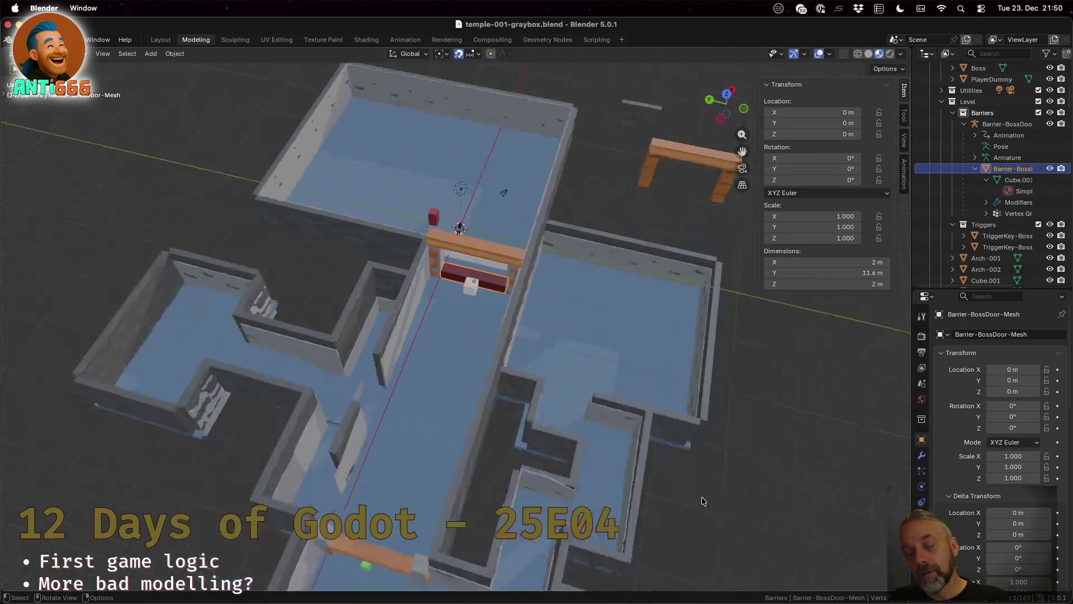
pyautogui.scroll(4, 647, 465)
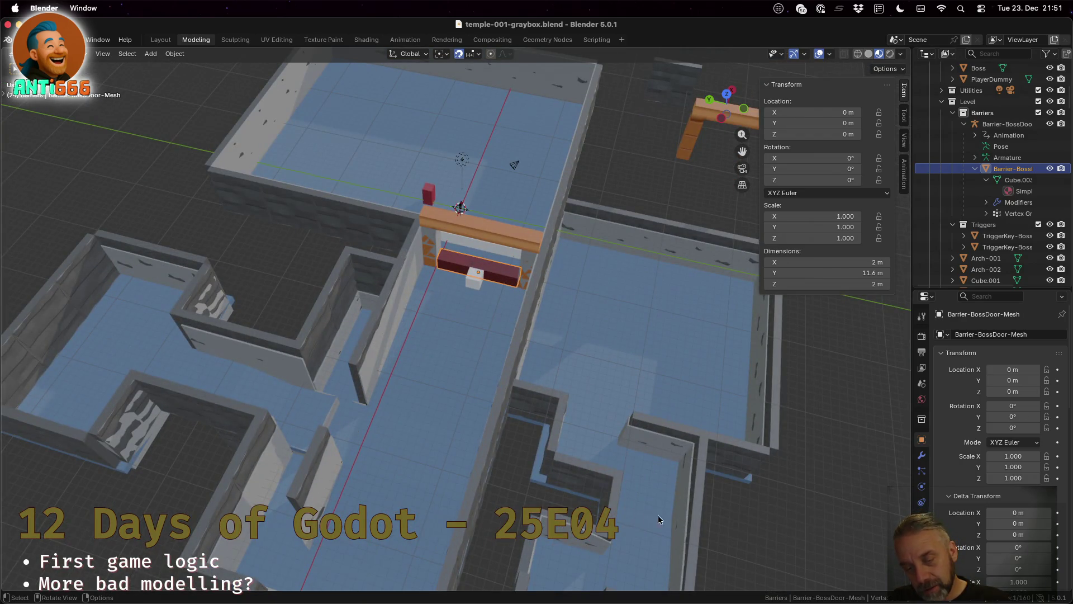
pyautogui.moveTo(627, 513)
pyautogui.mouseDown()
pyautogui.moveTo(609, 467)
pyautogui.moveTo(536, 429)
pyautogui.mouseUp()
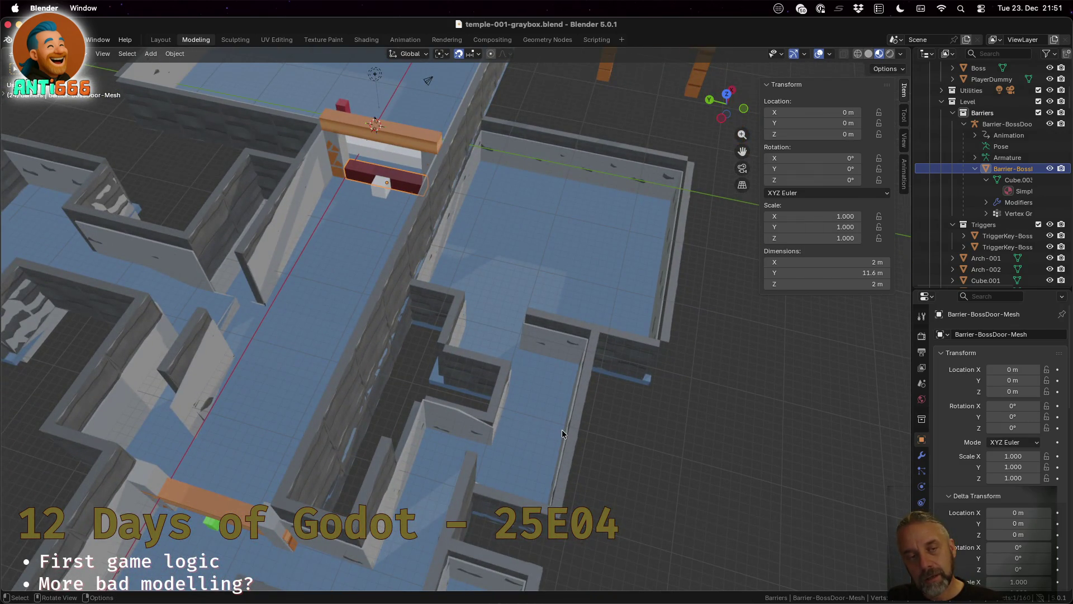
pyautogui.moveTo(241, 273); pyautogui.dragTo(288, 282)
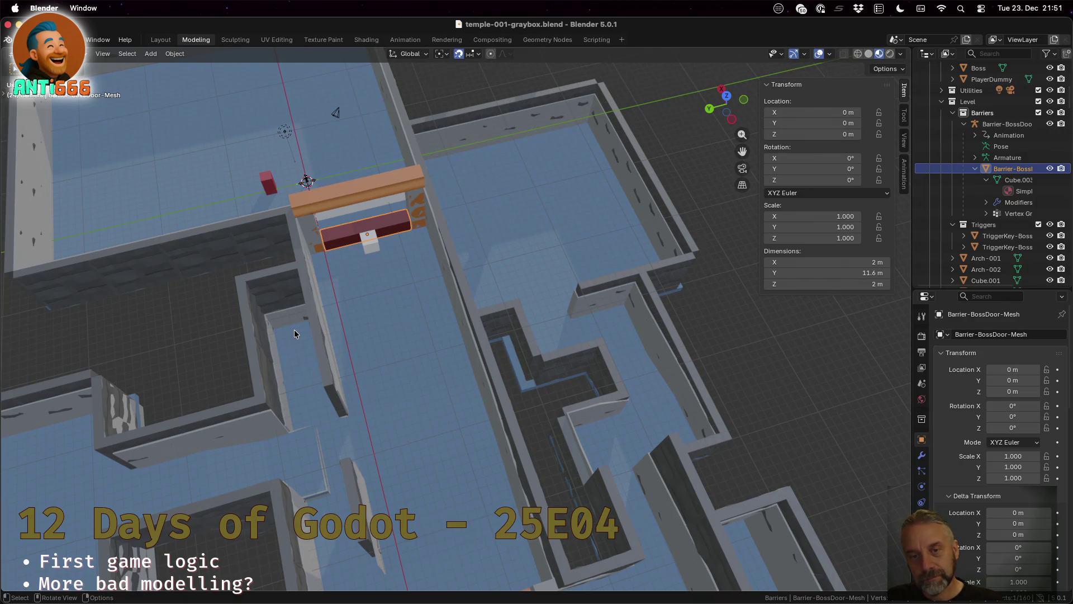
pyautogui.moveTo(379, 453)
pyautogui.mouseDown()
pyautogui.moveTo(309, 448)
pyautogui.moveTo(309, 395)
pyautogui.moveTo(360, 417)
pyautogui.mouseUp()
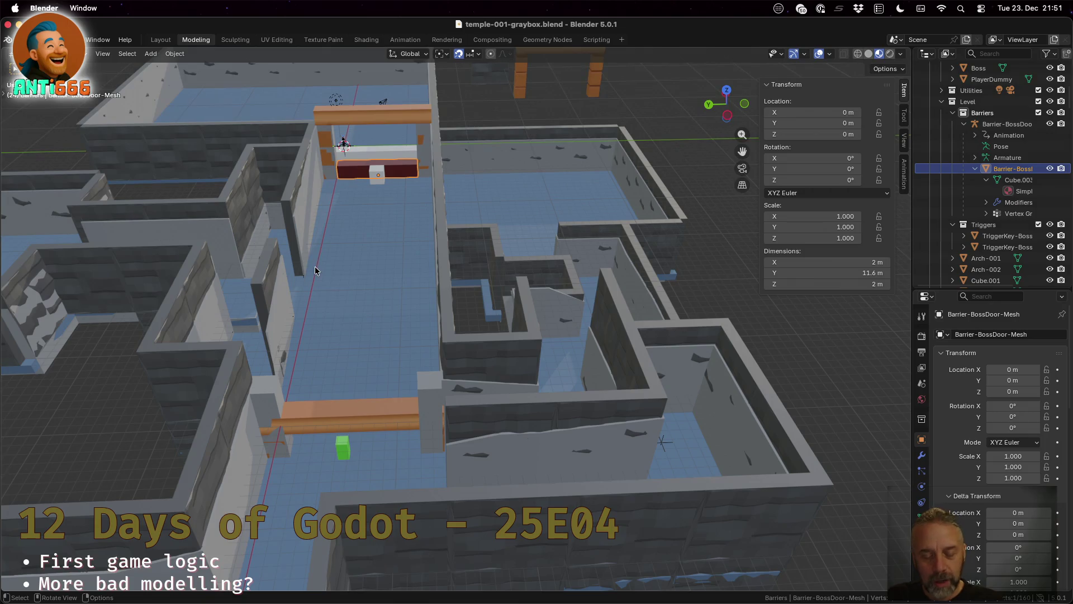
pyautogui.press('super+Tab')
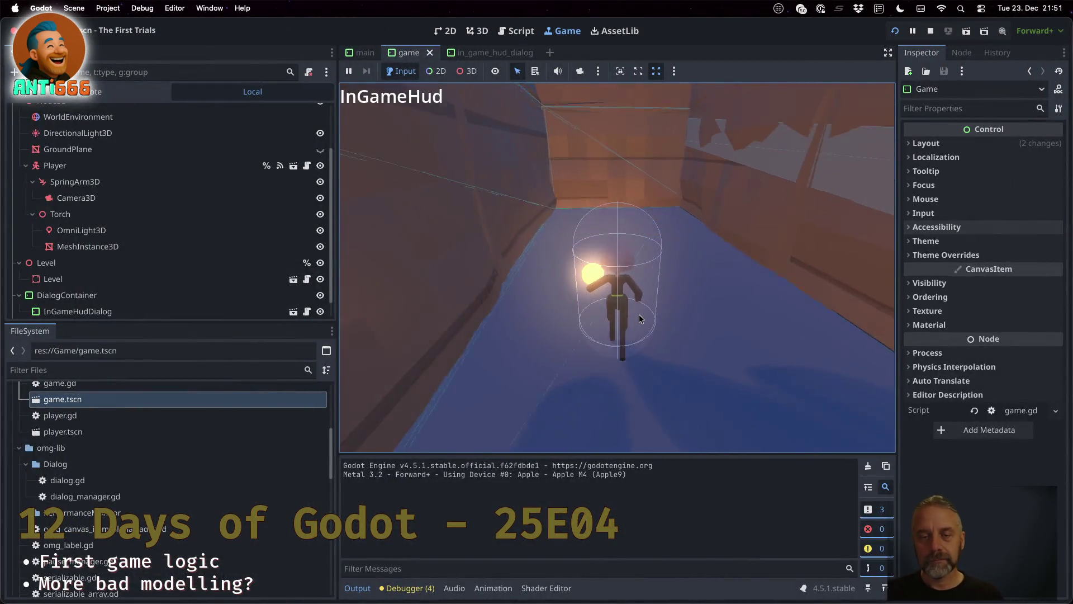
# Swing the game camera around the walls and back onto the player.
pyautogui.press('a')
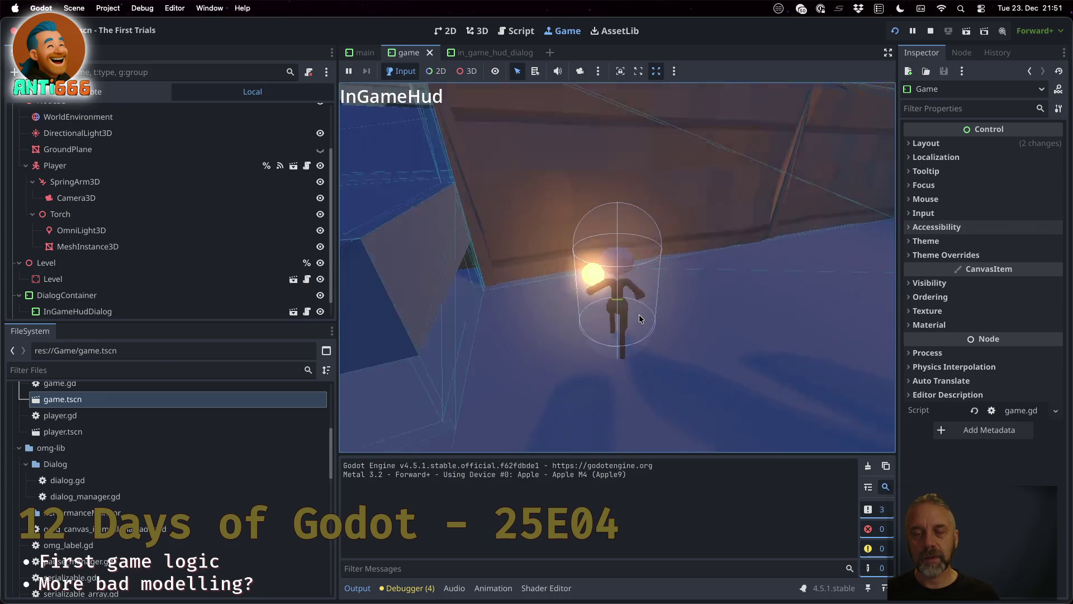
pyautogui.press('a')
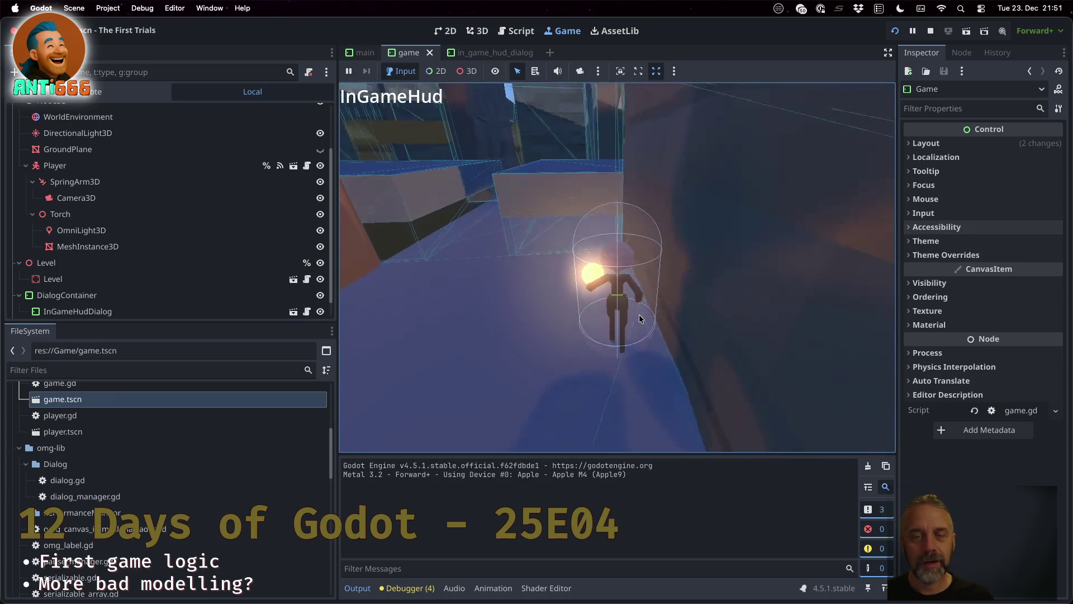
pyautogui.press('d')
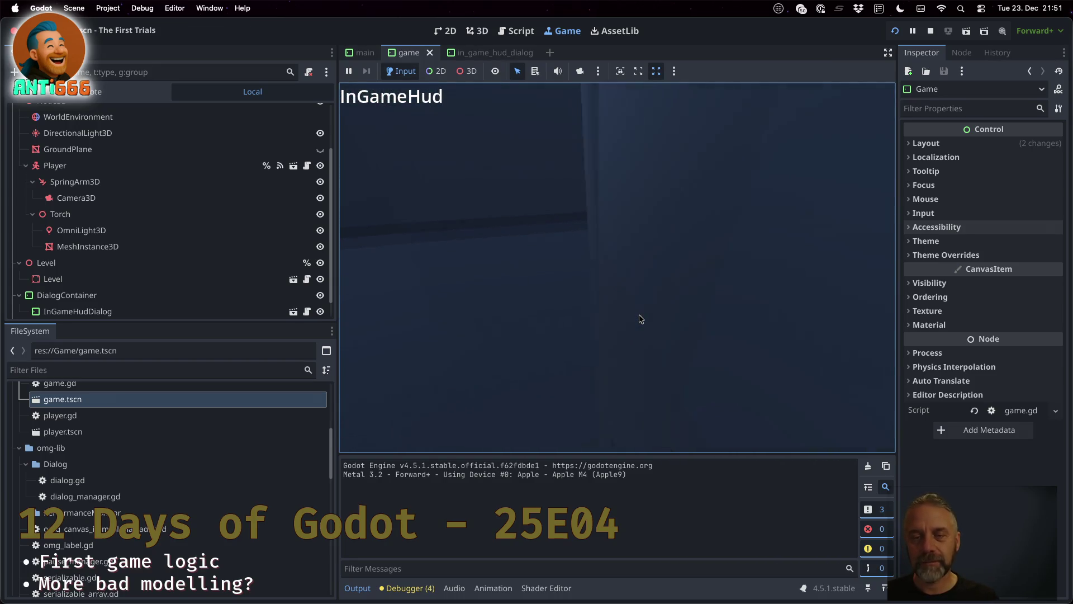
pyautogui.press('d')
pyautogui.press('a')
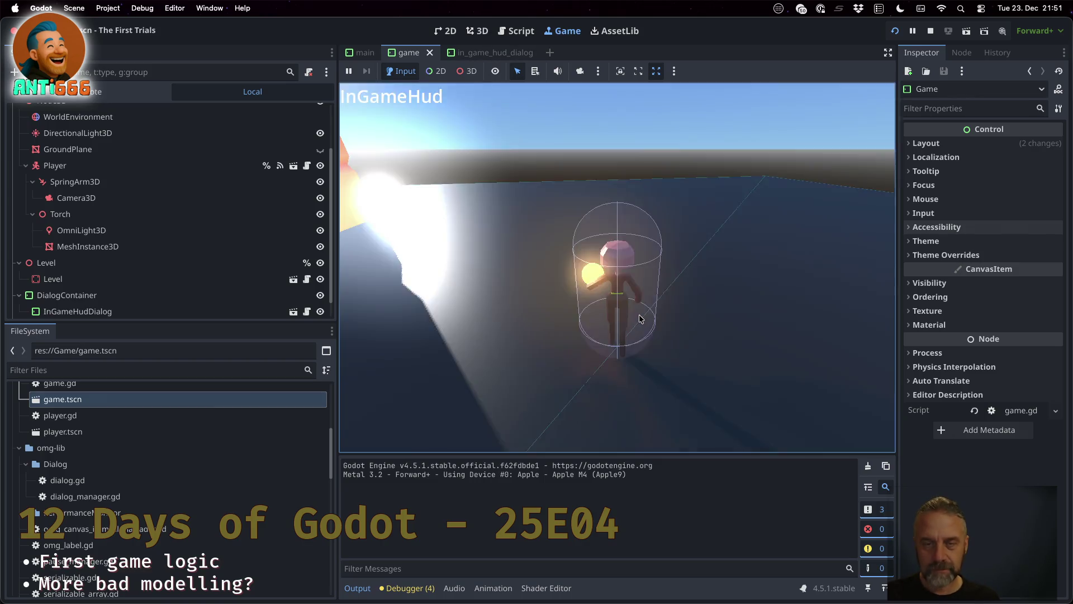
# Walk the player through the open area, past the orange pillar toward the brown walls.
pyautogui.press('w')
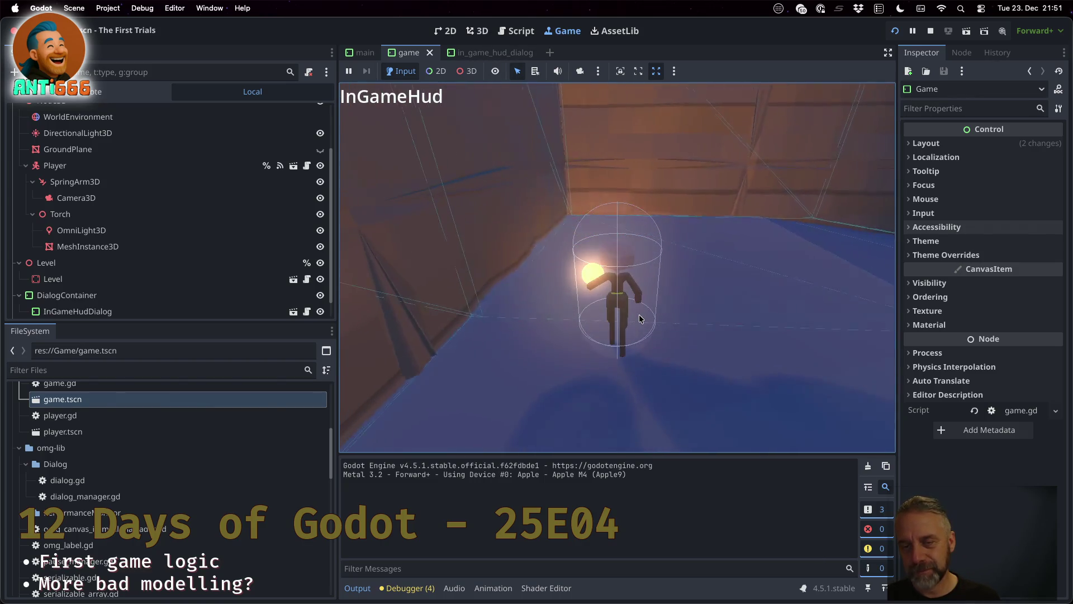
pyautogui.press('w')
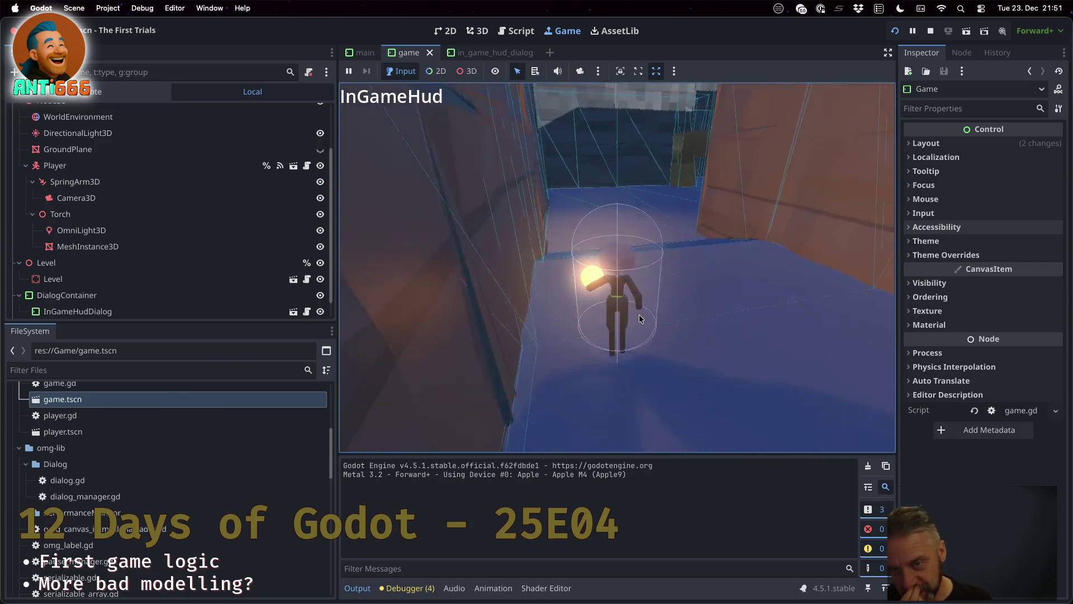
pyautogui.press('w')
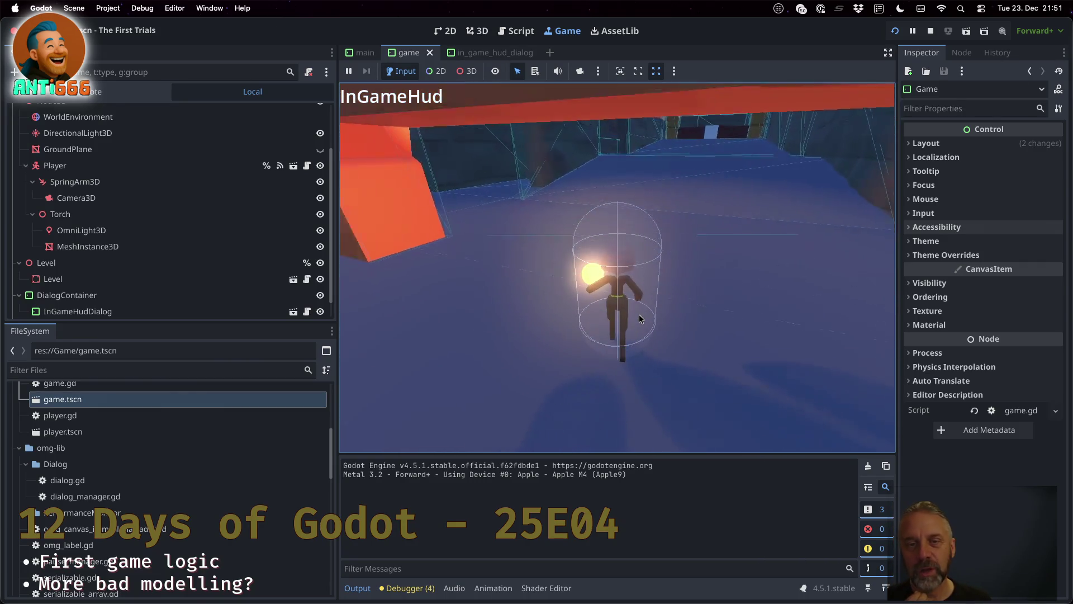
pyautogui.press('w')
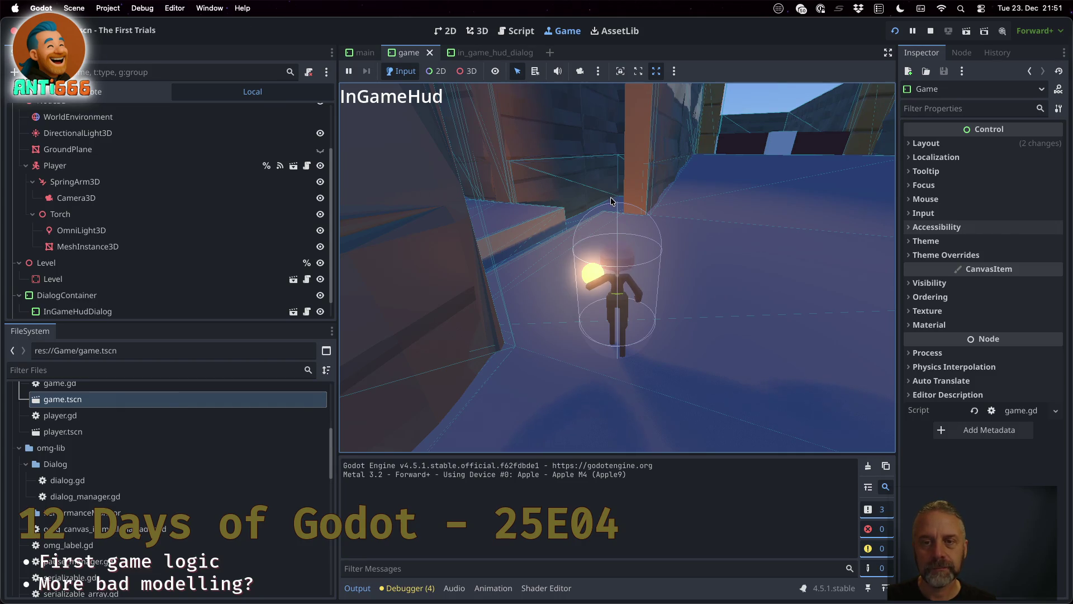
pyautogui.press('w')
pyautogui.press('w')
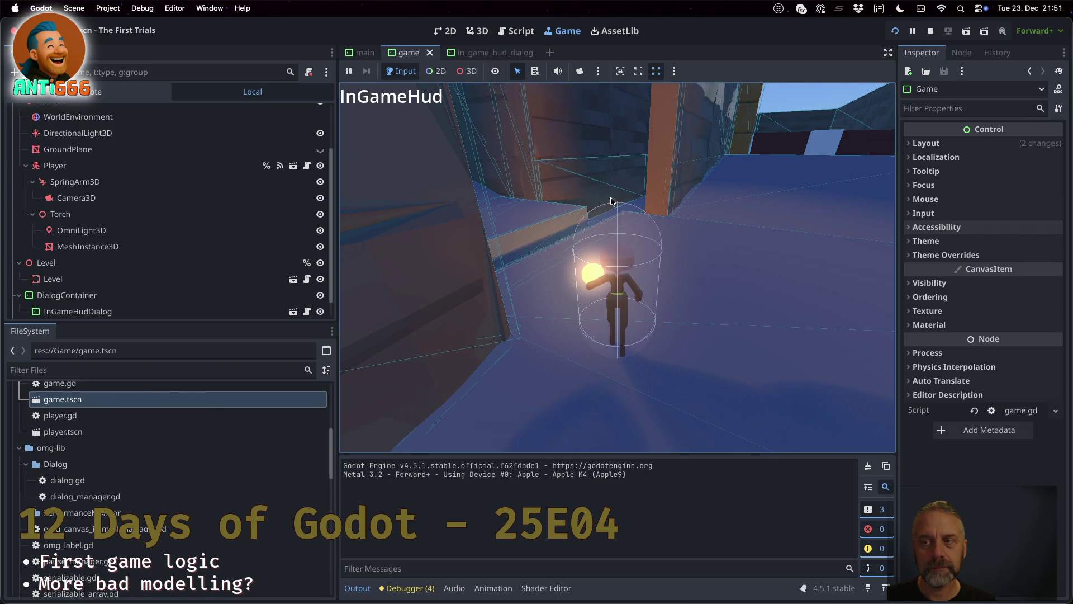
pyautogui.press('w')
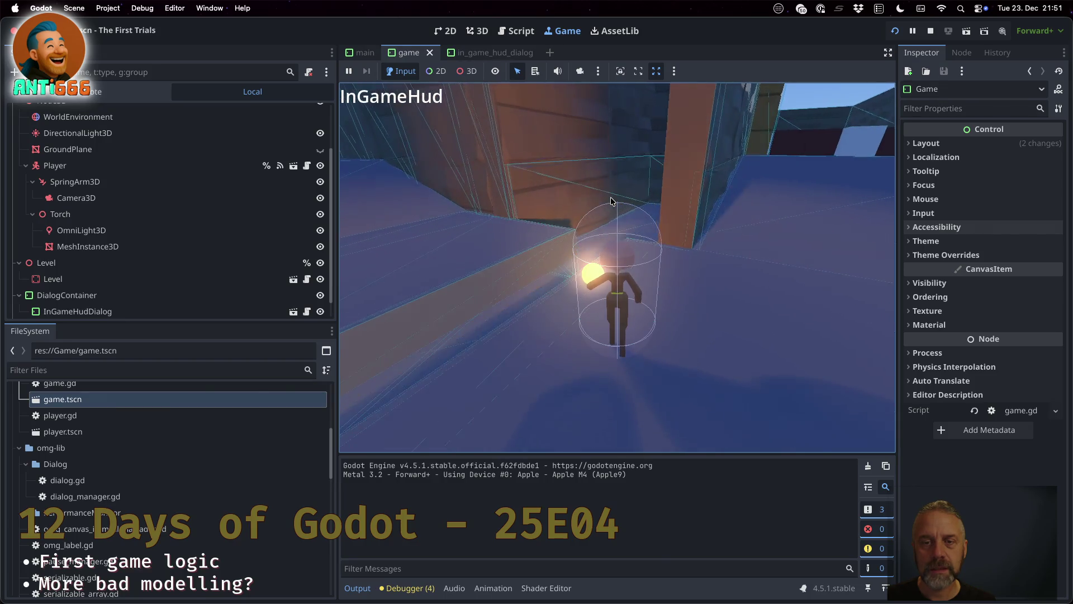